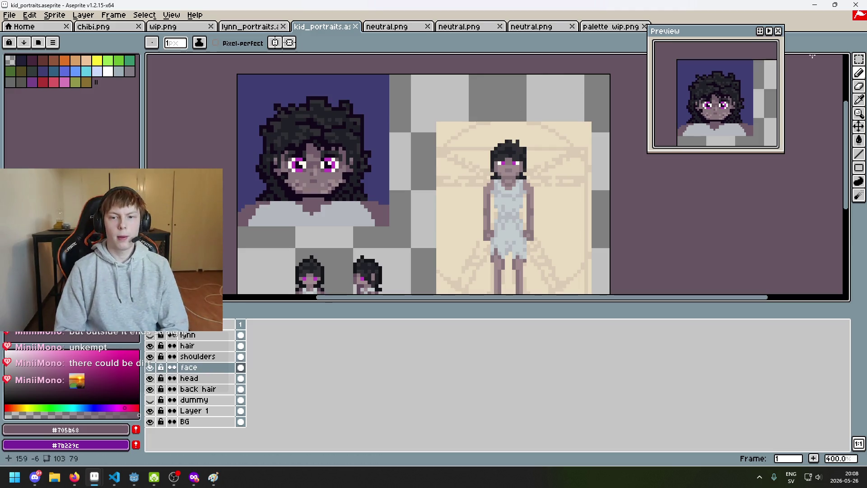
Step: Pick the marquee tool on the hair layer and discard a trial selection of the portrait top
key(w)
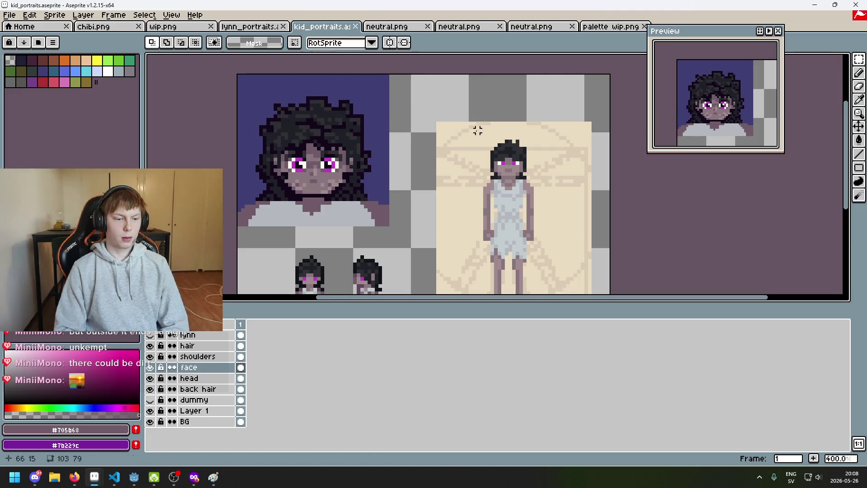
click(203, 345)
mouse_move(242, 72)
mouse_down()
mouse_move(422, 136)
mouse_move(470, 194)
mouse_move(441, 136)
mouse_move(449, 145)
mouse_up()
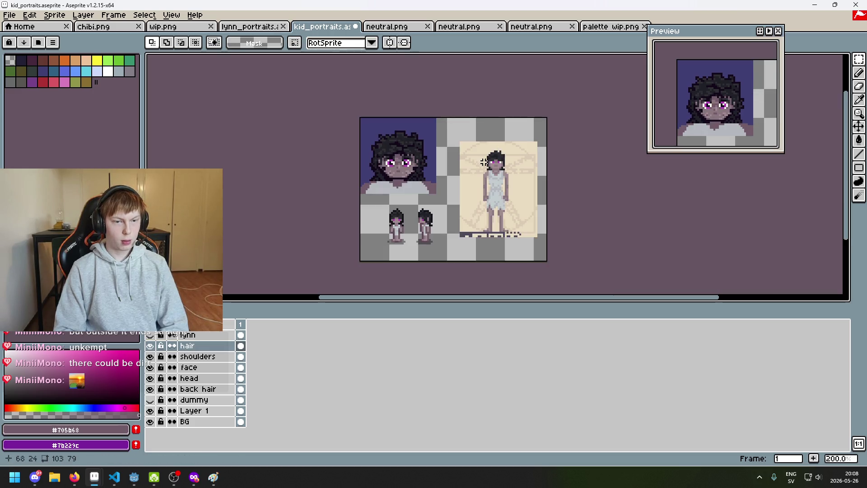
scroll(476, 152, down, 2)
key(ctrl+z)
key(ctrl+d)
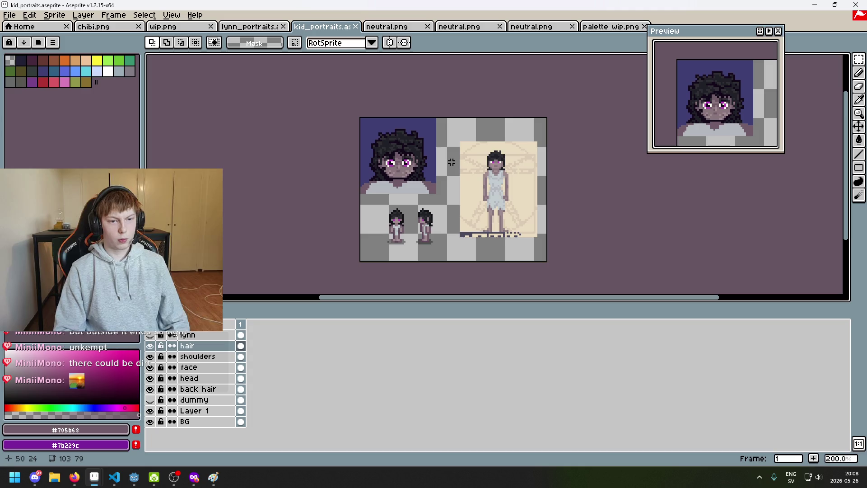
scroll(462, 210, up, 2)
Step: Nudge the right half of the hair down and the left half up
drag(472, 242, 367, 77)
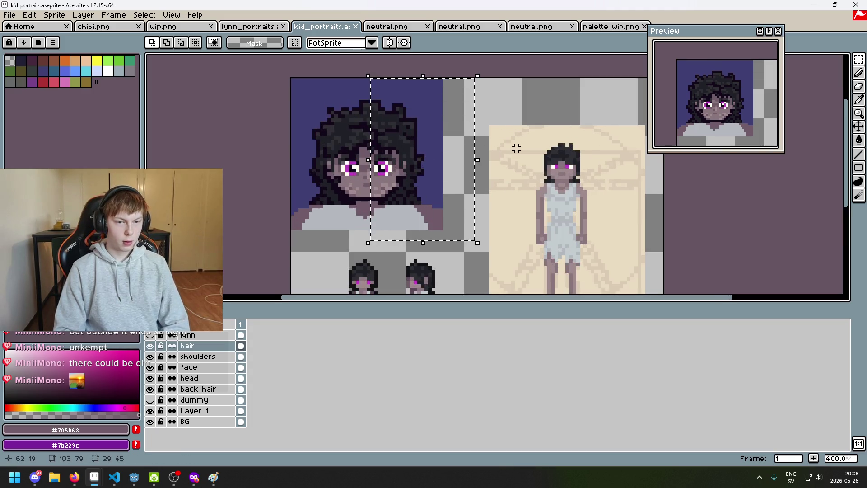
key(Down)
key(Return)
drag(255, 90, 379, 258)
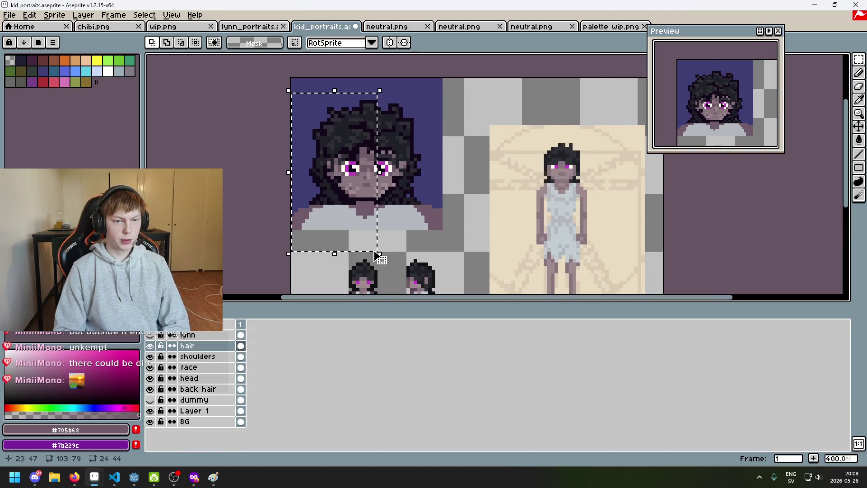
key(Up)
key(Return)
Step: Undo and redo the hair edits, then toggle the lynn layer's visibility for comparison
scroll(469, 235, down, 2)
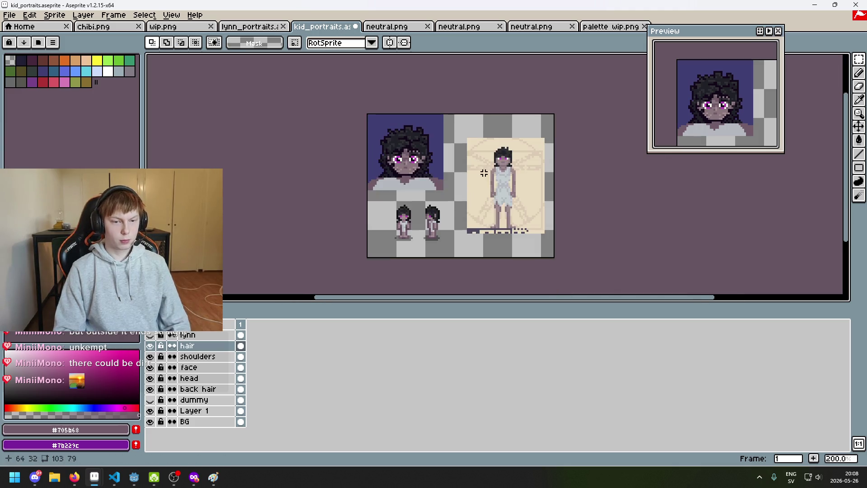
key(ctrl+z)
key(ctrl+z)
key(ctrl+z)
key(ctrl+y)
key(ctrl+y)
key(ctrl+y)
scroll(457, 181, up, 2)
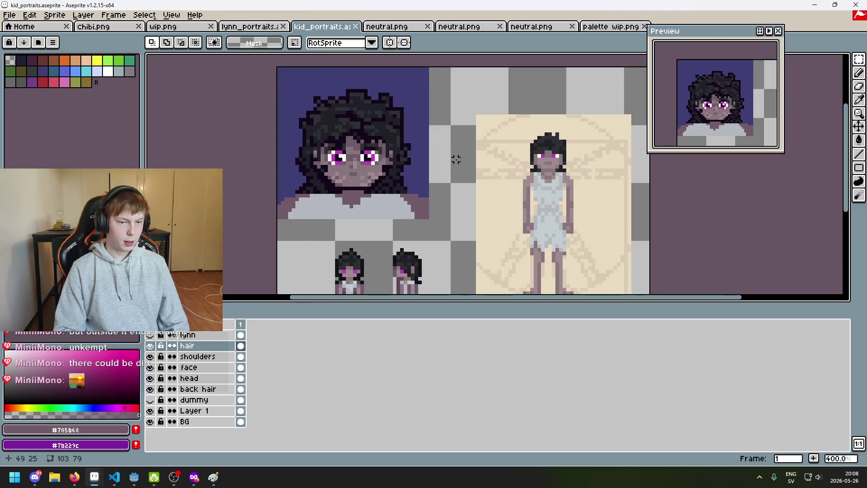
click(151, 335)
click(151, 335)
click(151, 335)
click(151, 335)
click(151, 335)
click(150, 335)
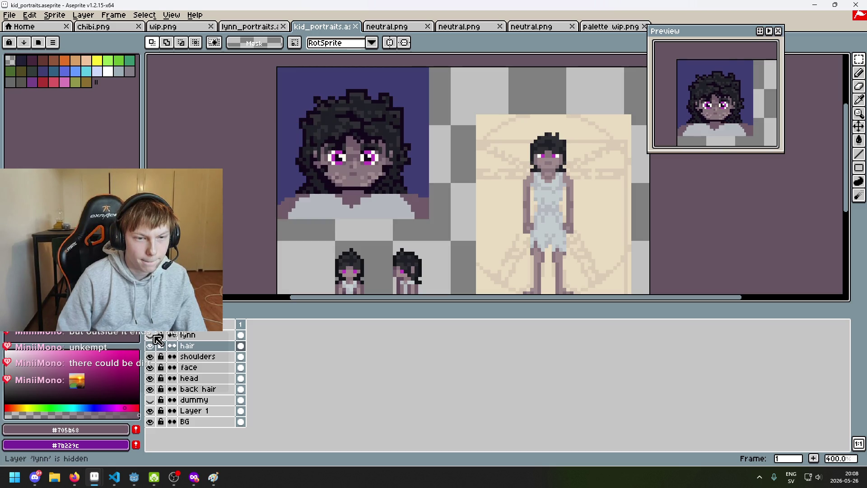
drag(284, 214, 255, 259)
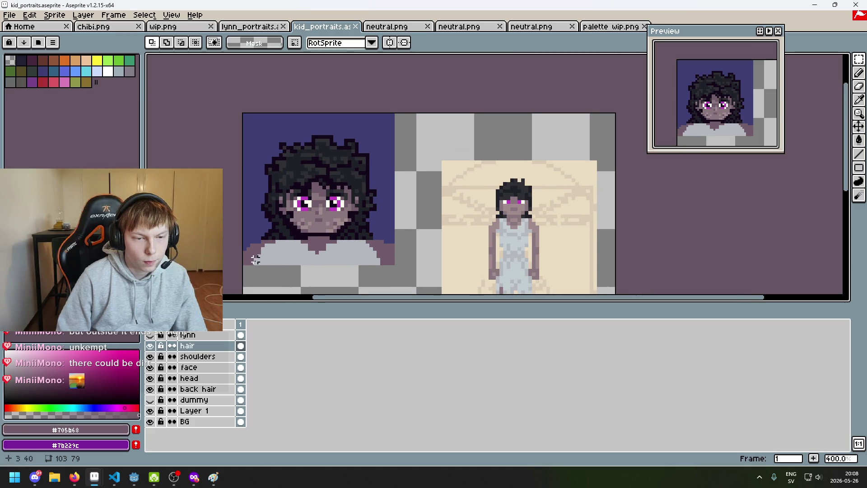
scroll(239, 263, up, 1)
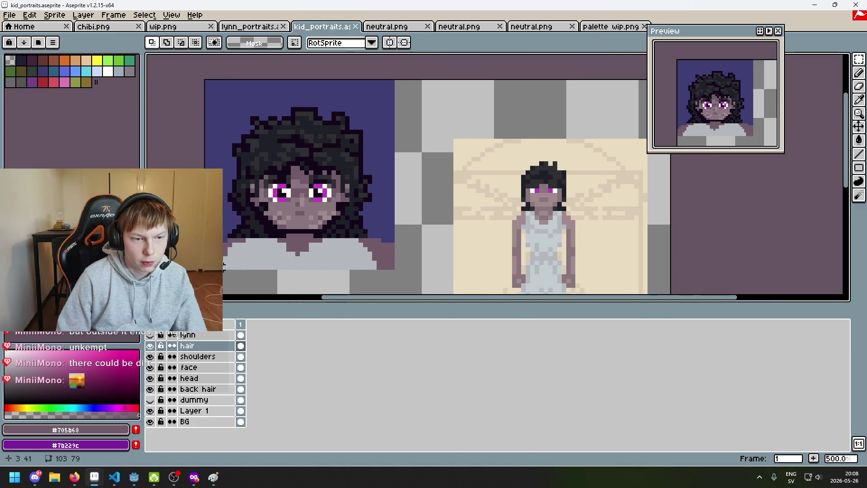
scroll(224, 264, down, 2)
scroll(361, 171, down, 1)
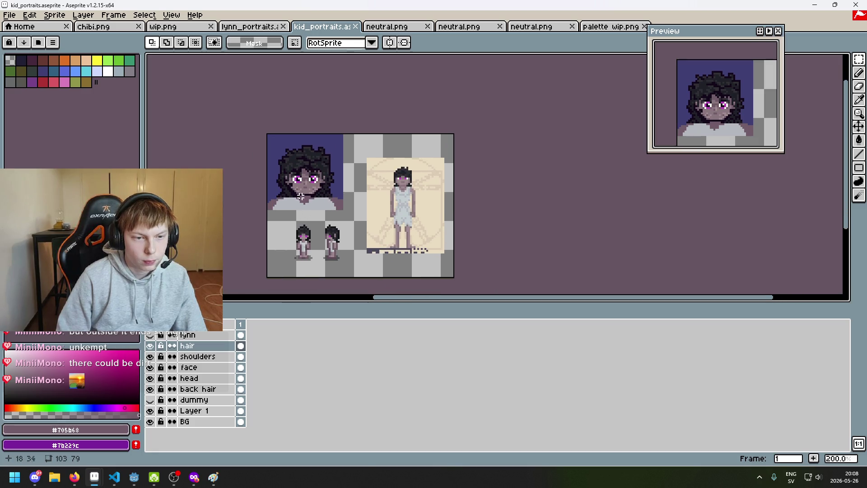
scroll(307, 184, up, 1)
scroll(308, 184, up, 1)
scroll(339, 173, up, 1)
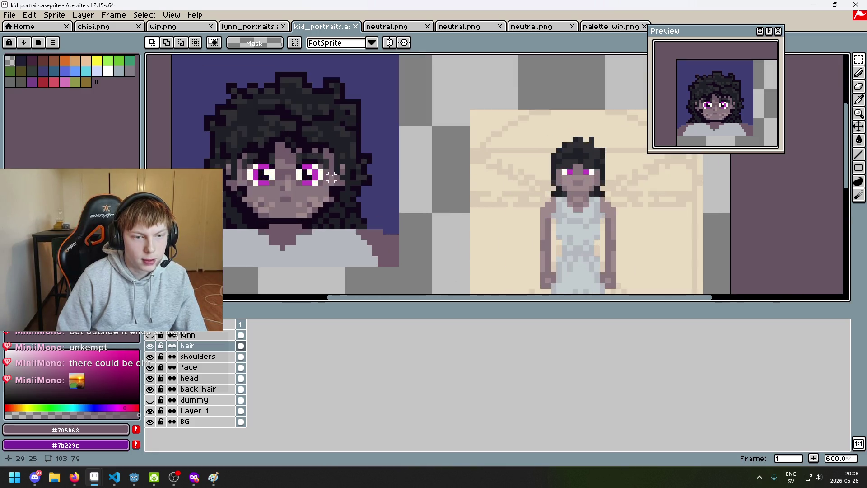
click(151, 335)
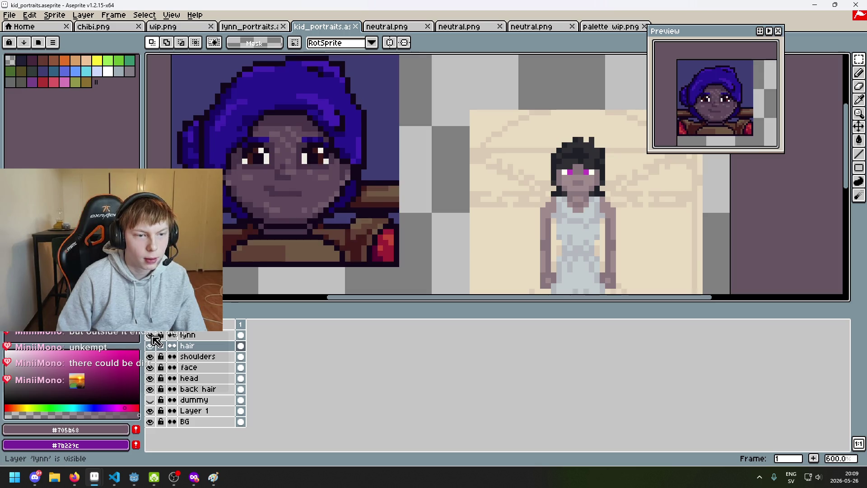
click(151, 336)
scroll(261, 176, up, 2)
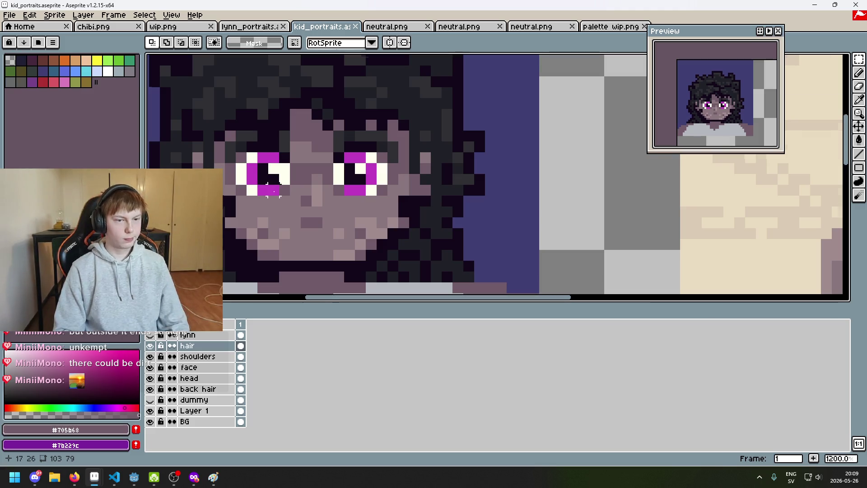
scroll(302, 185, down, 3)
scroll(302, 186, down, 1)
scroll(409, 148, down, 2)
scroll(409, 148, up, 1)
scroll(409, 148, up, 1)
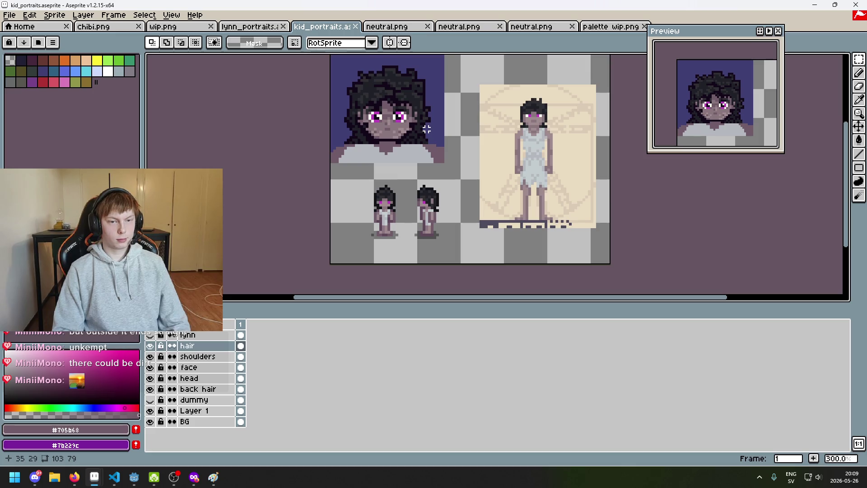
drag(426, 148, 428, 177)
scroll(415, 183, up, 2)
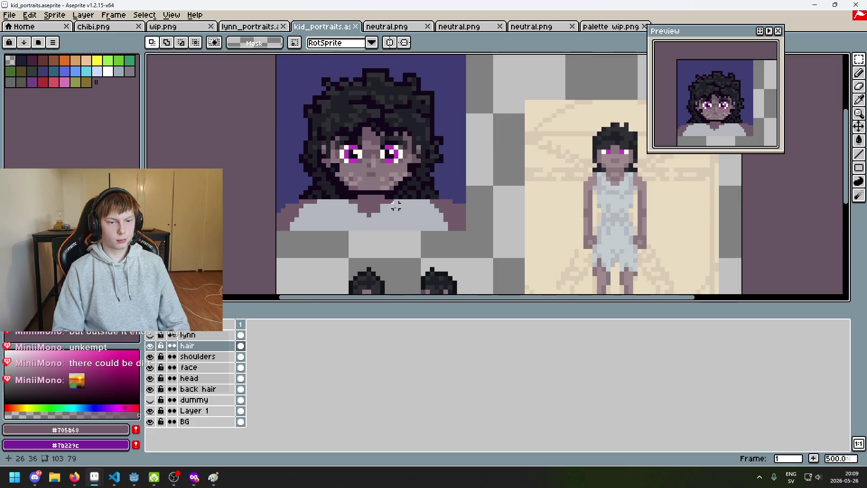
click(198, 356)
scroll(304, 223, up, 4)
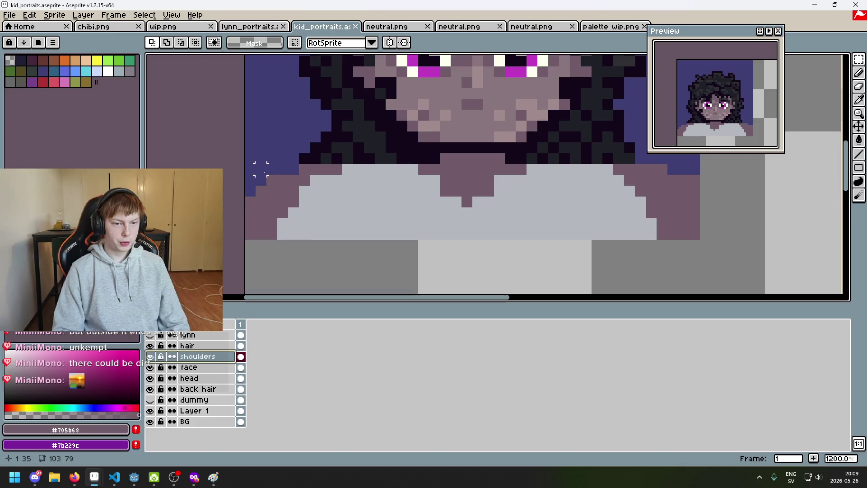
Step: Eyedrop skin tone #8a767d and shadow colour #705b68, trying then undoing a neckline fill
scroll(389, 199, down, 2)
key(alt)
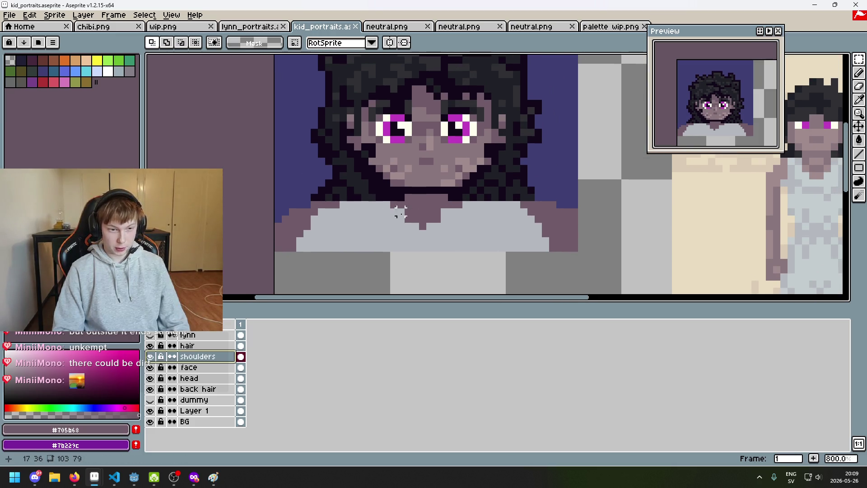
drag(416, 208, 294, 218)
scroll(568, 203, right, 3)
alt+click(572, 199)
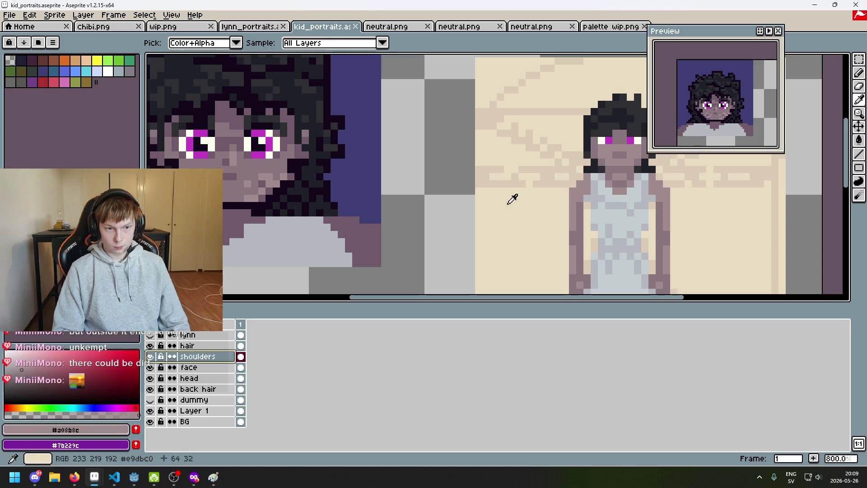
alt+click(261, 174)
click(251, 222)
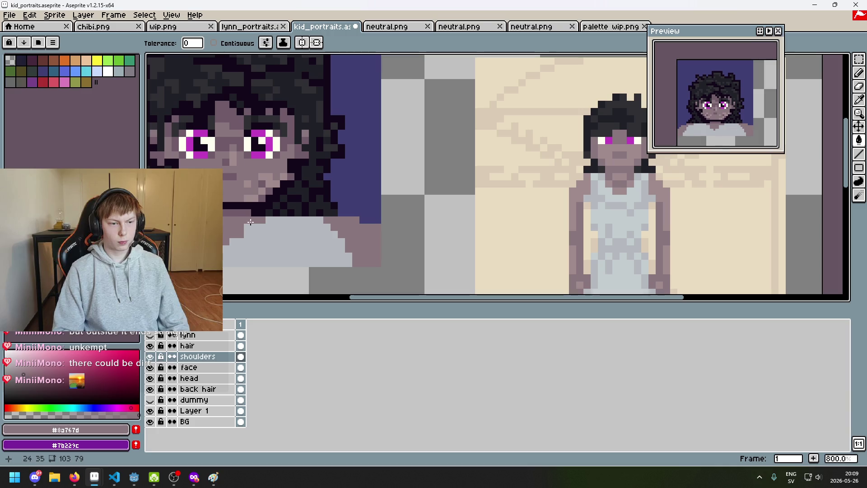
scroll(251, 222, up, 2)
alt+click(316, 218)
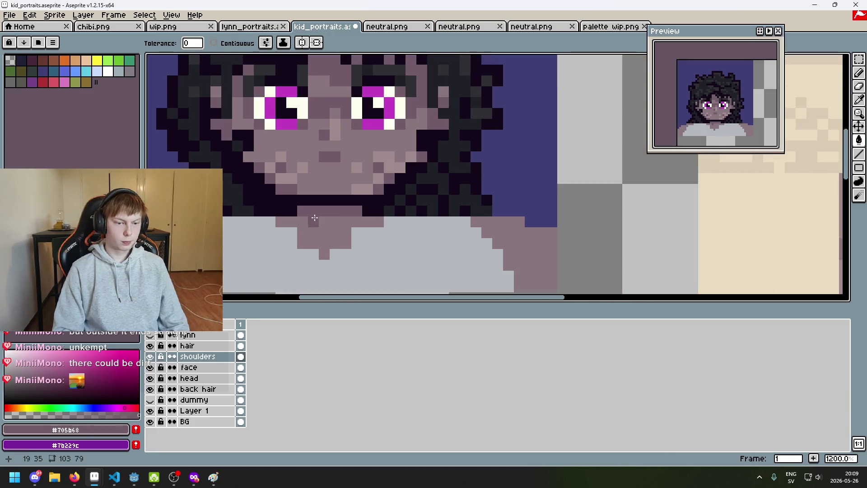
click(301, 220)
scroll(348, 224, up, 1)
key(ctrl+z)
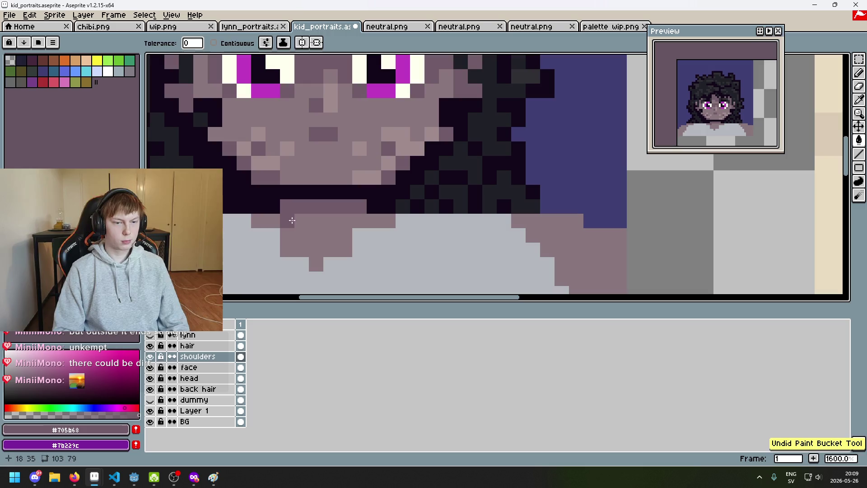
Step: Pencil a shadow-toned row under the chin
key(b)
drag(272, 220, 353, 220)
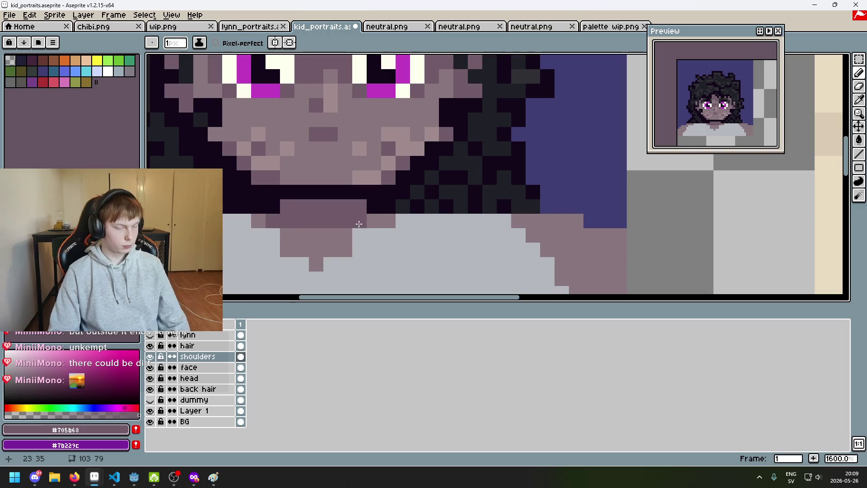
scroll(365, 232, down, 3)
scroll(409, 206, up, 2)
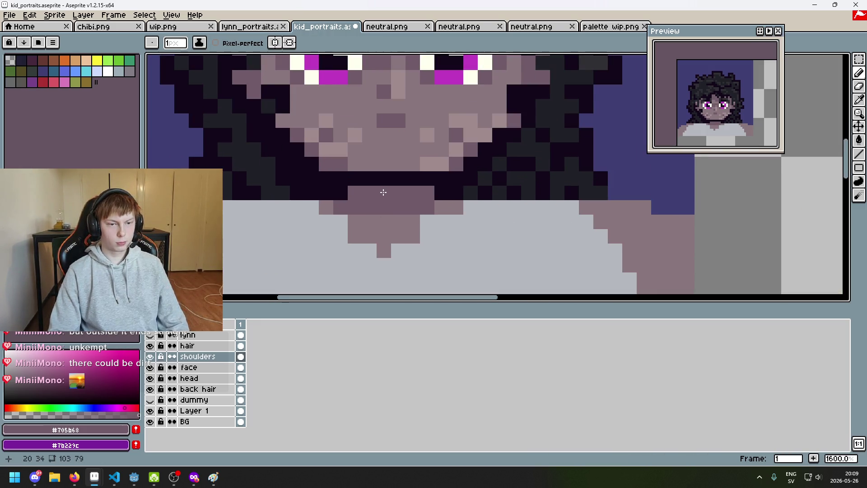
scroll(381, 219, down, 3)
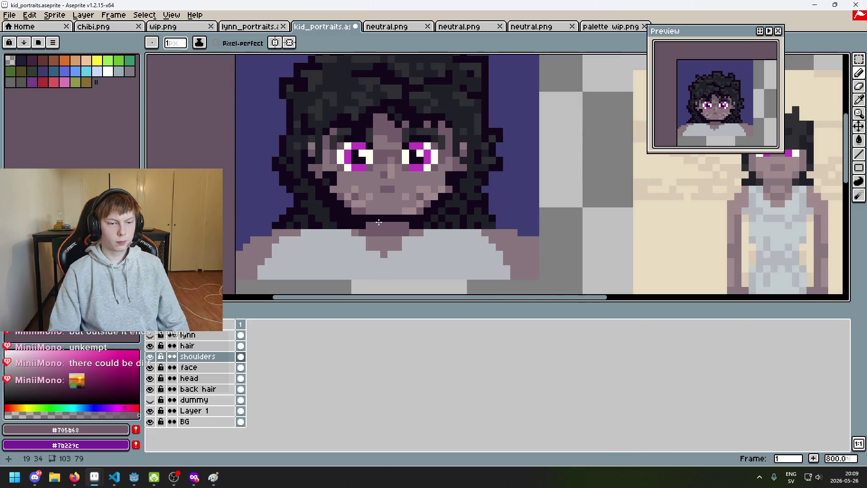
scroll(315, 157, up, 2)
Step: Eyedrop the dark outline colour #13081a and move the shoulders layer above hair
alt+click(303, 170)
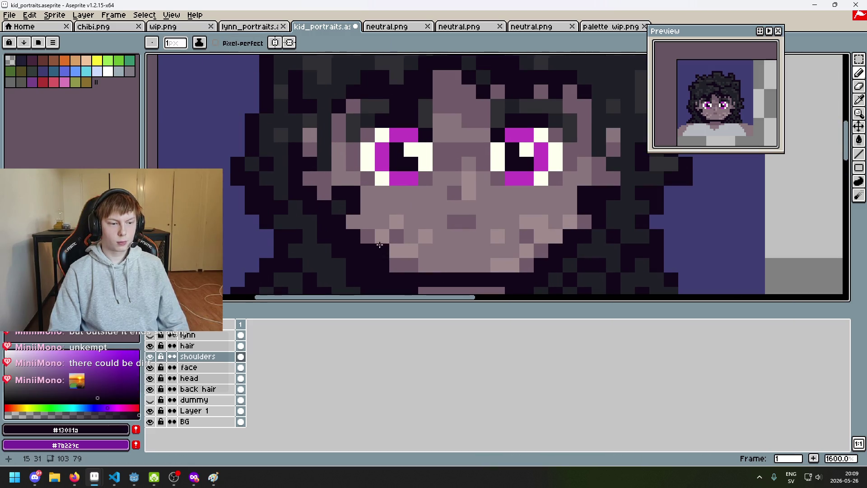
scroll(422, 149, down, 2)
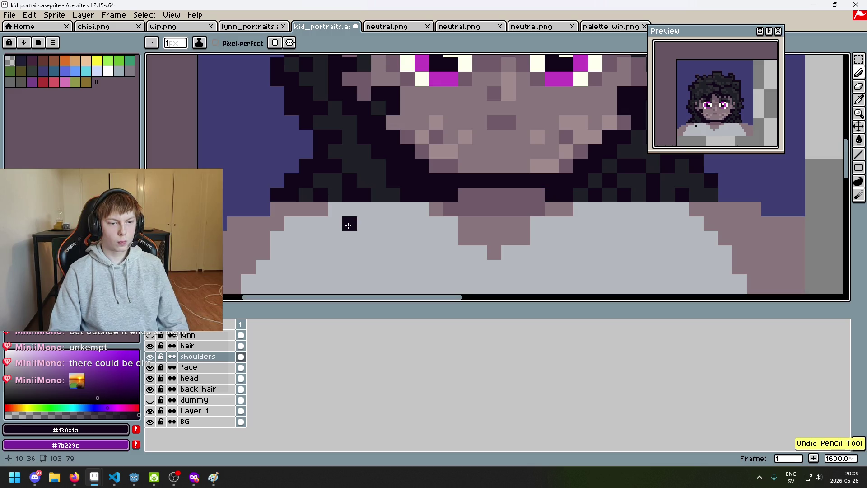
click(201, 356)
drag(201, 357, 203, 345)
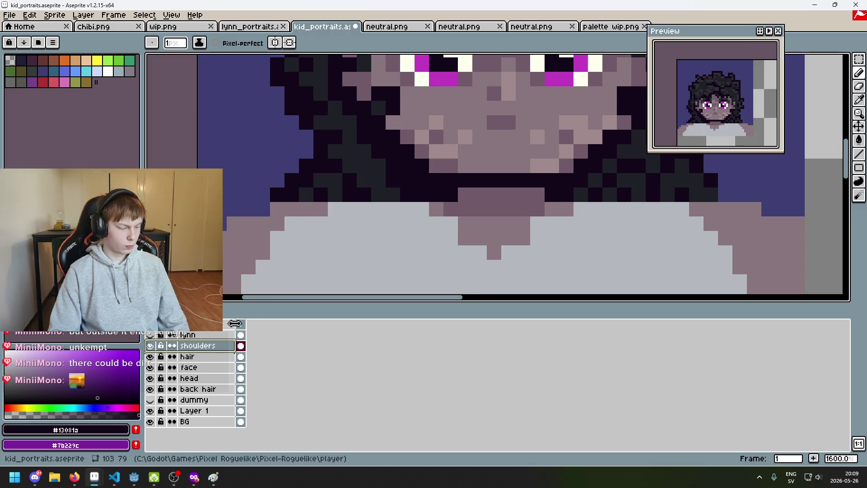
drag(446, 194, 270, 201)
mouse_move(232, 223)
mouse_down()
mouse_move(277, 209)
mouse_move(442, 207)
mouse_up()
key(ctrl)
key(ctrl+z)
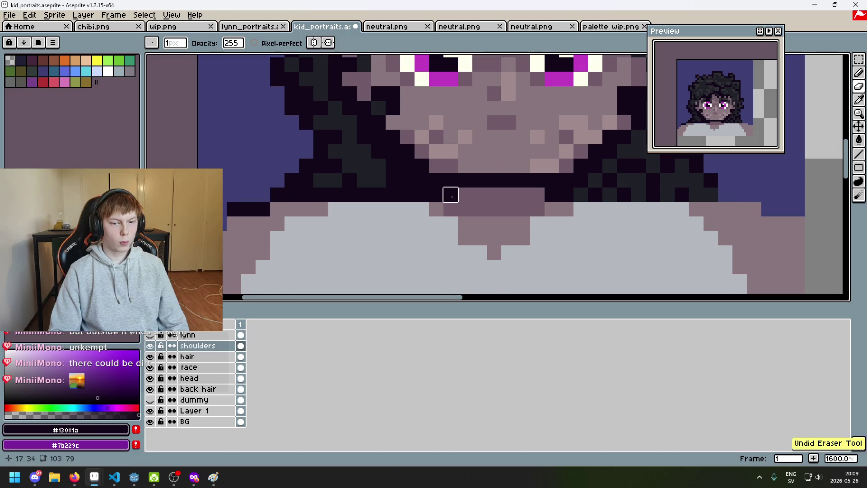
scroll(344, 240, down, 4)
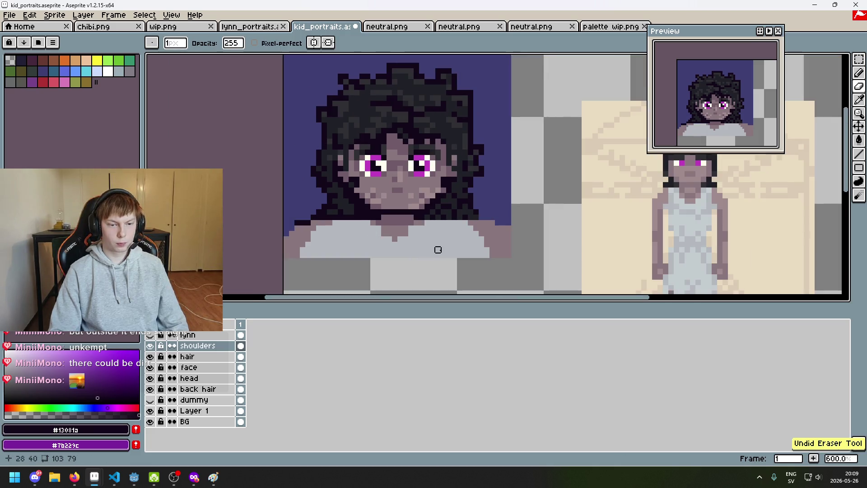
scroll(378, 207, up, 4)
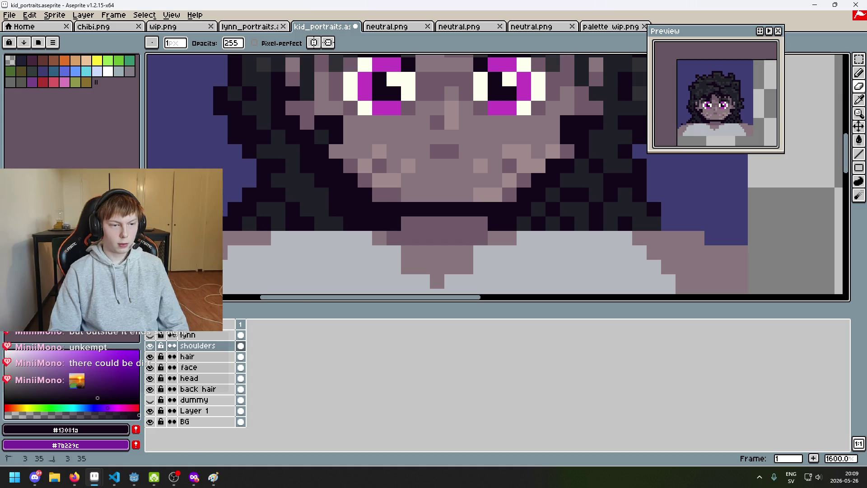
scroll(460, 217, down, 1)
scroll(434, 203, down, 1)
alt+click(471, 203)
mouse_move(471, 204)
mouse_down()
mouse_move(436, 194)
mouse_move(384, 213)
mouse_move(422, 217)
mouse_move(449, 250)
mouse_move(480, 248)
mouse_up()
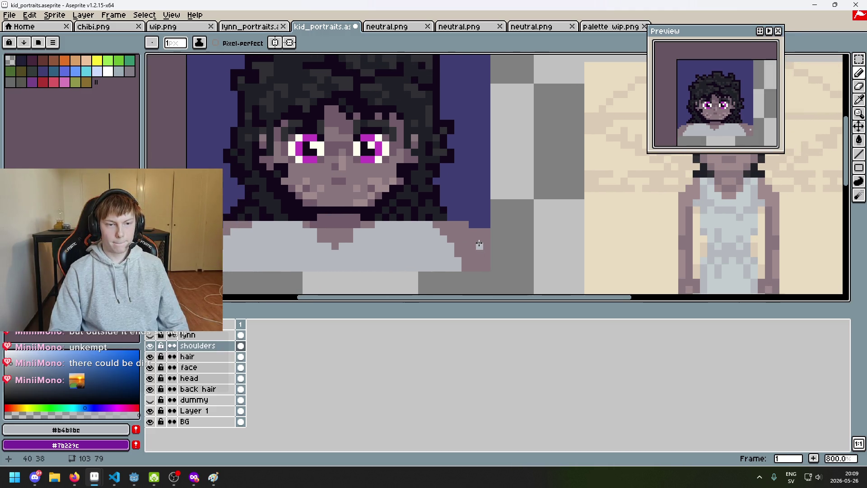
scroll(479, 241, down, 1)
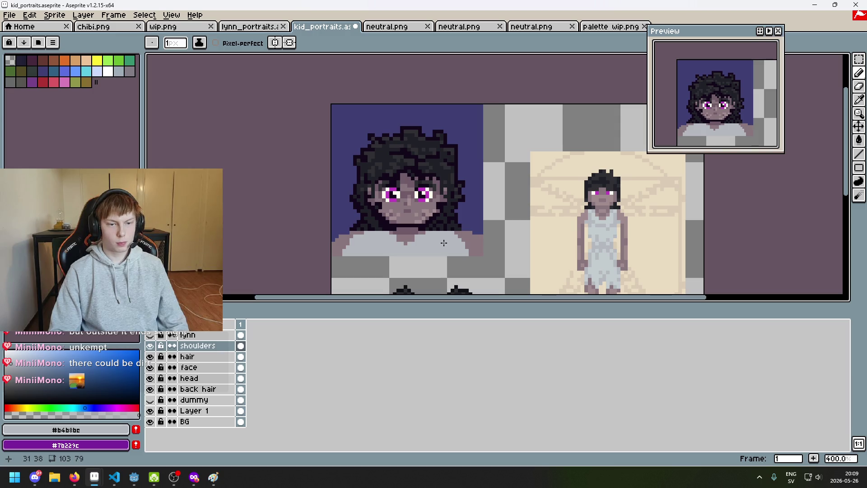
scroll(457, 243, up, 1)
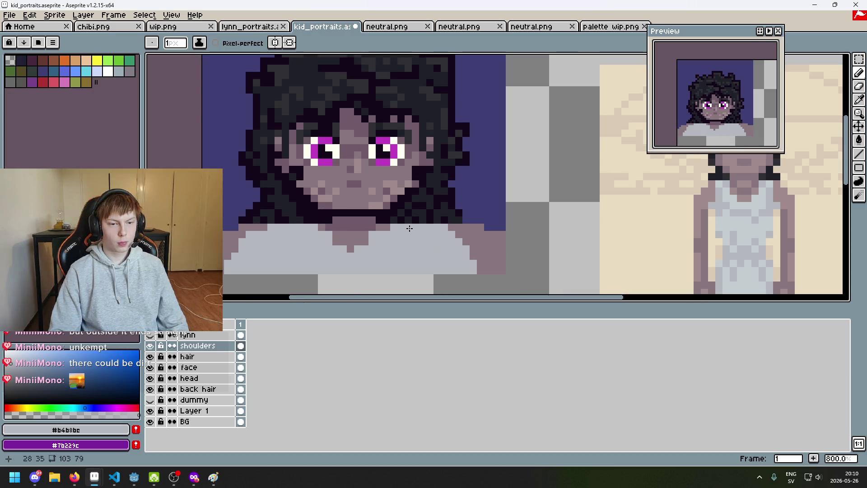
key(e)
drag(408, 227, 431, 226)
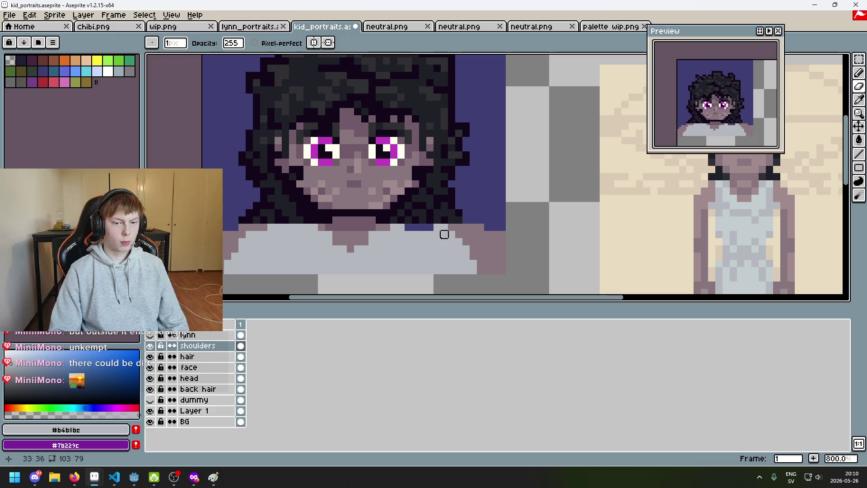
key(ctrl+z)
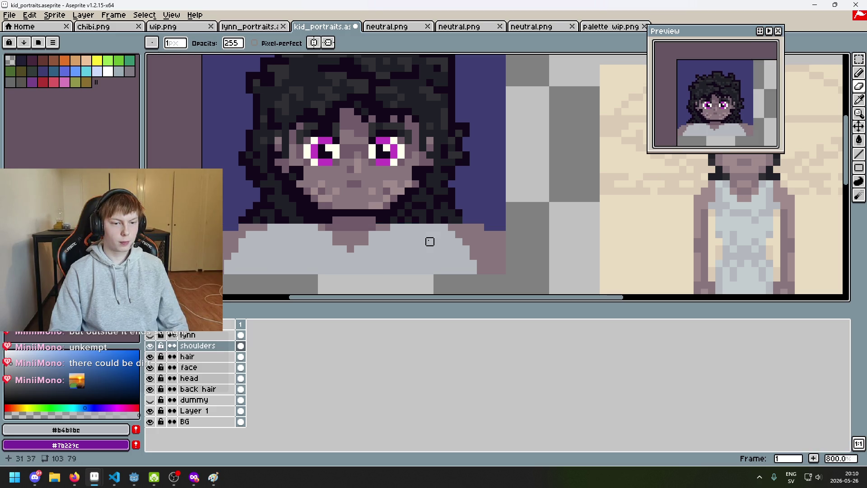
Step: Activate the hair layer, hide shoulders, and draw a dark strand at the hair's bottom left
click(205, 356)
alt+click(279, 218)
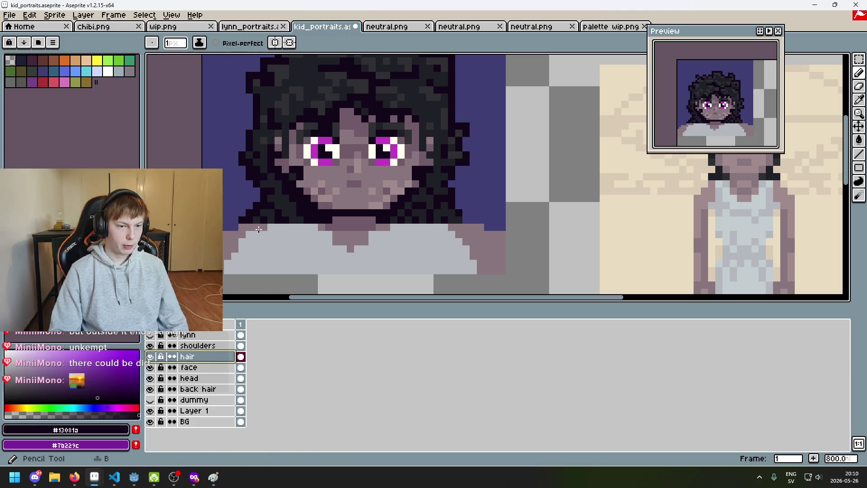
click(150, 345)
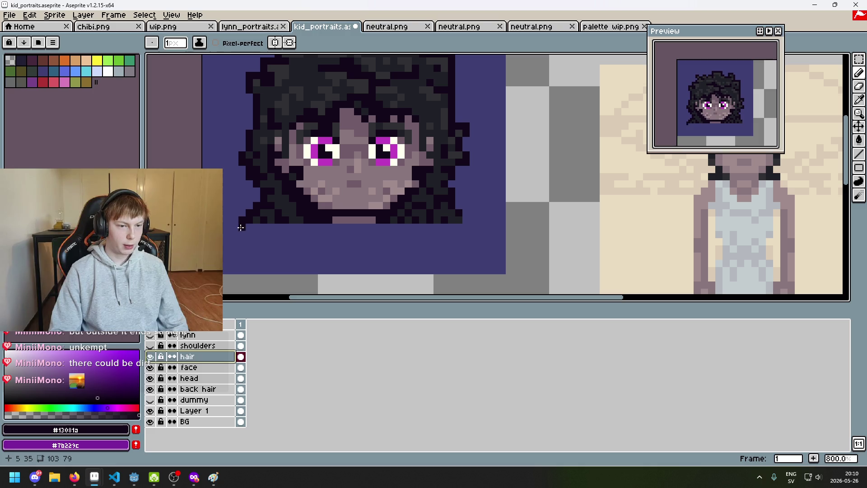
drag(252, 228, 316, 237)
key(ctrl+z)
key(ctrl+z)
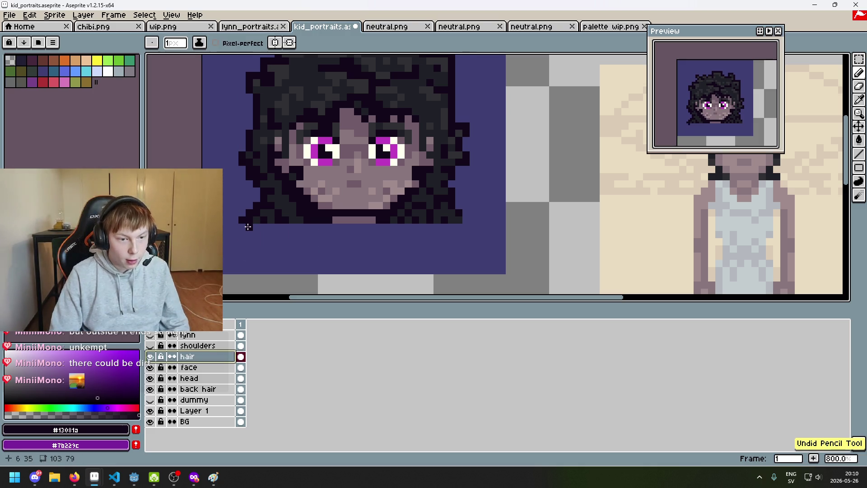
mouse_move(246, 225)
mouse_down()
mouse_move(466, 230)
mouse_move(344, 239)
mouse_up()
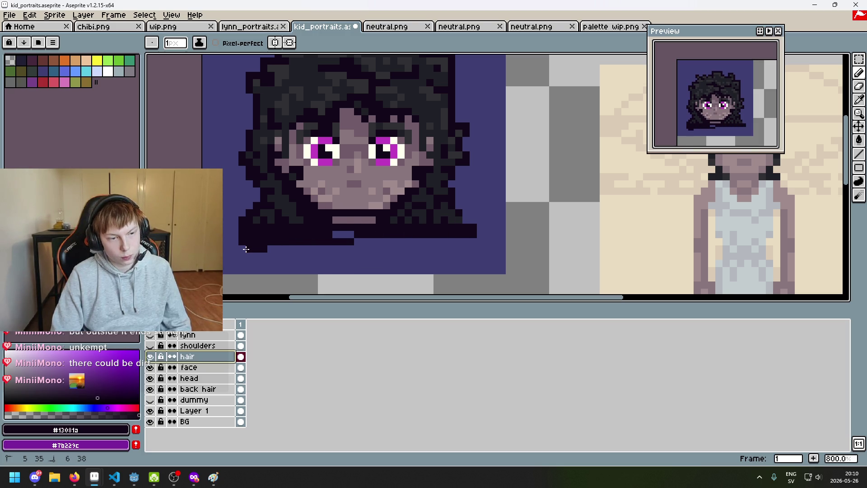
Step: Extend dark hair rows below the face and across the right shoulder area
drag(248, 263, 331, 263)
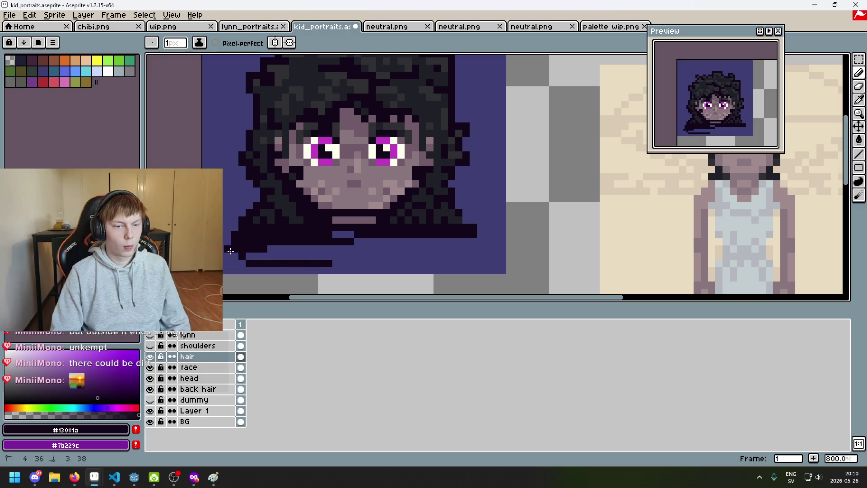
drag(256, 255, 311, 256)
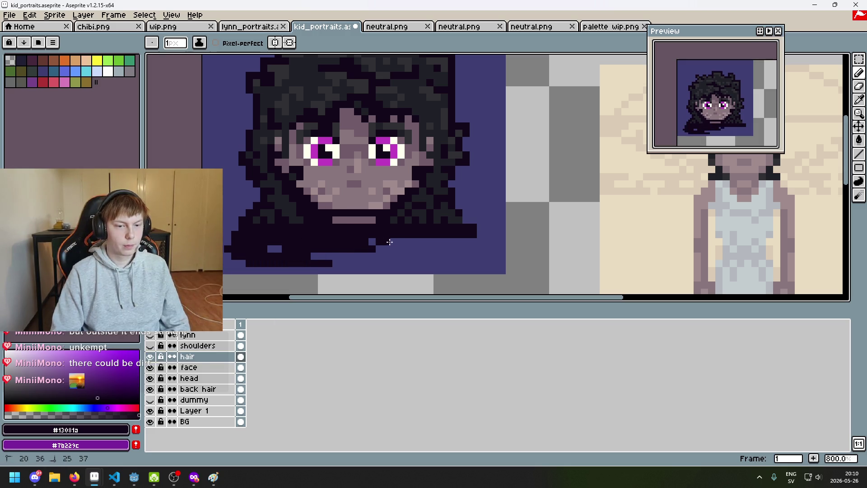
drag(384, 242, 470, 242)
mouse_move(333, 254)
mouse_down()
mouse_move(388, 260)
mouse_move(432, 249)
mouse_move(379, 258)
mouse_up()
Step: Eyedrop the dark grey hair colour and paint a dark grey pixel on the collar
key(alt)
scroll(443, 212, up, 5)
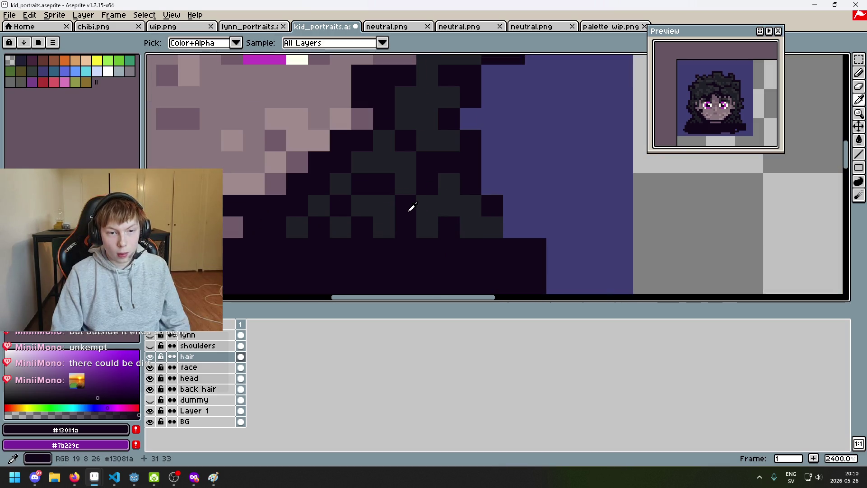
scroll(412, 208, down, 3)
click(429, 145)
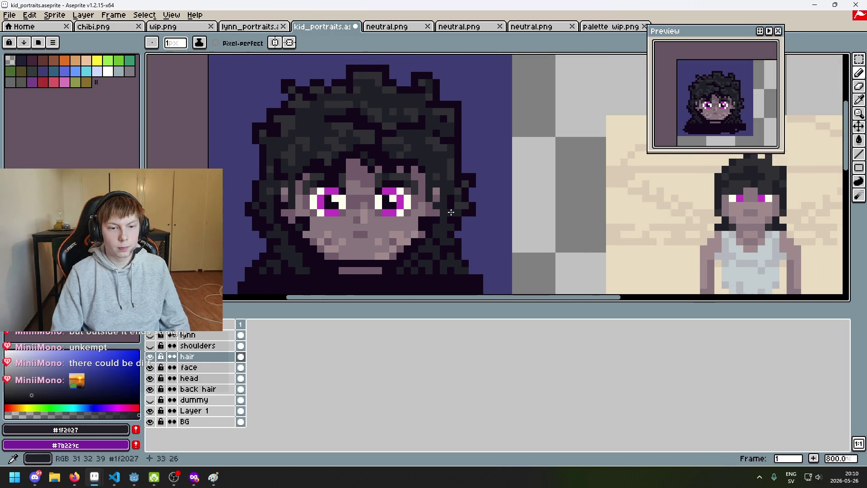
scroll(493, 209, up, 5)
scroll(419, 186, up, 2)
click(384, 205)
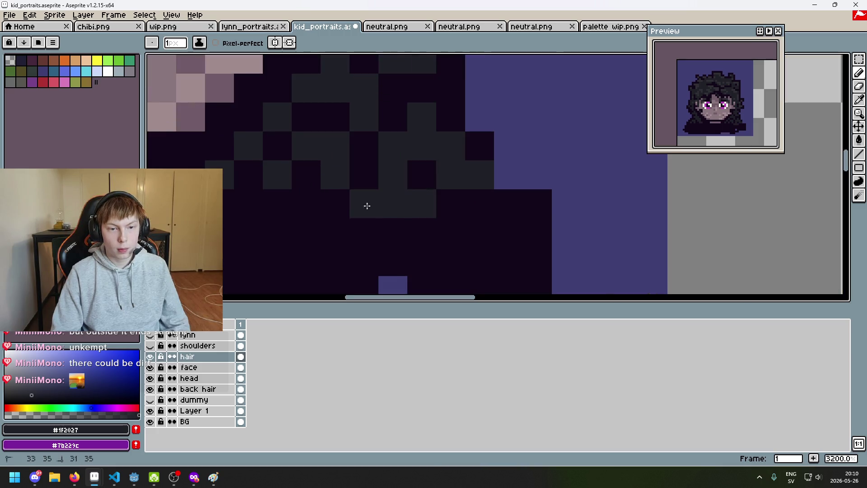
scroll(384, 205, down, 3)
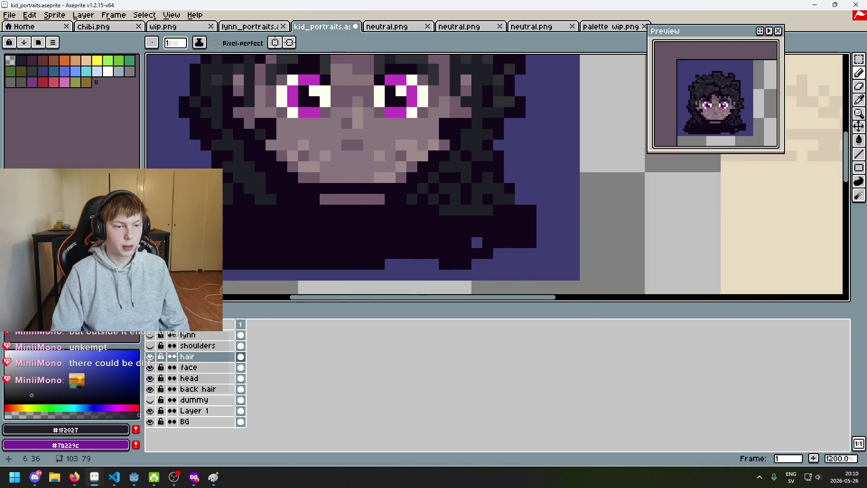
Step: Draw dark grey collar lines along rows 35 and 36, extending to the right edge
drag(239, 217, 382, 222)
key(ctrl+z)
mouse_move(219, 210)
mouse_down()
mouse_move(422, 207)
mouse_move(364, 218)
mouse_move(215, 221)
mouse_move(258, 245)
mouse_up()
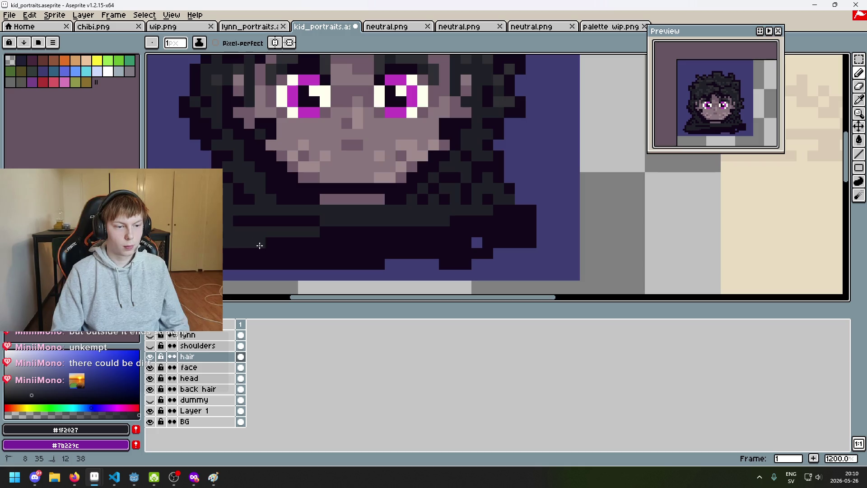
drag(296, 221, 217, 221)
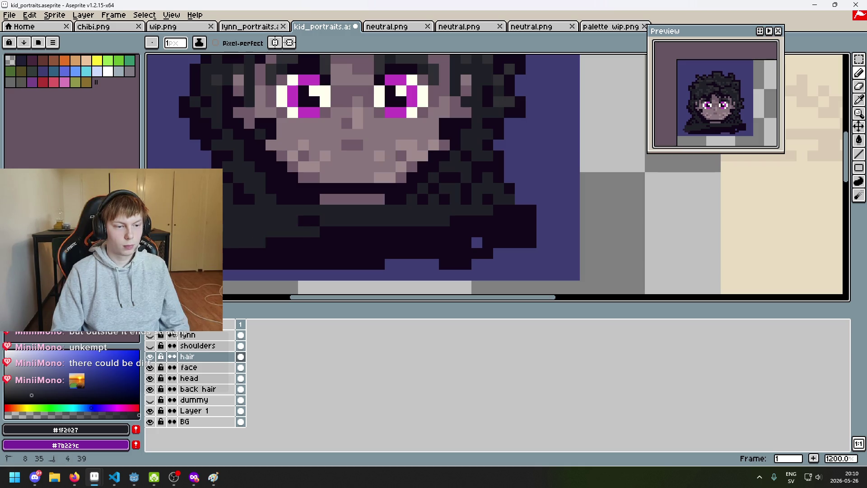
drag(177, 253, 290, 221)
drag(492, 215, 530, 211)
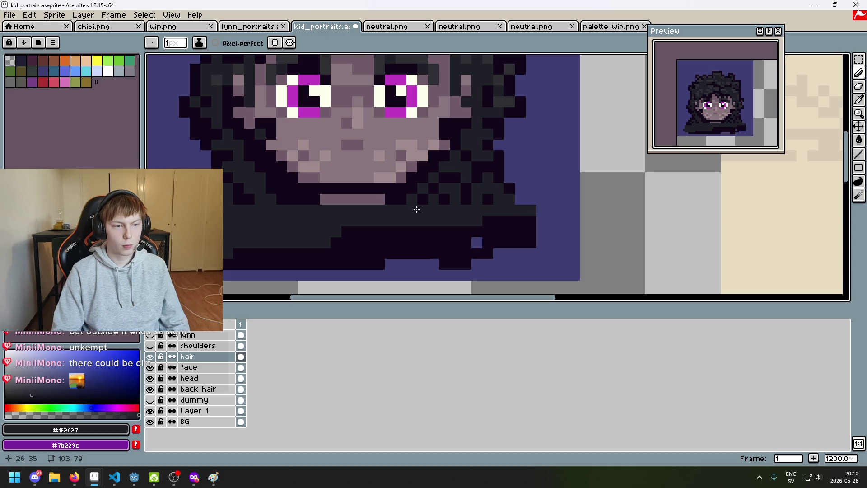
Step: Bucket-fill the connected collar region with dark grey, then show the shoulders layer again
key(g)
click(231, 43)
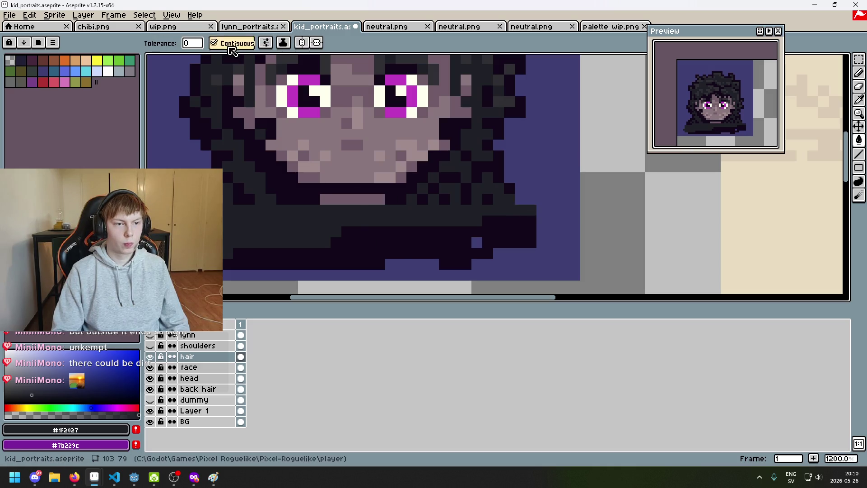
click(396, 247)
click(213, 43)
scroll(429, 217, down, 4)
scroll(429, 216, up, 2)
key(b)
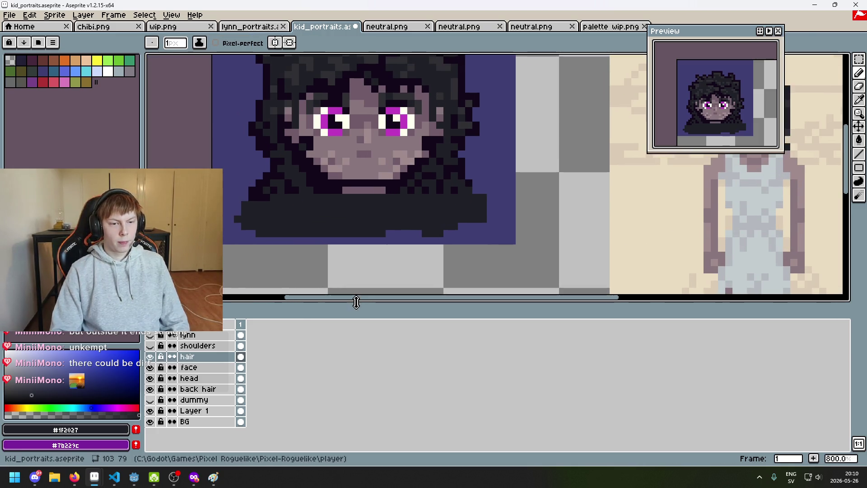
click(150, 345)
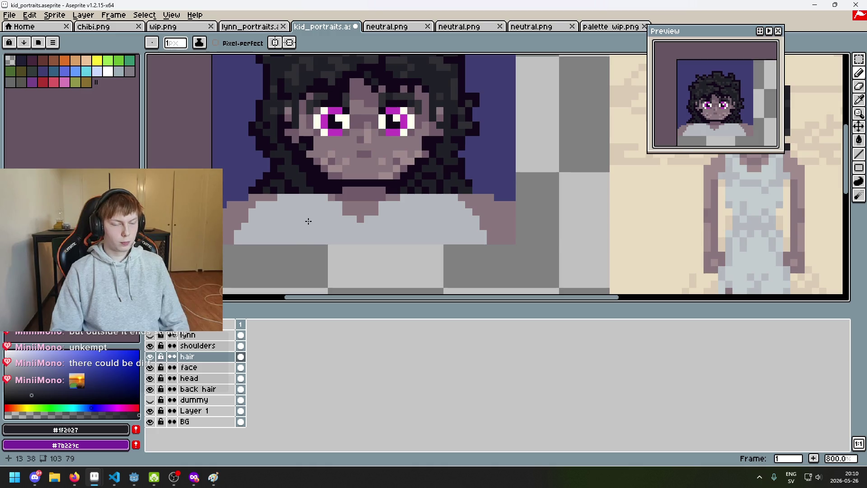
Step: On the shoulders layer, try a dark edge along the shirt top and undo it
click(217, 345)
drag(287, 198, 317, 198)
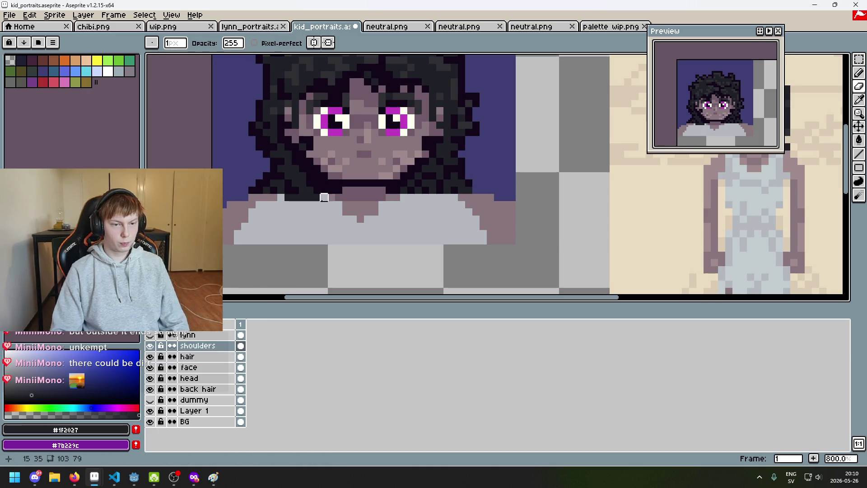
scroll(396, 212, down, 1)
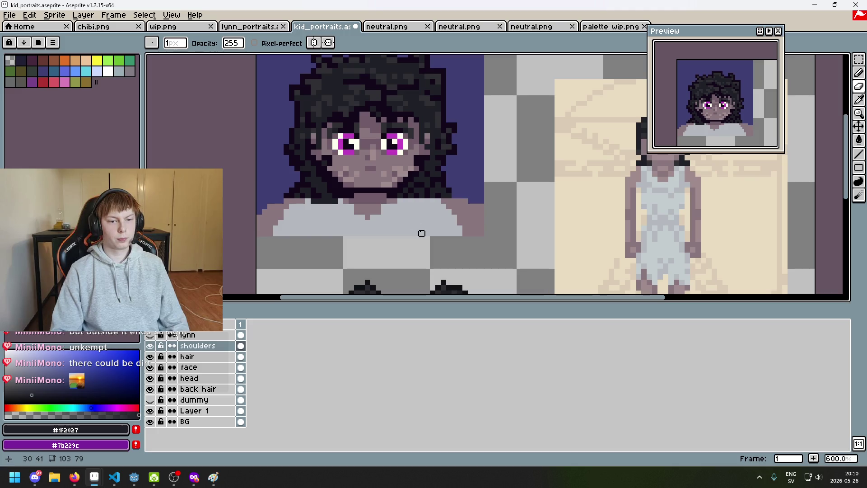
key(ctrl+z)
scroll(411, 212, up, 4)
scroll(472, 213, down, 3)
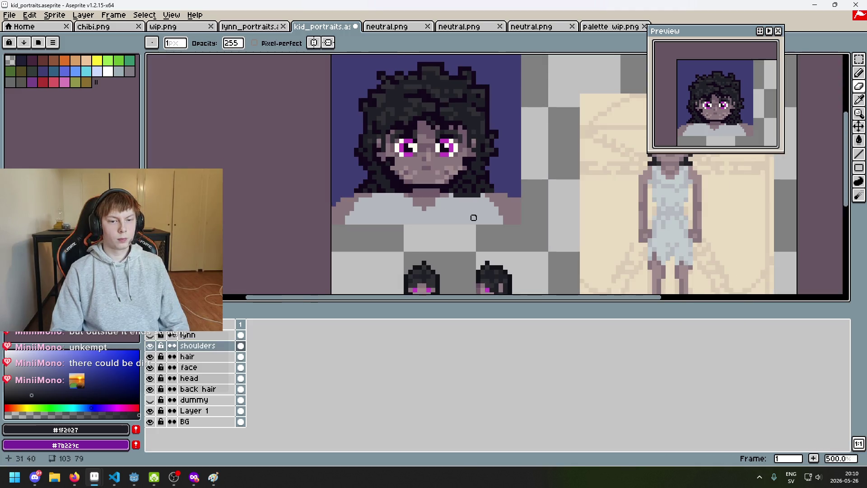
scroll(458, 197, up, 2)
drag(415, 186, 398, 200)
Step: Eyedrop the light grey shirt colour and return to the Pencil
key(i)
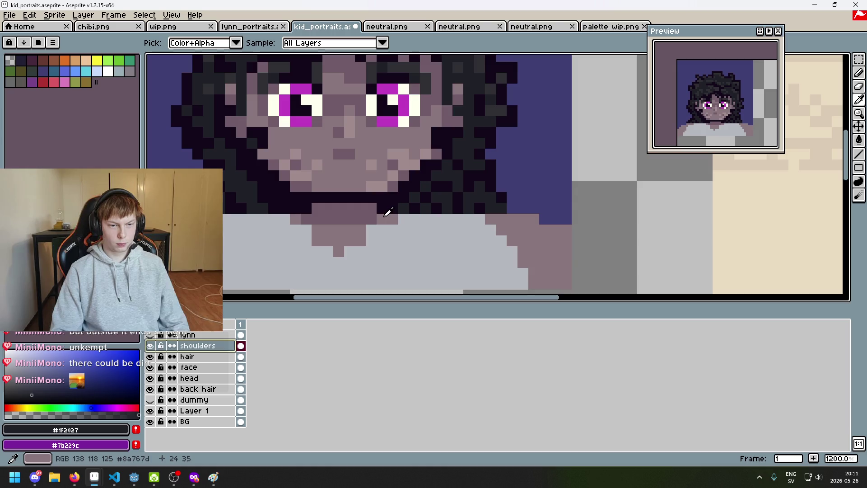
click(392, 215)
key(b)
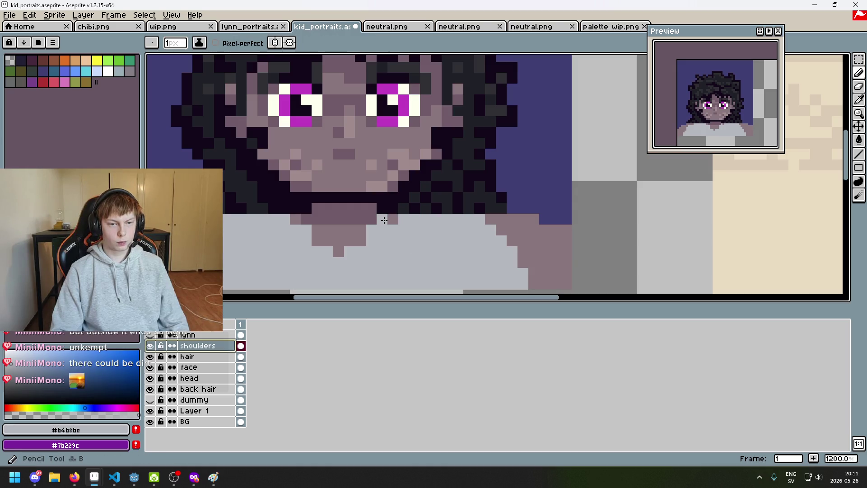
scroll(472, 229, down, 3)
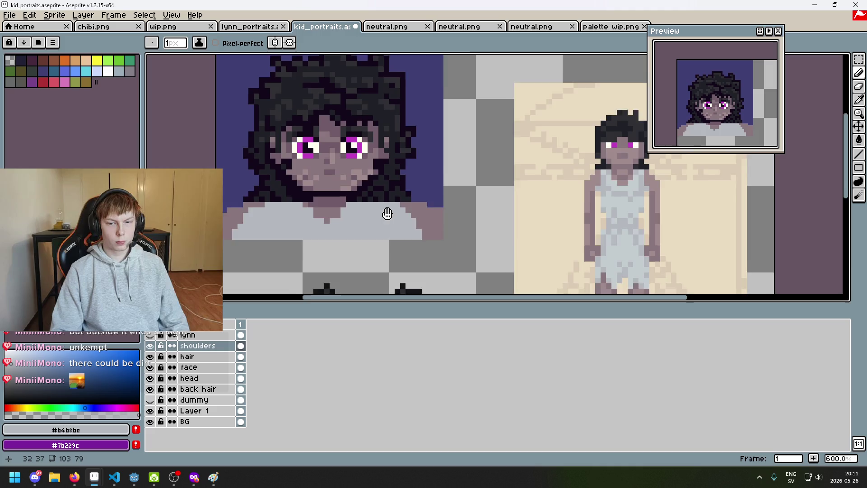
scroll(415, 226, up, 1)
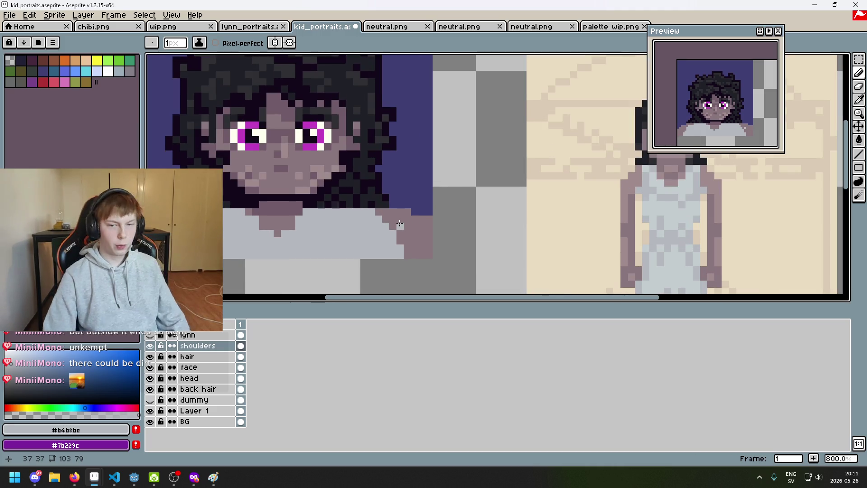
scroll(392, 230, up, 2)
scroll(393, 225, down, 2)
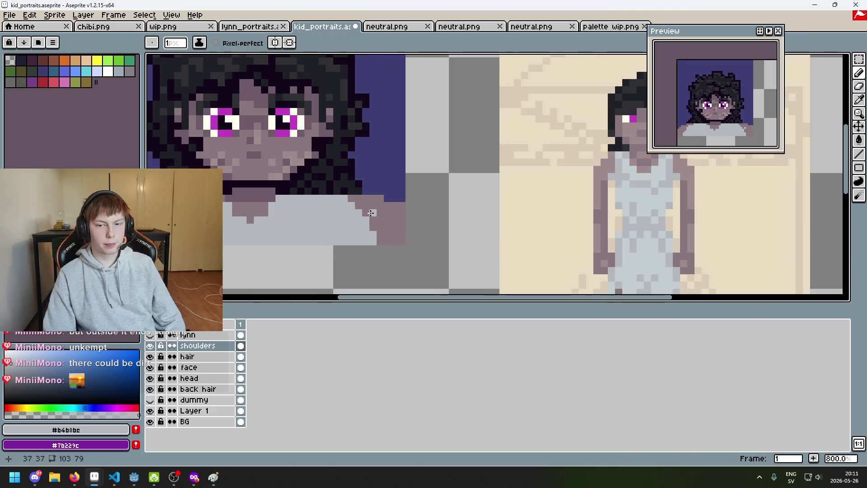
scroll(397, 214, down, 1)
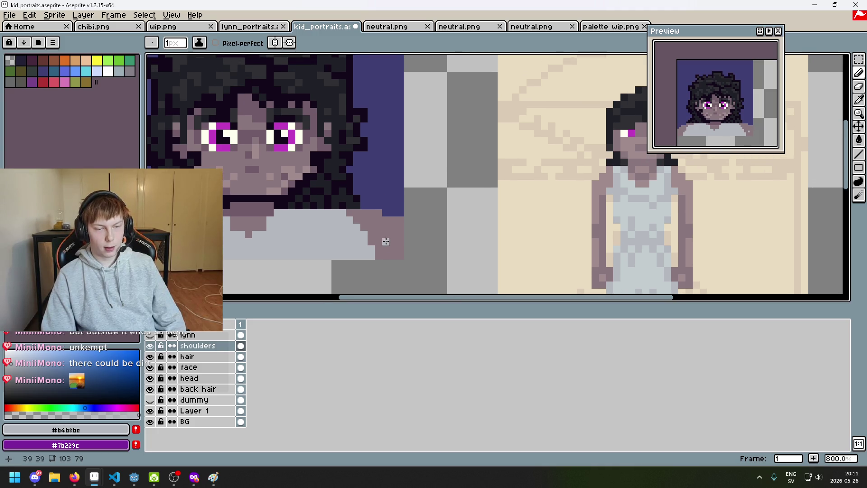
scroll(388, 229, down, 1)
scroll(363, 222, up, 1)
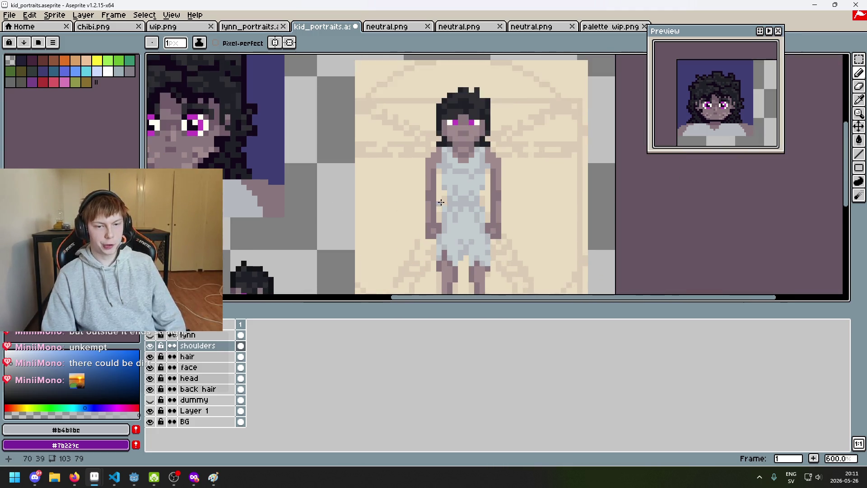
scroll(316, 207, up, 1)
Step: Pick the mauve shoulder colour, undo a stroke, and re-pick light grey for the neckline
alt+click(381, 208)
key(ctrl+z)
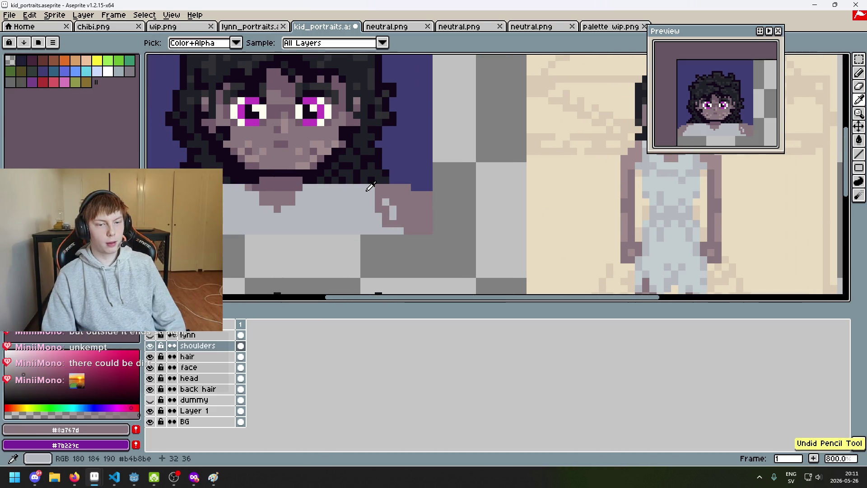
alt+click(369, 188)
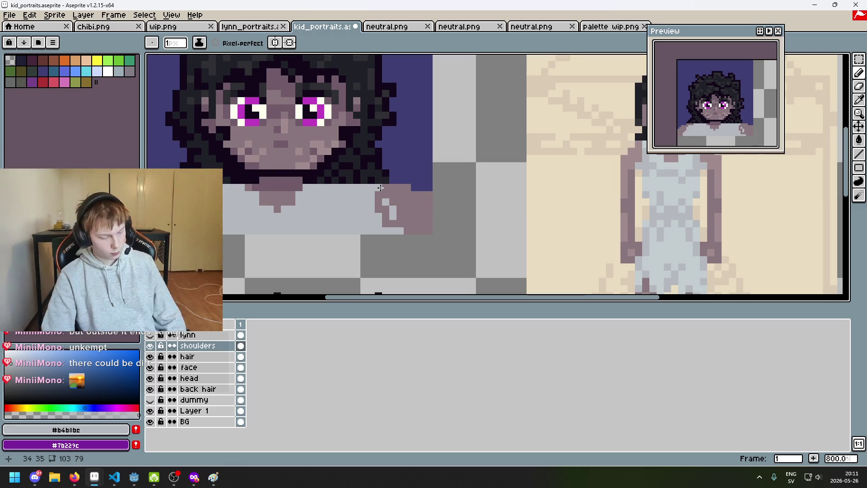
scroll(411, 197, down, 1)
scroll(388, 210, up, 1)
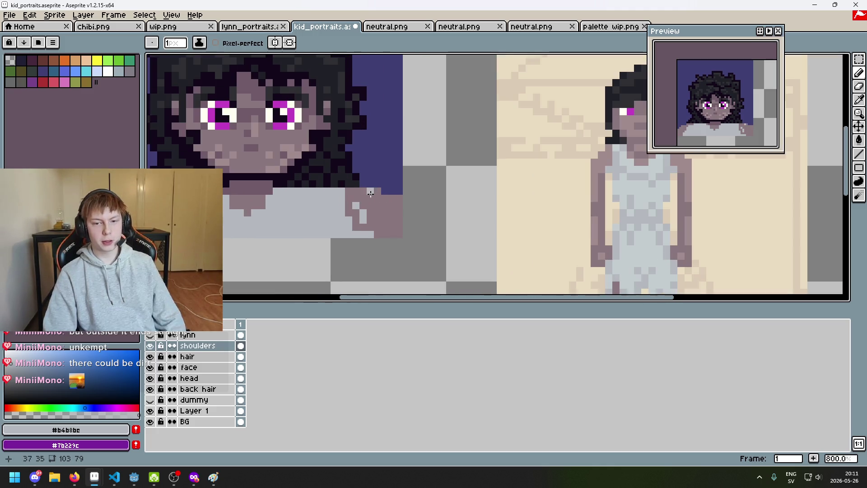
drag(325, 217, 429, 233)
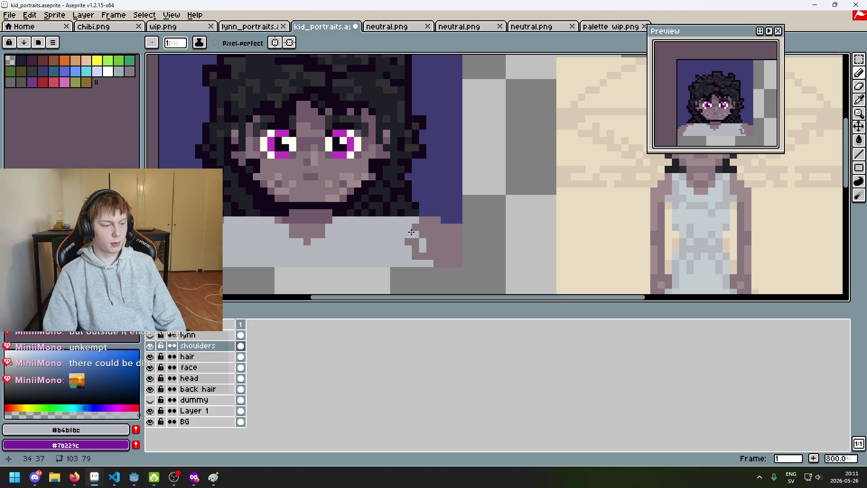
scroll(411, 232, down, 2)
scroll(410, 232, up, 1)
Step: Switch to the Eraser at the right shoulder and eyedrop skin tone #8a767d there
mouse_move(372, 240)
mouse_down()
mouse_move(349, 248)
mouse_move(393, 248)
mouse_move(387, 253)
mouse_up()
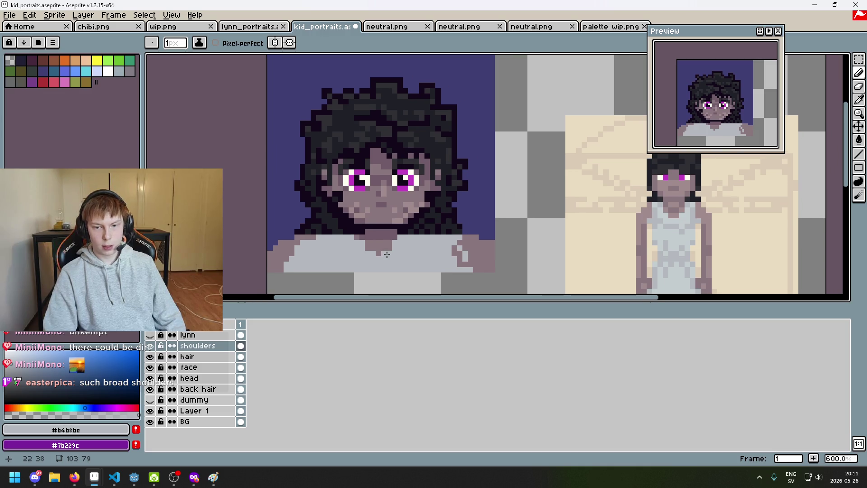
scroll(544, 242, up, 1)
mouse_move(571, 236)
mouse_down()
mouse_move(526, 212)
mouse_move(519, 198)
mouse_up()
key(e)
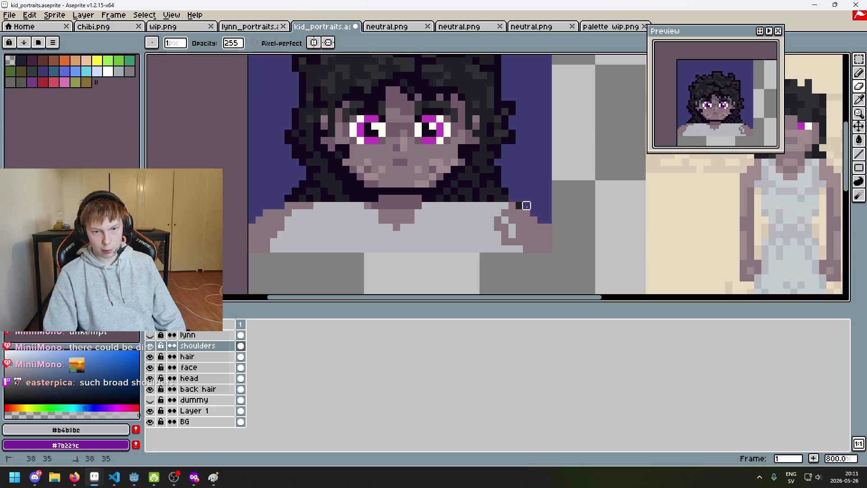
scroll(526, 206, down, 3)
scroll(523, 206, up, 2)
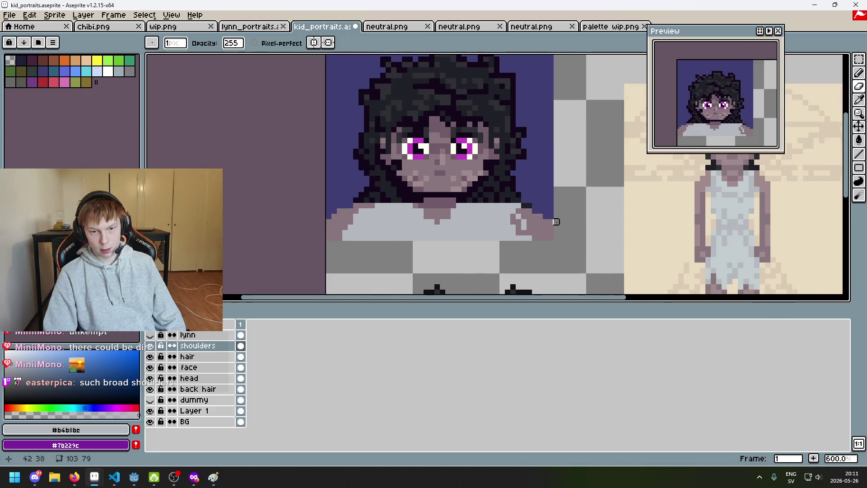
scroll(556, 222, down, 3)
scroll(465, 212, up, 4)
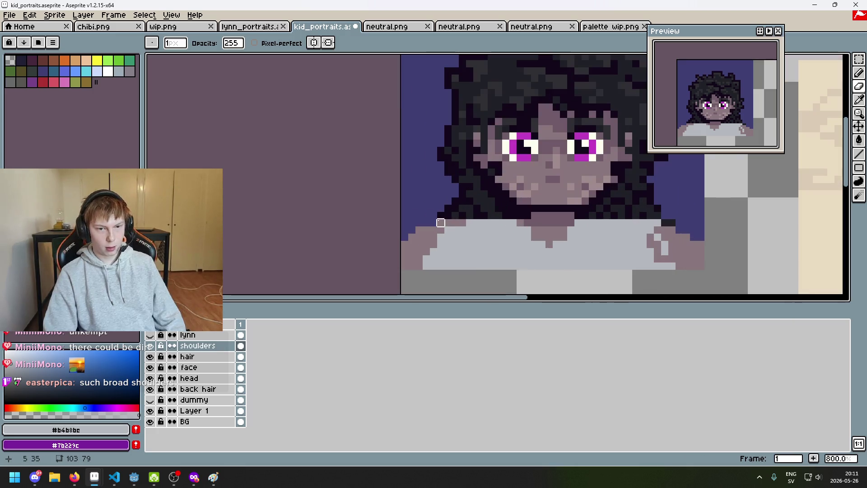
scroll(404, 251, down, 1)
scroll(515, 217, down, 1)
scroll(515, 216, up, 1)
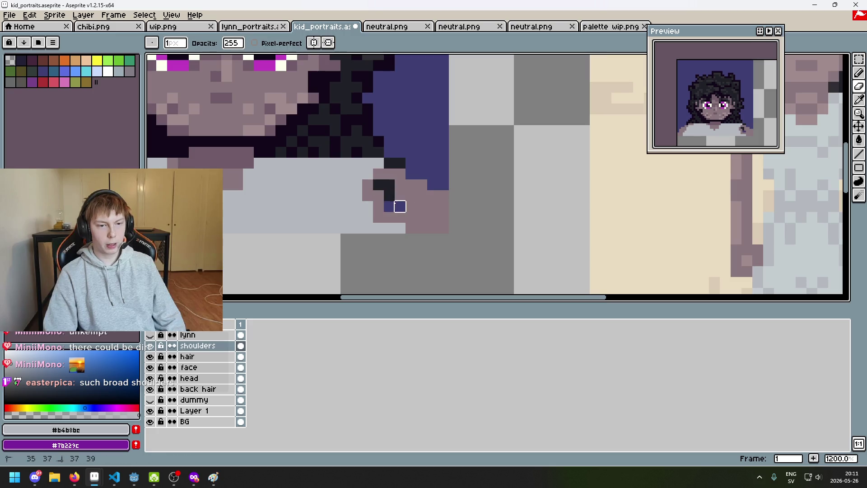
alt+click(408, 185)
scroll(389, 199, down, 6)
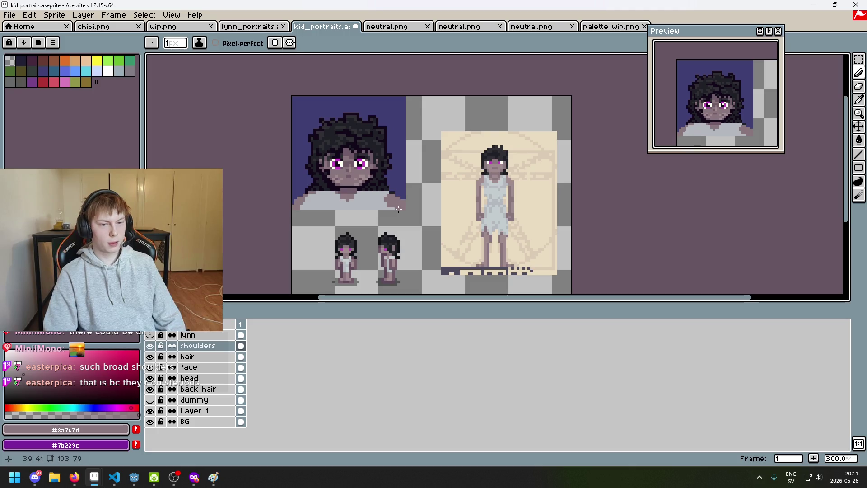
Step: Erase a single pixel at the right shoulder edge after undoing a stray eraser stroke
scroll(390, 203, up, 4)
scroll(411, 188, down, 1)
scroll(436, 189, up, 2)
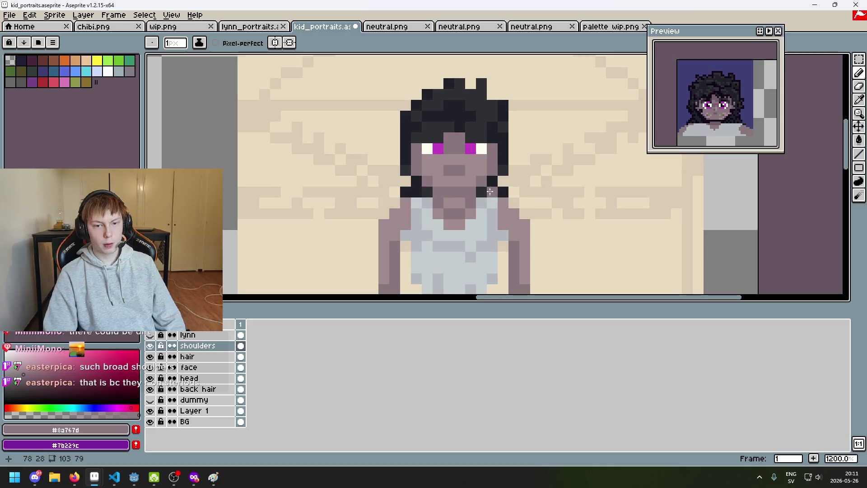
scroll(418, 188, down, 4)
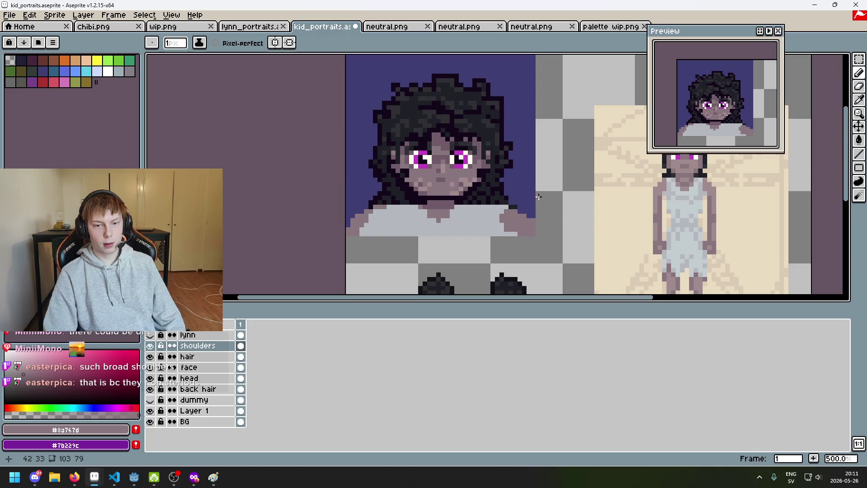
scroll(519, 195, up, 4)
mouse_move(476, 220)
mouse_down()
mouse_move(518, 248)
mouse_move(520, 264)
mouse_up()
key(ctrl+z)
click(477, 220)
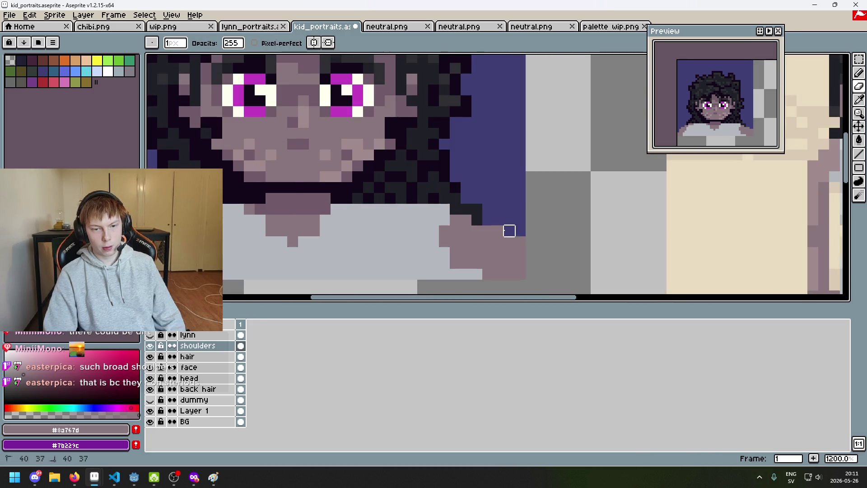
Step: Enable vertical symmetry and reshape the right shoulder's outer top edge
scroll(519, 284, down, 4)
scroll(637, 255, up, 2)
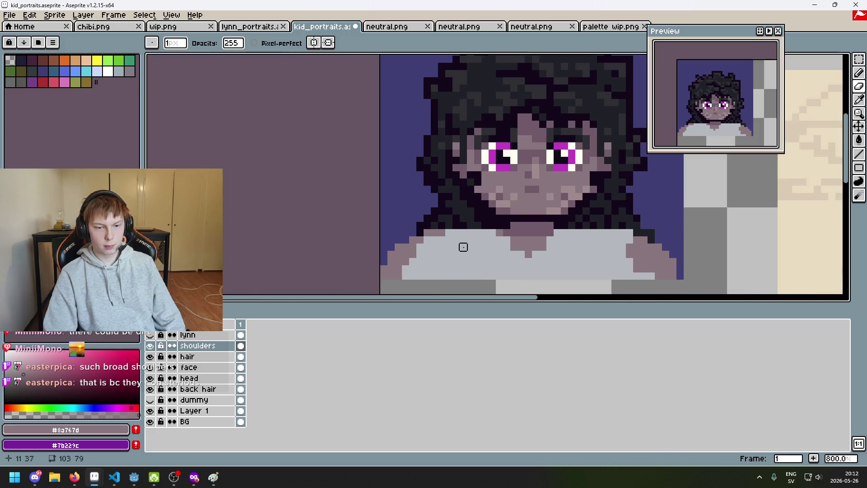
scroll(462, 247, up, 1)
click(314, 43)
scroll(557, 185, up, 1)
drag(514, 175, 573, 213)
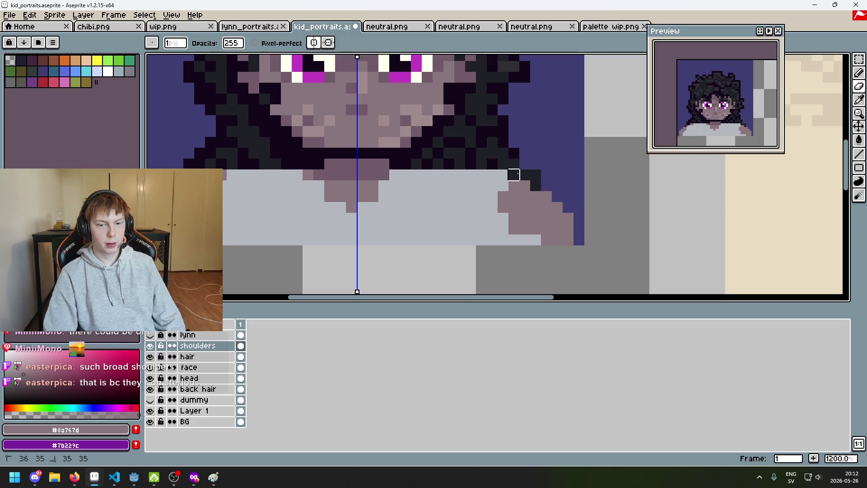
Step: Sample the shirt grey #b4b8bc, then the skin tone #8a767d, from the canvas
alt+click(503, 175)
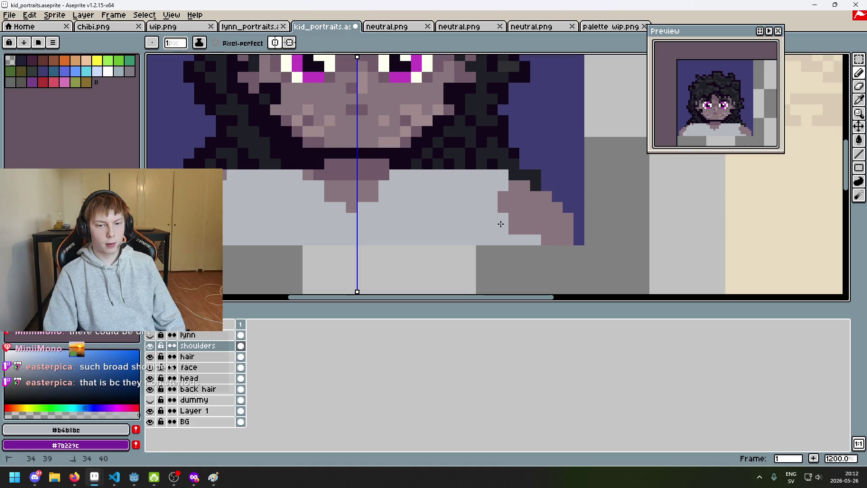
scroll(506, 243, down, 3)
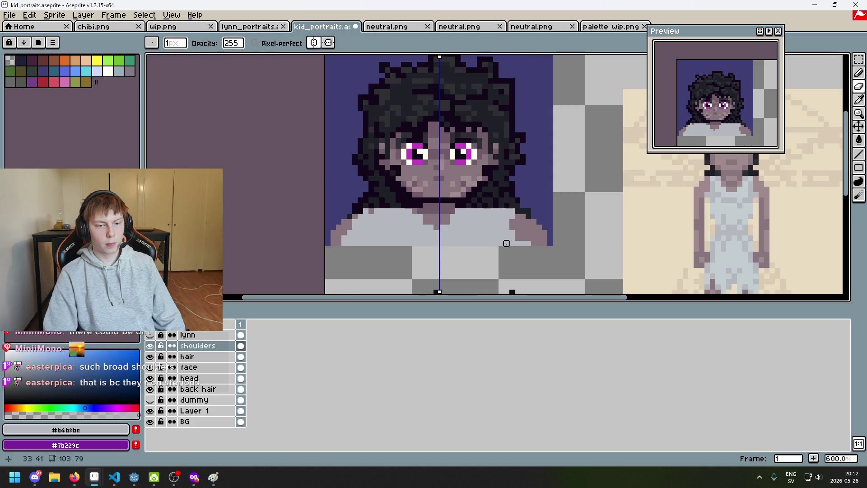
scroll(418, 220, up, 1)
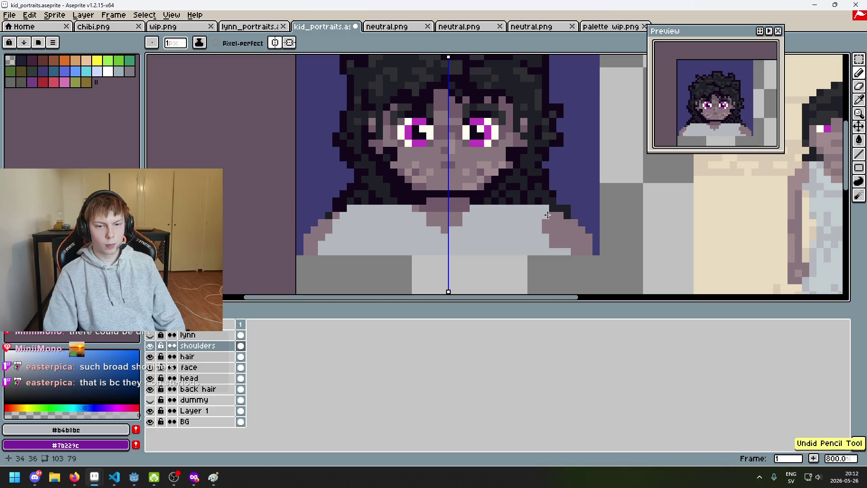
alt+click(555, 218)
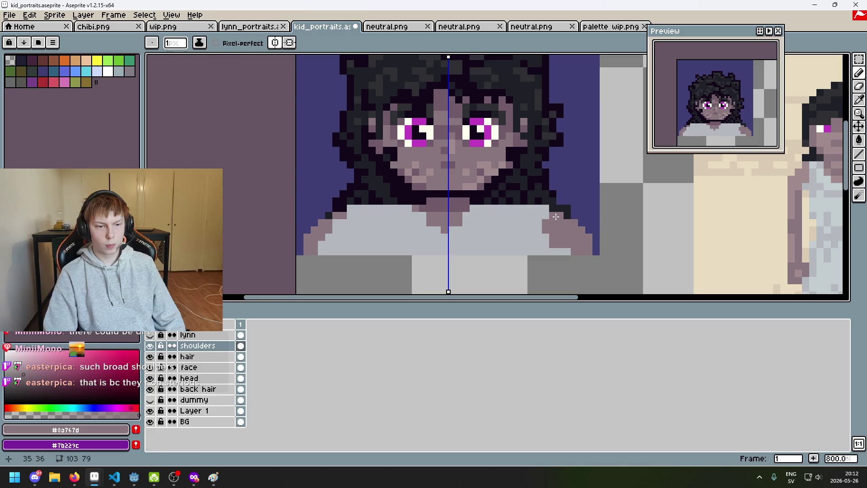
scroll(567, 193, down, 2)
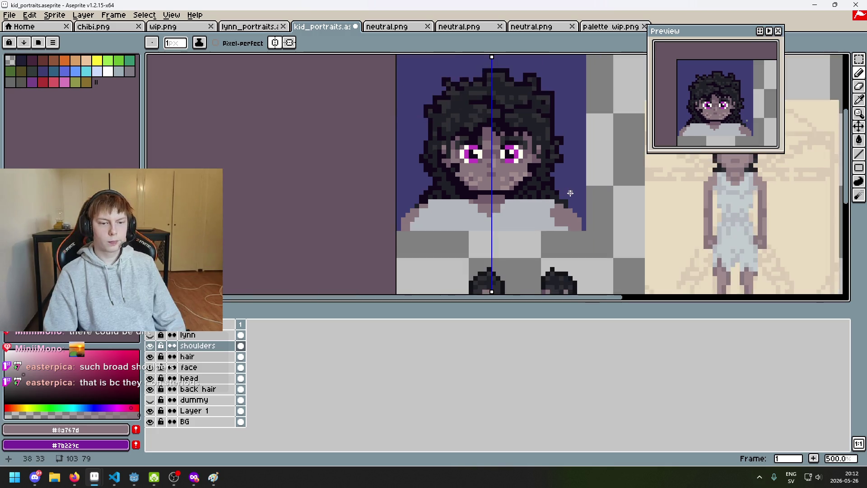
scroll(567, 193, down, 1)
scroll(571, 192, up, 3)
Step: Paint mirrored skin pixels along both shoulder edges to form the neck's V into the shirt
click(329, 228)
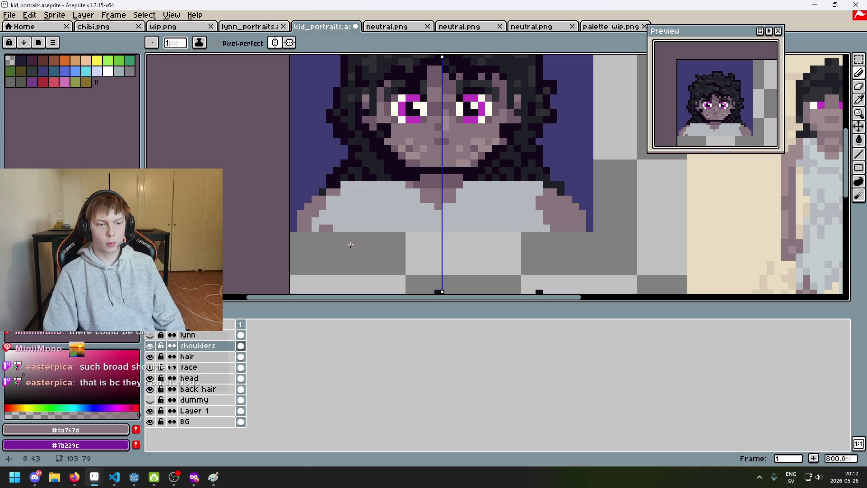
click(548, 215)
click(548, 210)
click(542, 203)
click(553, 206)
click(556, 213)
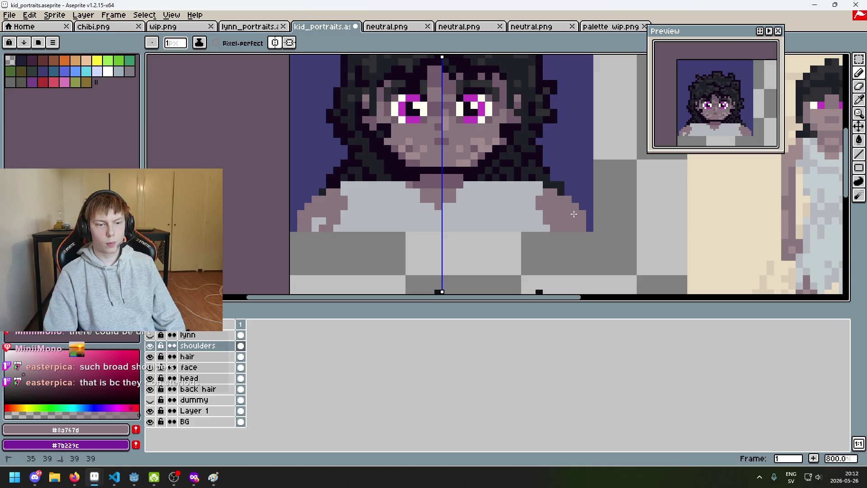
click(569, 221)
click(568, 228)
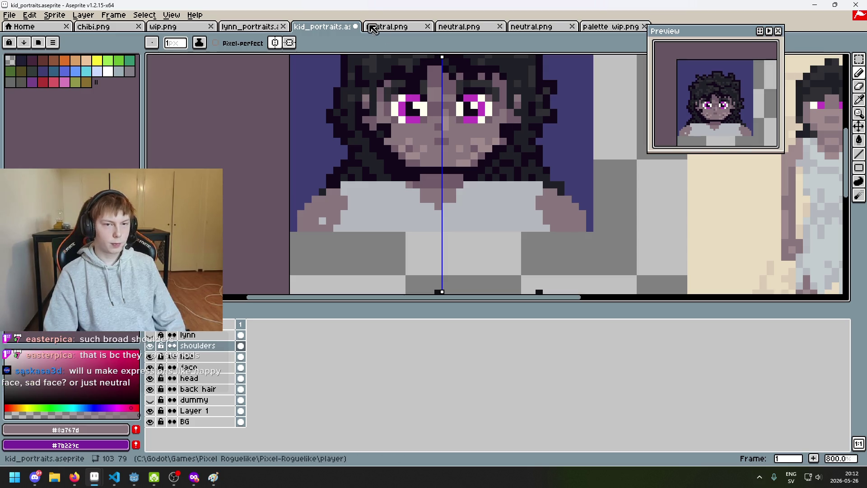
Step: Turn off vertical symmetry and make light grey #b4b8bc the active colour
click(275, 43)
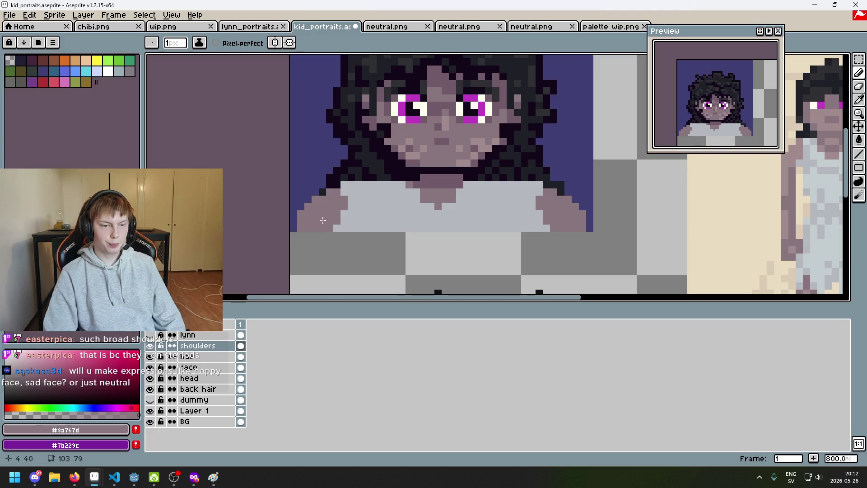
scroll(428, 207, down, 3)
scroll(433, 212, up, 1)
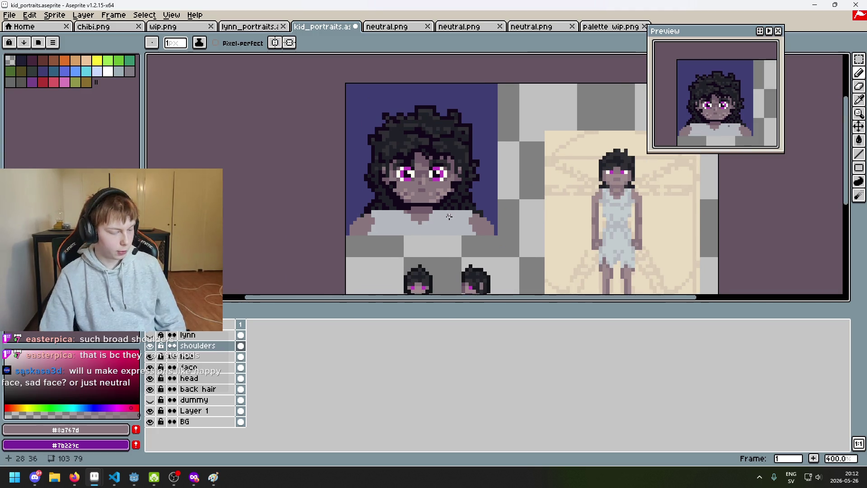
scroll(468, 200, up, 1)
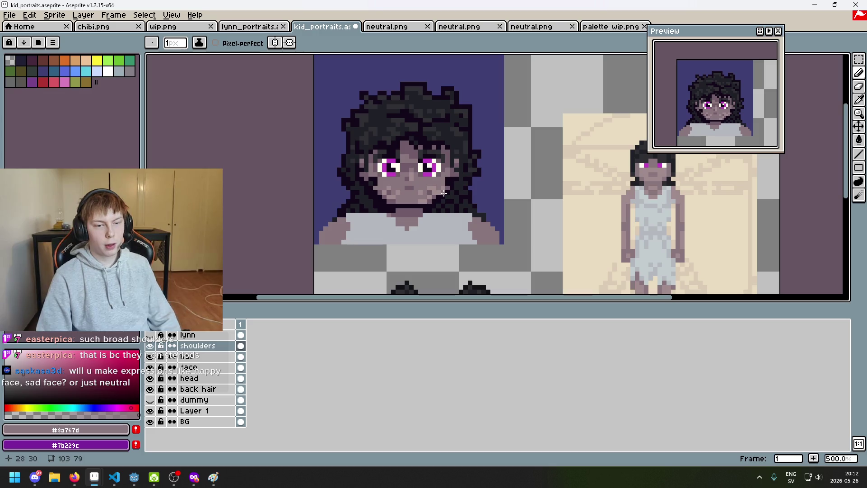
scroll(485, 207, up, 1)
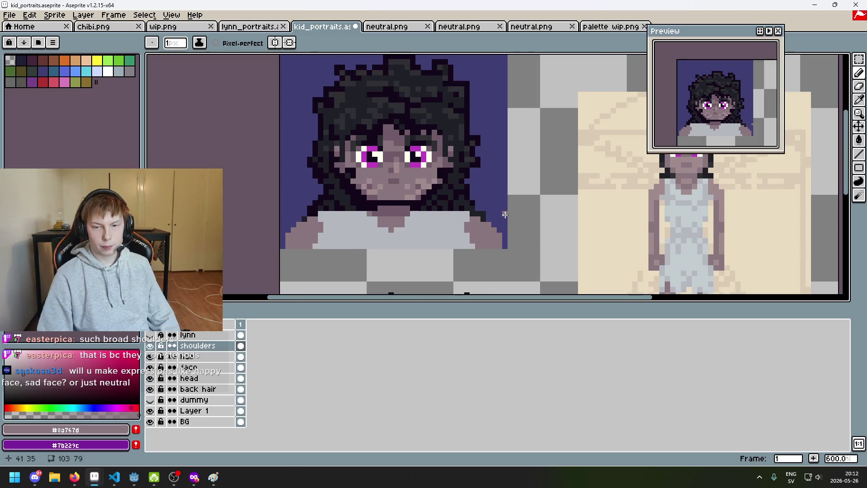
scroll(645, 205, up, 3)
alt+click(697, 177)
scroll(399, 216, down, 3)
mouse_move(398, 224)
mouse_down()
mouse_move(431, 207)
mouse_move(365, 237)
mouse_move(402, 232)
mouse_up()
scroll(414, 199, up, 3)
scroll(415, 194, down, 2)
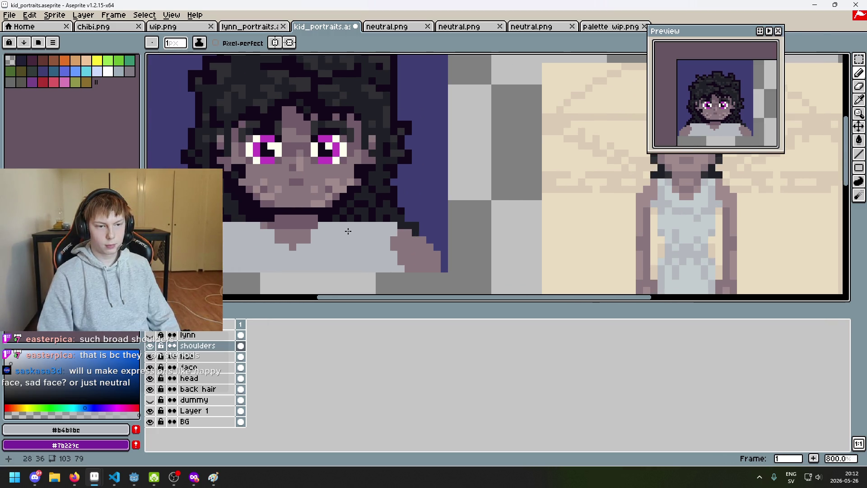
scroll(401, 219, up, 2)
scroll(398, 207, down, 2)
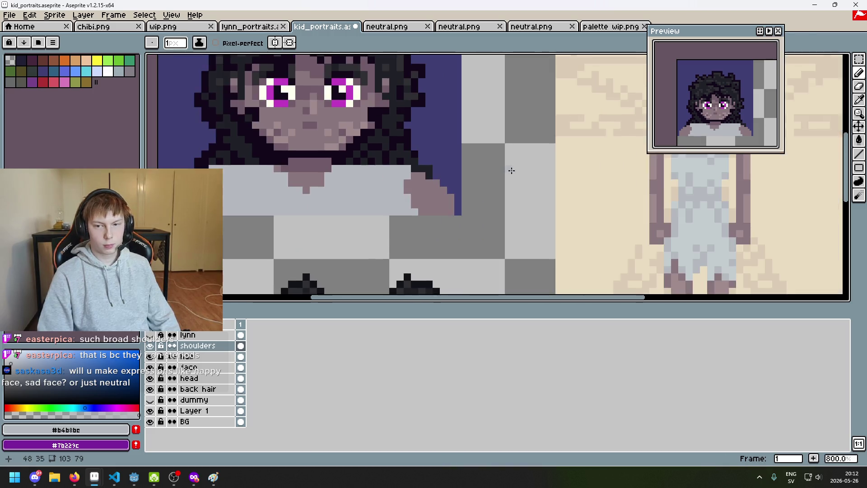
scroll(513, 169, right, 3)
Step: Zoom out to 400% to review the neckline, toggling between eyedropper and pencil
key(i)
key(b)
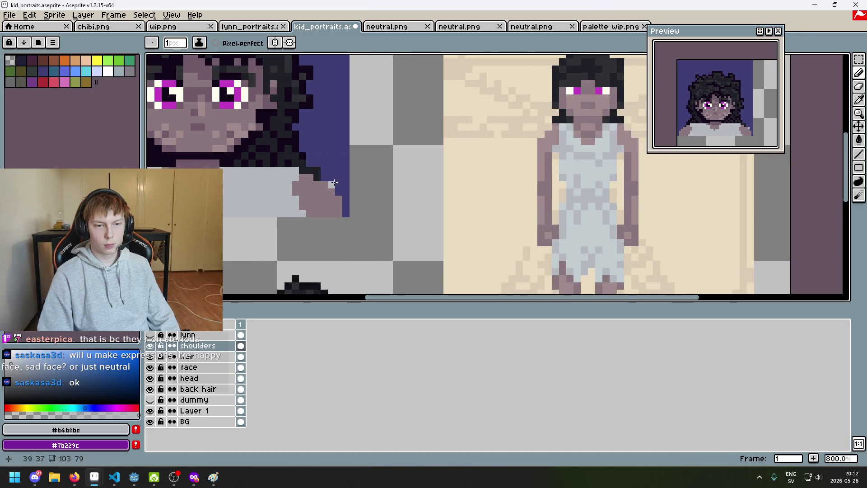
scroll(396, 203, left, 3)
scroll(397, 203, up, 2)
scroll(340, 236, down, 1)
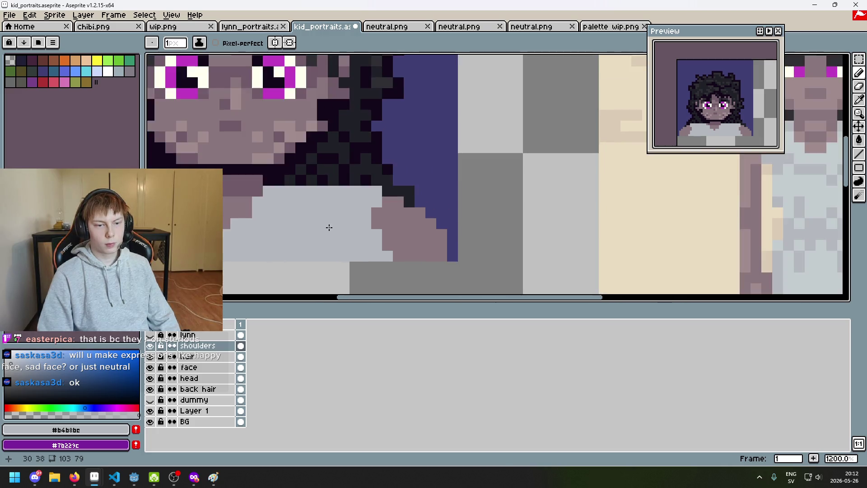
scroll(368, 209, left, 3)
scroll(339, 193, left, 2)
scroll(442, 217, up, 2)
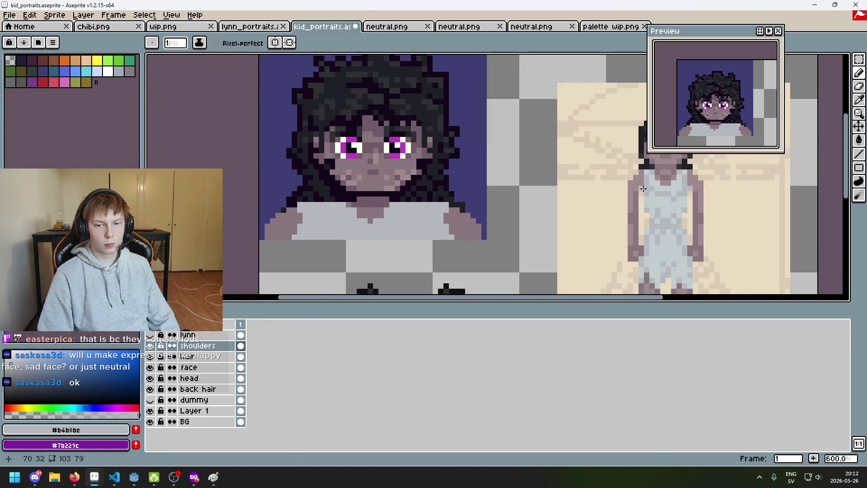
scroll(642, 188, up, 1)
scroll(384, 212, left, 3)
scroll(384, 212, right, 3)
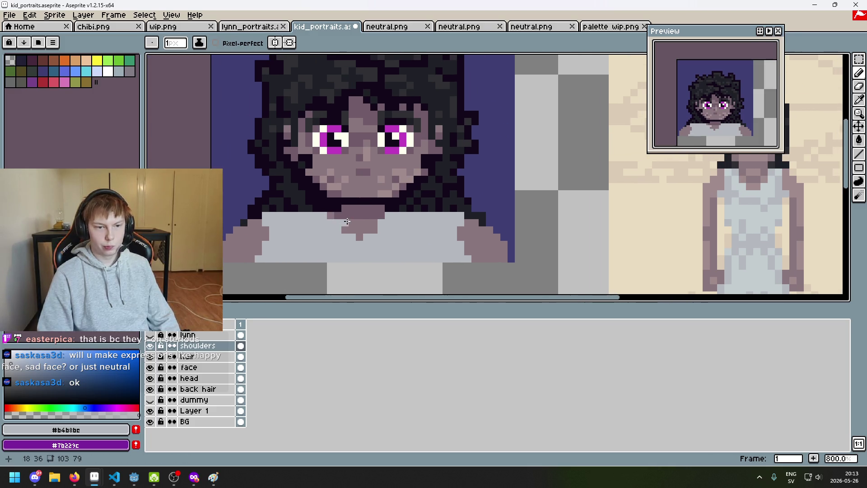
key(i)
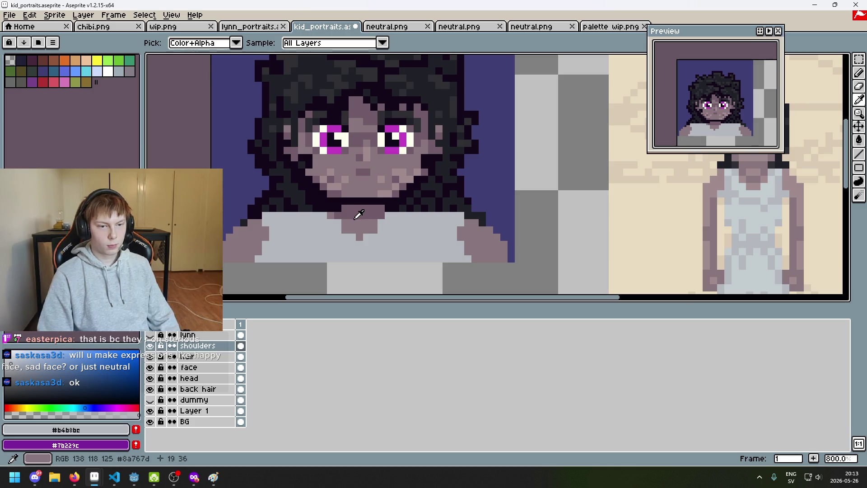
key(b)
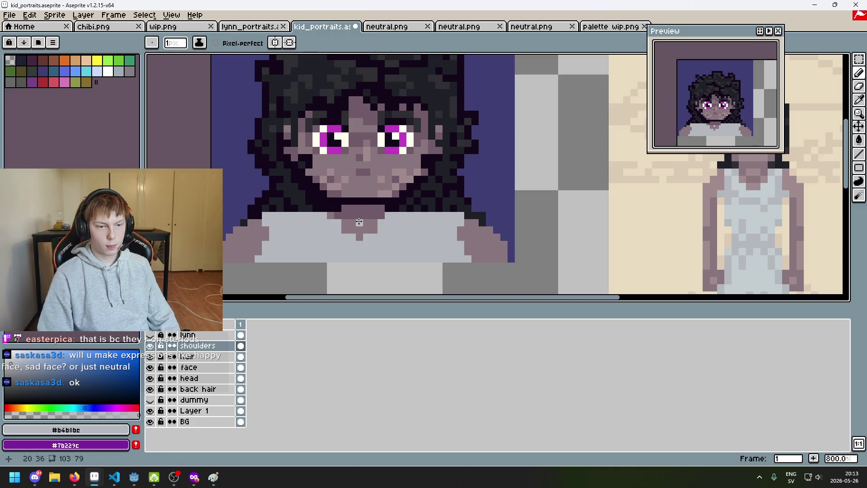
scroll(383, 225, down, 3)
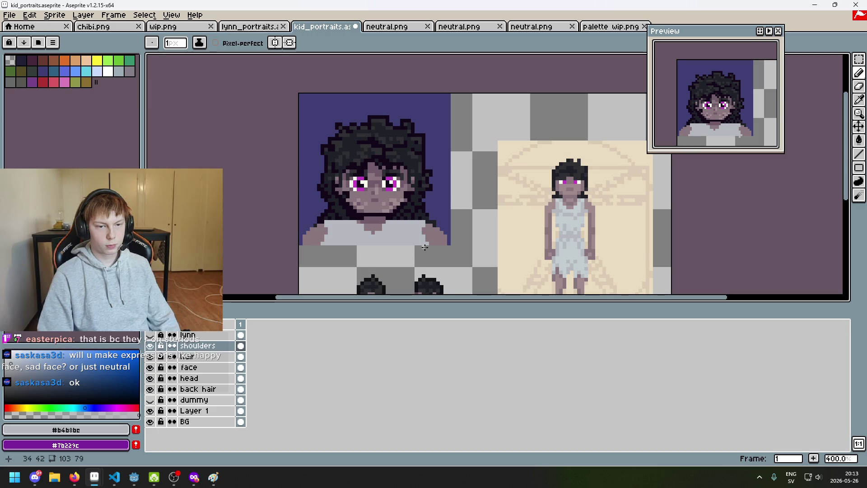
key(m)
drag(480, 267, 404, 209)
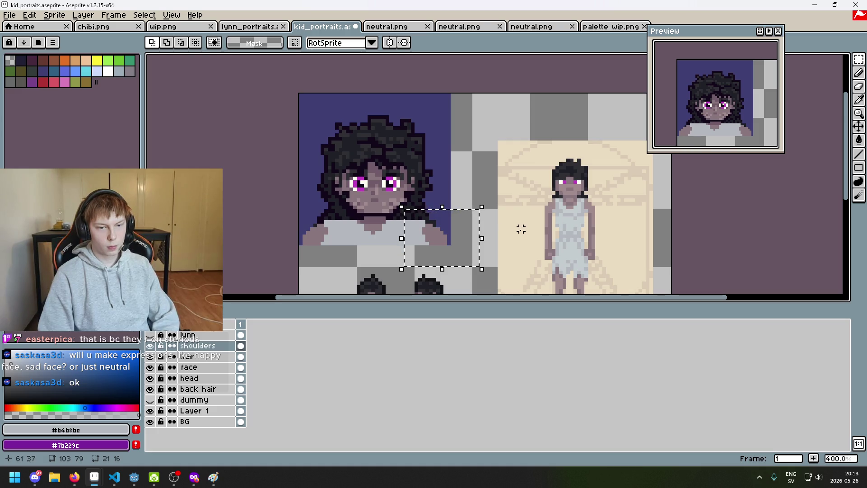
drag(300, 206, 337, 272)
click(412, 261)
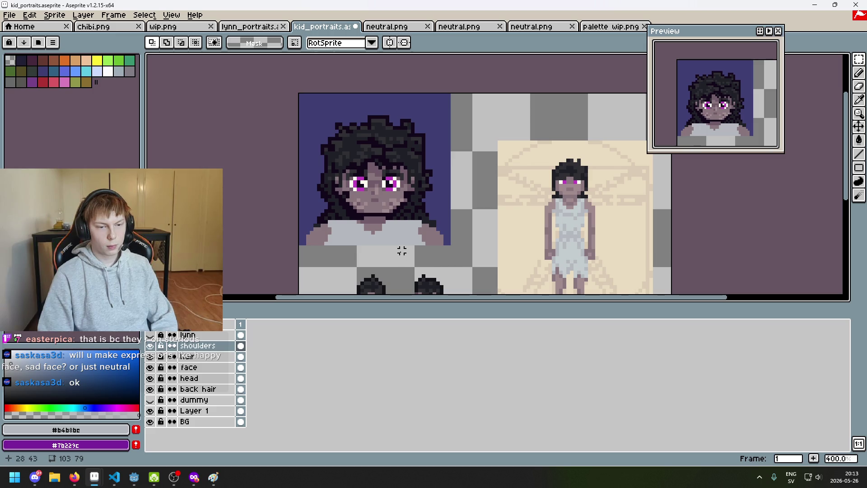
drag(464, 266, 408, 206)
click(481, 203)
drag(294, 203, 348, 261)
click(396, 257)
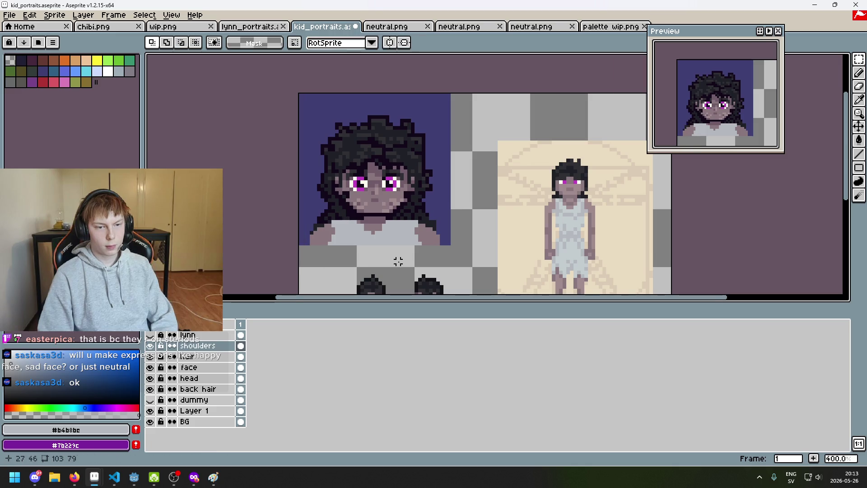
scroll(415, 261, down, 1)
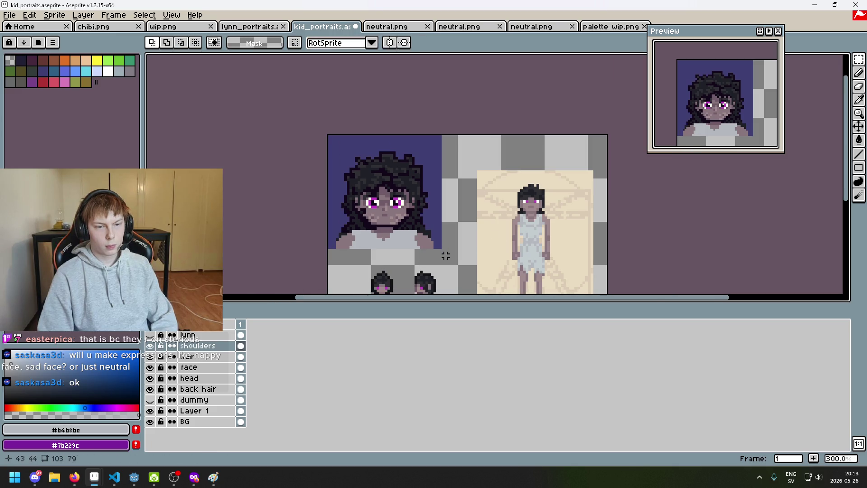
scroll(446, 261, up, 1)
drag(445, 260, 403, 211)
click(438, 207)
mouse_move(294, 203)
mouse_down()
mouse_move(316, 244)
mouse_move(344, 261)
mouse_up()
click(361, 257)
scroll(367, 253, down, 2)
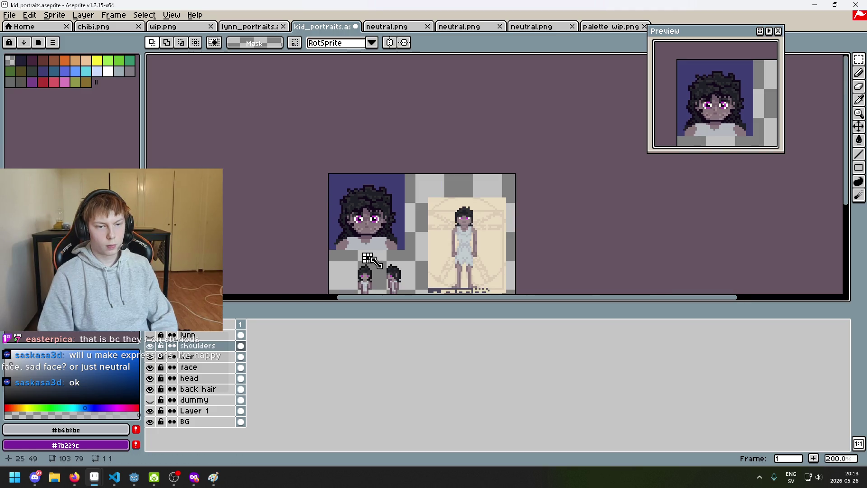
scroll(379, 265, up, 1)
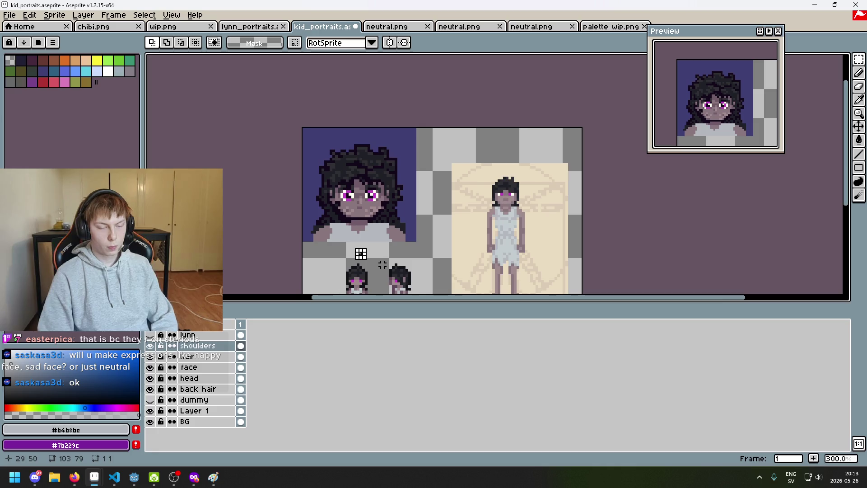
drag(383, 264, 438, 263)
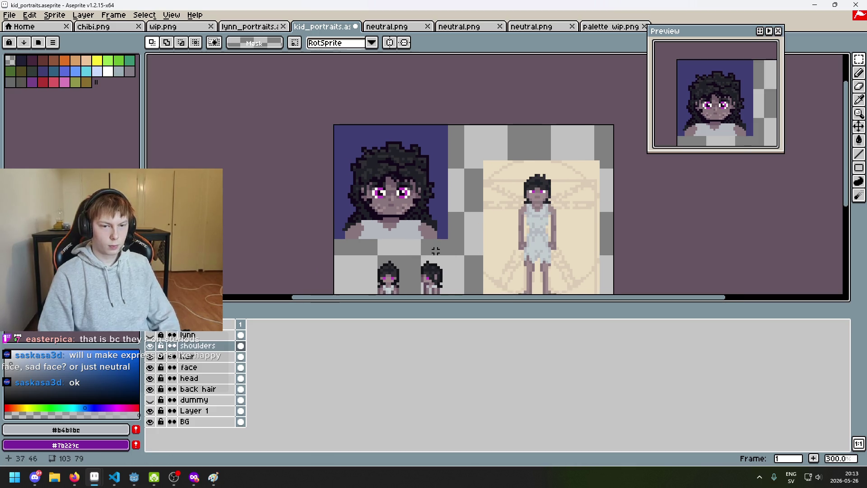
scroll(431, 233, up, 3)
key(b)
alt+click(431, 232)
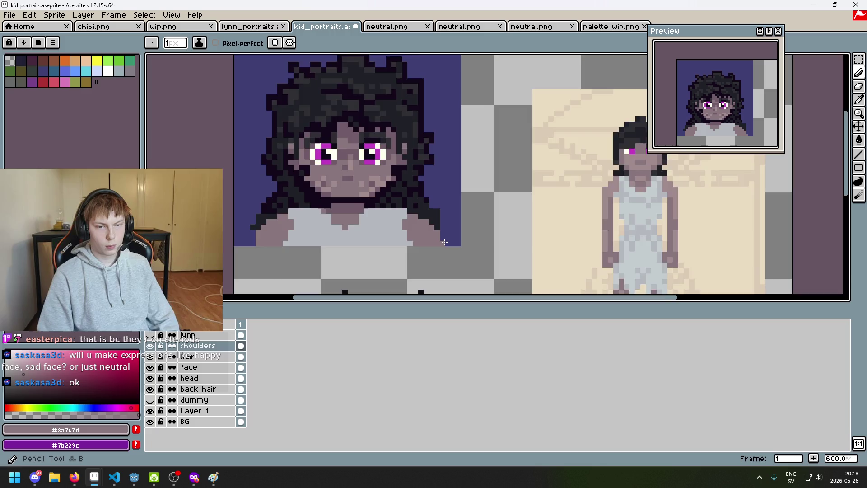
scroll(449, 234, up, 1)
scroll(381, 226, down, 3)
scroll(361, 243, up, 2)
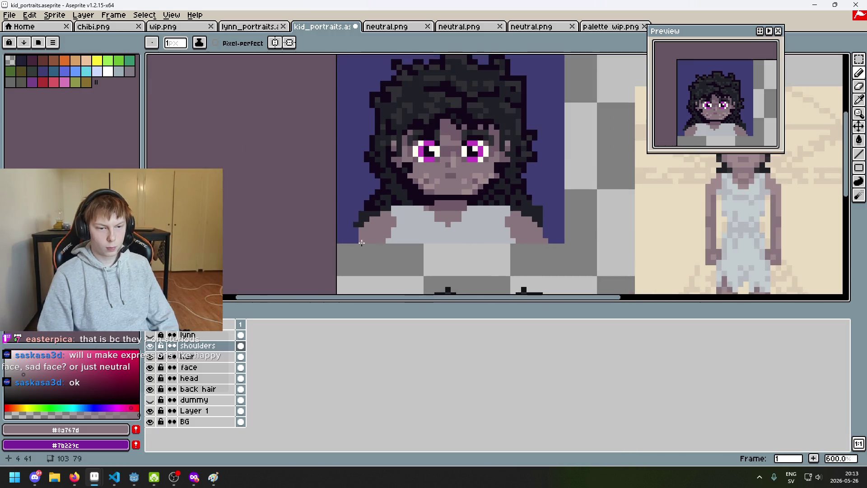
scroll(356, 243, down, 3)
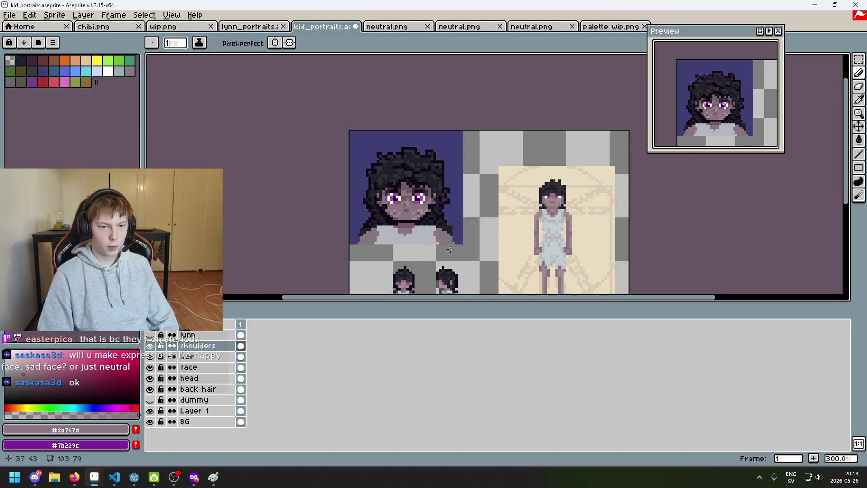
scroll(446, 258, up, 2)
scroll(442, 239, up, 2)
scroll(394, 225, left, 2)
scroll(411, 228, up, 1)
scroll(357, 219, down, 1)
scroll(555, 192, right, 4)
alt+click(590, 170)
scroll(430, 202, left, 2)
scroll(350, 212, up, 3)
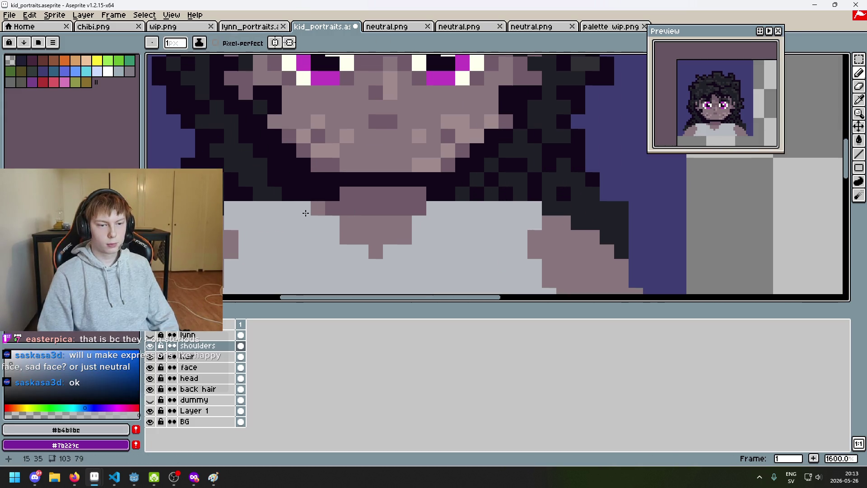
scroll(488, 219, down, 1)
scroll(594, 202, right, 3)
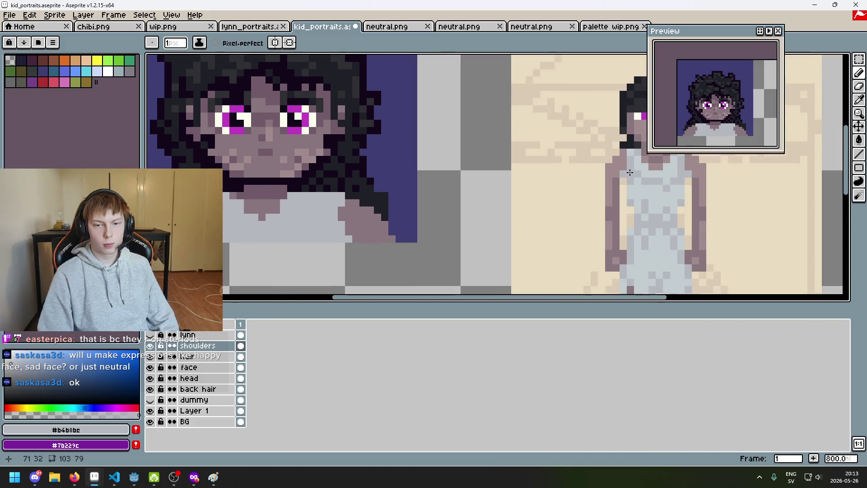
scroll(428, 188, down, 2)
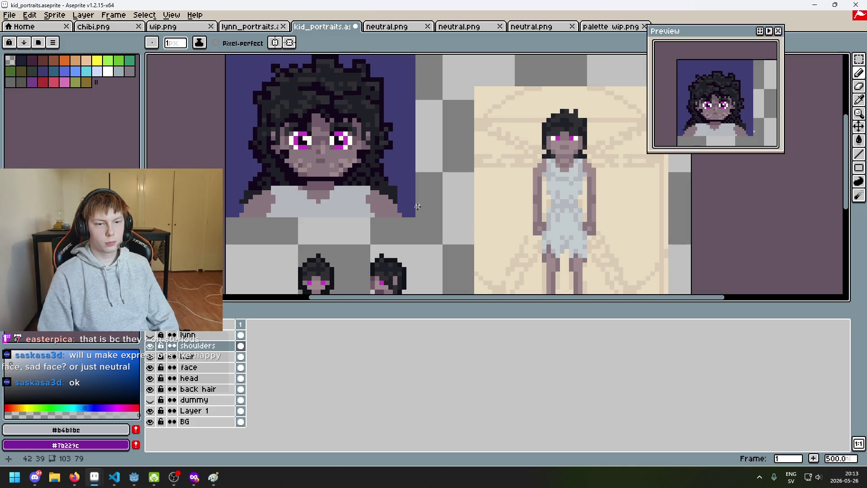
scroll(395, 206, down, 2)
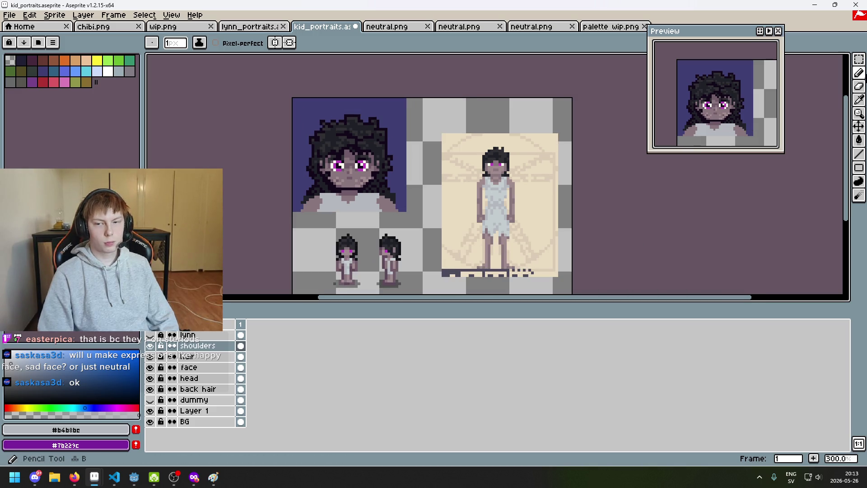
key(m)
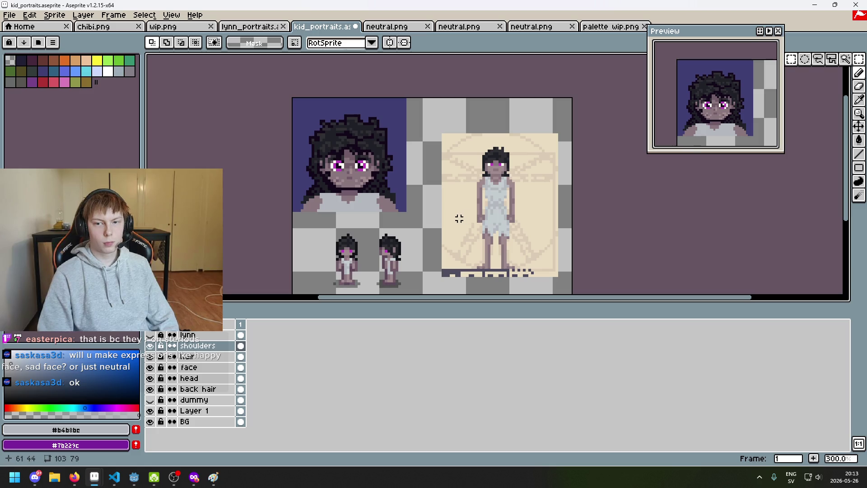
scroll(347, 190, up, 3)
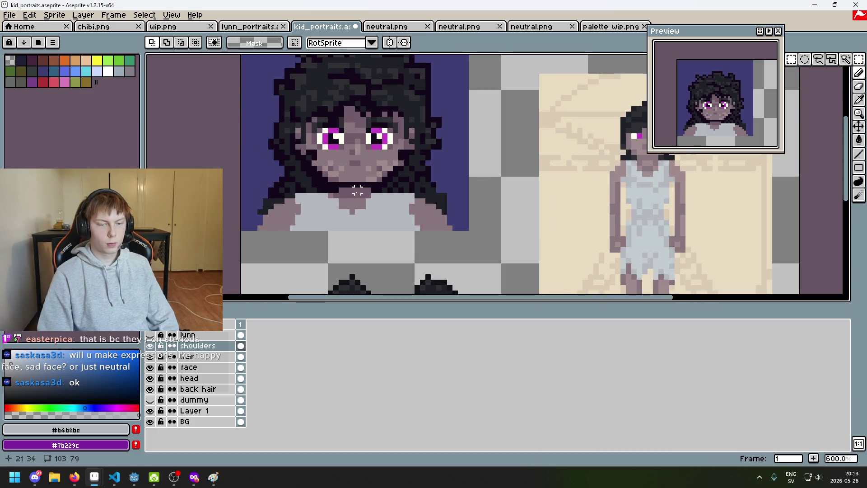
key(i)
click(621, 176)
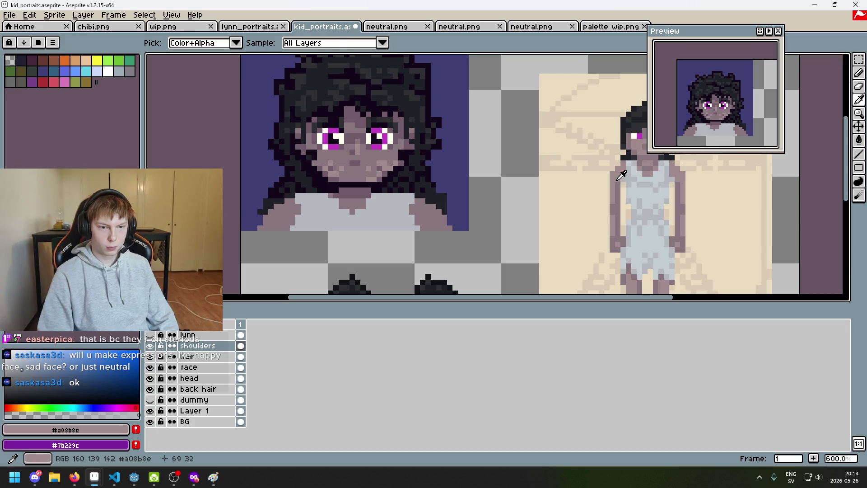
key(m)
scroll(384, 158, up, 3)
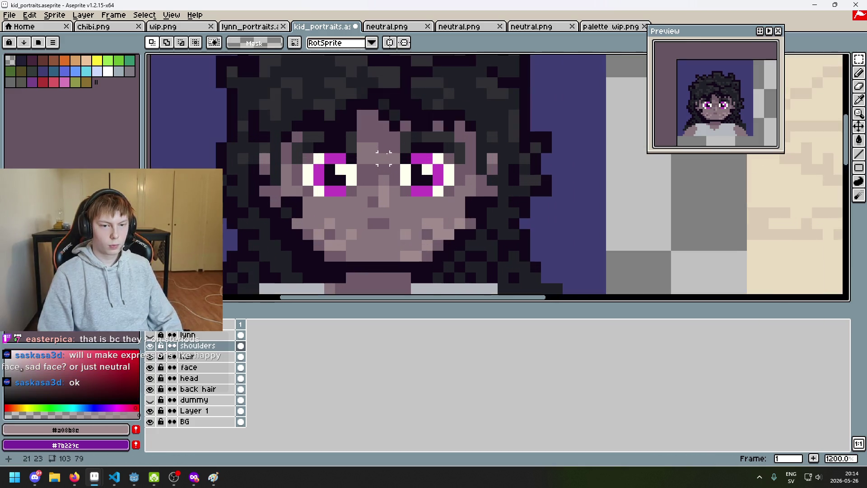
click(199, 366)
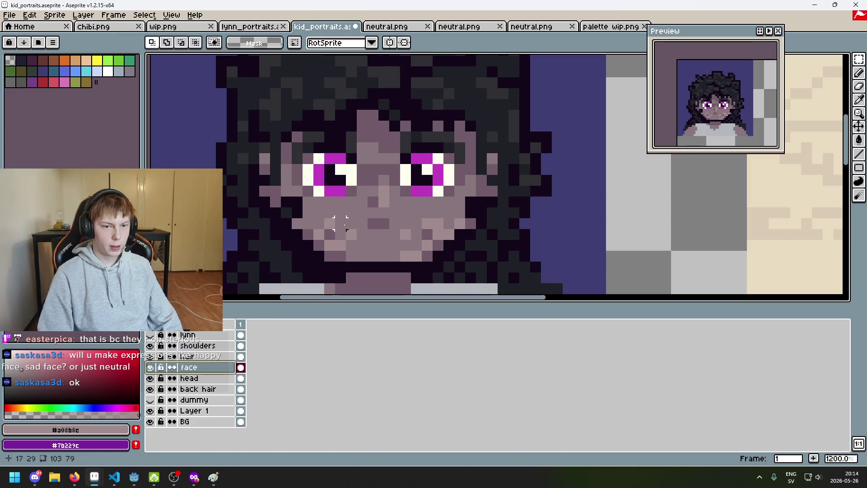
Step: Undo the last pencil stroke on the portrait
key(i)
click(373, 154)
key(ctrl+z)
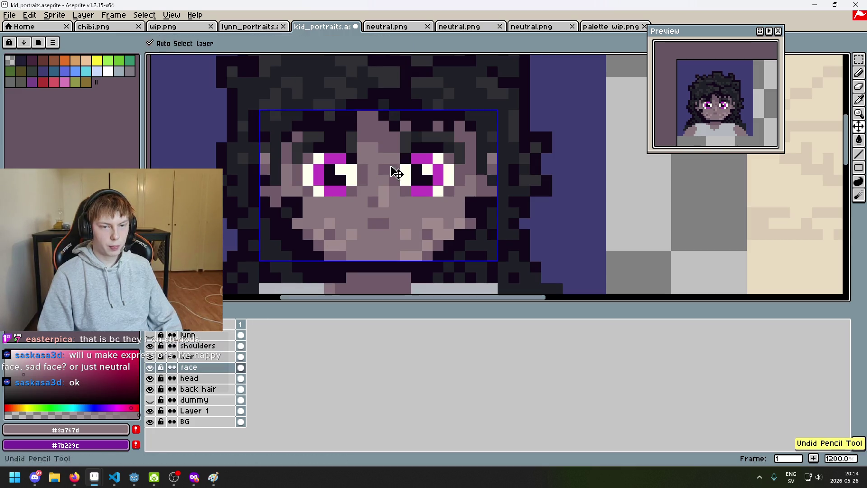
scroll(398, 174, down, 5)
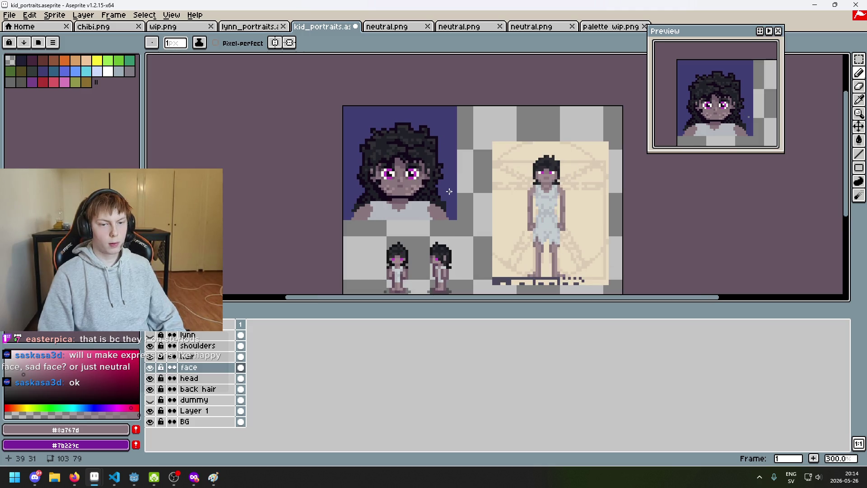
scroll(400, 165, up, 4)
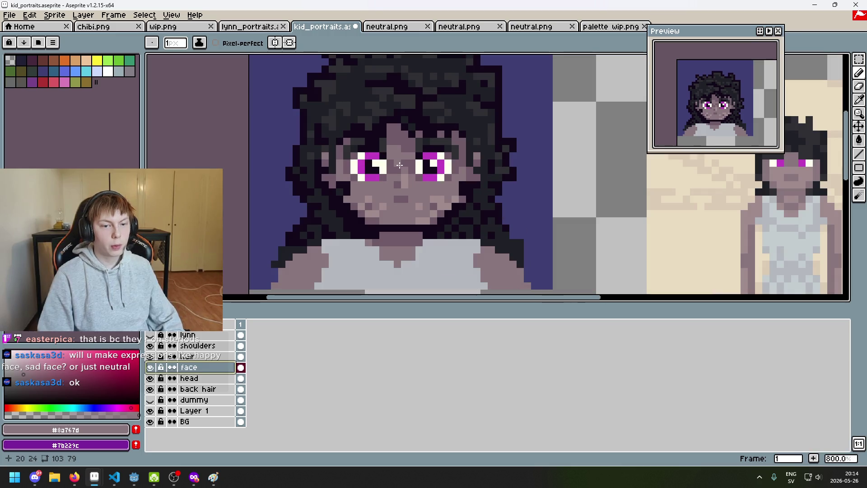
click(402, 164)
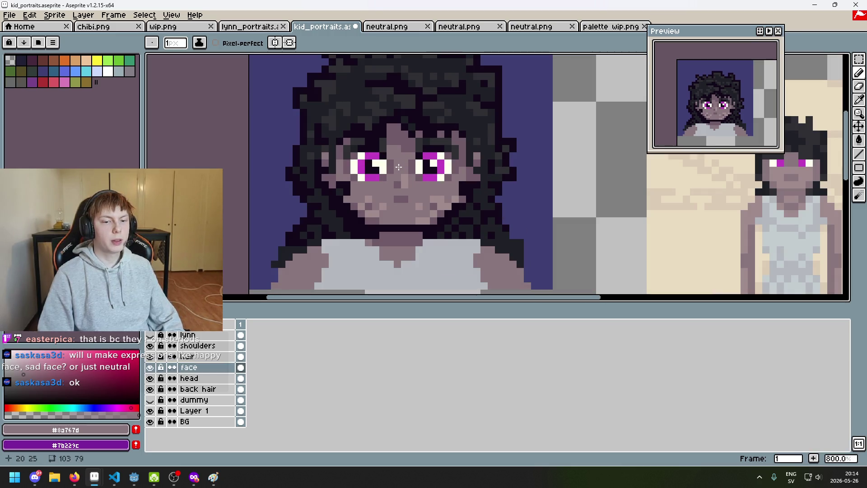
scroll(401, 167, down, 3)
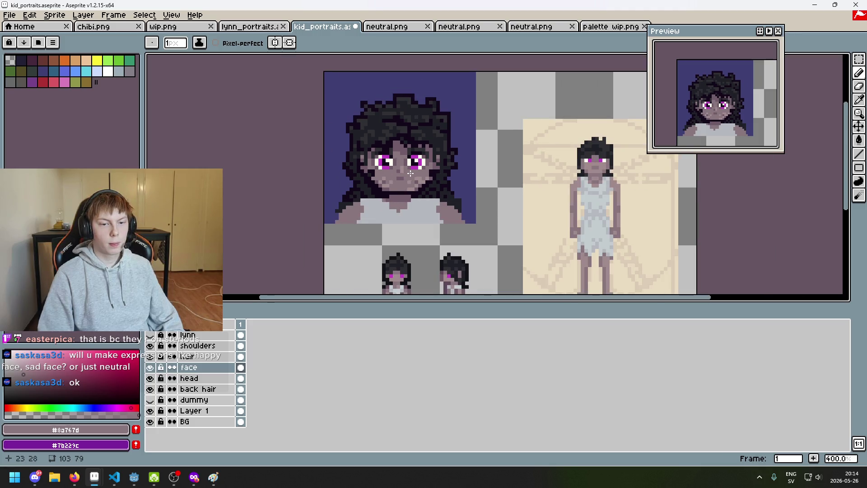
scroll(414, 179, up, 6)
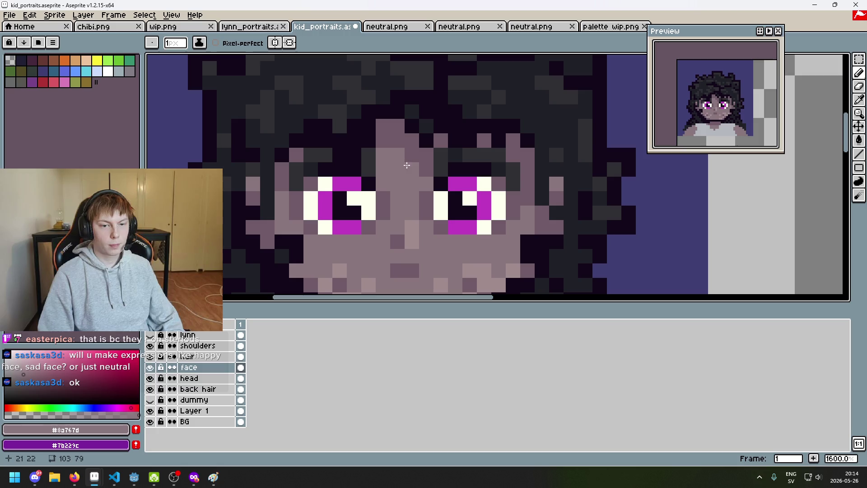
scroll(426, 178, down, 6)
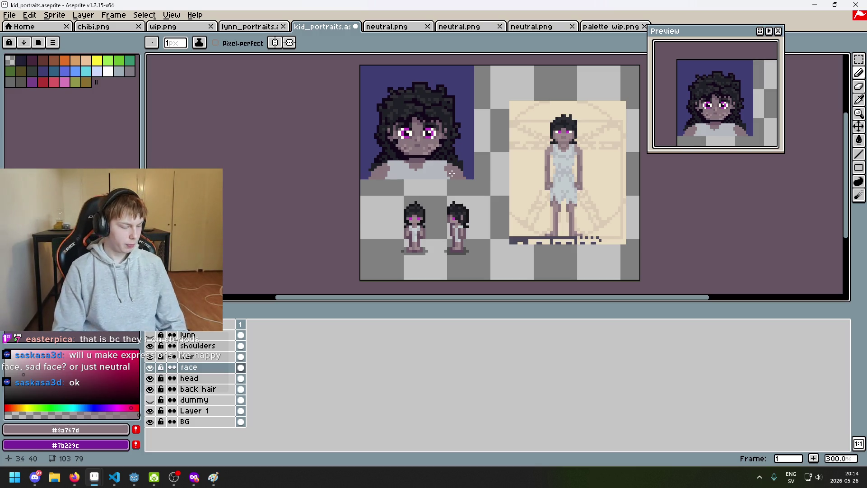
scroll(456, 165, up, 2)
Step: Sample the grey shirt colour and switch to the shoulders layer
drag(453, 175, 442, 218)
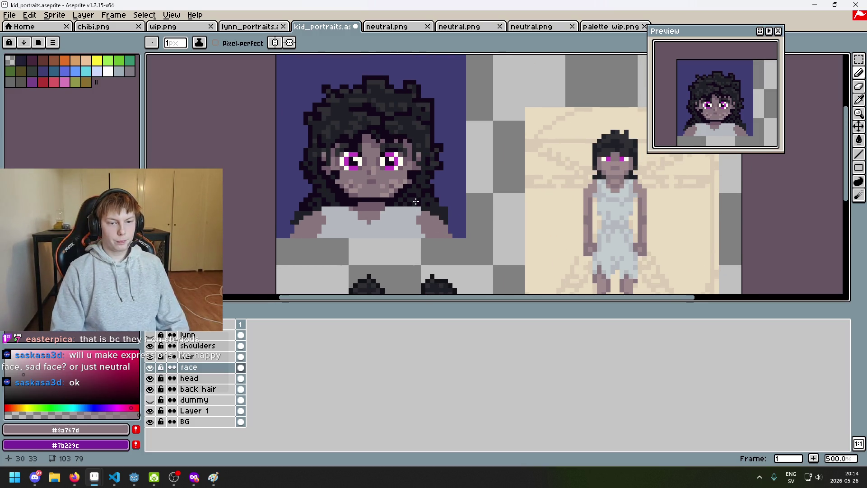
scroll(453, 224, up, 2)
mouse_move(454, 224)
mouse_down()
mouse_move(383, 244)
mouse_move(441, 191)
mouse_up()
alt+click(382, 243)
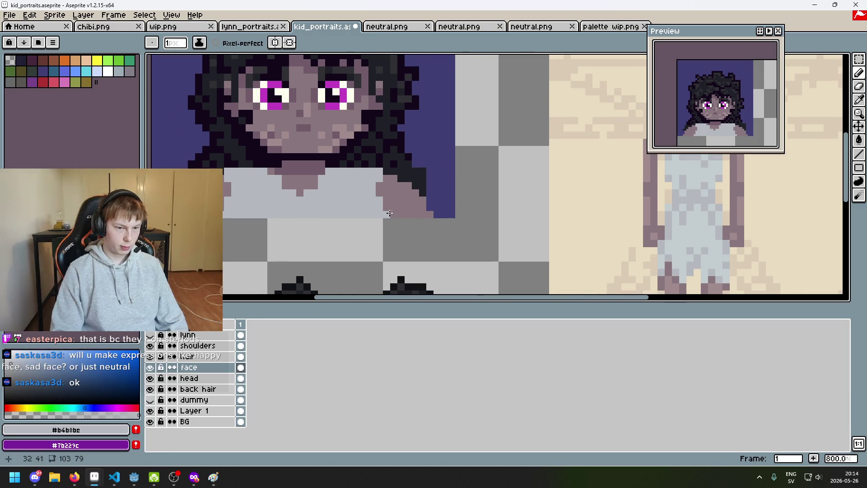
click(222, 344)
Step: Bucket-fill the shirt with the lighter grey #c3cccf sampled from the dress
scroll(400, 202, up, 2)
mouse_move(390, 219)
mouse_down()
mouse_move(236, 248)
mouse_move(290, 250)
mouse_up()
scroll(300, 242, right, 5)
key(alt)
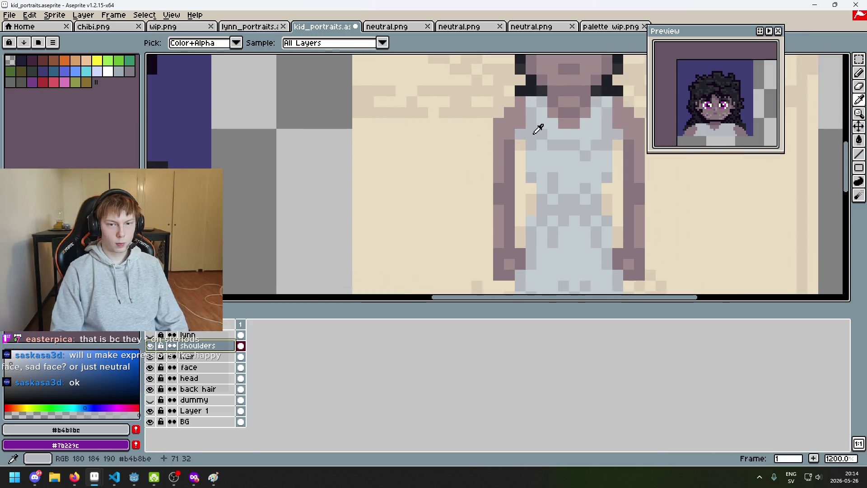
scroll(487, 131, left, 8)
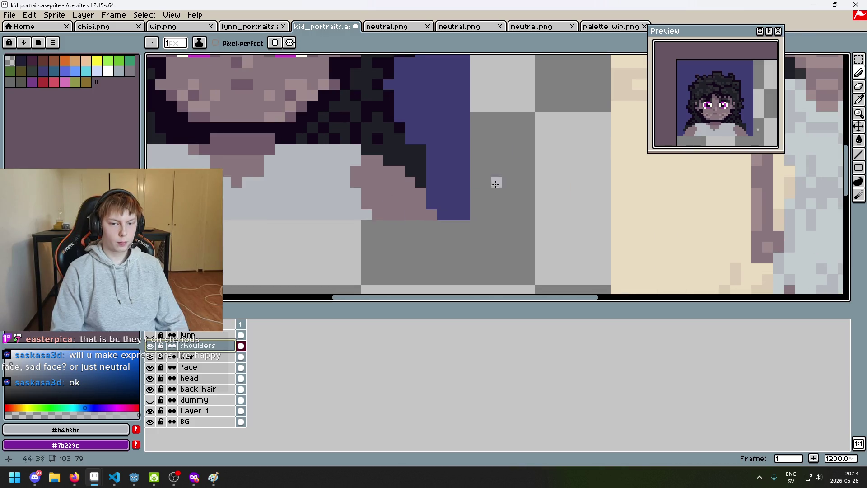
scroll(446, 200, right, 8)
key(g)
alt+click(441, 149)
scroll(271, 212, left, 8)
click(270, 221)
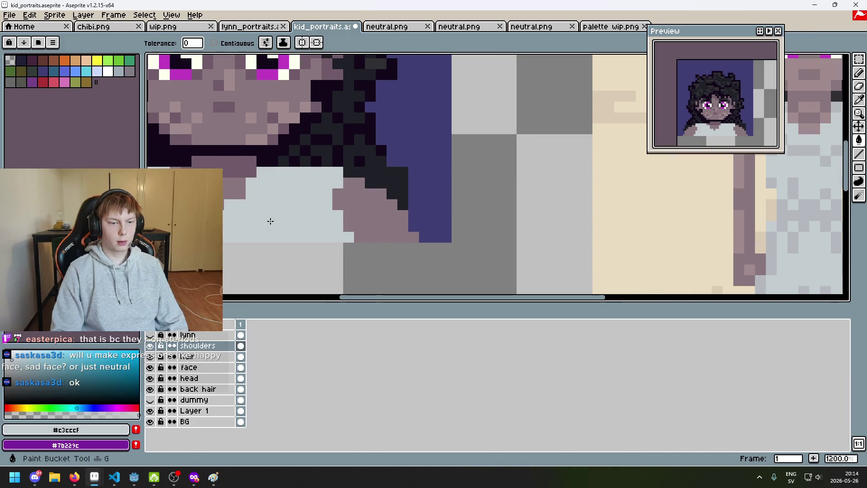
Step: Try a darker grey fill and two pencil pixels on the shoulder, undoing both
scroll(270, 221, right, 8)
alt+click(486, 134)
scroll(538, 159, left, 8)
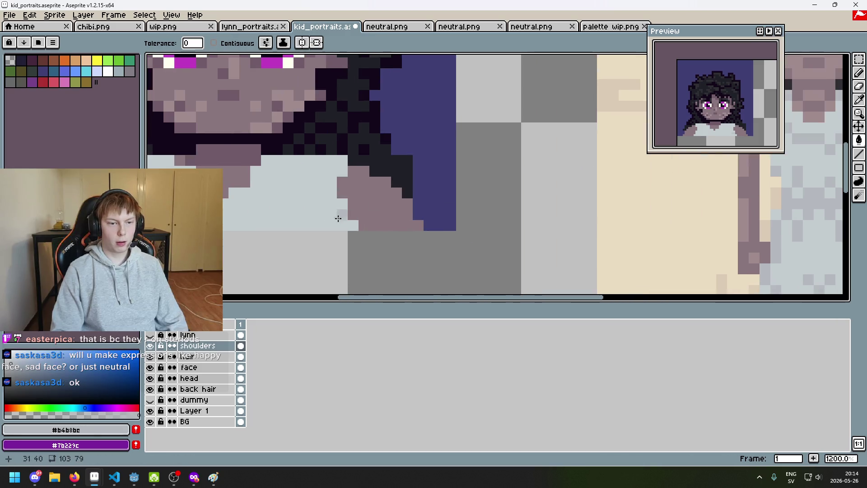
click(351, 222)
key(ctrl+z)
key(b)
drag(342, 215, 342, 202)
scroll(485, 225, down, 3)
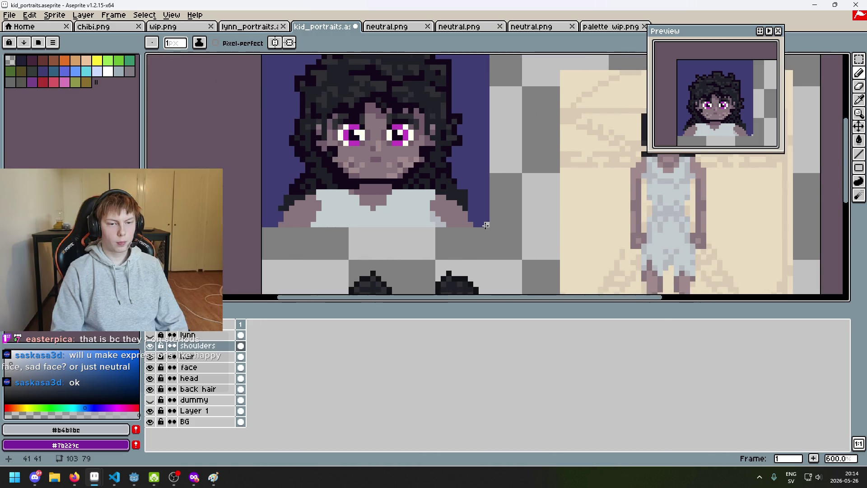
key(ctrl+z)
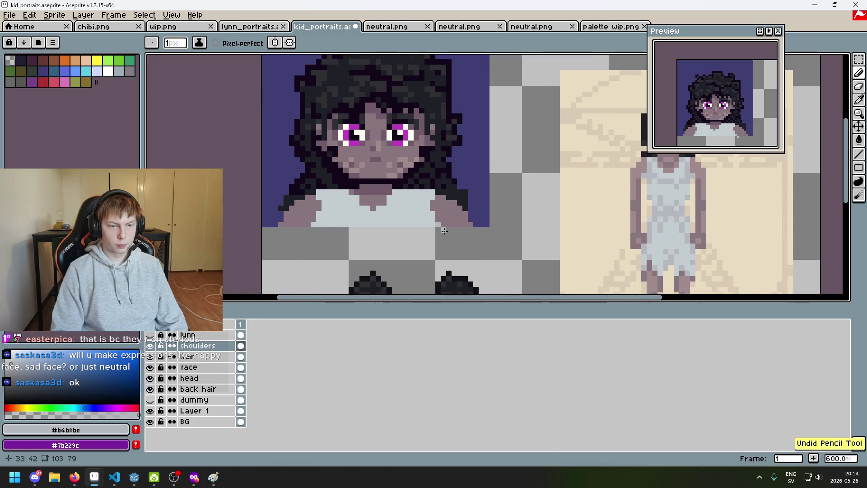
Step: Retouch a single shoulder pixel in grey, undoing one unwanted change
scroll(444, 231, up, 4)
alt+click(429, 218)
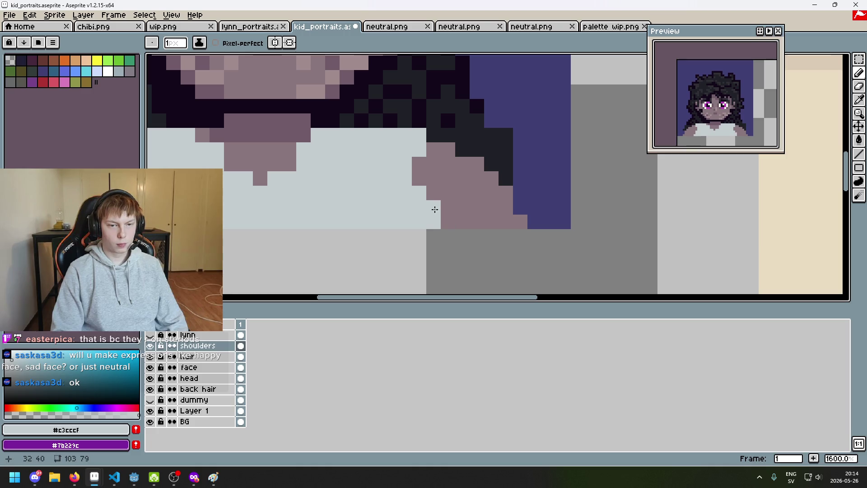
scroll(440, 221, down, 4)
key(ctrl+z)
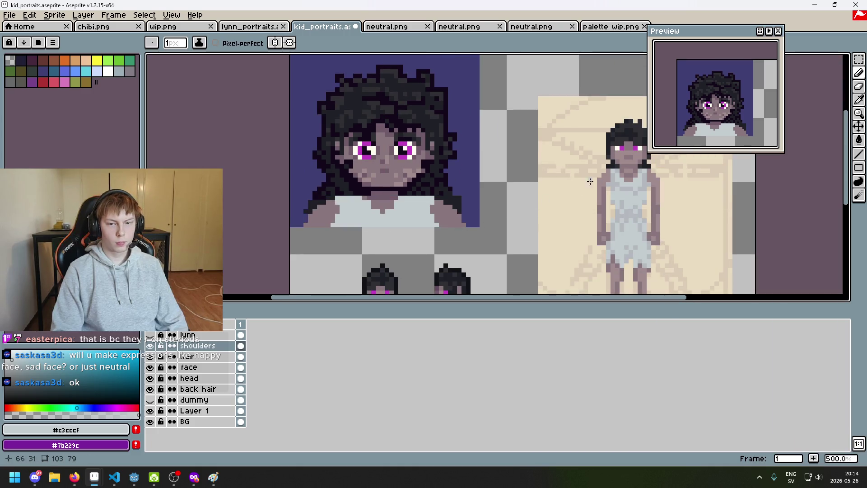
alt+click(618, 180)
scroll(437, 228, up, 4)
click(437, 229)
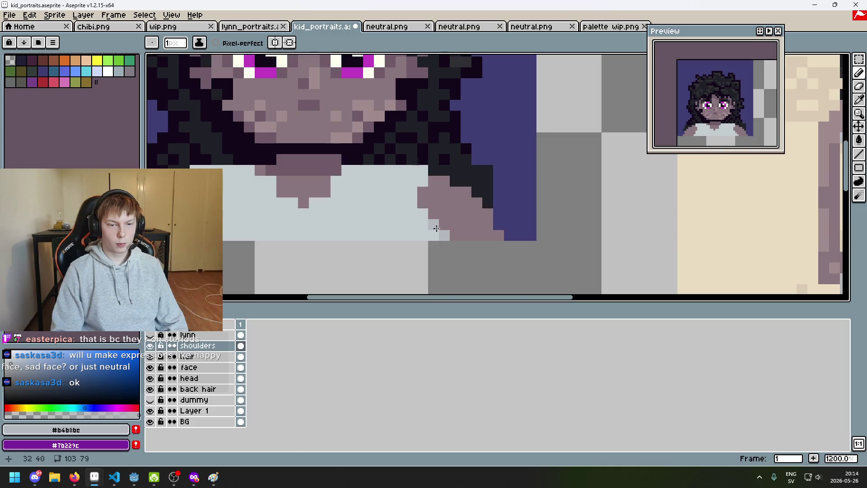
scroll(432, 228, down, 2)
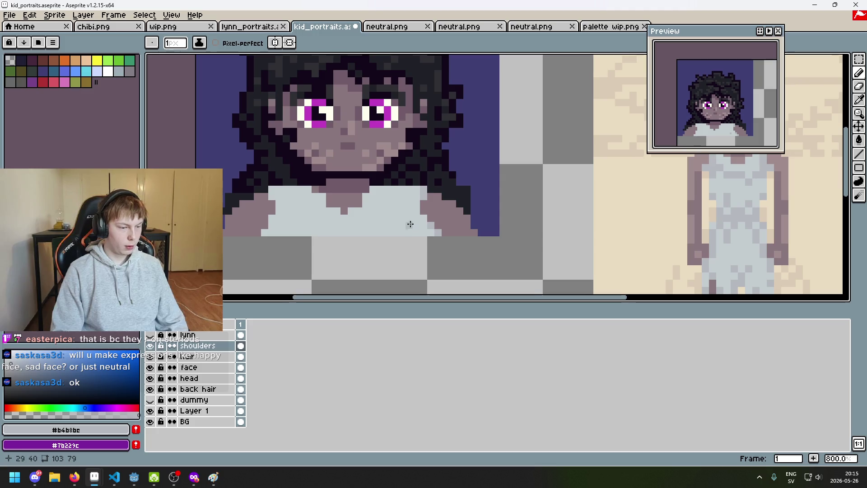
drag(391, 227, 371, 234)
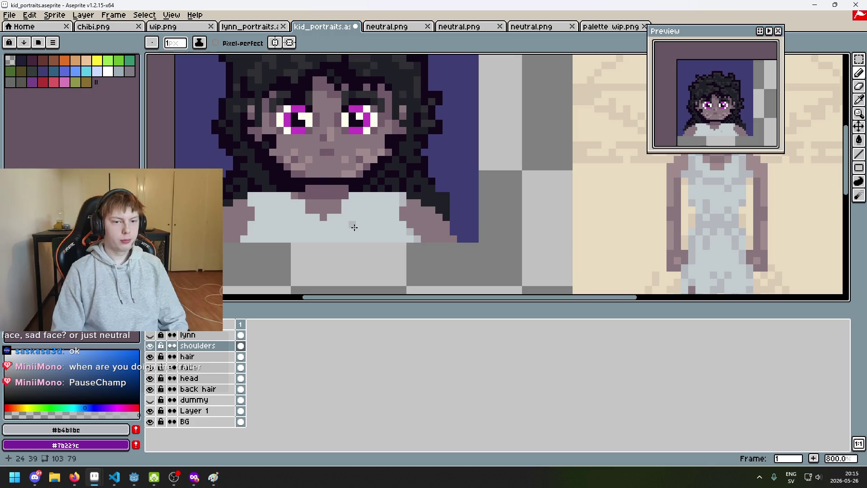
drag(351, 222, 372, 217)
Step: Save kid_portraits.aseprite, then sample the shadow tone #705b68 from the neck
key(ctrl+s)
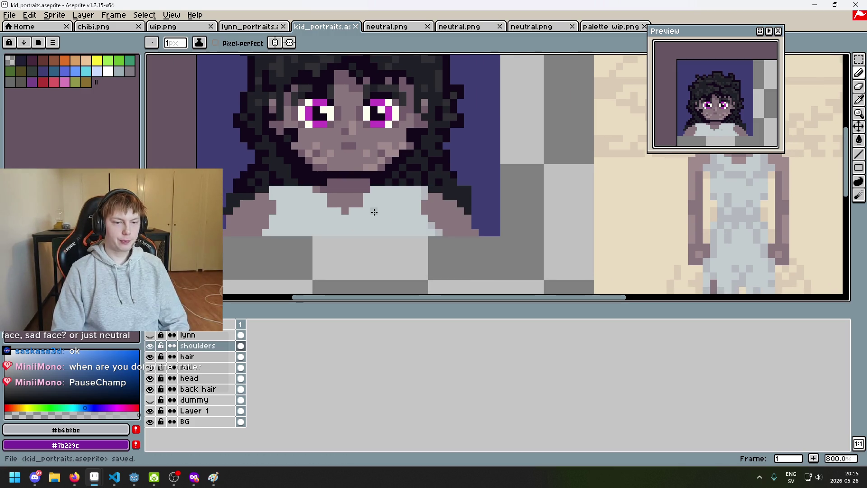
scroll(409, 201, up, 2)
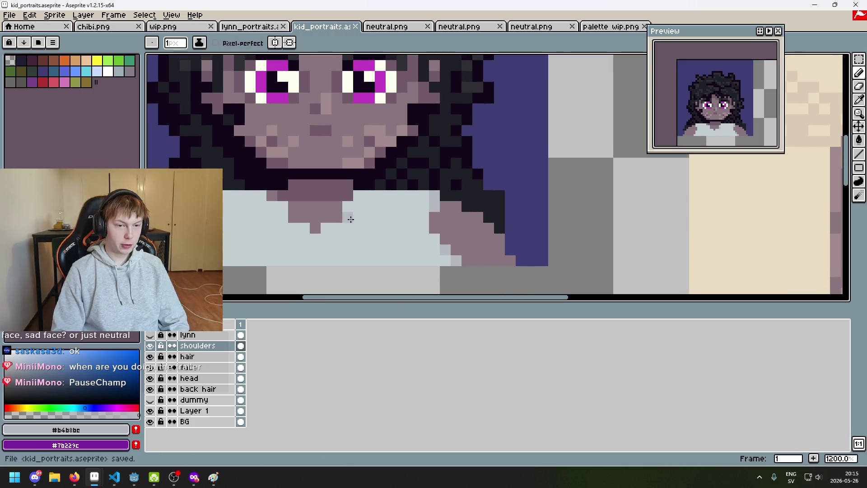
scroll(351, 219, down, 2)
scroll(342, 223, up, 2)
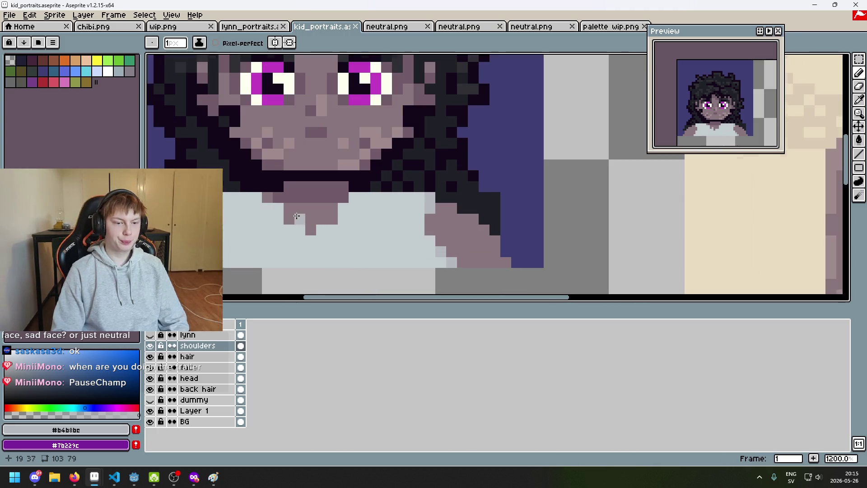
drag(434, 254, 321, 243)
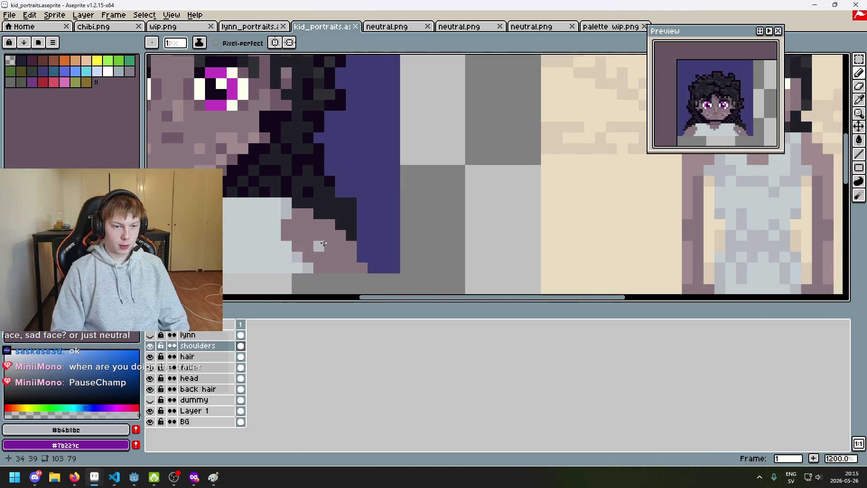
scroll(329, 244, down, 1)
mouse_move(490, 252)
mouse_down()
mouse_move(443, 218)
mouse_move(403, 215)
mouse_move(478, 220)
mouse_up()
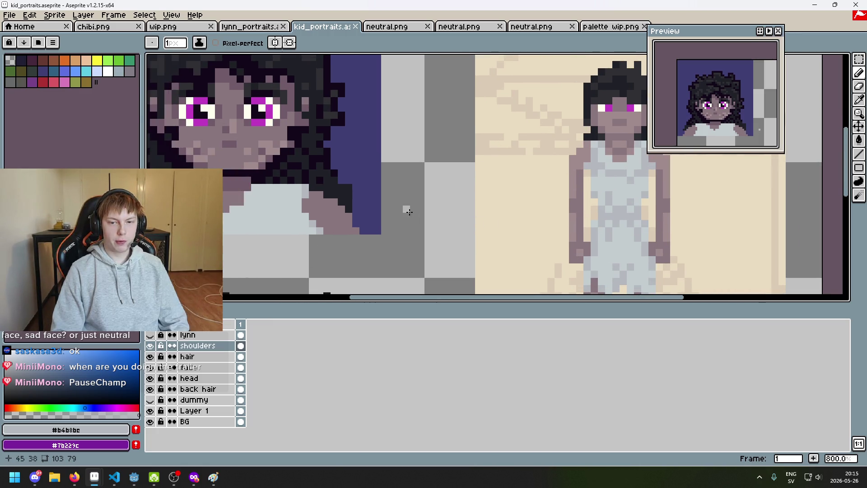
drag(408, 212, 541, 241)
alt+click(325, 209)
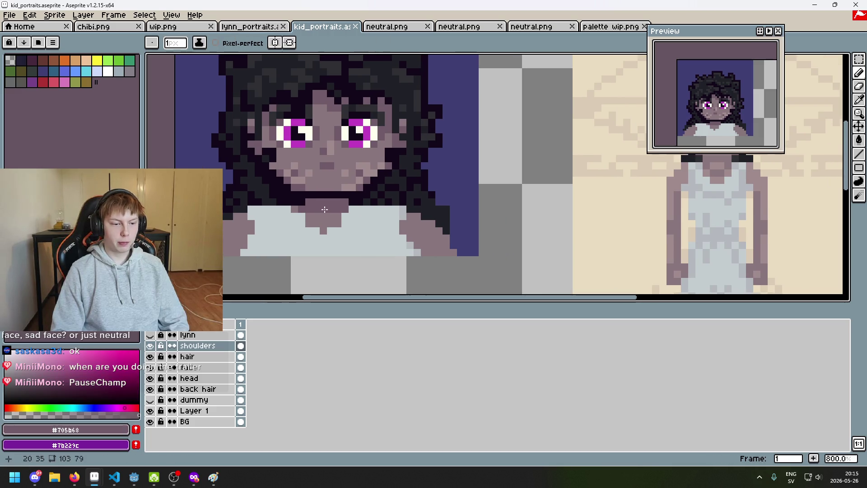
Step: Paint two neck pixels in the lighter skin tone #8a767d
scroll(316, 217, up, 4)
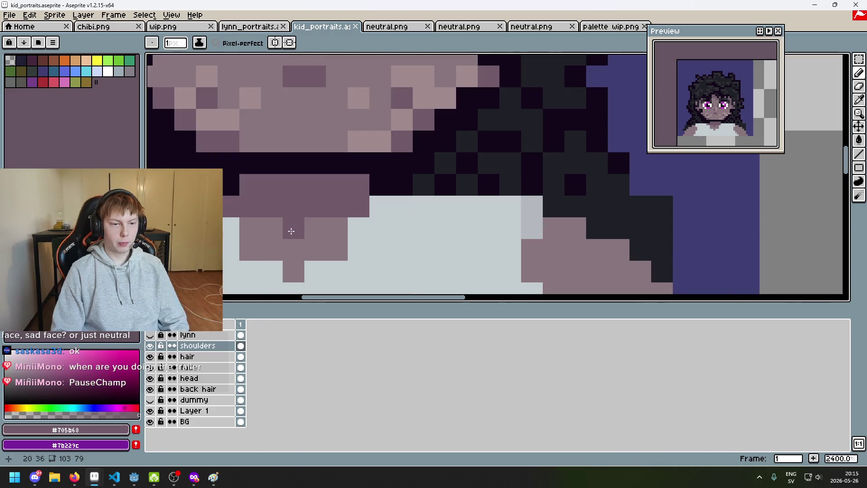
alt+click(291, 231)
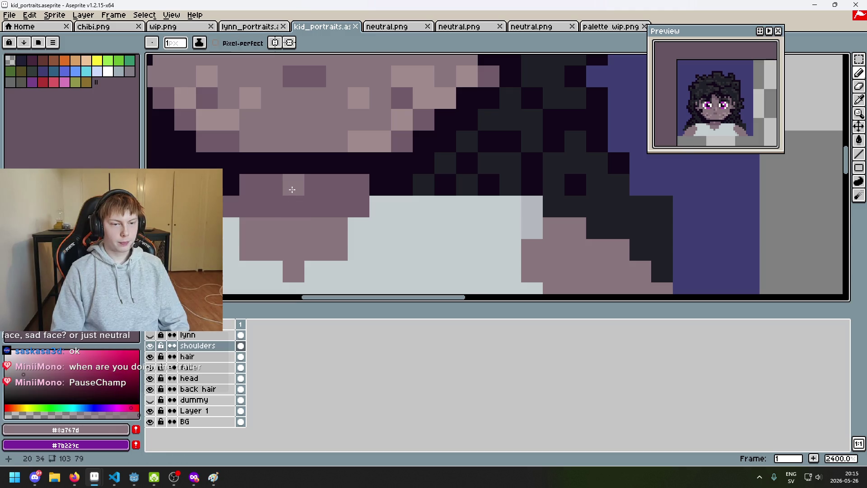
mouse_move(291, 206)
mouse_down()
mouse_move(315, 206)
mouse_move(273, 194)
mouse_up()
scroll(355, 218, down, 4)
scroll(298, 205, up, 4)
scroll(300, 204, down, 4)
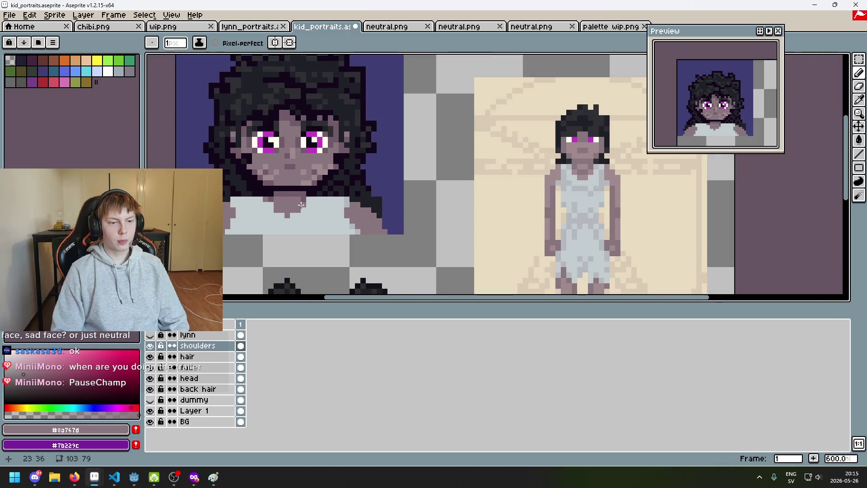
scroll(308, 185, up, 3)
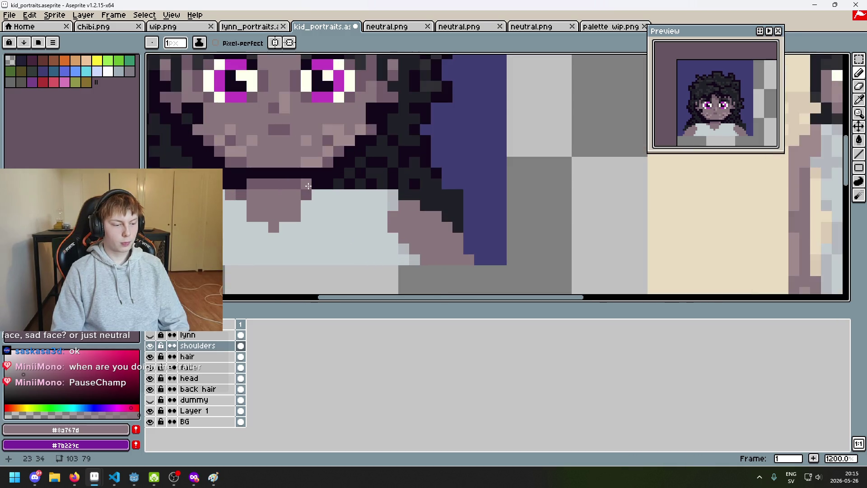
scroll(302, 188, down, 3)
scroll(293, 186, up, 3)
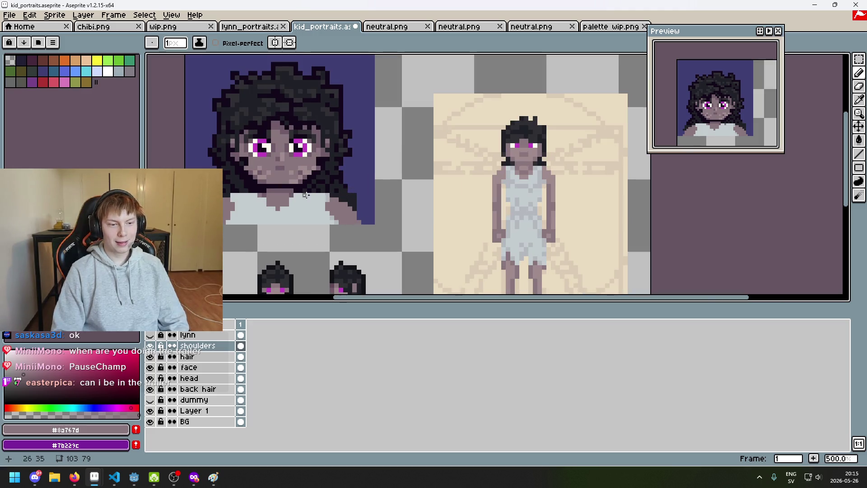
scroll(292, 186, down, 5)
scroll(271, 192, up, 6)
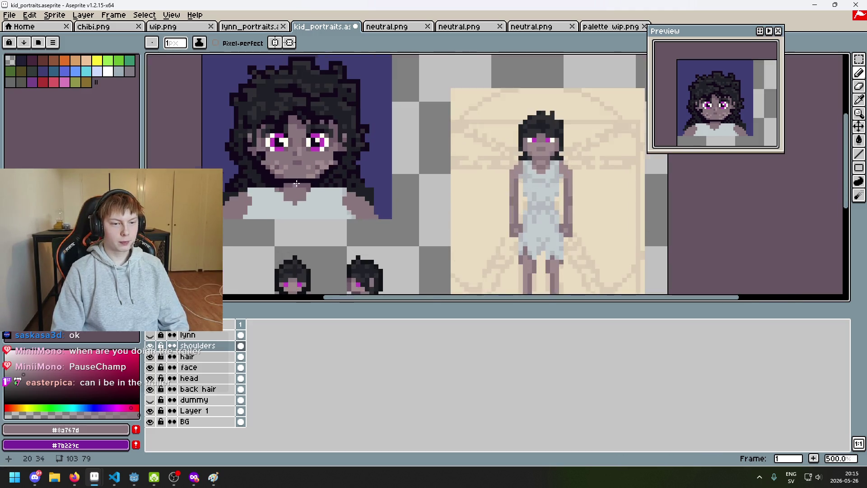
scroll(296, 187, down, 5)
scroll(298, 188, up, 3)
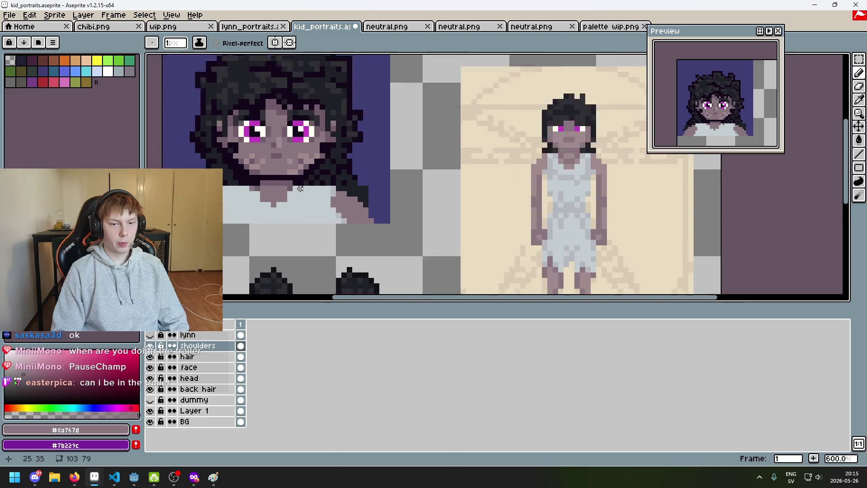
Step: Sample the near-black hair colour #13081a as the active outline colour
alt+click(357, 201)
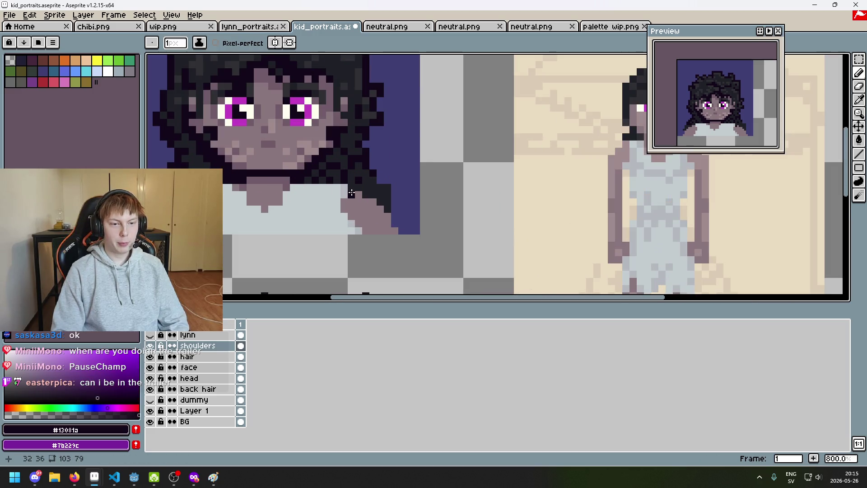
scroll(351, 193, down, 3)
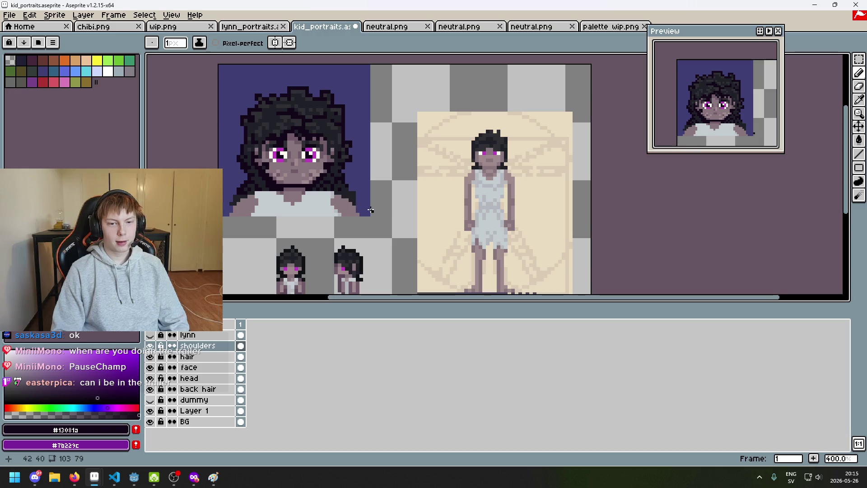
scroll(471, 204, up, 1)
drag(340, 208, 377, 213)
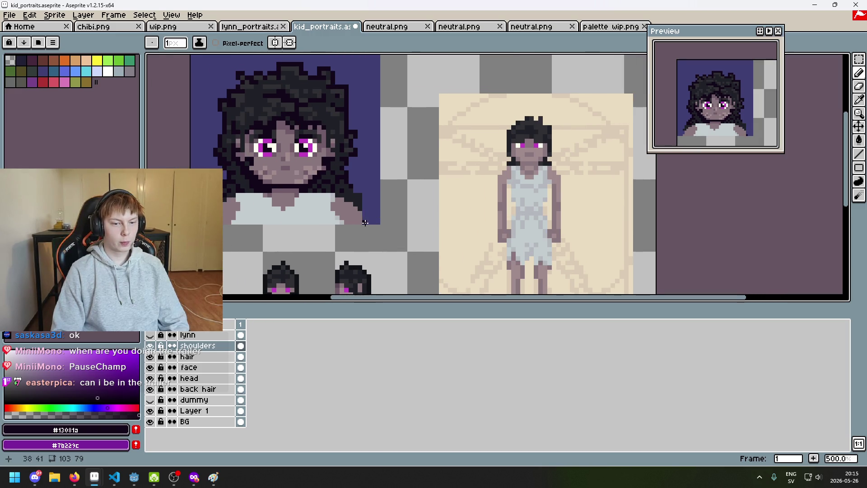
scroll(362, 219, up, 1)
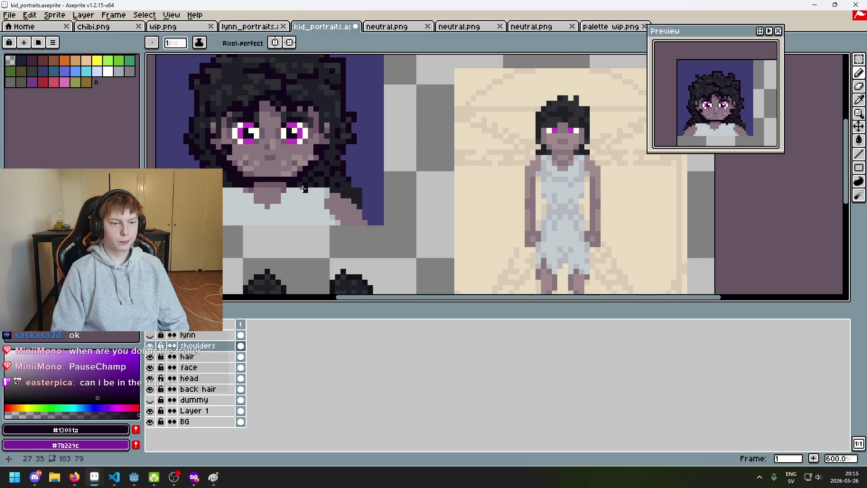
key(alt)
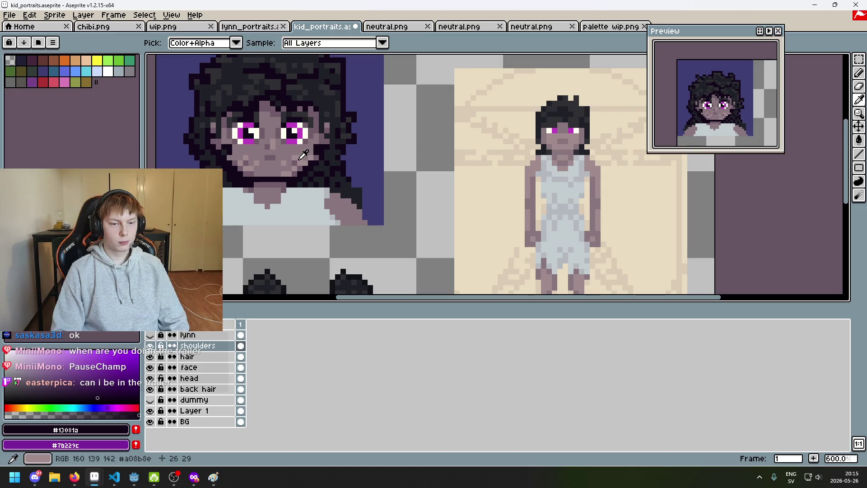
scroll(371, 191, down, 2)
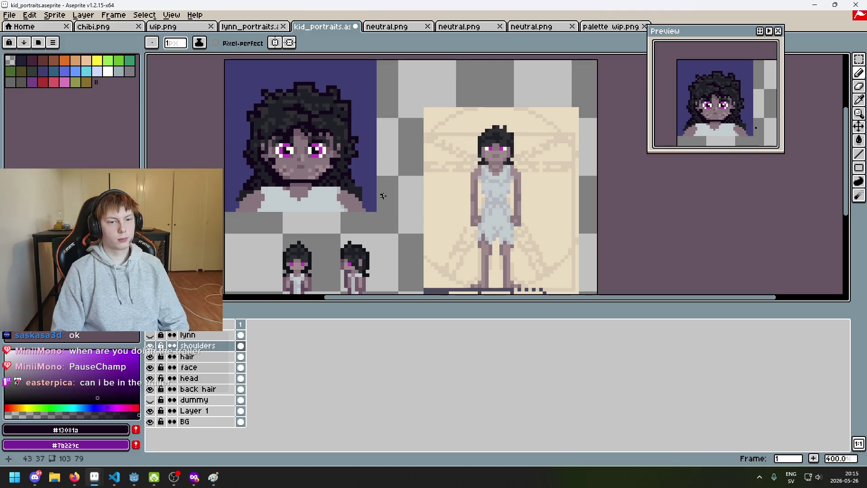
Step: Make several rectangular marquee selections over the portrait's shoulders
key(m)
drag(382, 235, 324, 174)
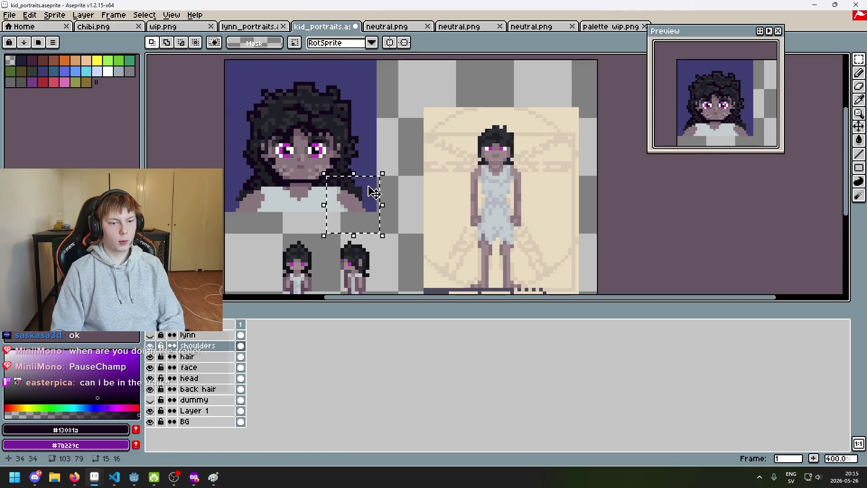
key(ctrl+d)
scroll(334, 232, down, 3)
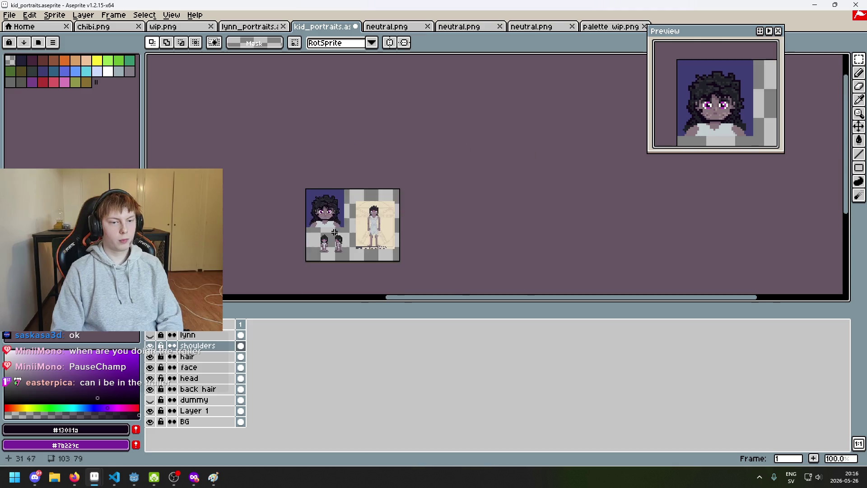
scroll(335, 232, up, 1)
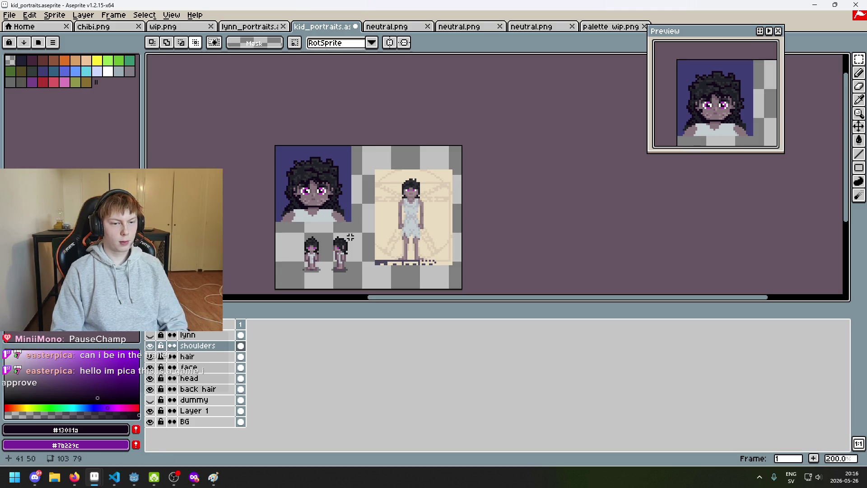
scroll(338, 218, up, 3)
drag(375, 265, 313, 190)
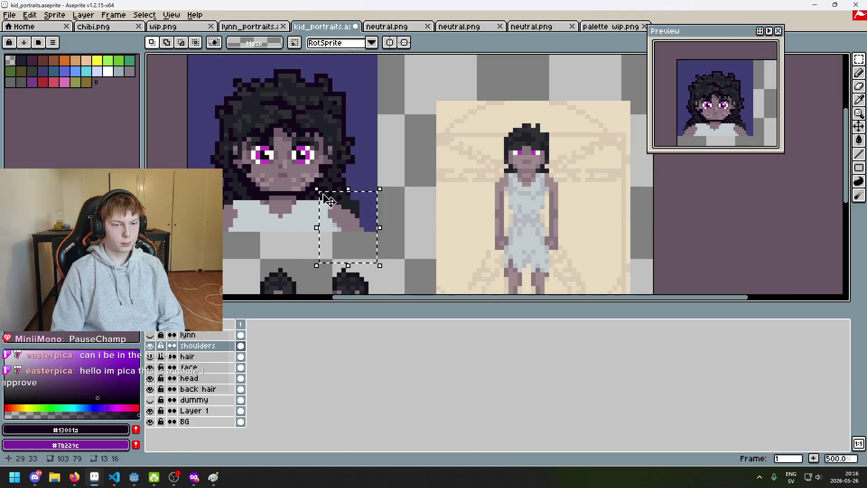
drag(395, 262, 307, 194)
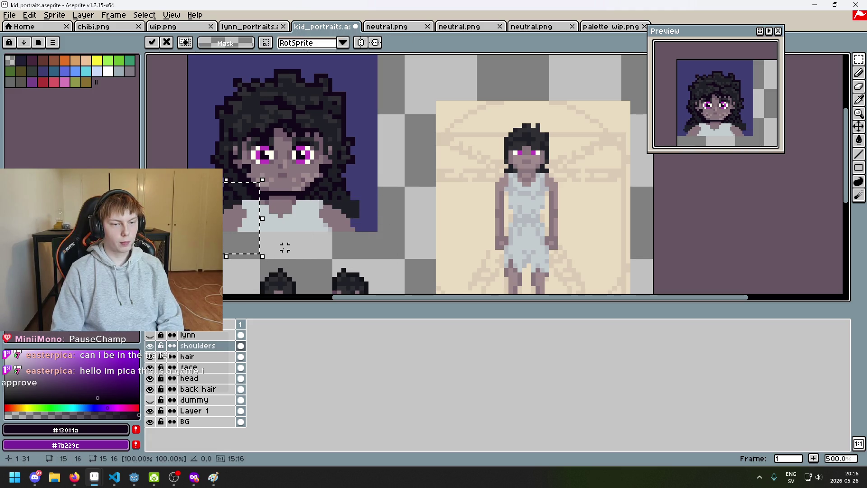
Step: Try a small rectangle outline at the shoulder, then undo the earlier shoulder selections
scroll(296, 252, down, 2)
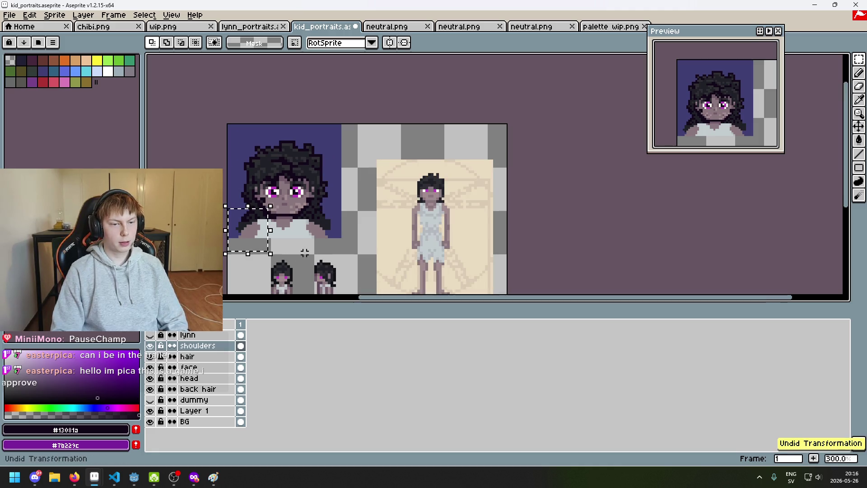
mouse_move(329, 250)
mouse_down()
mouse_move(348, 248)
mouse_move(262, 244)
mouse_up()
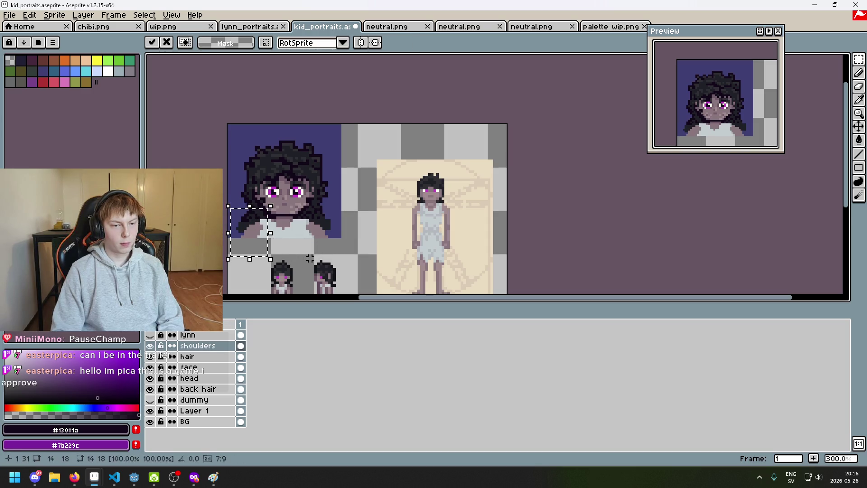
scroll(312, 245, down, 1)
scroll(377, 243, up, 1)
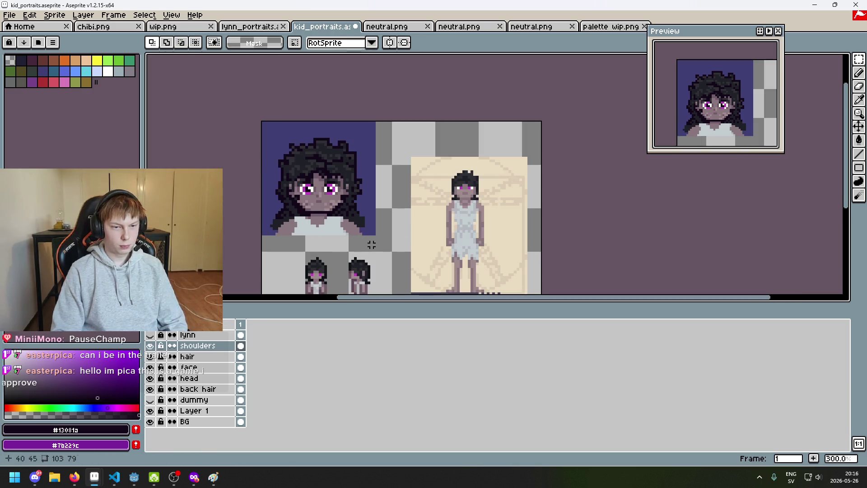
mouse_move(371, 250)
mouse_down()
mouse_move(338, 213)
mouse_move(336, 228)
mouse_up()
drag(266, 210, 298, 243)
key(Escape)
scroll(325, 252, down, 2)
scroll(328, 251, up, 1)
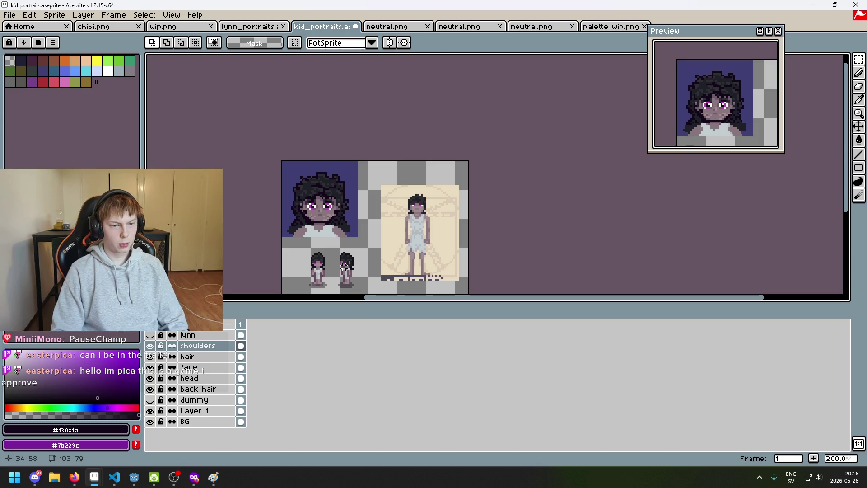
key(ctrl+z)
key(ctrl+z)
key(ctrl+z)
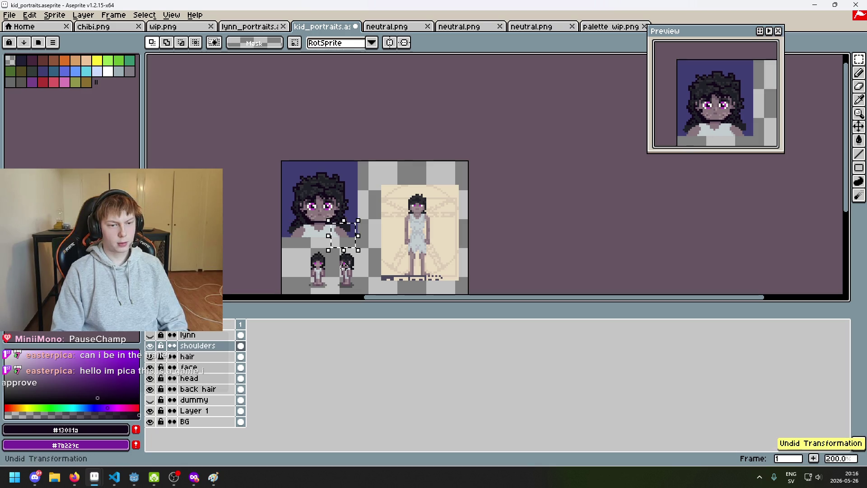
scroll(350, 254, up, 1)
Step: Select a small shoulder area and draw dark strap lines across the shirt
drag(356, 235, 309, 198)
key(ctrl+v)
drag(239, 212, 253, 241)
key(Return)
Step: Paint the lower right strap back to the shirt grey #c3cccf
key(i)
click(266, 221)
scroll(262, 224, up, 1)
key(b)
drag(262, 195, 262, 224)
key(ctrl+z)
drag(338, 229, 339, 215)
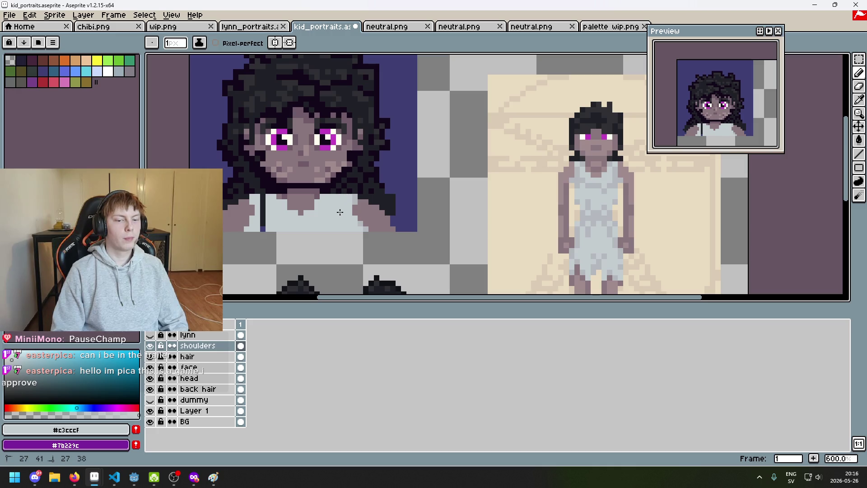
scroll(265, 227, down, 5)
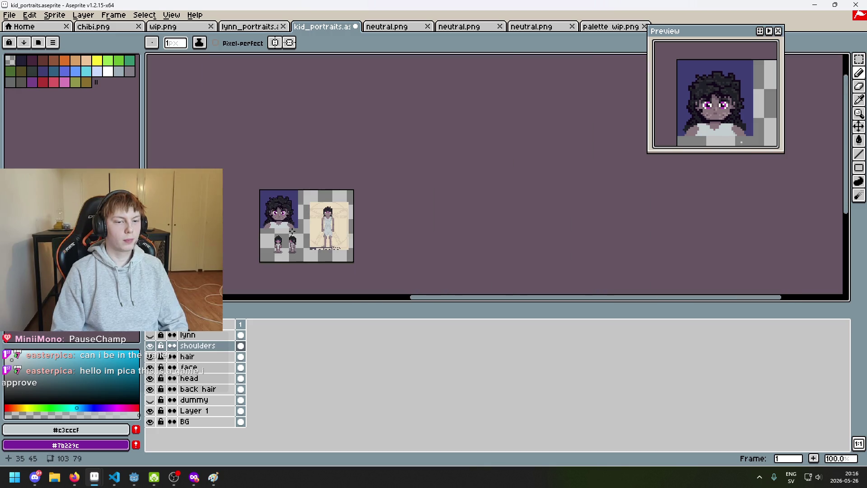
scroll(265, 227, up, 2)
right_click(204, 346)
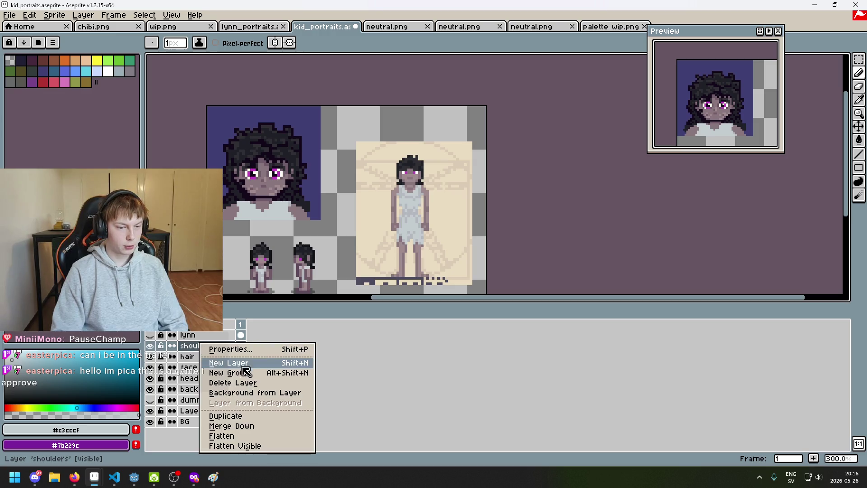
click(223, 372)
key(ctrl+z)
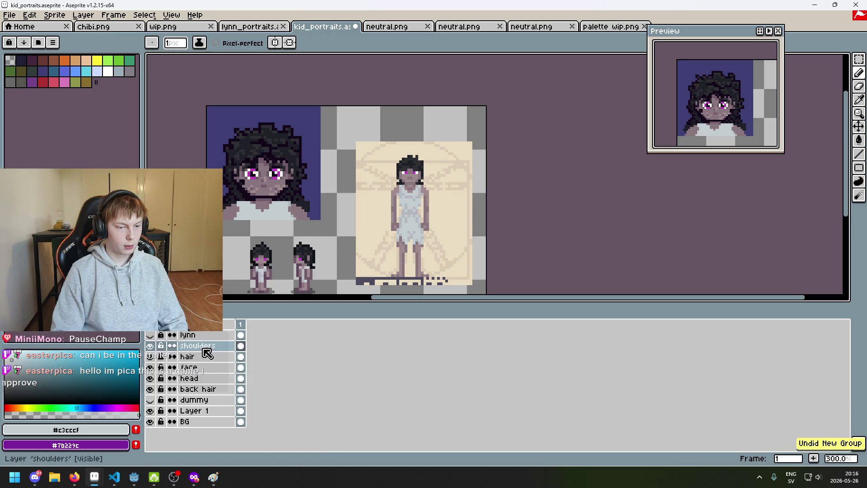
right_click(204, 346)
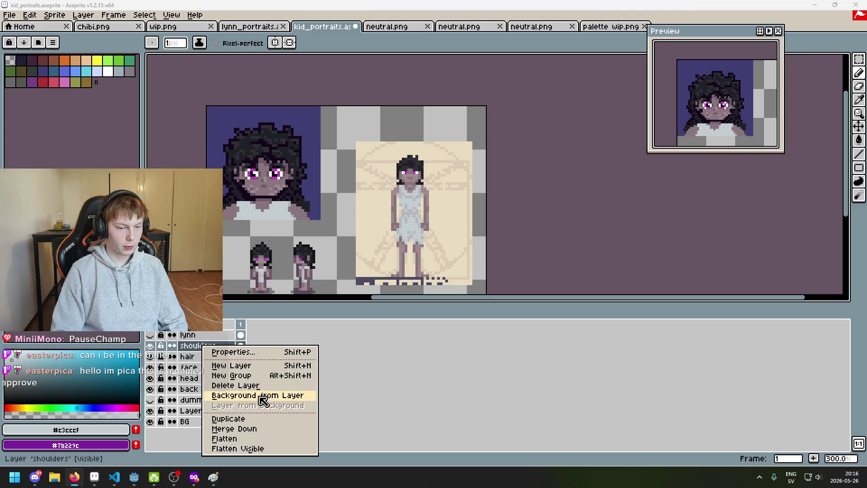
click(256, 420)
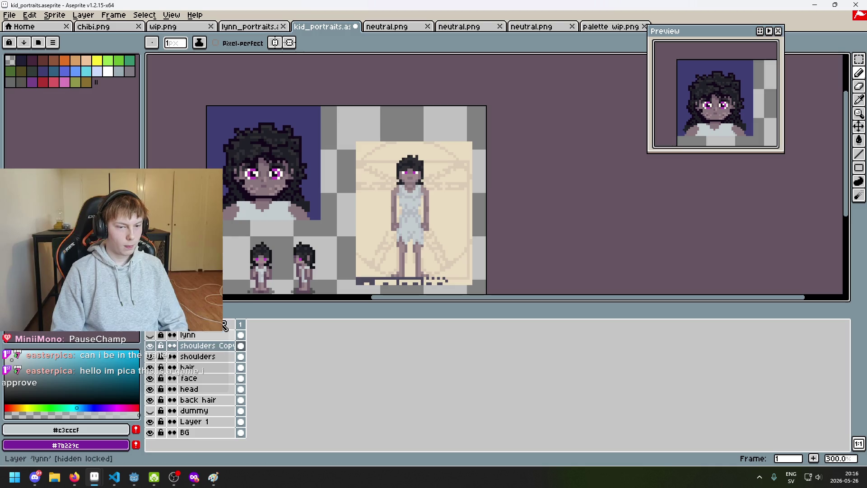
scroll(290, 255, up, 1)
key(w)
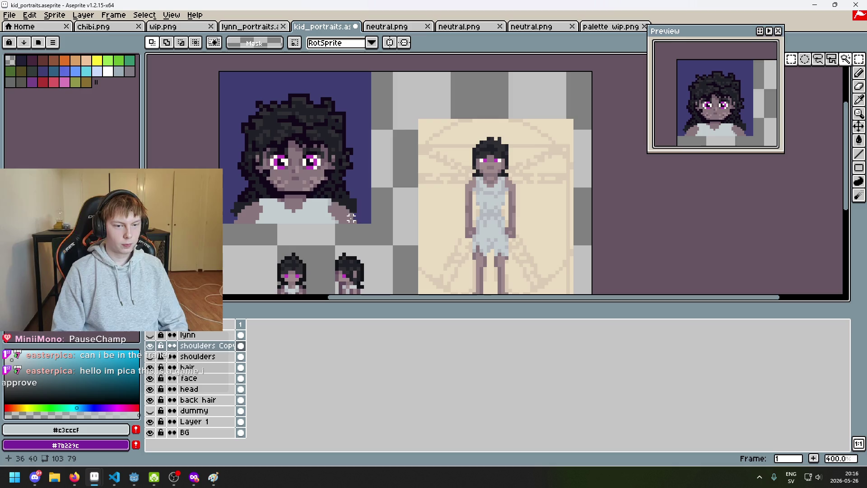
click(367, 226)
mouse_move(409, 211)
mouse_down()
mouse_move(235, 198)
mouse_move(312, 246)
mouse_up()
key(Return)
scroll(298, 221, up, 2)
key(b)
drag(254, 190, 253, 220)
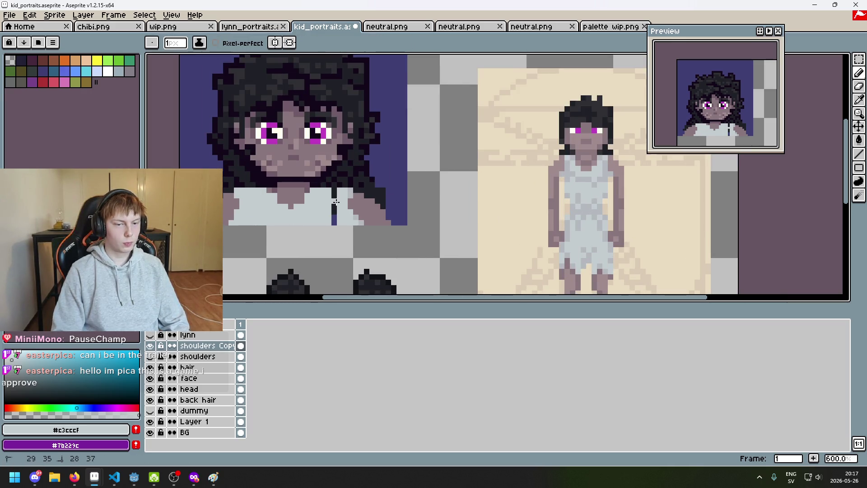
scroll(335, 191, down, 3)
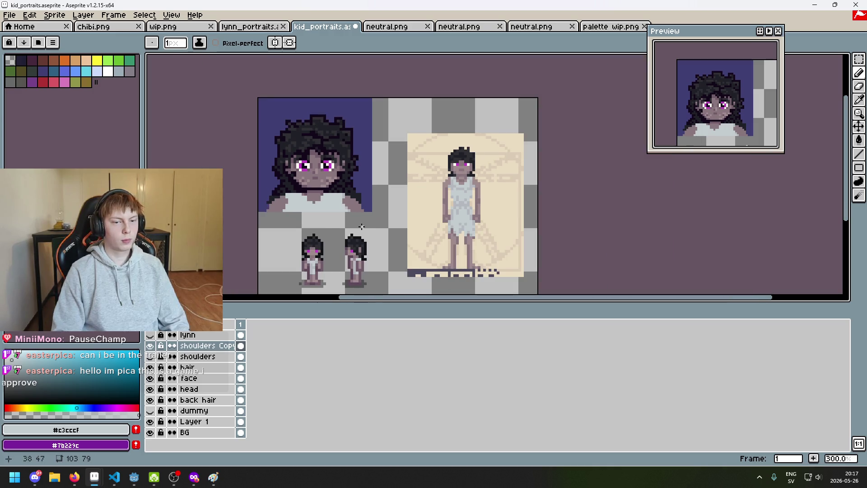
click(150, 346)
click(150, 346)
click(149, 346)
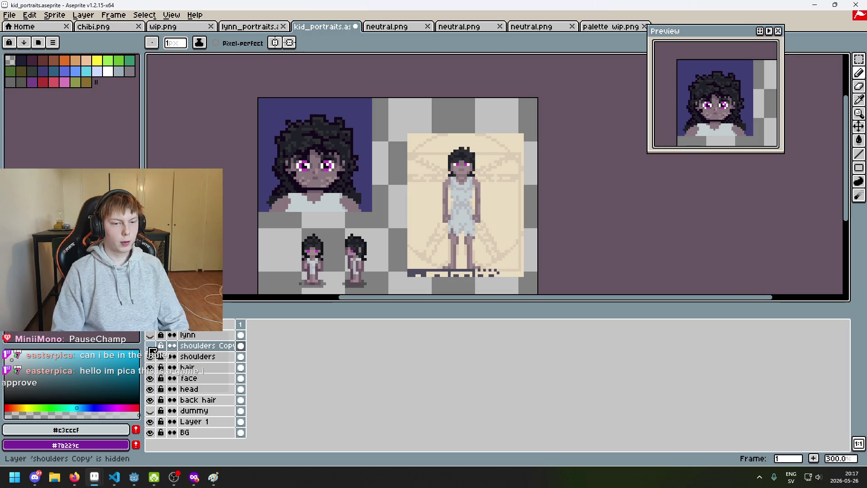
click(150, 345)
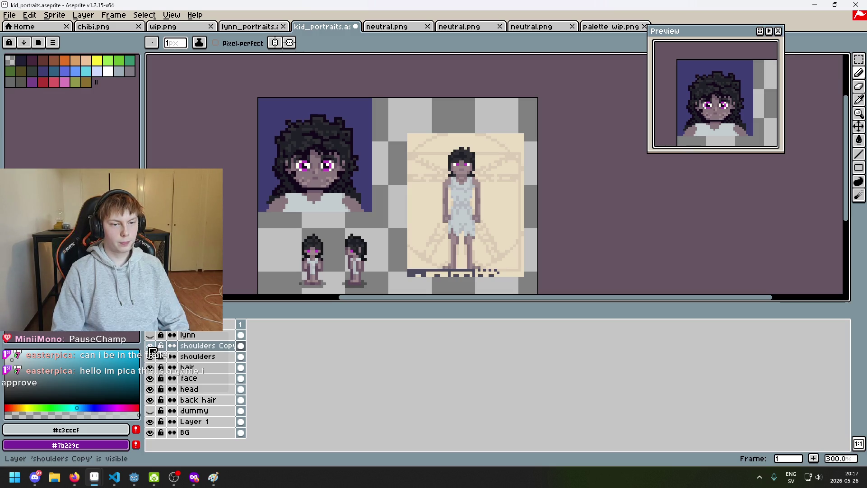
click(150, 346)
click(150, 346)
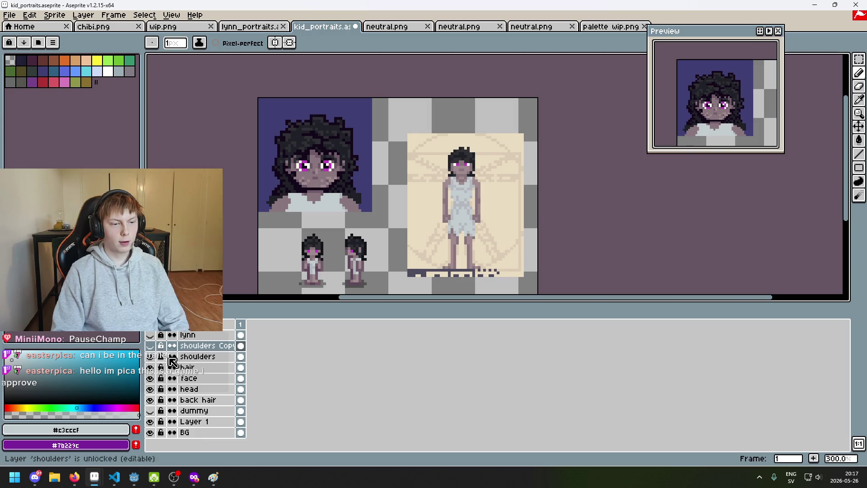
click(197, 347)
key(Delete)
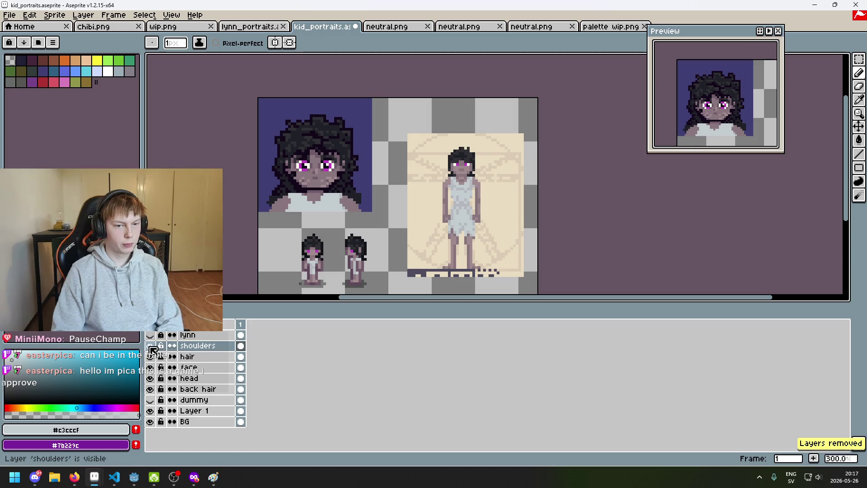
scroll(319, 240, up, 3)
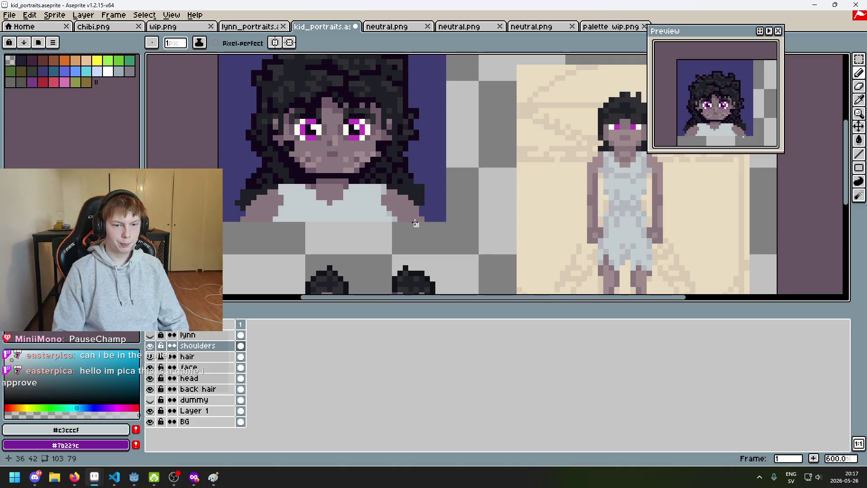
Step: Eyedrop the skin tone and a darker shadow colour, and paint a darker shirt pixel
drag(413, 226, 408, 241)
scroll(413, 240, down, 3)
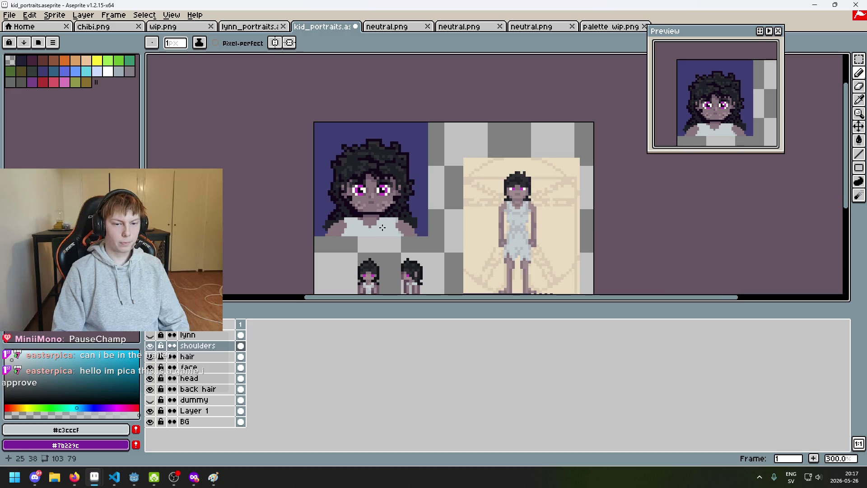
scroll(382, 227, up, 3)
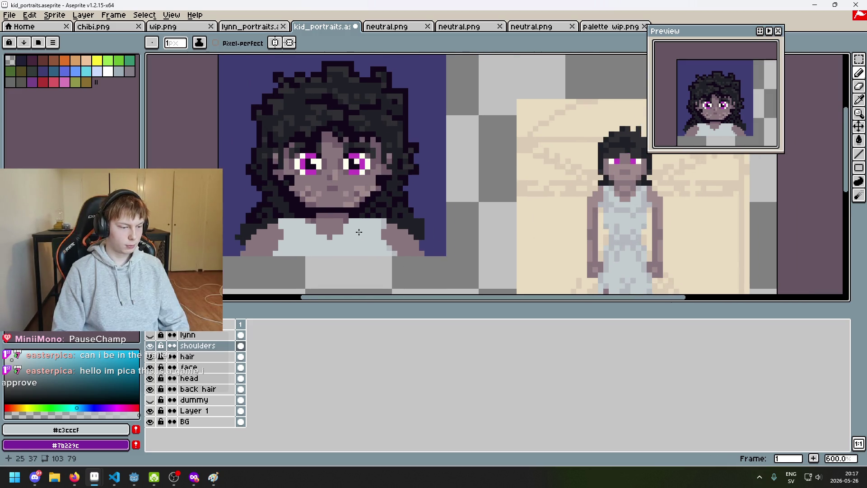
mouse_move(359, 231)
mouse_down()
mouse_move(314, 200)
mouse_move(339, 181)
mouse_move(254, 179)
mouse_up()
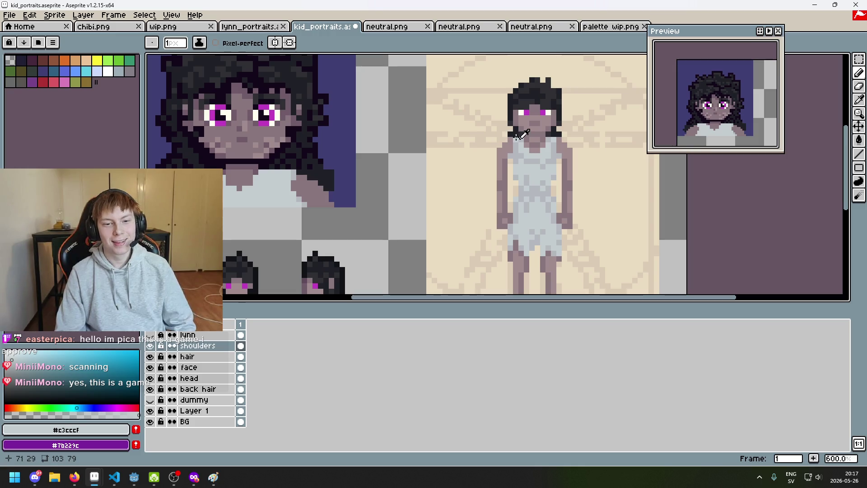
alt+click(530, 135)
scroll(287, 246, up, 4)
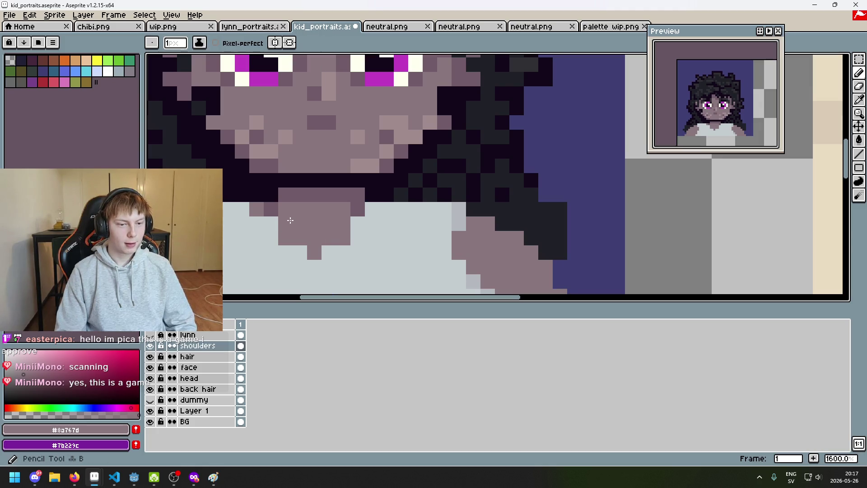
scroll(285, 220, down, 2)
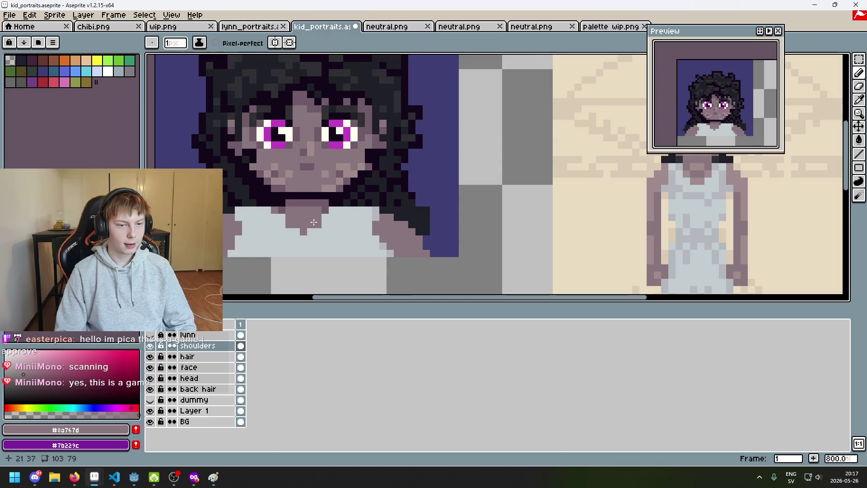
scroll(285, 219, up, 1)
scroll(285, 219, up, 1)
alt+click(289, 187)
click(275, 218)
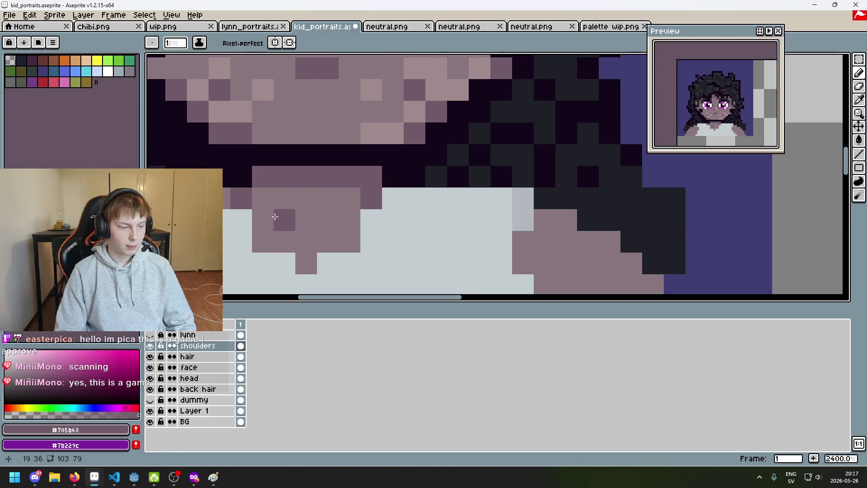
Step: Pick dark #13081a and darken one pixel on the shoulder edge beside the hair
scroll(275, 218, down, 3)
scroll(289, 217, up, 2)
scroll(306, 219, down, 1)
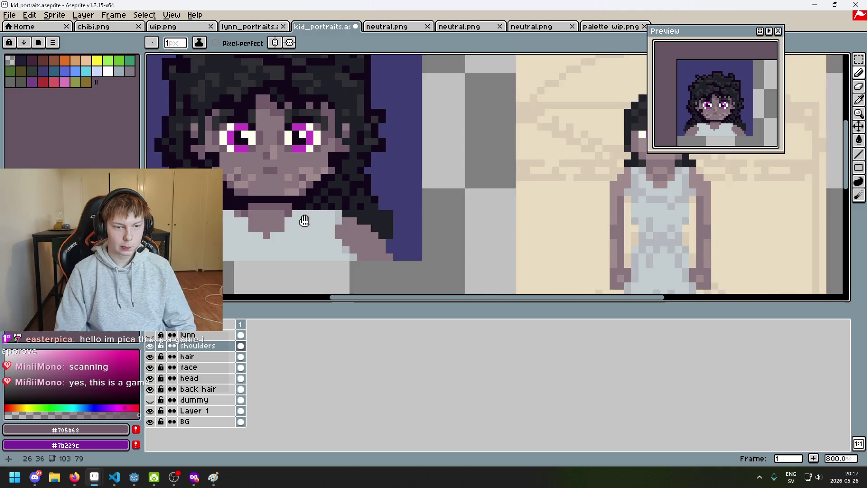
alt+click(296, 209)
scroll(305, 214, up, 2)
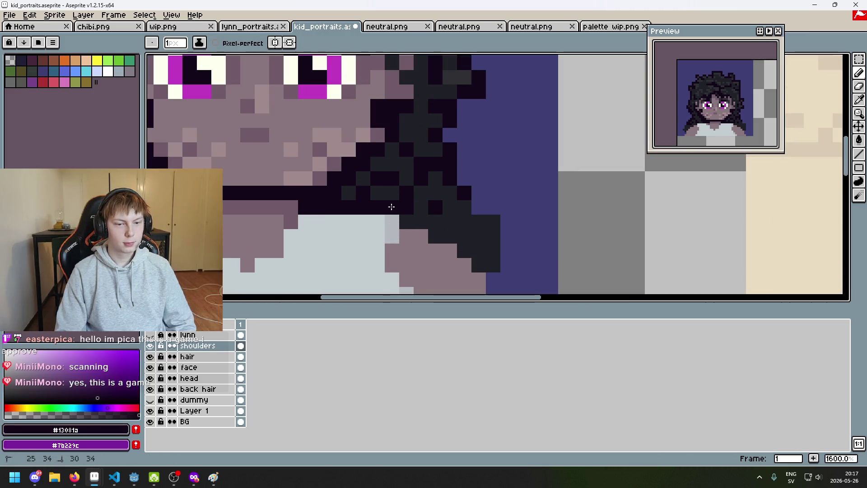
key(ctrl+z)
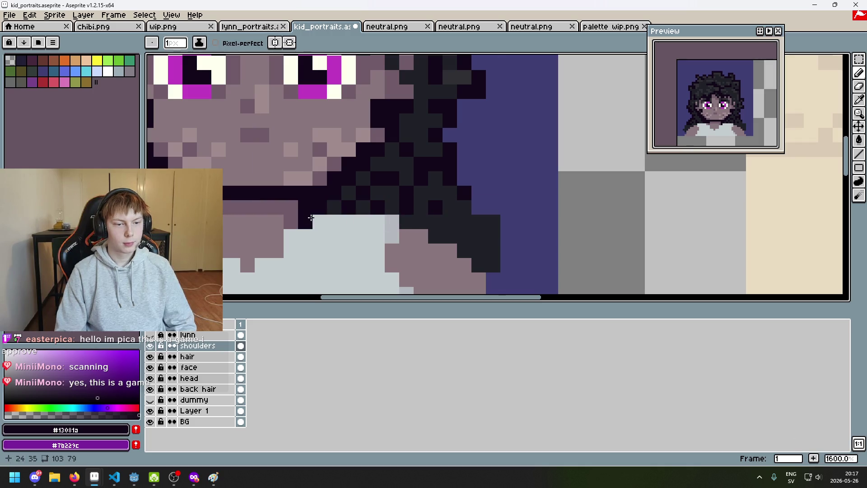
scroll(417, 237, down, 5)
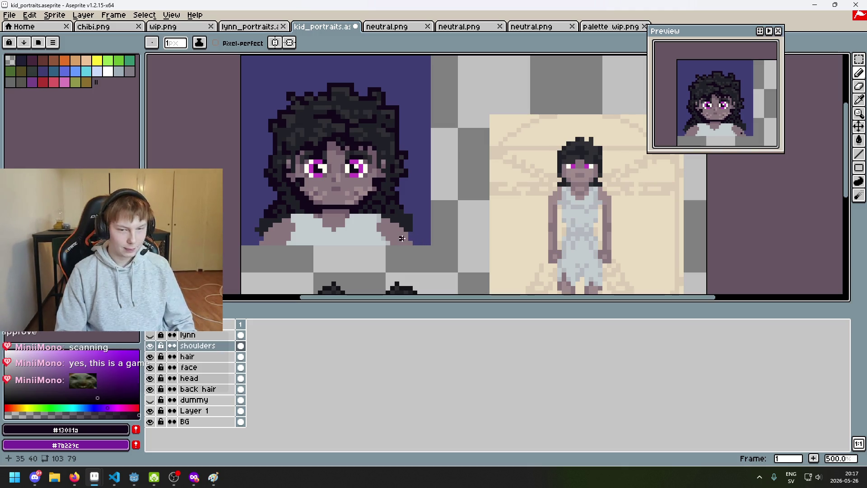
scroll(335, 220, up, 5)
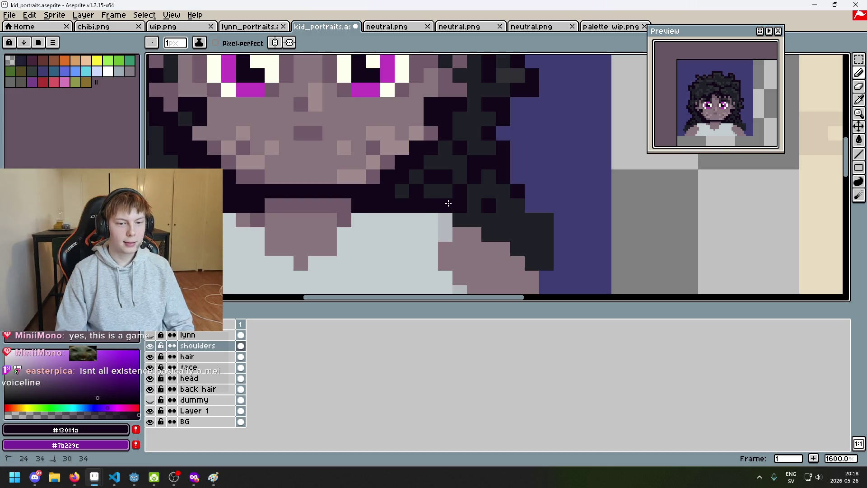
scroll(416, 232, down, 2)
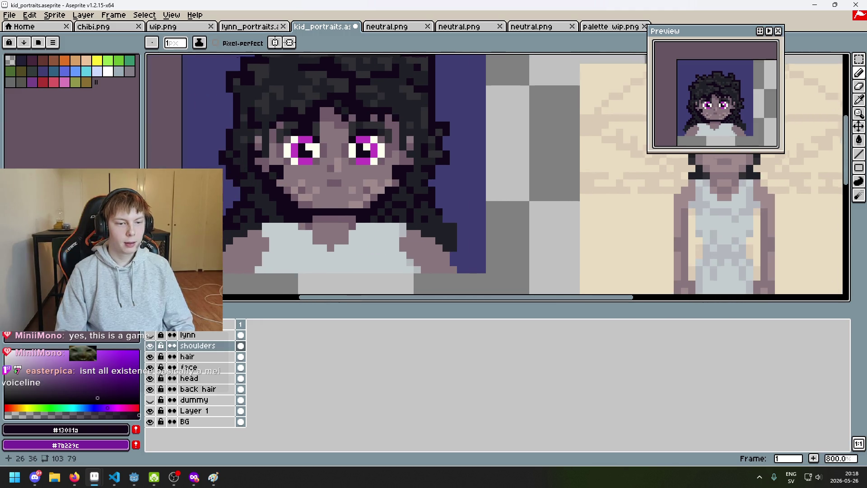
scroll(404, 233, up, 2)
click(404, 234)
key(m)
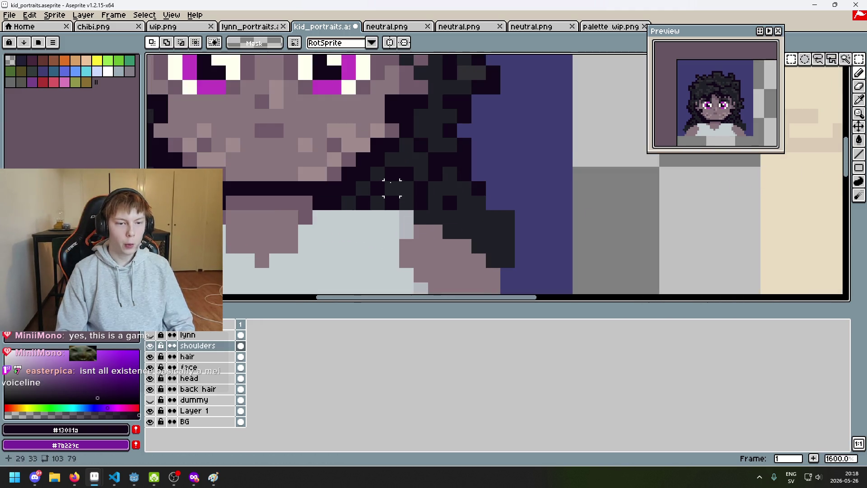
scroll(329, 216, down, 3)
scroll(321, 216, up, 5)
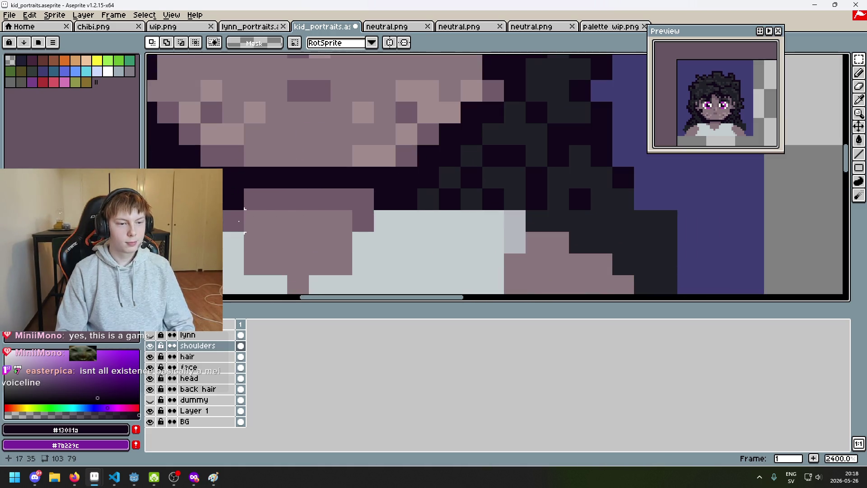
scroll(240, 220, down, 6)
scroll(288, 220, up, 4)
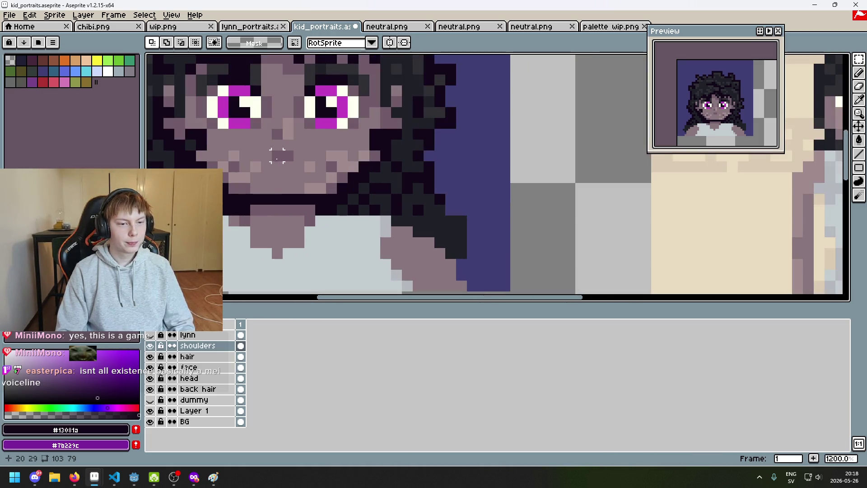
mouse_move(254, 212)
mouse_down()
mouse_move(294, 155)
mouse_move(312, 153)
mouse_up()
click(354, 178)
mouse_move(321, 219)
mouse_down()
mouse_move(395, 228)
mouse_move(319, 221)
mouse_up()
key(e)
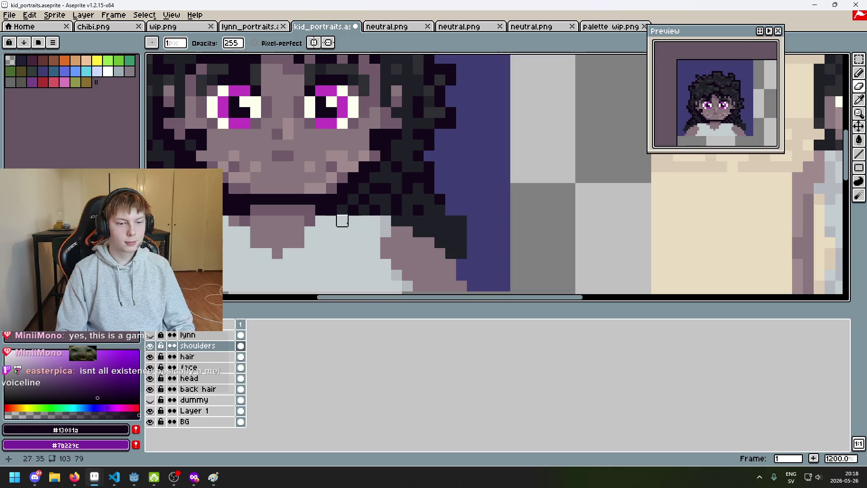
click(859, 59)
drag(385, 221, 312, 228)
click(310, 231)
scroll(308, 233, down, 2)
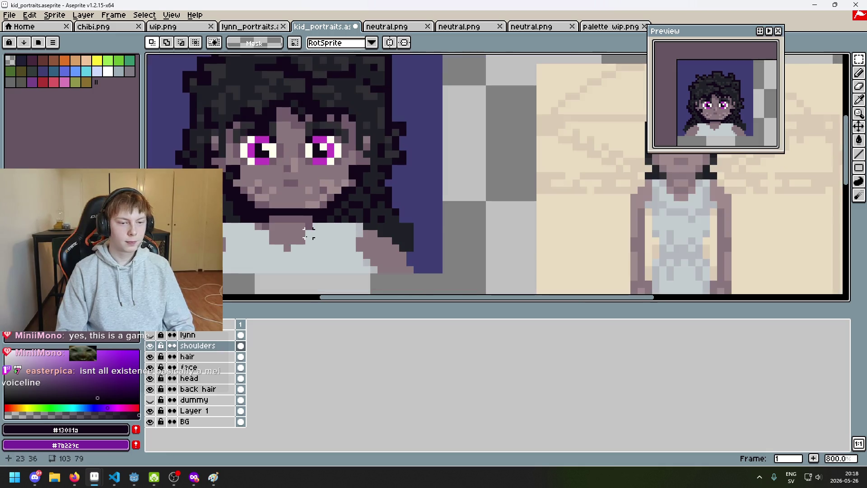
scroll(308, 233, up, 3)
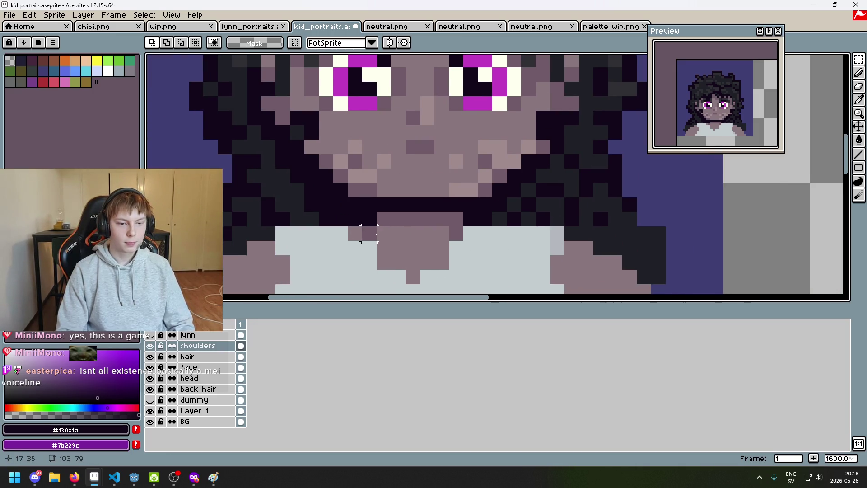
scroll(369, 233, down, 3)
drag(393, 233, 441, 209)
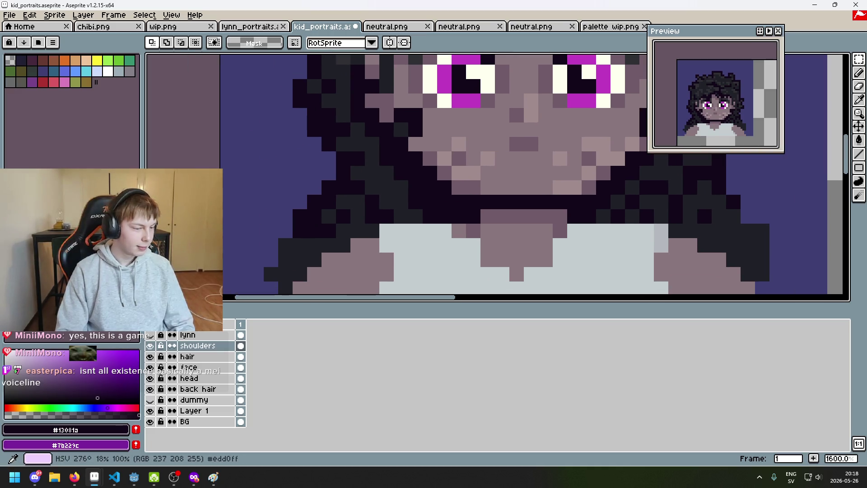
scroll(442, 217, down, 2)
scroll(414, 216, up, 2)
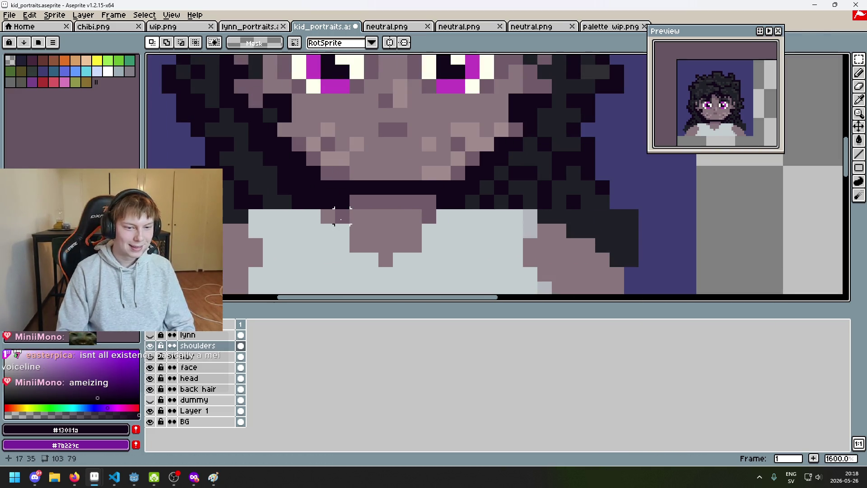
mouse_move(255, 216)
mouse_down()
mouse_move(298, 187)
mouse_move(340, 186)
mouse_move(314, 186)
mouse_move(332, 185)
mouse_up()
key(Escape)
drag(248, 217, 348, 194)
key(Escape)
drag(440, 216, 523, 199)
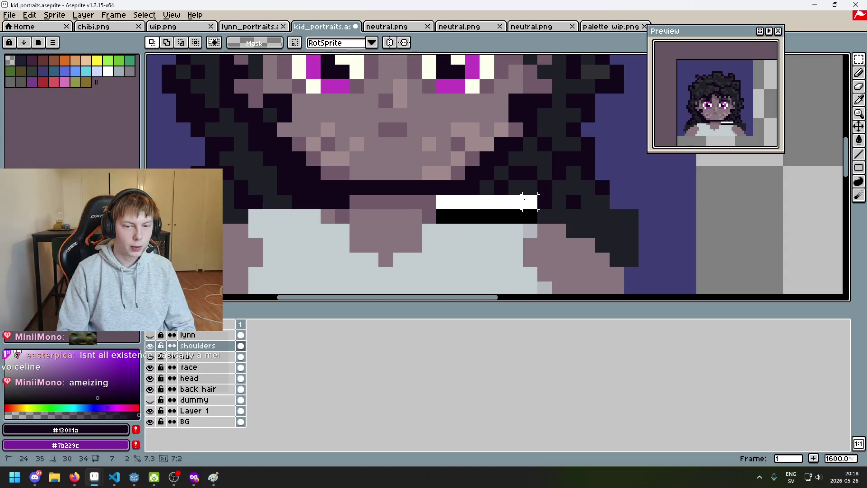
key(Escape)
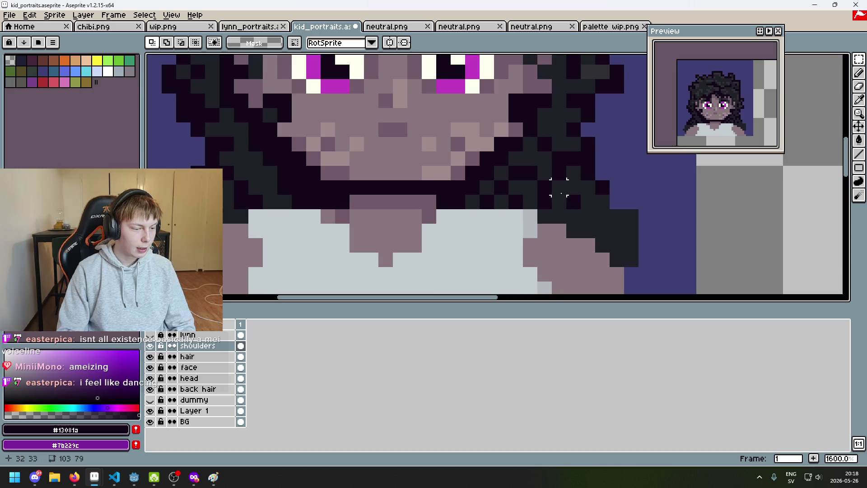
scroll(555, 197, down, 3)
scroll(550, 197, up, 4)
key(b)
Step: Paint dark #13081a pixels under and left of the chin, plus a diagonal down to the jaw
mouse_move(376, 200)
mouse_down()
mouse_move(464, 197)
mouse_move(477, 208)
mouse_up()
scroll(499, 211, down, 3)
scroll(405, 205, up, 3)
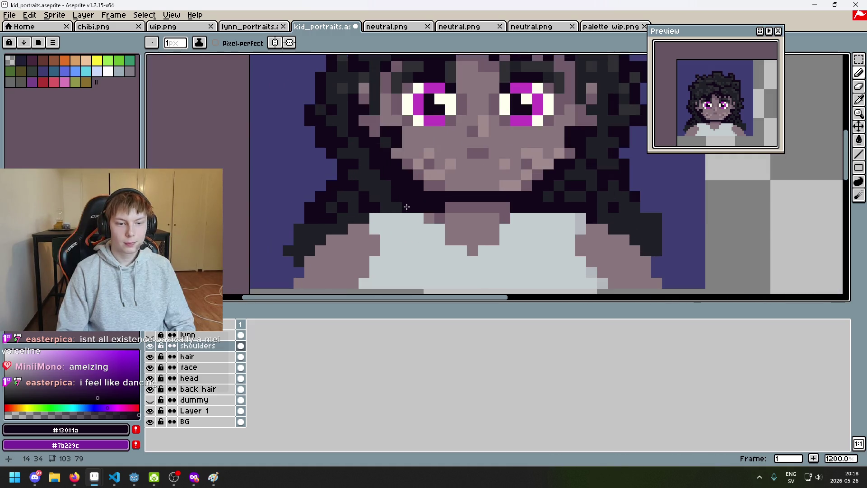
scroll(431, 207, up, 3)
mouse_move(409, 206)
mouse_down()
mouse_move(300, 203)
mouse_move(296, 223)
mouse_up()
scroll(296, 223, down, 3)
scroll(427, 231, up, 2)
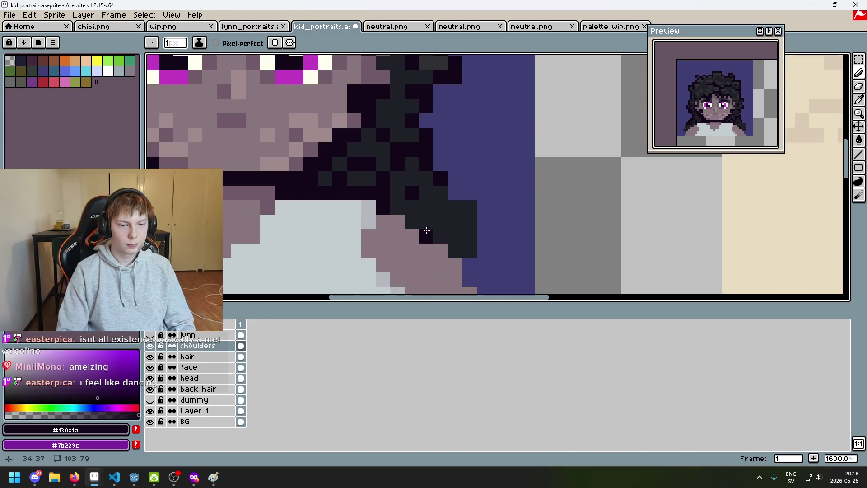
mouse_move(412, 217)
mouse_down()
mouse_move(440, 221)
mouse_move(477, 282)
mouse_up()
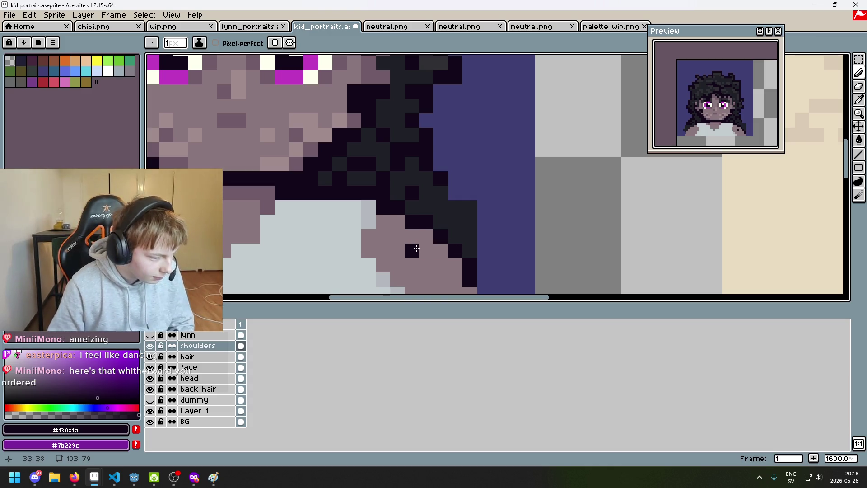
Step: Darken two single pixels on the shoulder edges
scroll(470, 251, down, 2)
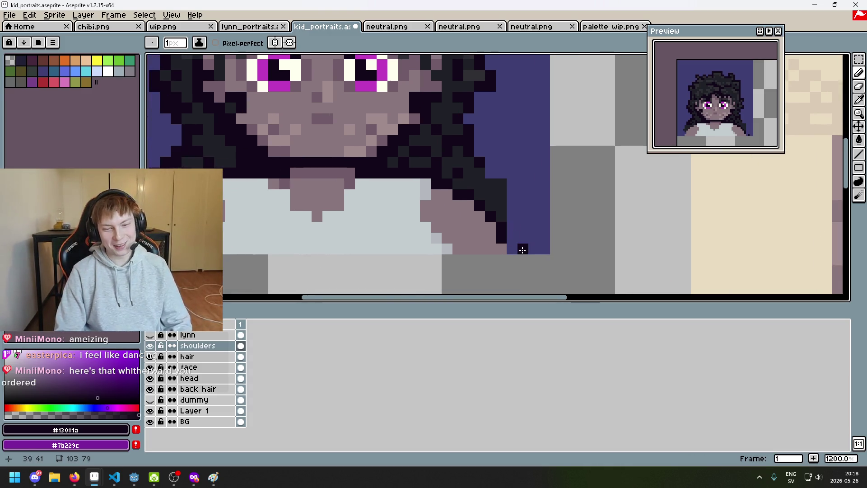
scroll(433, 242, left, 2)
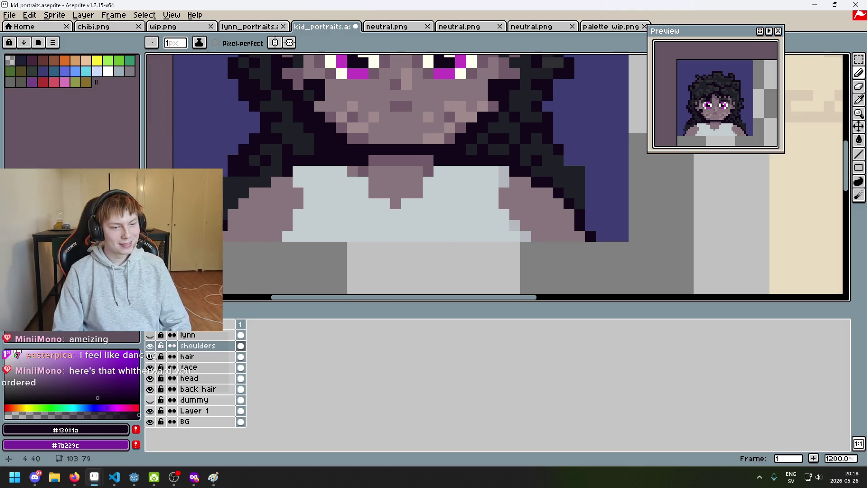
click(234, 199)
click(254, 184)
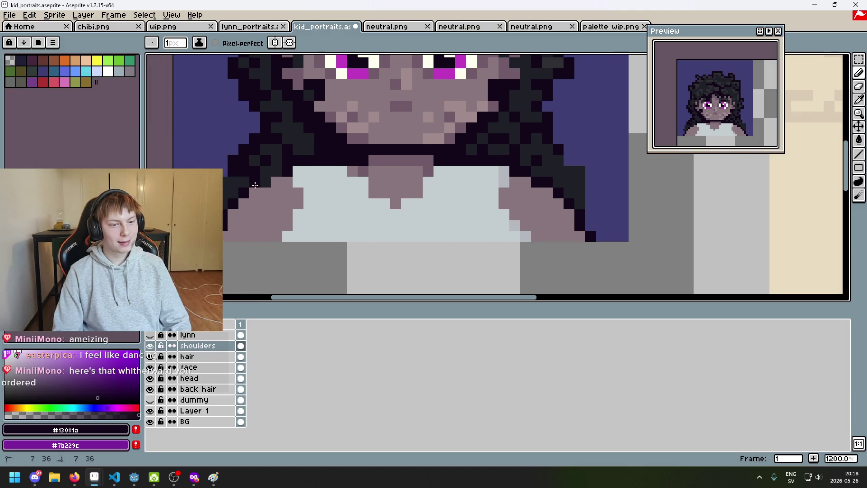
scroll(302, 158, up, 2)
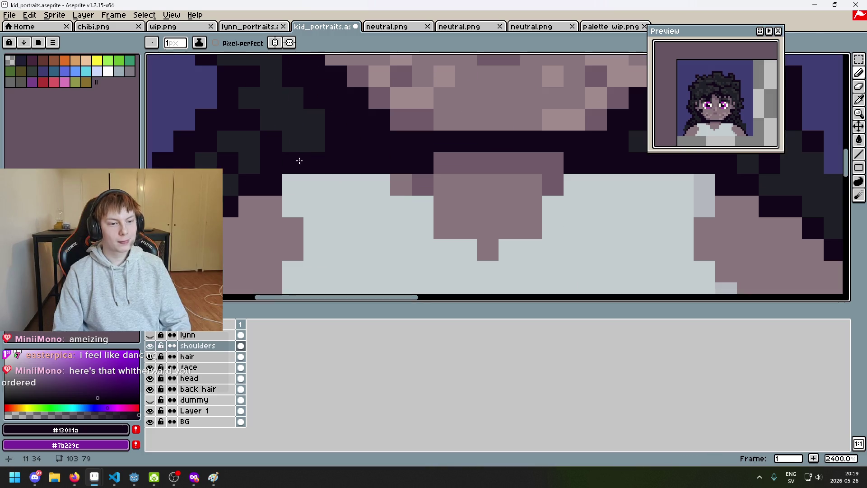
scroll(308, 162, down, 8)
scroll(282, 167, up, 4)
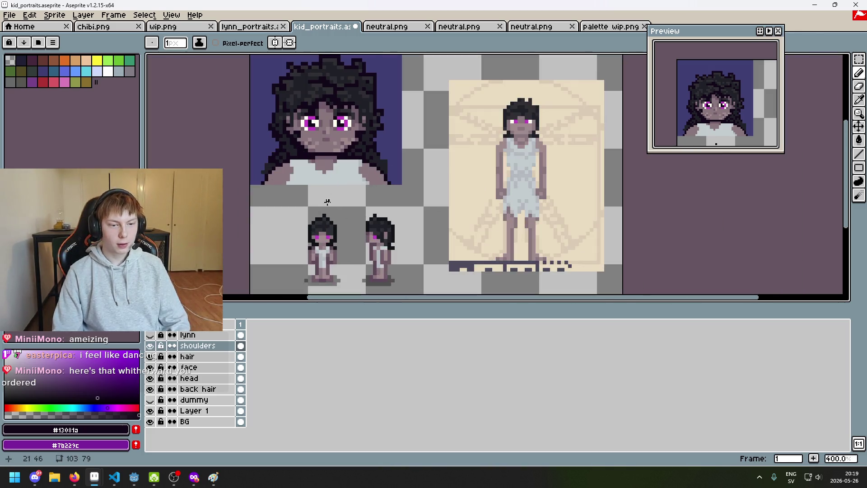
Step: Paint two dark pixels on the right shoulder edge
scroll(296, 221, down, 1)
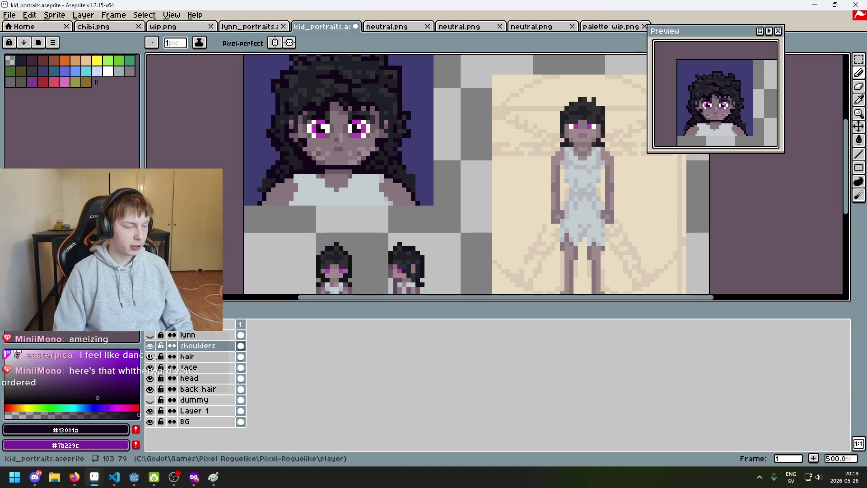
key(alt+Tab)
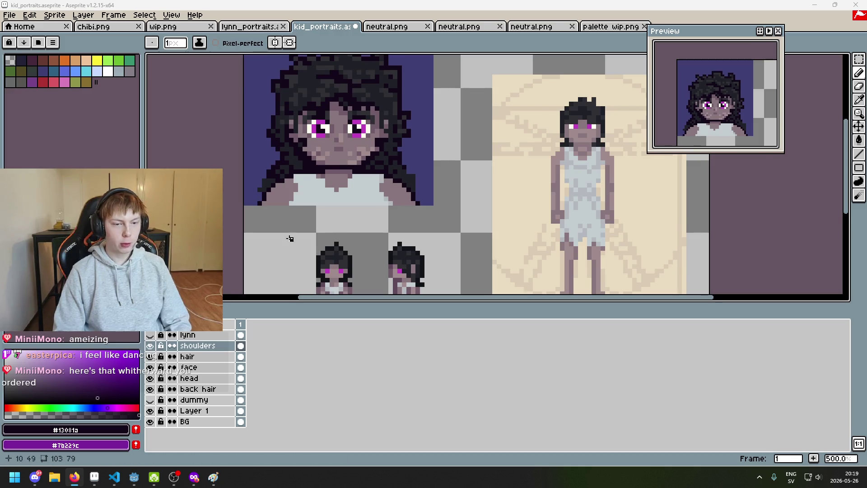
scroll(336, 193, up, 4)
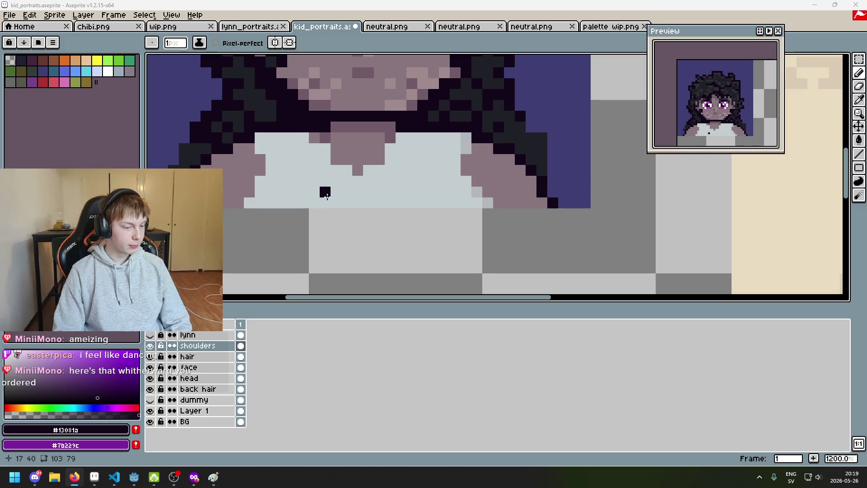
scroll(317, 195, down, 3)
scroll(319, 195, up, 3)
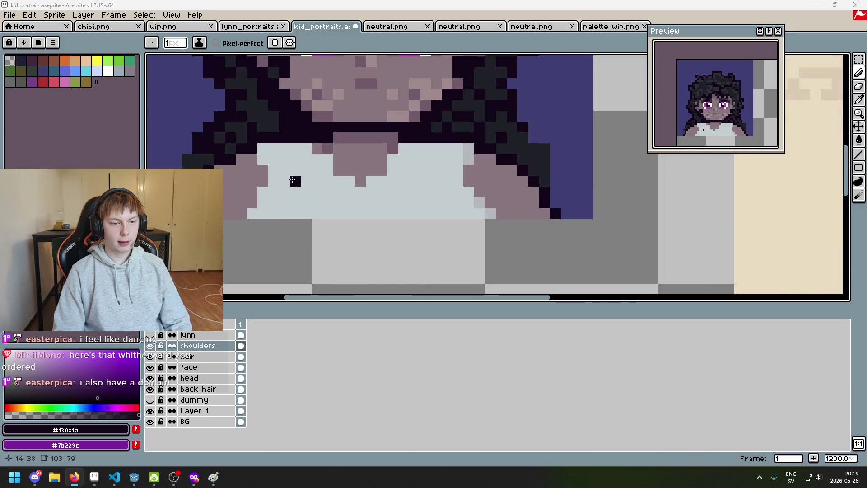
mouse_move(270, 173)
mouse_down()
mouse_move(288, 218)
mouse_move(267, 199)
mouse_move(279, 223)
mouse_move(257, 255)
mouse_up()
click(490, 210)
click(490, 222)
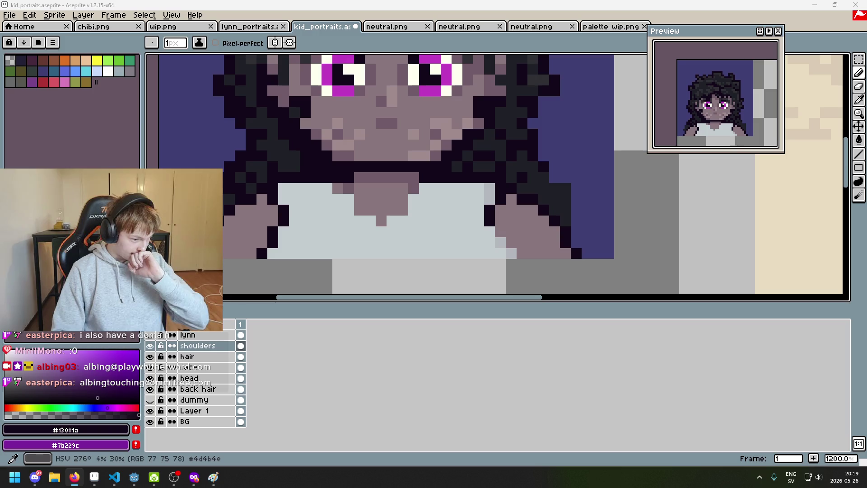
Step: Eyedrop the neck's skin colour and paint it over several neck pixels
scroll(282, 261, down, 3)
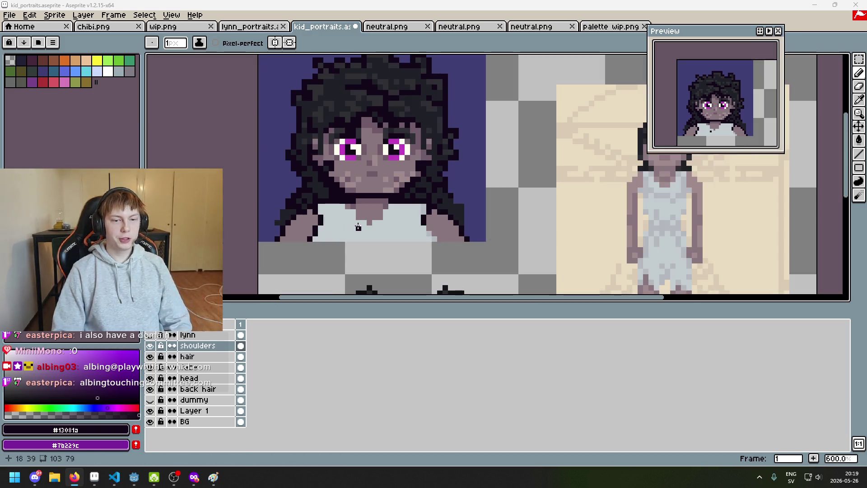
scroll(335, 242, right, 2)
scroll(335, 242, up, 3)
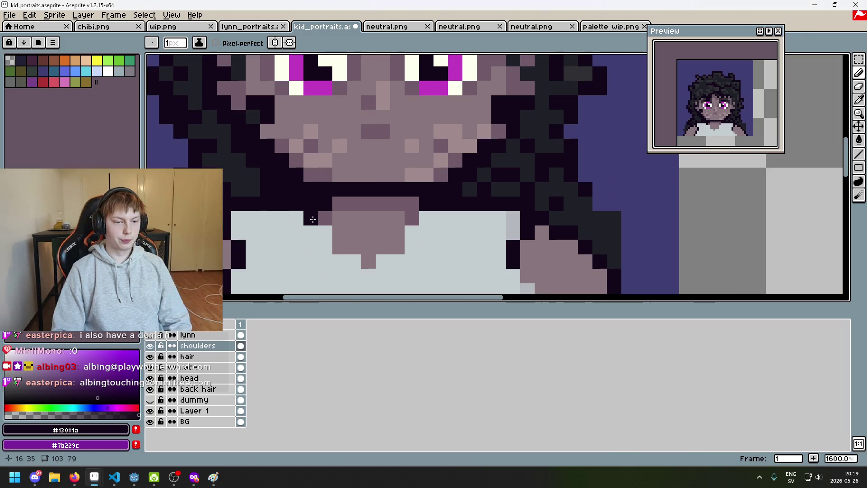
scroll(360, 231, down, 3)
mouse_move(360, 231)
mouse_down()
mouse_move(394, 194)
mouse_move(362, 227)
mouse_up()
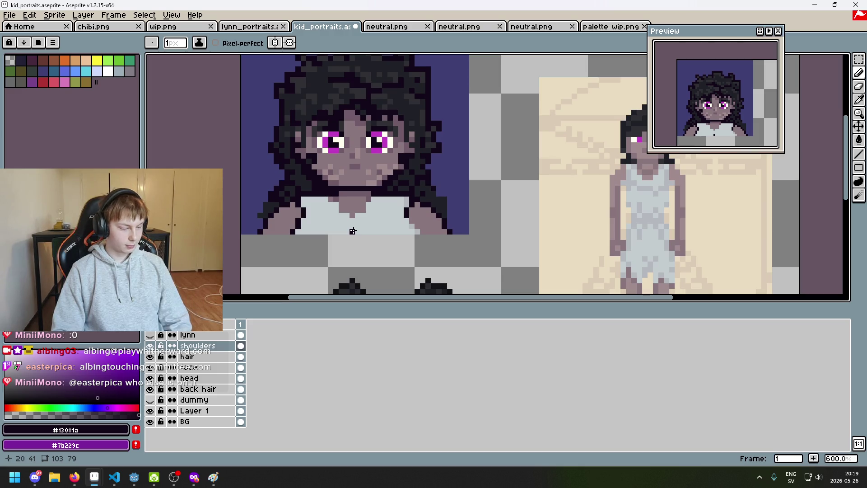
scroll(352, 231, up, 4)
scroll(352, 178, down, 4)
scroll(352, 204, up, 4)
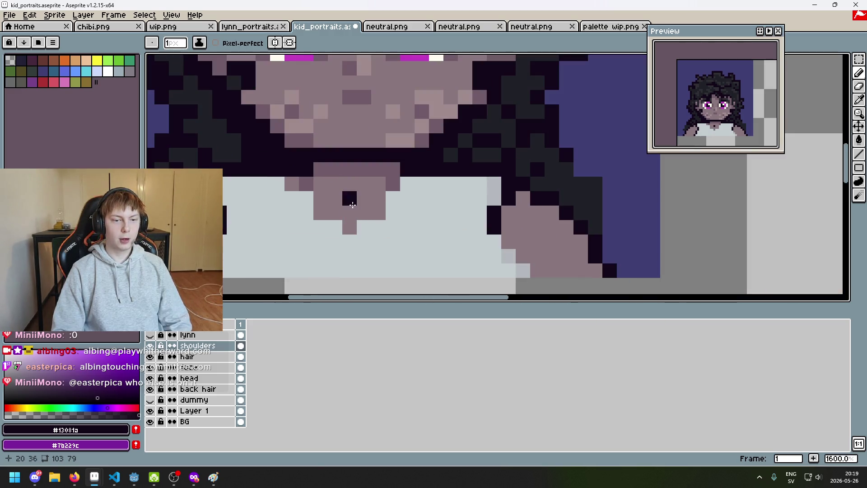
alt+click(352, 212)
drag(335, 226, 377, 217)
click(391, 199)
Step: Eyedrop the dark hair colour #13081a and draw a diagonal outline along the shoulder
scroll(382, 200, down, 4)
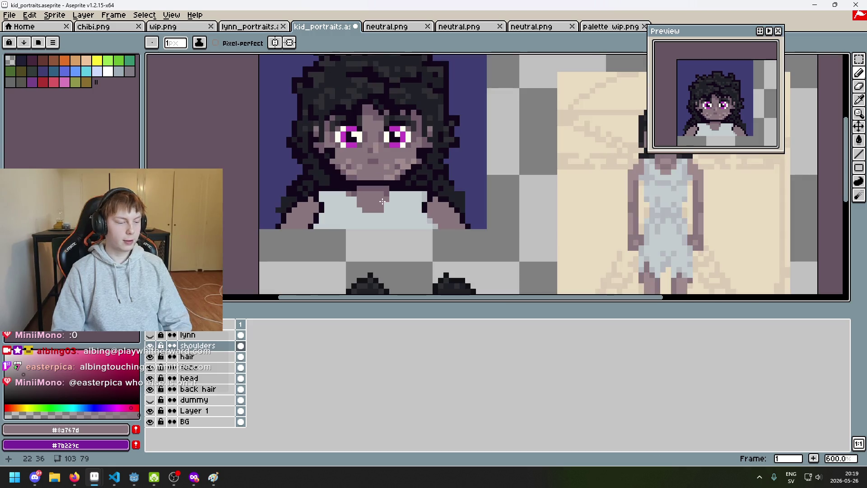
scroll(370, 204, up, 3)
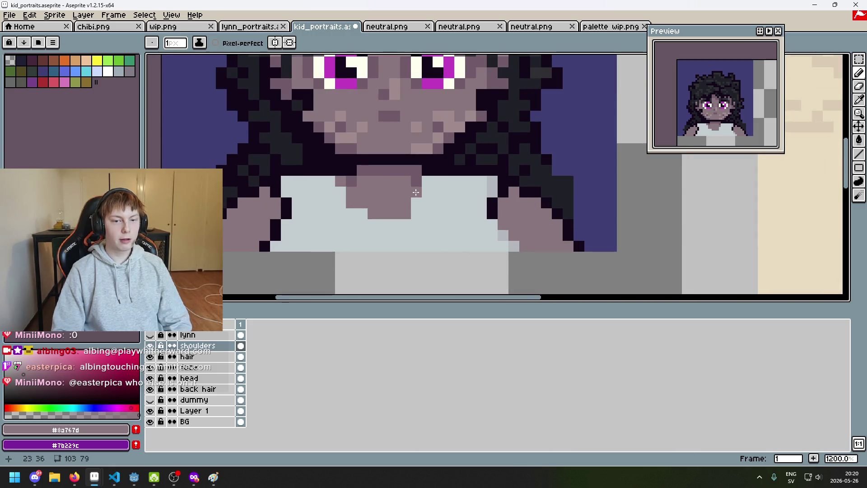
scroll(415, 193, down, 4)
scroll(396, 216, up, 2)
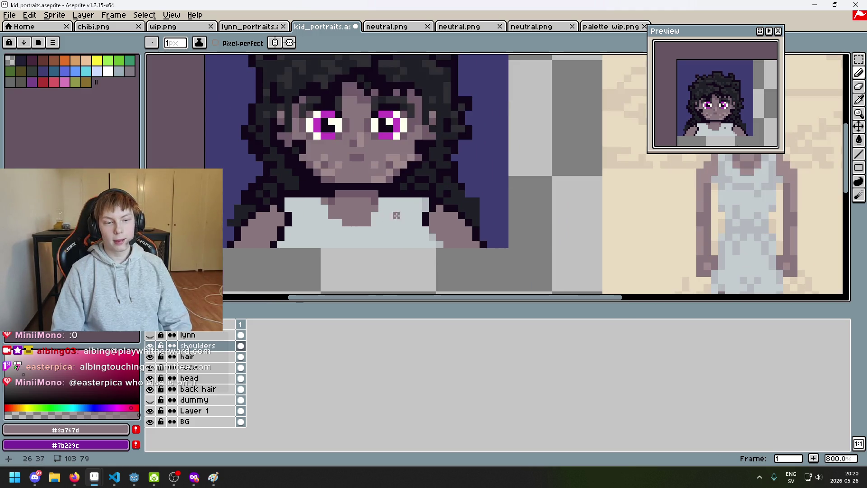
scroll(396, 216, up, 3)
scroll(420, 212, down, 3)
mouse_move(425, 220)
mouse_down()
mouse_move(294, 254)
mouse_move(332, 242)
mouse_up()
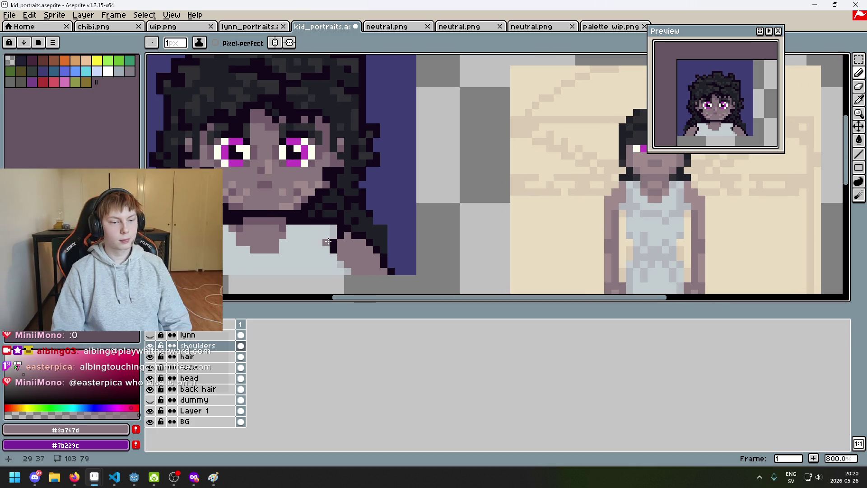
scroll(332, 225, up, 3)
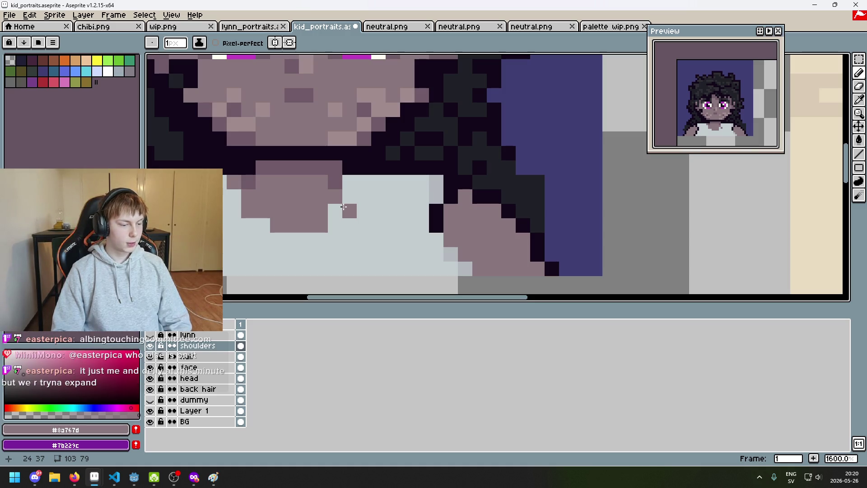
alt+click(436, 209)
scroll(452, 226, down, 1)
drag(492, 223, 508, 239)
scroll(372, 265, down, 3)
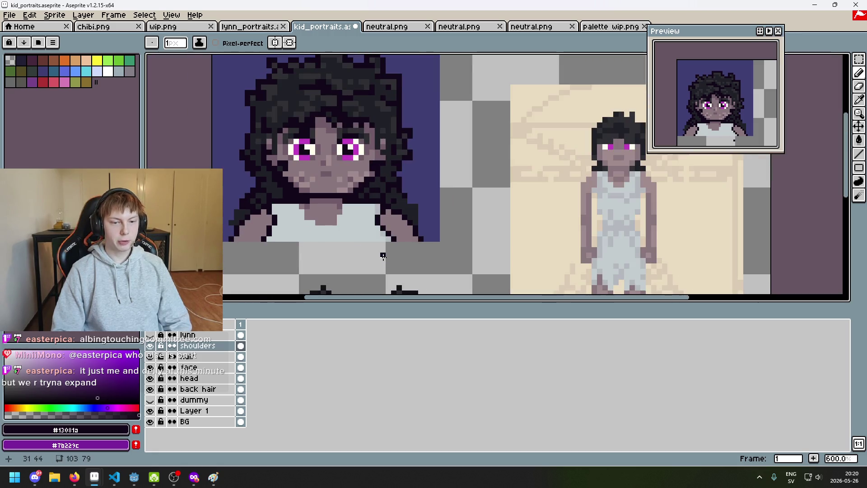
scroll(435, 268, up, 3)
scroll(407, 258, down, 1)
scroll(397, 253, up, 1)
scroll(393, 248, down, 2)
scroll(391, 248, up, 4)
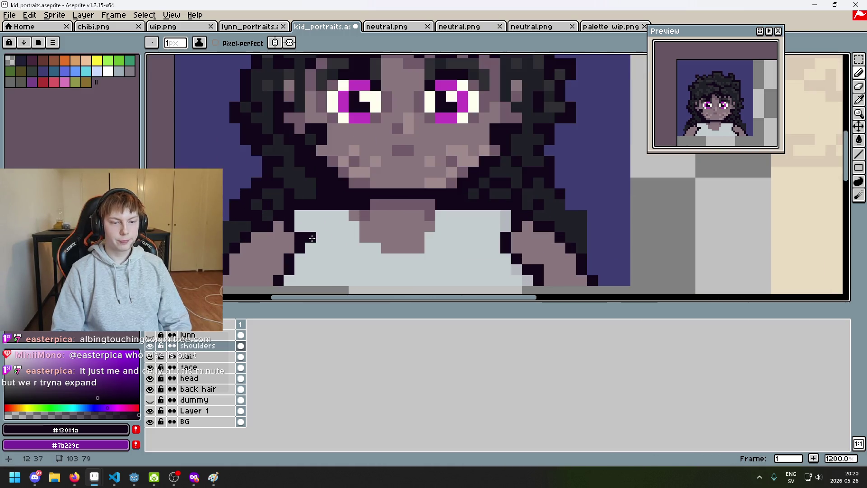
scroll(331, 269, down, 4)
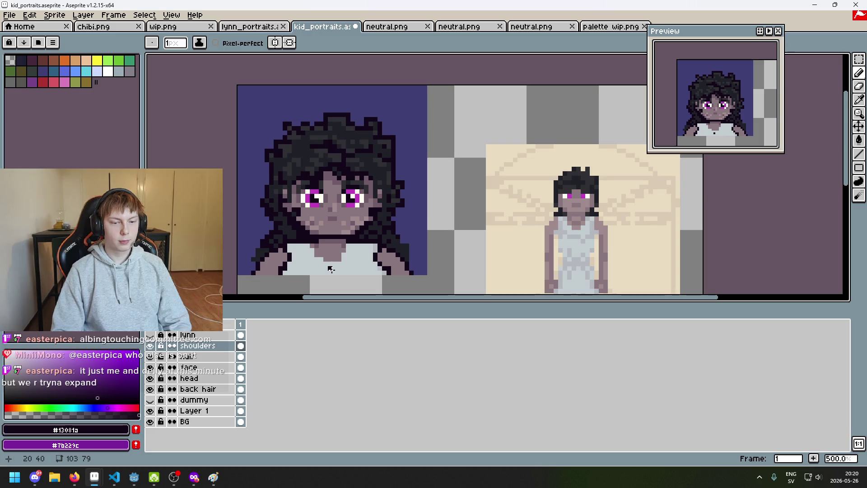
Step: Undo the last dark pencil stroke on the shoulders
key(ctrl+z)
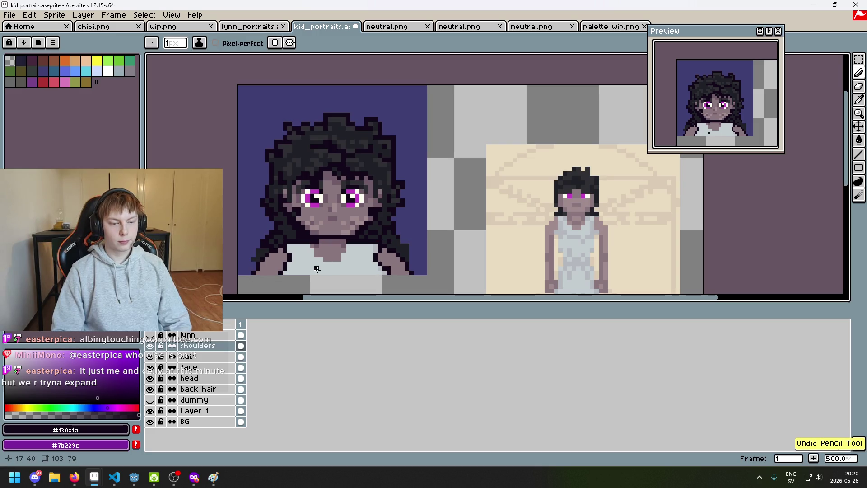
scroll(308, 269, up, 2)
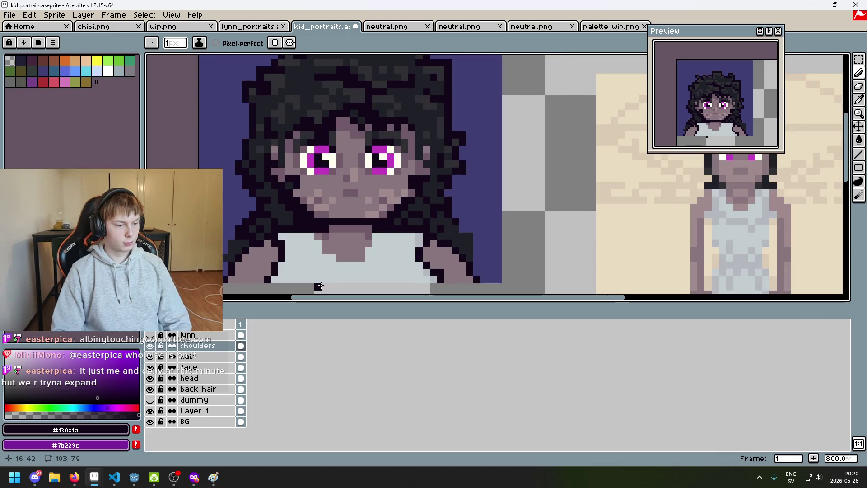
scroll(323, 286, down, 3)
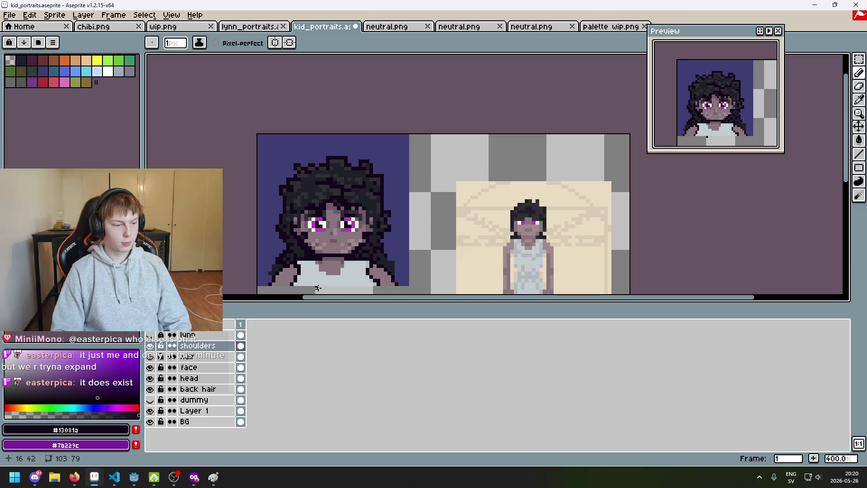
scroll(318, 289, up, 3)
scroll(461, 219, up, 2)
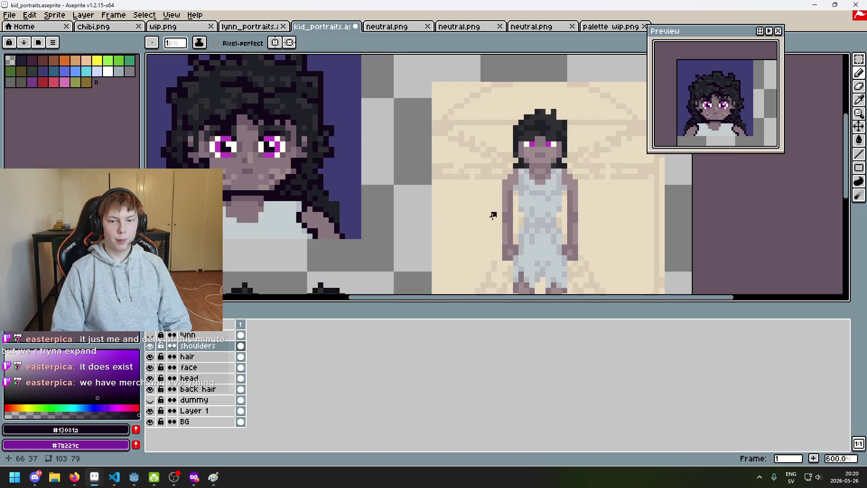
scroll(501, 197, down, 3)
scroll(441, 198, left, 3)
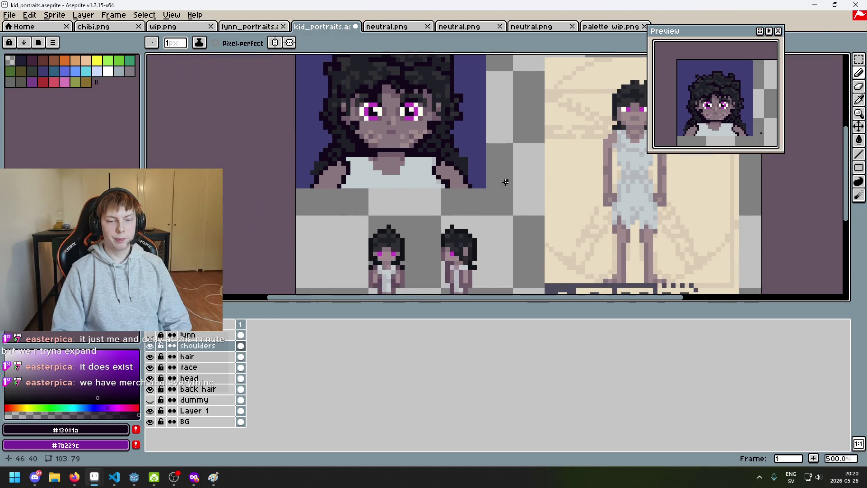
scroll(424, 182, up, 4)
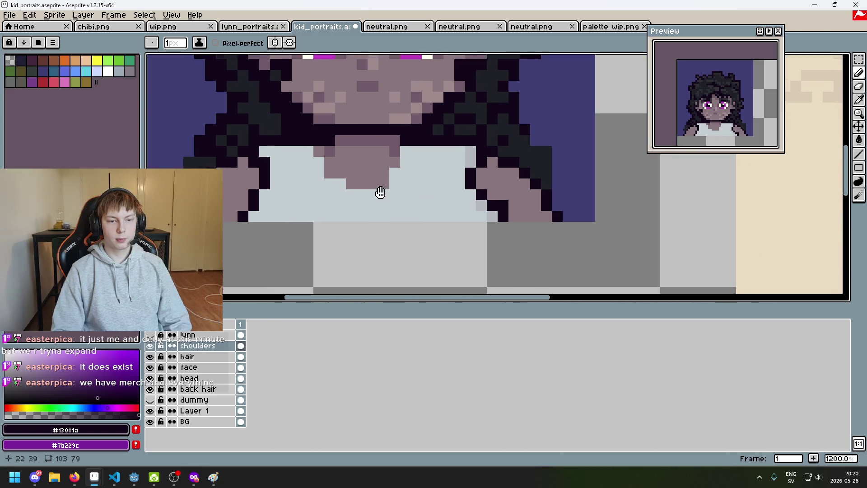
Step: Pan to review the portrait's eyes and then the standing full-body figure
drag(311, 179, 311, 228)
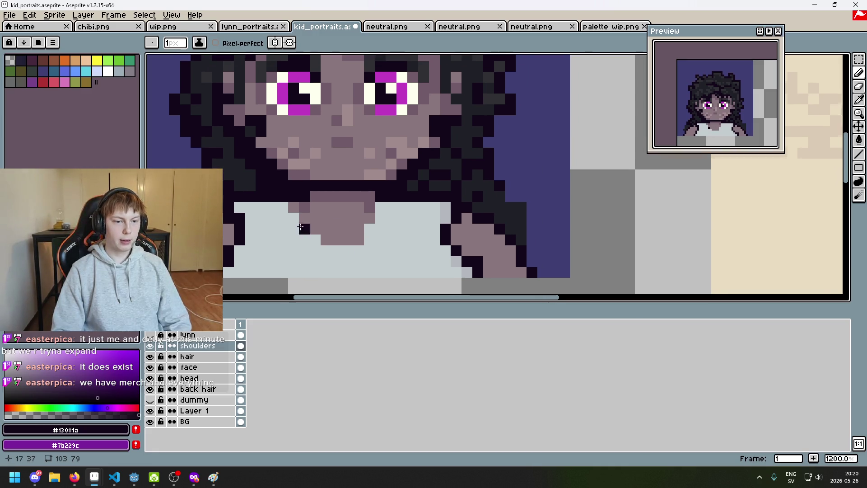
scroll(285, 209, down, 4)
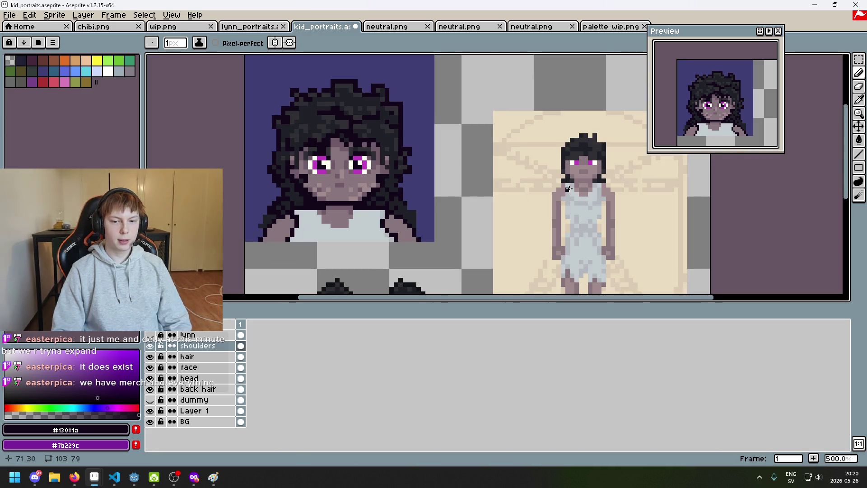
scroll(562, 189, up, 2)
drag(563, 187, 385, 158)
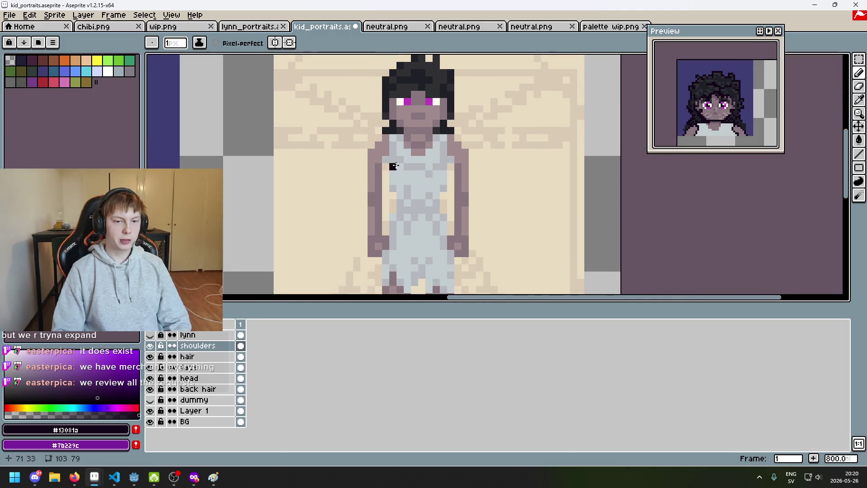
scroll(421, 179, down, 1)
scroll(513, 193, down, 1)
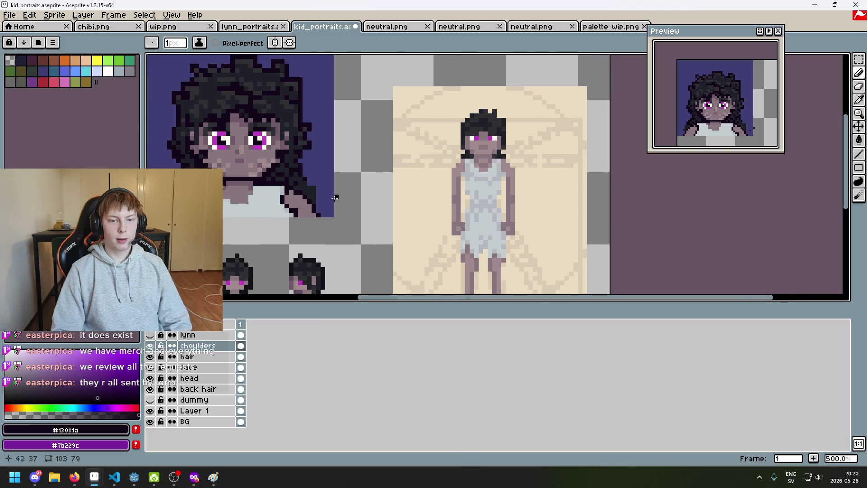
scroll(356, 196, up, 5)
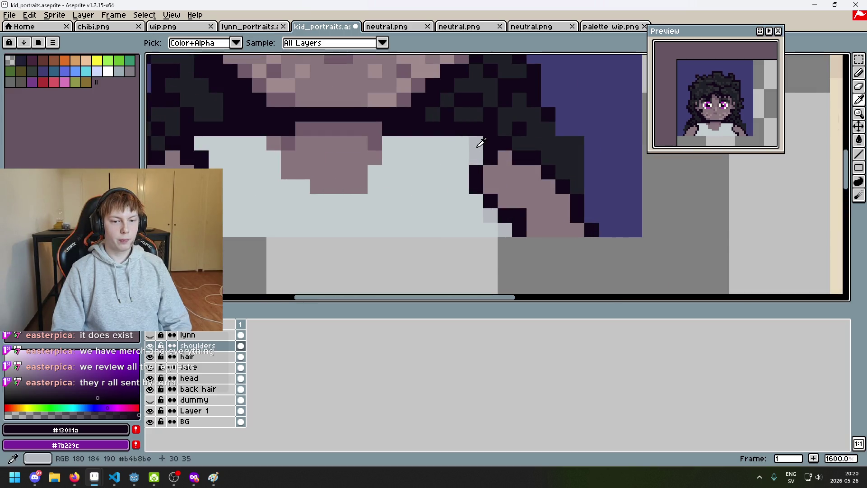
Step: Outline the bottom of the neck in dark #13081a, replacing a stray stroke on the shirt
mouse_move(389, 187)
mouse_down()
mouse_move(389, 201)
mouse_move(359, 207)
mouse_up()
key(ctrl+z)
mouse_move(274, 142)
mouse_down()
mouse_move(289, 169)
mouse_move(323, 190)
mouse_move(361, 185)
mouse_move(373, 155)
mouse_move(401, 155)
mouse_up()
scroll(400, 155, down, 4)
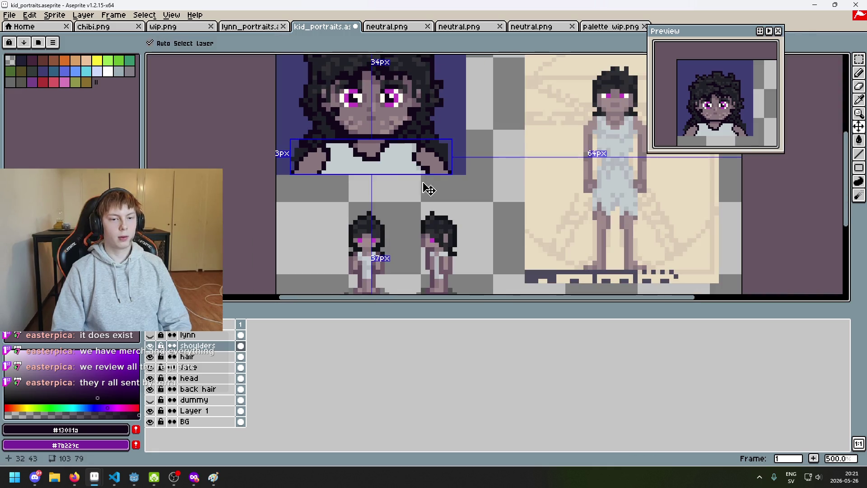
scroll(407, 171, up, 3)
scroll(398, 176, down, 3)
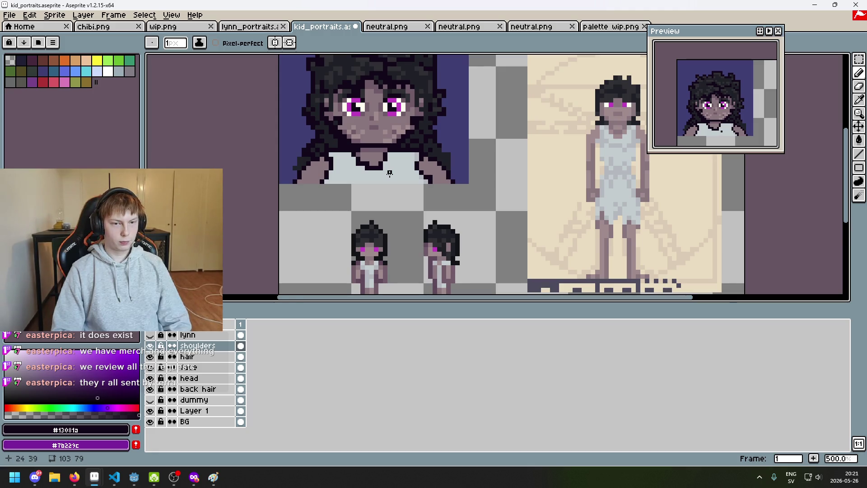
scroll(389, 174, down, 1)
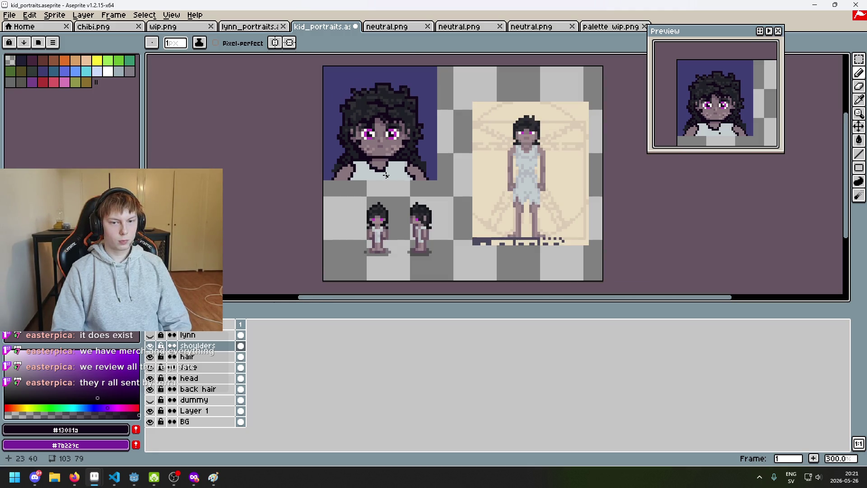
scroll(386, 176, up, 6)
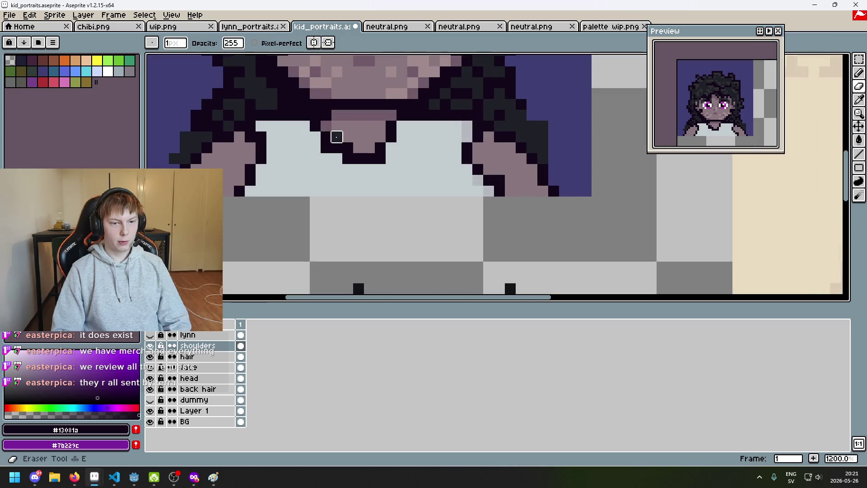
Step: Restore the dark neck outline and shift it down one pixel
key(ctrl+z)
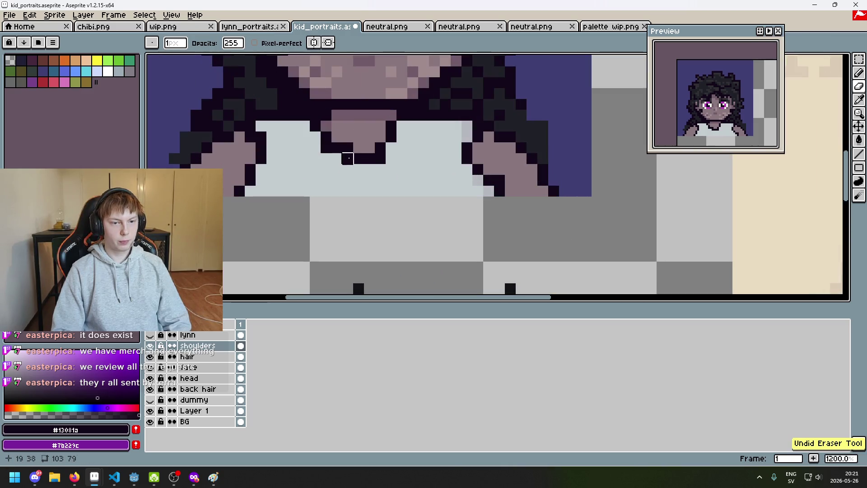
key(b)
alt+click(333, 138)
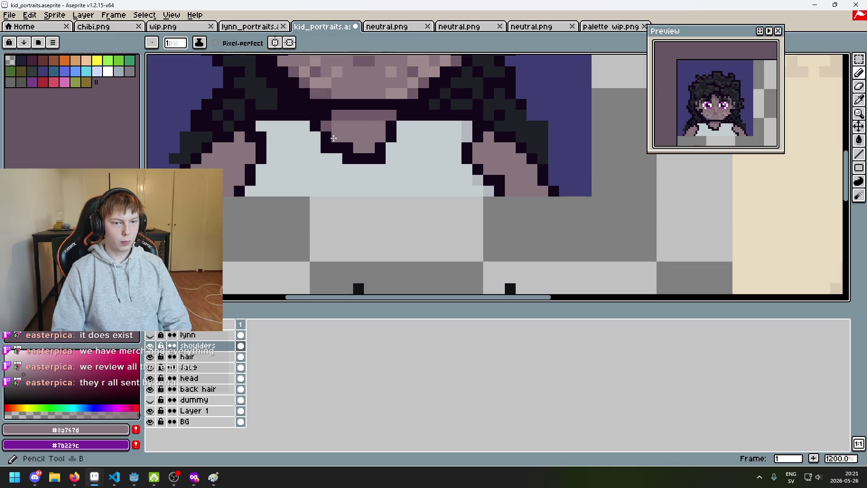
key(ctrl+y)
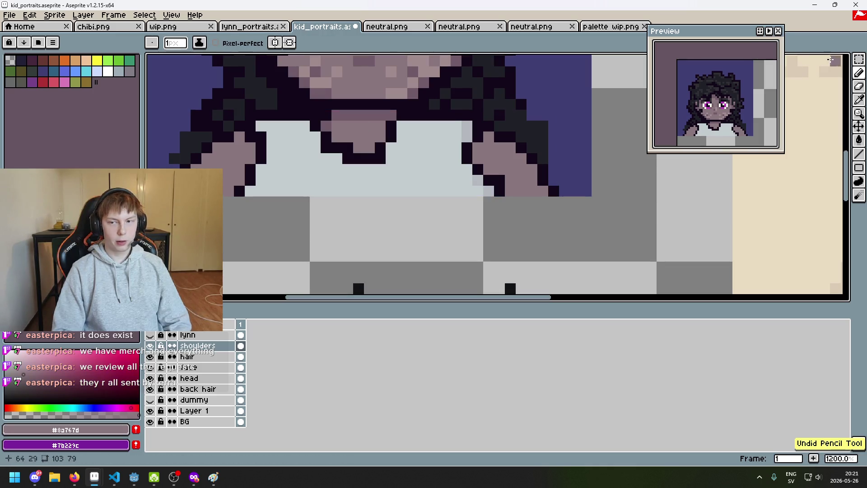
key(m)
drag(308, 131, 398, 164)
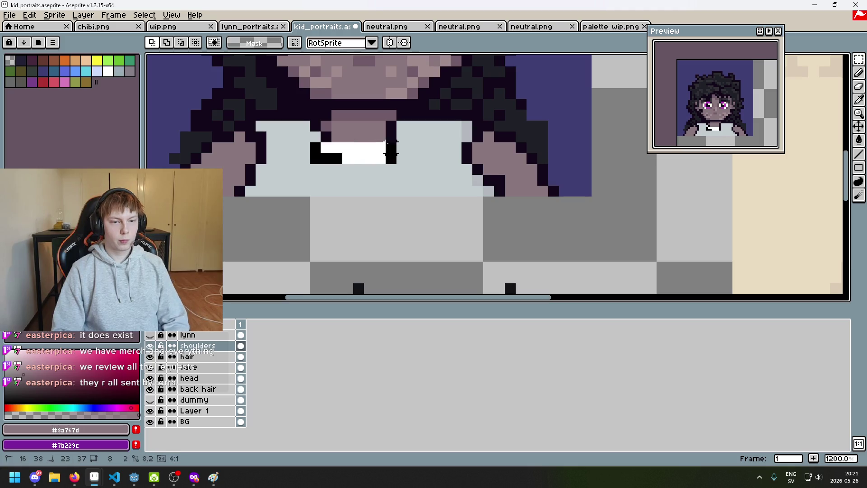
key(Down)
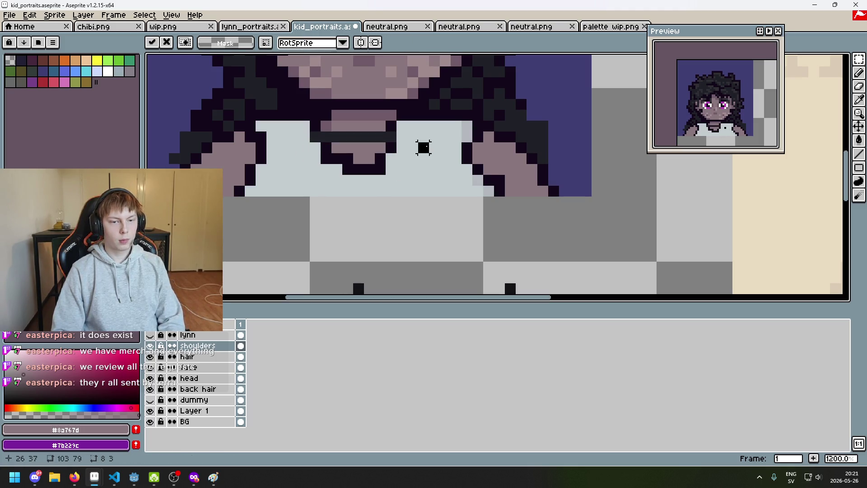
key(ctrl+d)
Step: Fill the gap pixel with grey shirt colour and repaint the old neck line skin-toned
key(b)
alt+click(411, 155)
click(328, 137)
alt+click(334, 127)
drag(325, 137, 384, 137)
Step: Paint a darker #705b68 skin row across the top of the neck
scroll(384, 138, up, 3)
alt+click(397, 180)
drag(356, 193, 403, 193)
key(ctrl+z)
key(ctrl+y)
scroll(340, 200, up, 3)
Step: Repaint the stray neck outline pixel in mauve skin #8a767d
click(339, 199)
alt+click(318, 203)
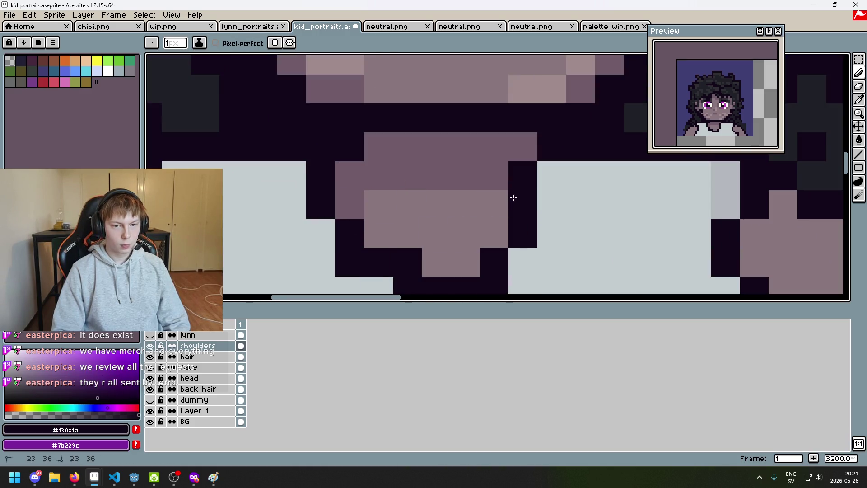
scroll(513, 196, down, 4)
scroll(477, 181, up, 1)
alt+click(436, 199)
alt+click(441, 142)
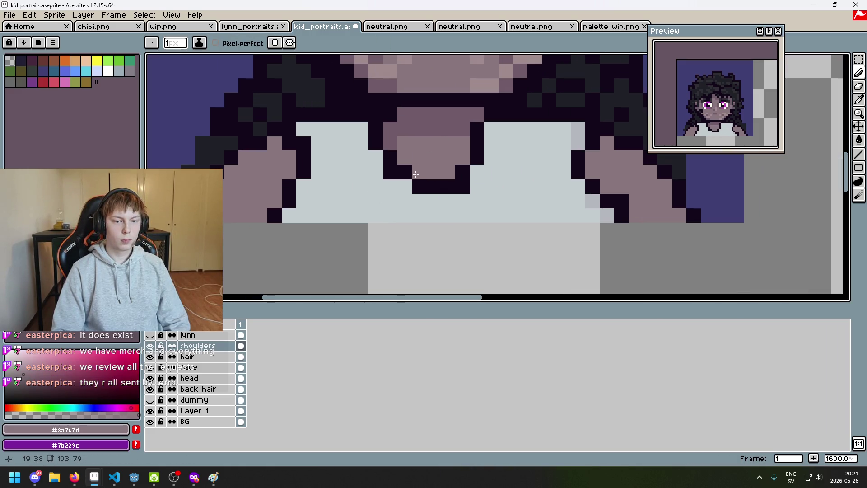
Step: Add a dark #13081a pixel along the neckline and check the figure
scroll(479, 187, down, 1)
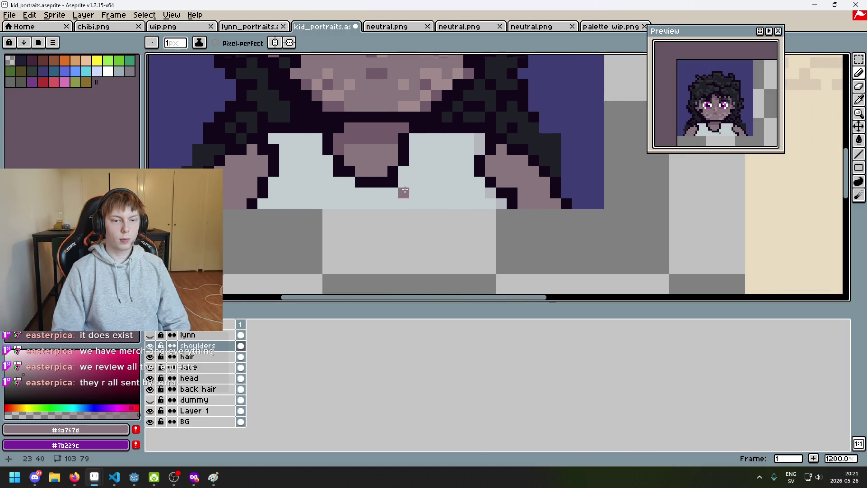
alt+click(385, 178)
click(417, 176)
scroll(226, 177, down, 1)
scroll(388, 203, right, 3)
scroll(495, 182, up, 1)
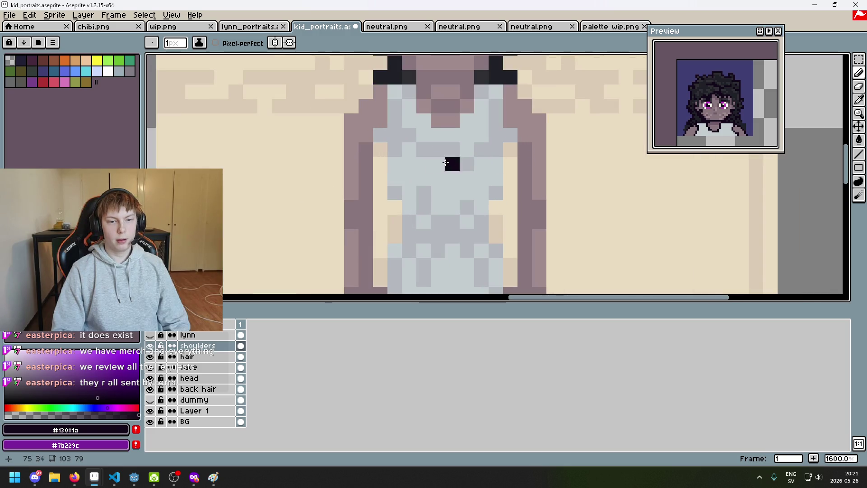
scroll(465, 163, down, 4)
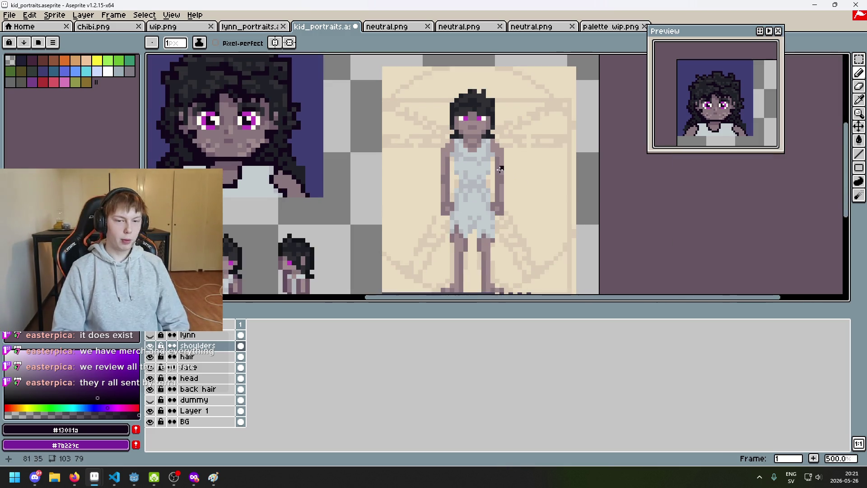
scroll(500, 169, up, 2)
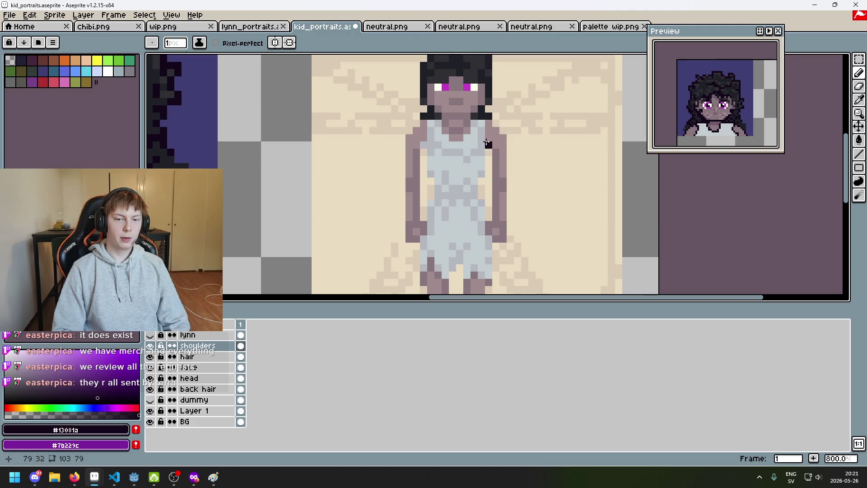
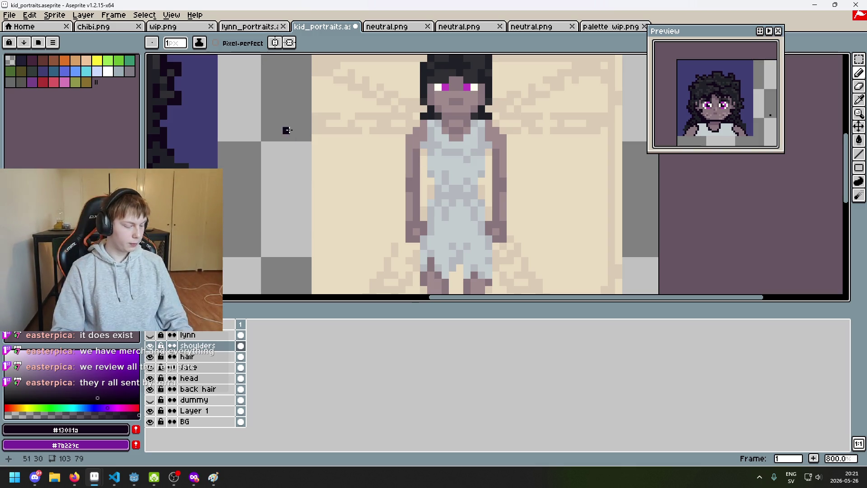
Step: Frame the whole figure and try dark lines down the shirt front and left side
scroll(285, 129, down, 3)
drag(285, 129, 419, 138)
scroll(366, 161, up, 4)
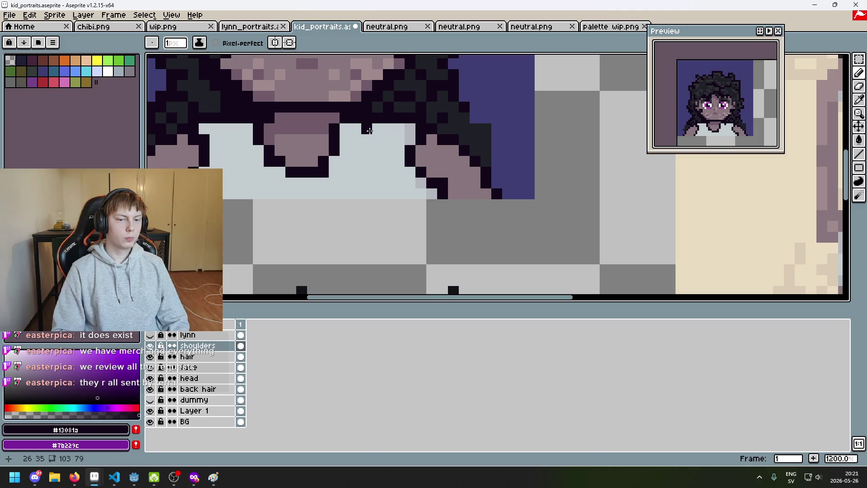
mouse_move(368, 132)
mouse_down()
mouse_move(346, 185)
mouse_move(319, 195)
mouse_up()
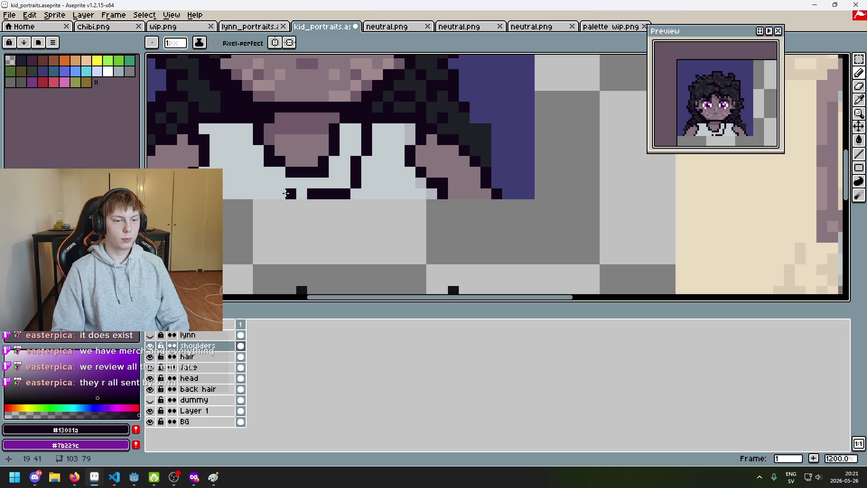
mouse_move(236, 172)
mouse_down()
mouse_move(236, 183)
mouse_move(258, 194)
mouse_up()
drag(236, 140, 236, 151)
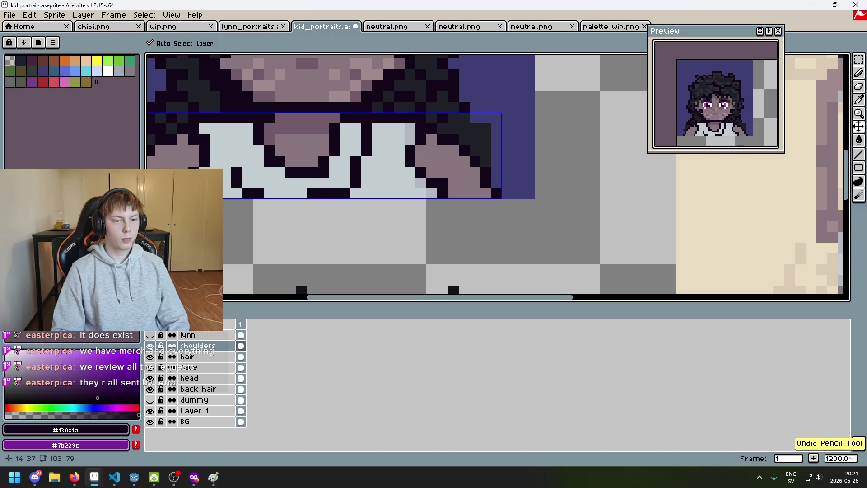
Step: Undo the trial dark strokes on the shirt and return to the Pencil
scroll(231, 156, down, 4)
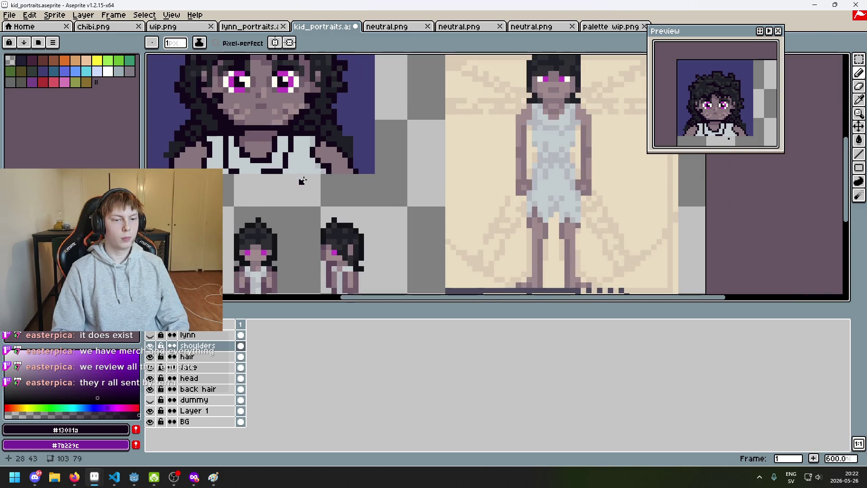
scroll(301, 177, up, 1)
scroll(302, 171, down, 2)
key(v)
key(ctrl+z)
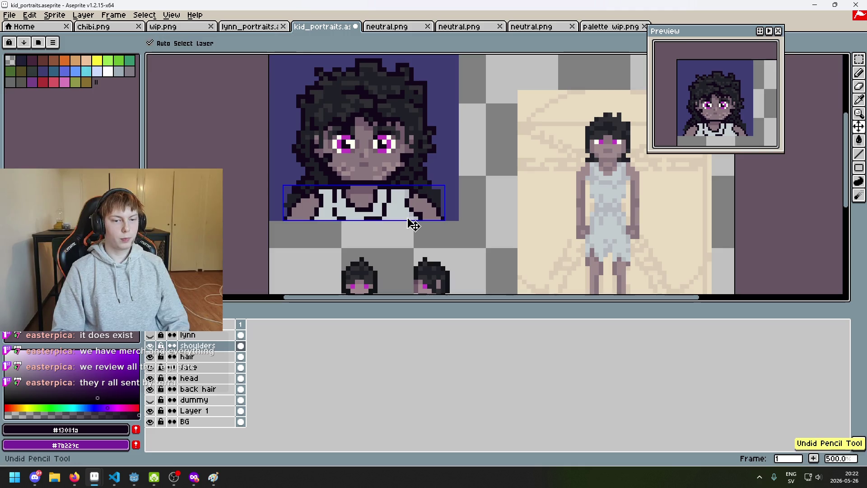
key(ctrl+z)
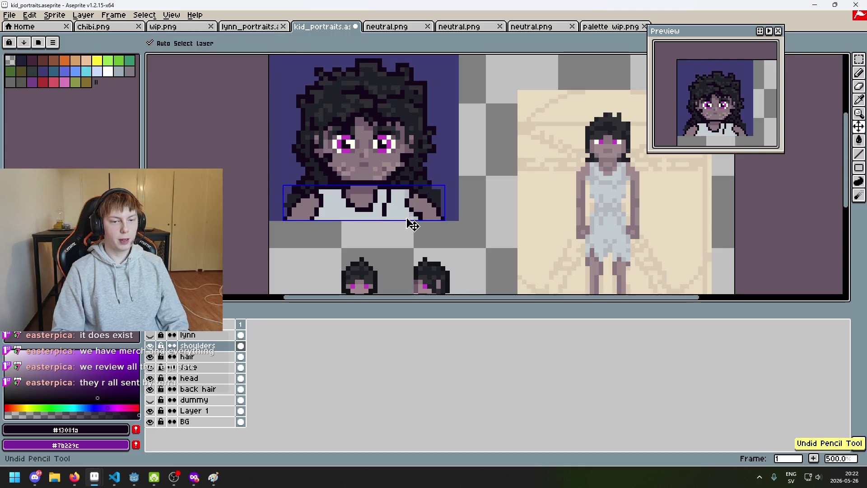
key(b)
scroll(411, 224, down, 3)
scroll(404, 220, up, 1)
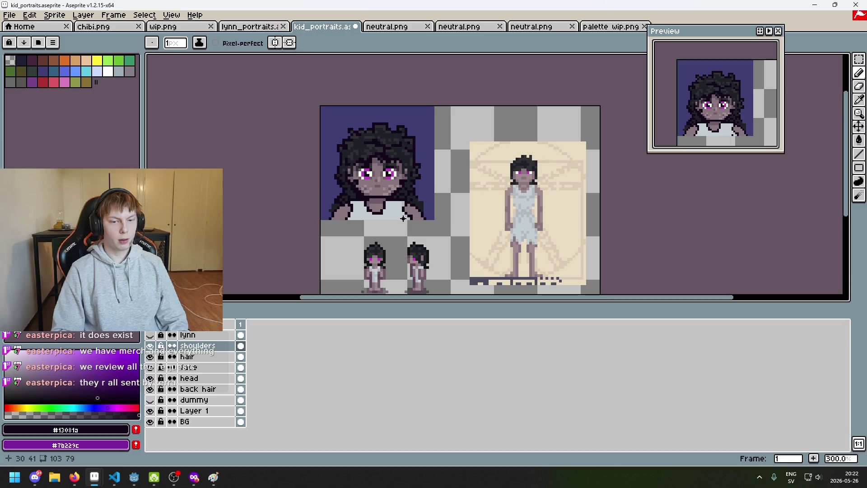
scroll(401, 218, up, 5)
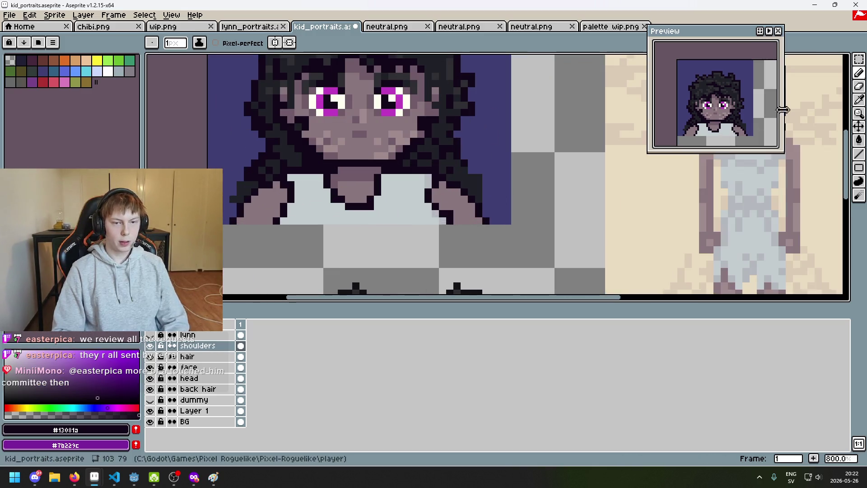
Step: Select the collar pixels under the chin, nudge them one pixel right and deselect
key(m)
drag(352, 219, 393, 185)
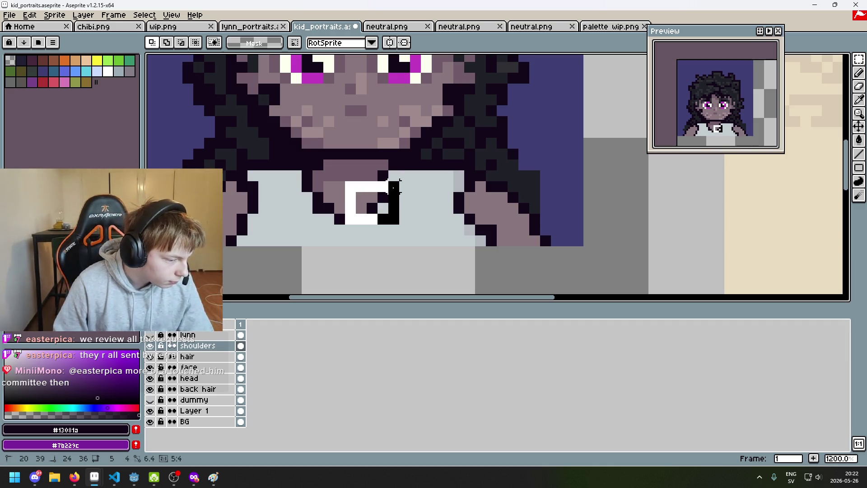
drag(397, 172, 345, 223)
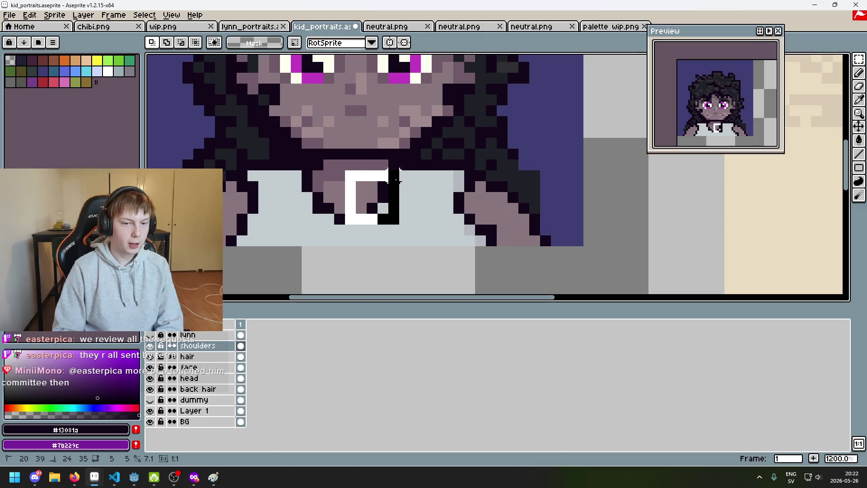
key(Delete)
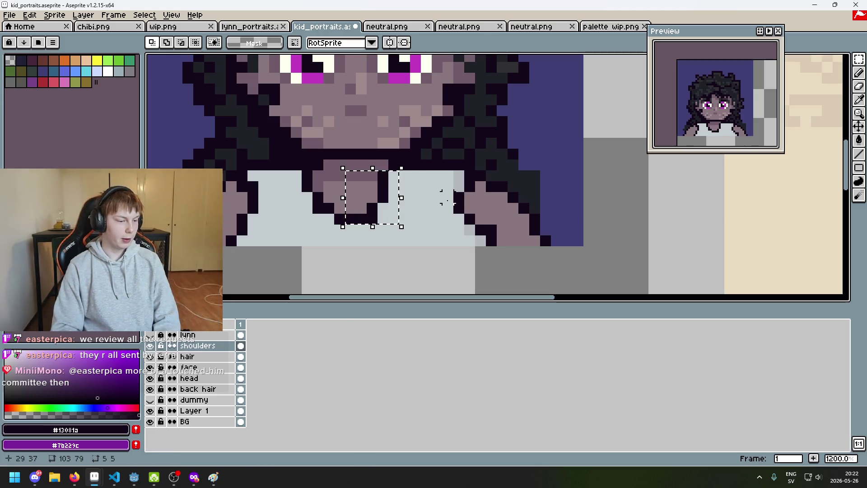
key(Right)
key(ctrl+d)
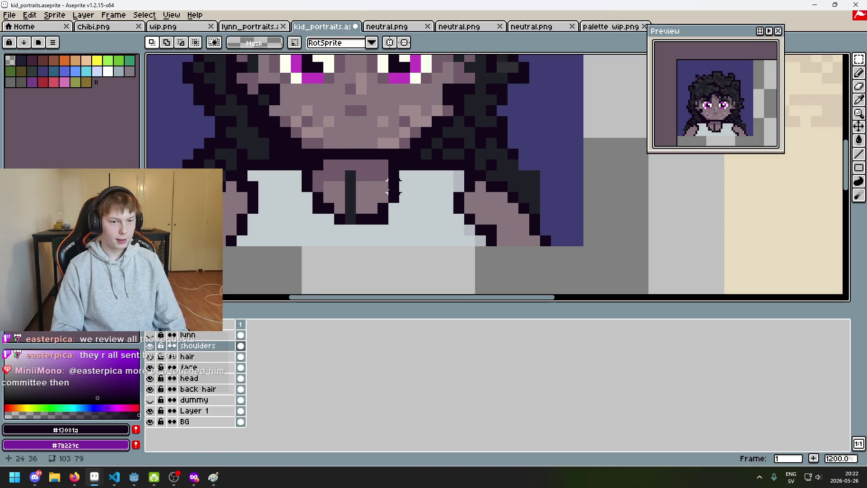
Step: Paint over the dark neck line with skin colour and fill a grey pixel dark
scroll(392, 194, up, 3)
key(b)
alt+click(370, 161)
click(333, 170)
alt+click(360, 192)
drag(335, 193, 337, 236)
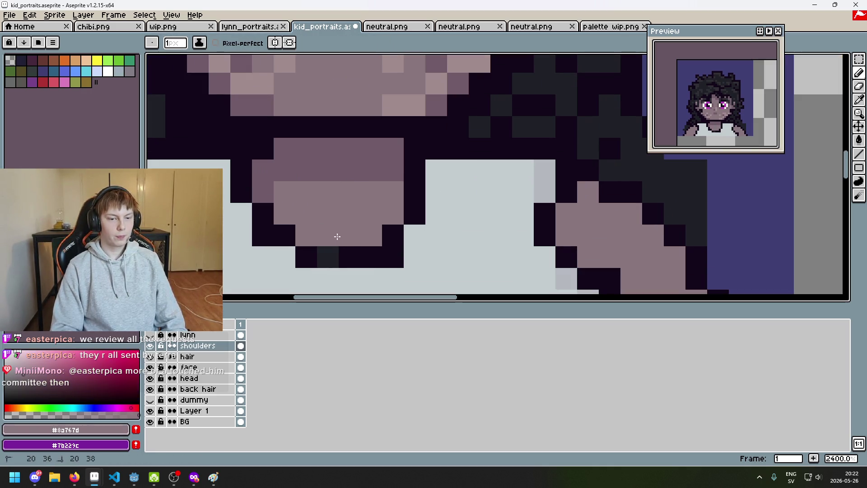
alt+click(370, 255)
click(330, 256)
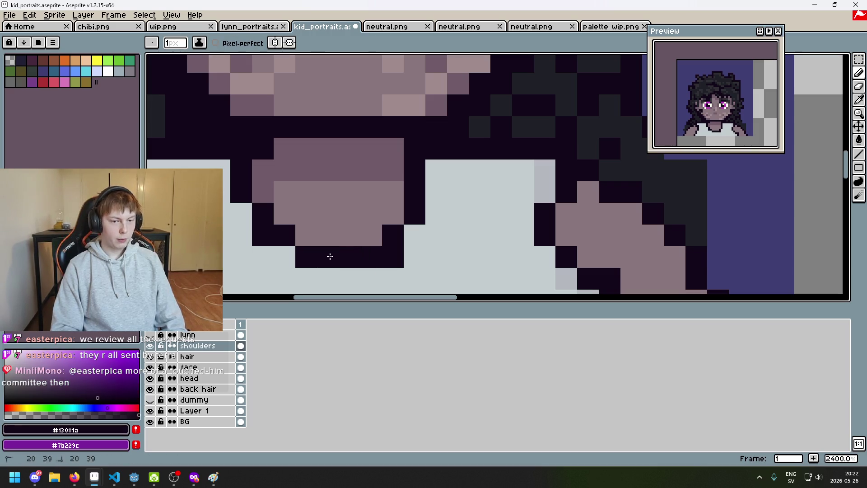
Step: Select the dark line on the shirt and nudge it one pixel right
scroll(330, 256, down, 6)
scroll(315, 243, up, 1)
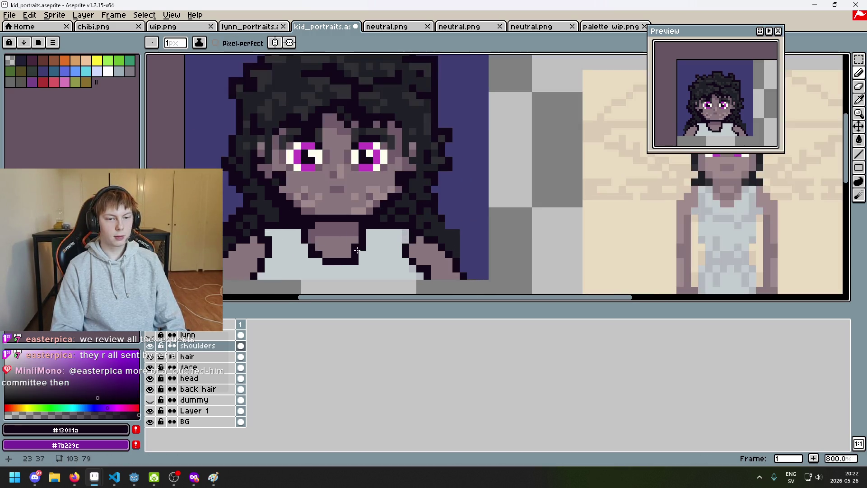
scroll(356, 250, up, 3)
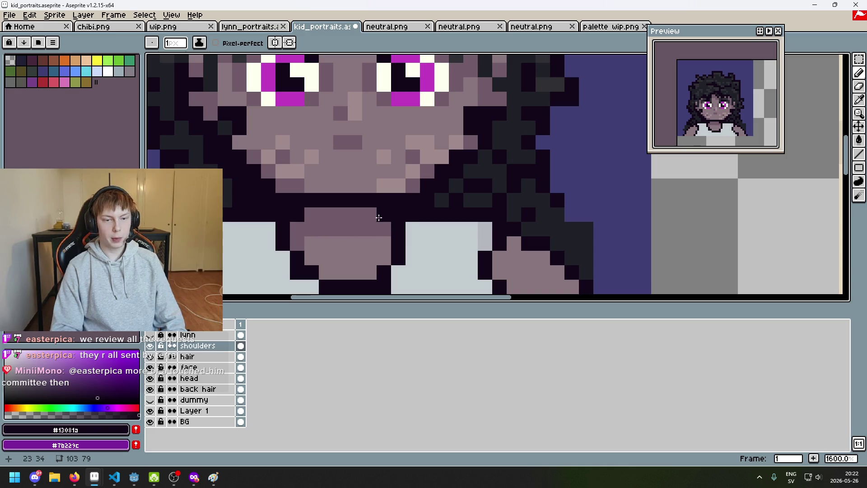
scroll(295, 237, down, 5)
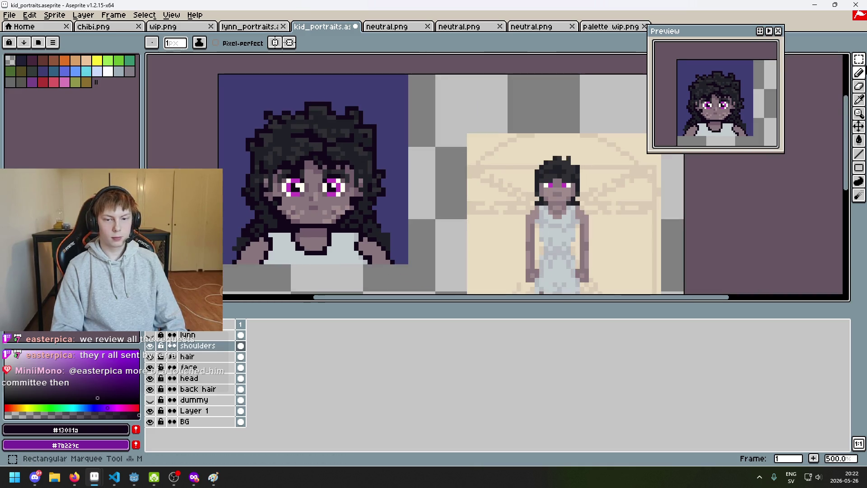
click(858, 59)
scroll(397, 223, up, 2)
scroll(339, 248, up, 2)
drag(312, 193, 375, 270)
key(Right)
key(b)
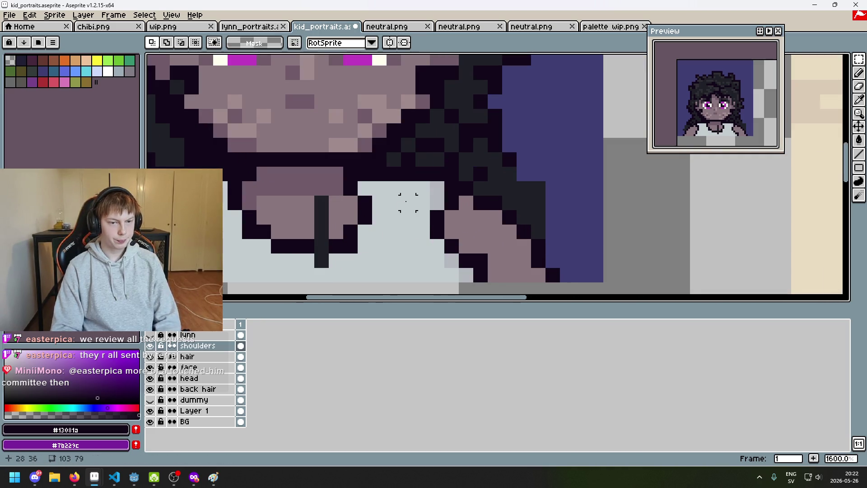
click(322, 260)
Step: Repaint the dark pixel below the collar with the light shirt colour
key(i)
key(b)
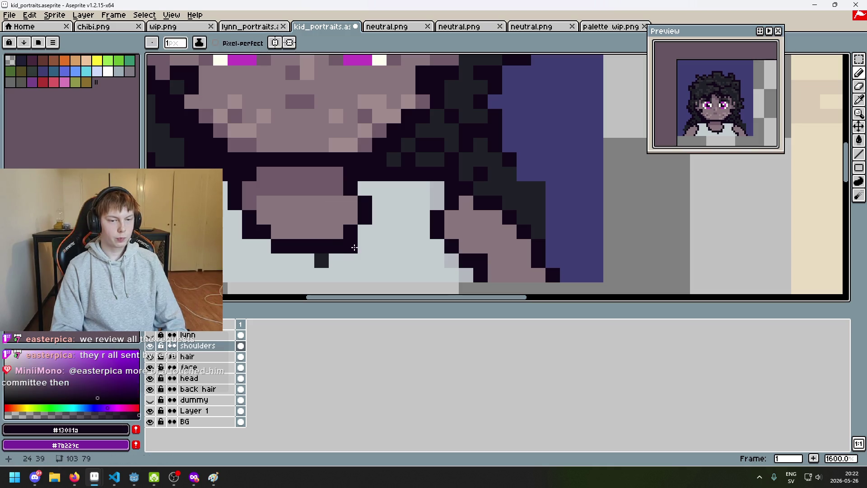
alt+click(319, 271)
click(318, 267)
alt+click(282, 203)
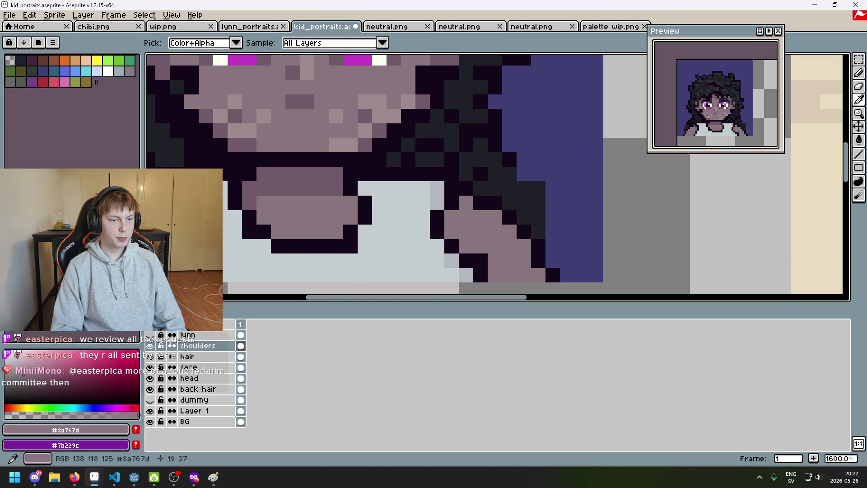
Step: Sample the collar outline and neck shadow colours, then enable mirrored drawing
scroll(372, 209, down, 3)
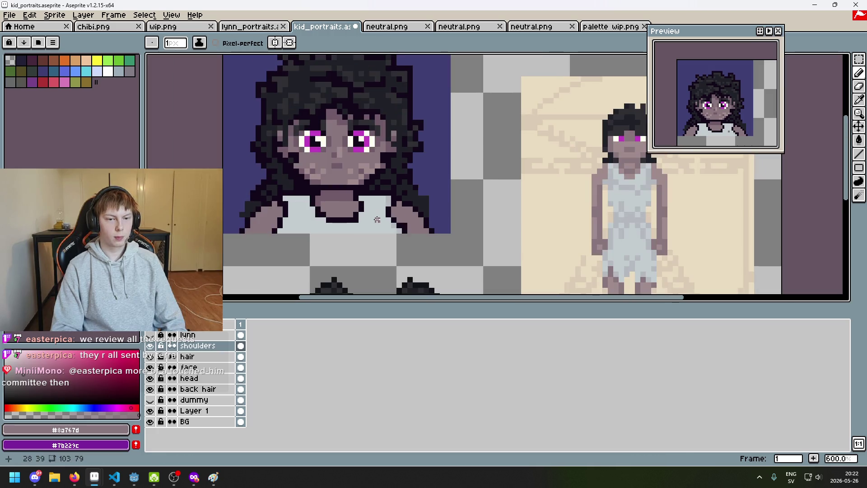
scroll(377, 219, up, 1)
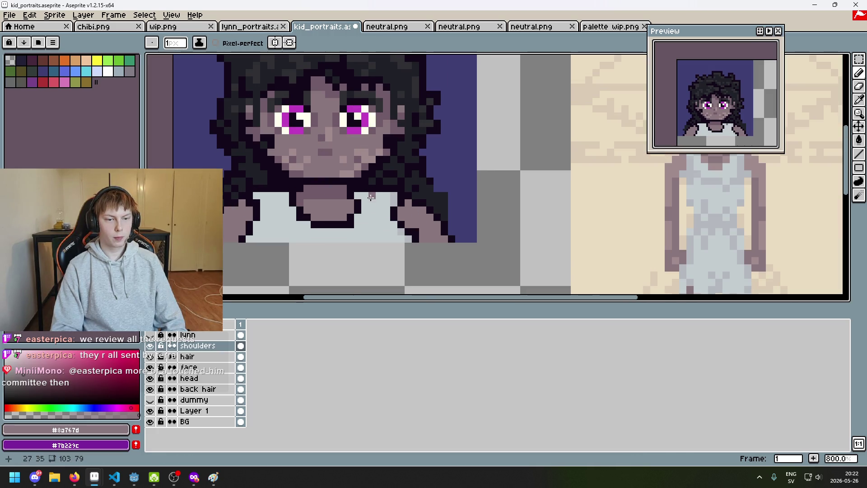
alt+click(351, 203)
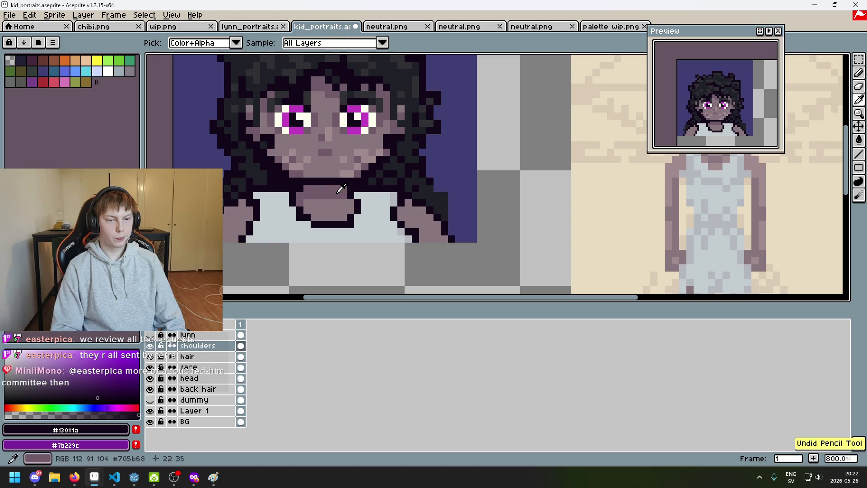
scroll(358, 197, up, 5)
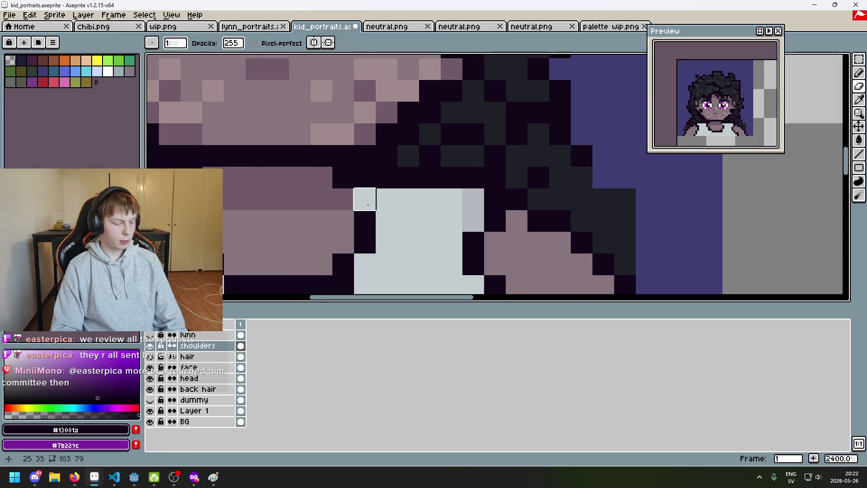
alt+click(364, 206)
scroll(365, 196, down, 5)
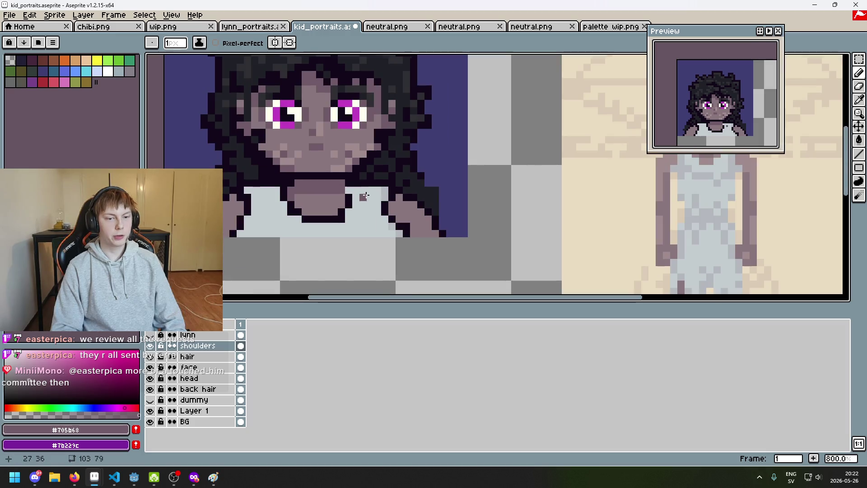
scroll(371, 196, up, 5)
scroll(274, 190, down, 6)
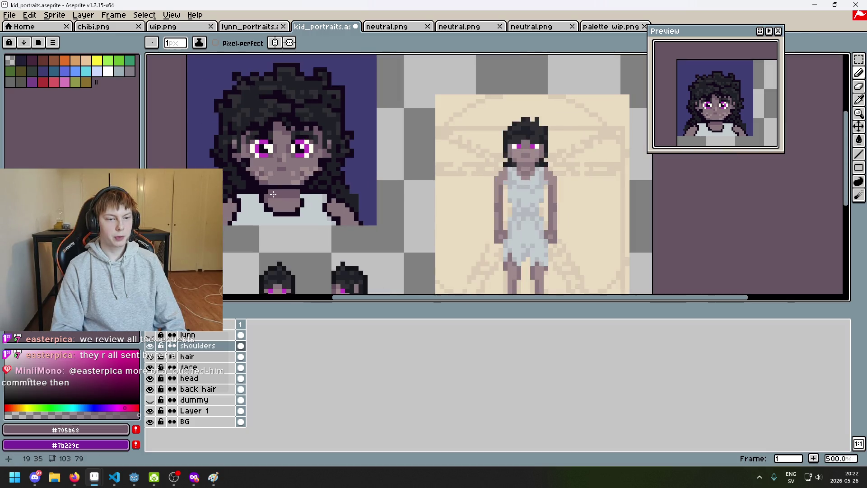
scroll(295, 193, up, 5)
click(275, 42)
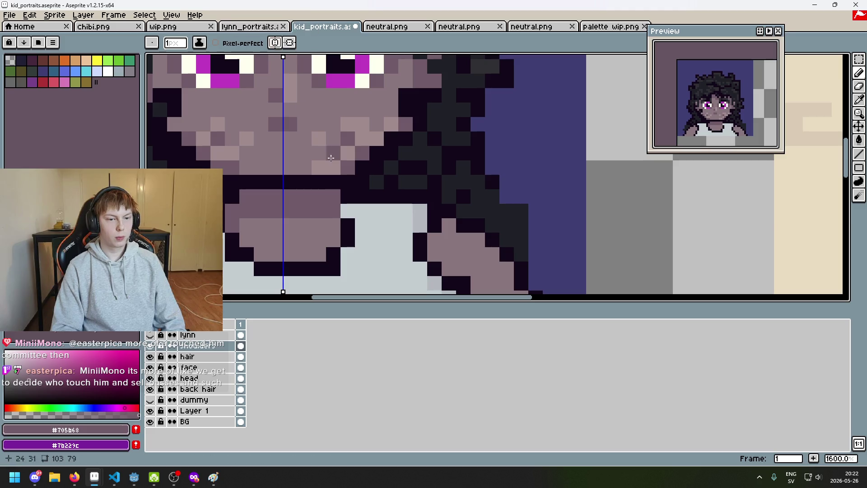
Step: Turn off mirrored drawing and add a dark outline pixel at the collar edge
click(275, 43)
scroll(356, 202, down, 5)
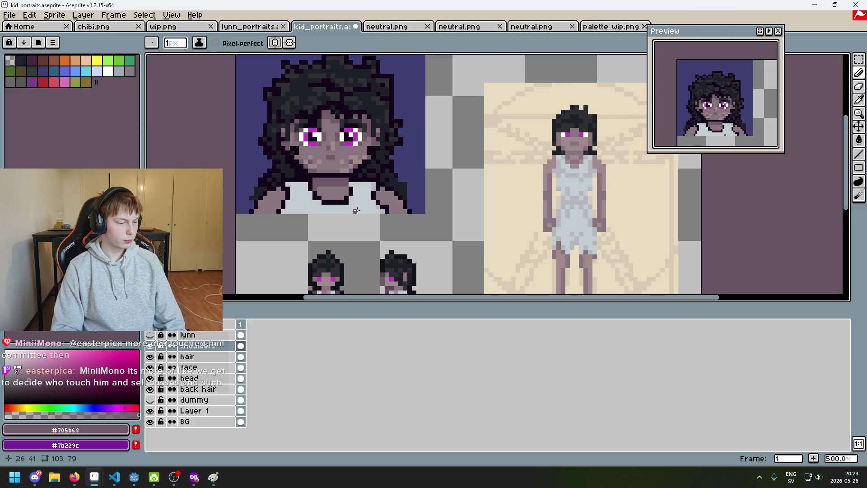
scroll(356, 211, up, 4)
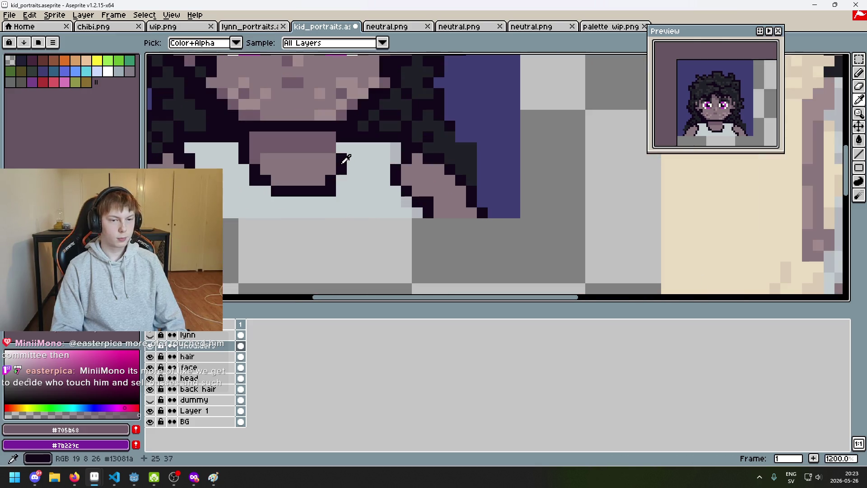
alt+click(344, 161)
click(329, 140)
Step: Reframe the portrait, sample the shirt grey and outline colours, and undo the last stroke
scroll(329, 140, down, 6)
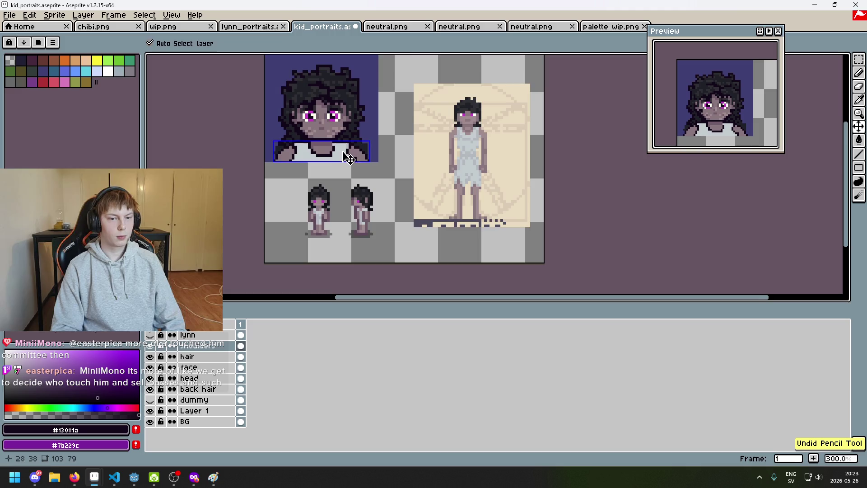
scroll(318, 131, up, 4)
scroll(318, 131, down, 3)
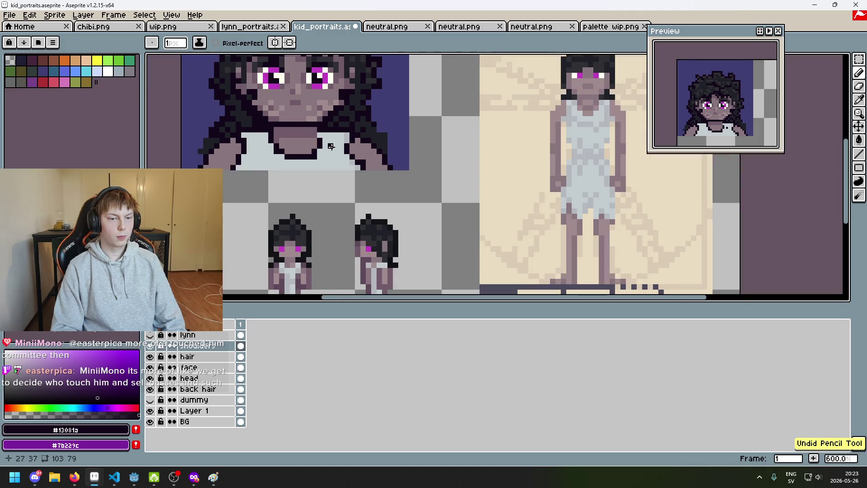
scroll(310, 138, up, 4)
scroll(310, 138, down, 5)
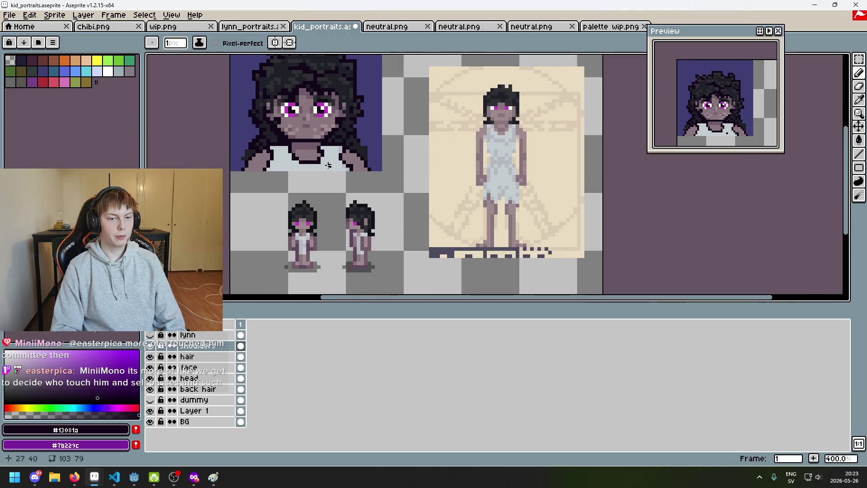
drag(348, 180, 369, 213)
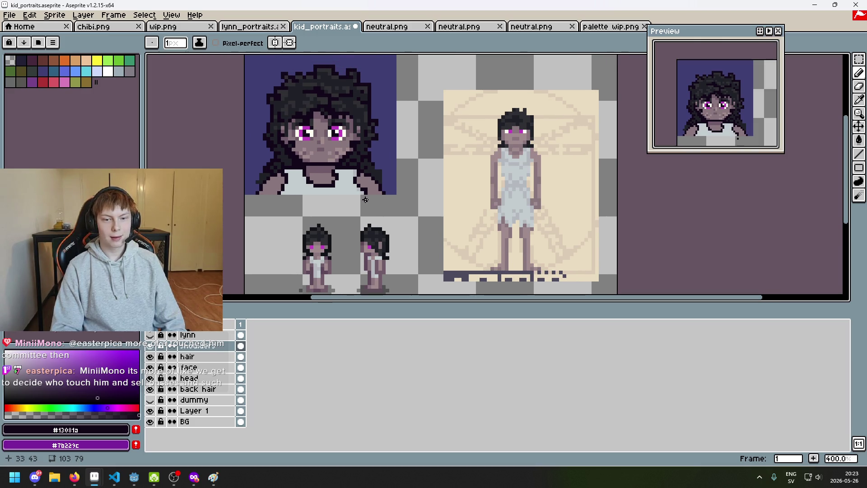
scroll(336, 174, up, 3)
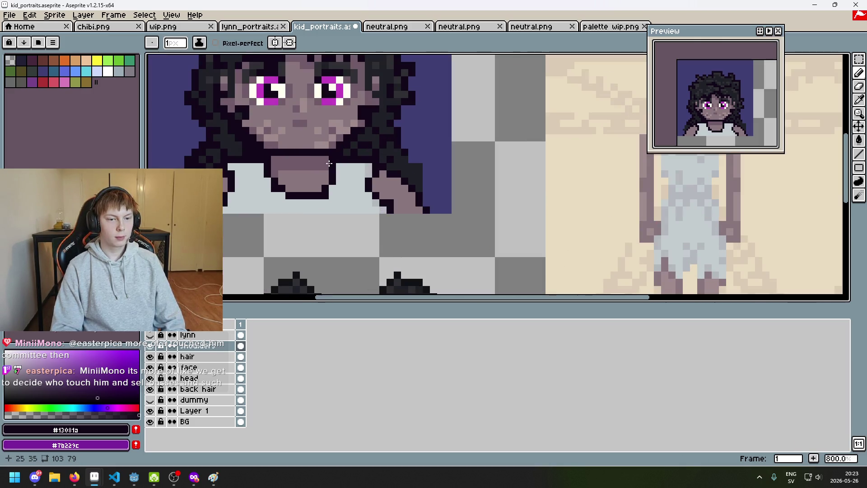
scroll(331, 163, up, 1)
scroll(341, 192, down, 1)
alt+click(340, 193)
alt+click(338, 185)
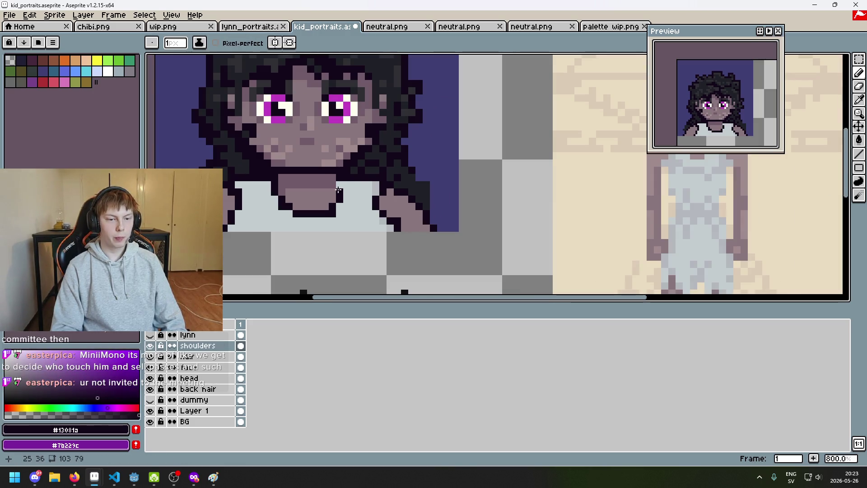
scroll(347, 190, down, 3)
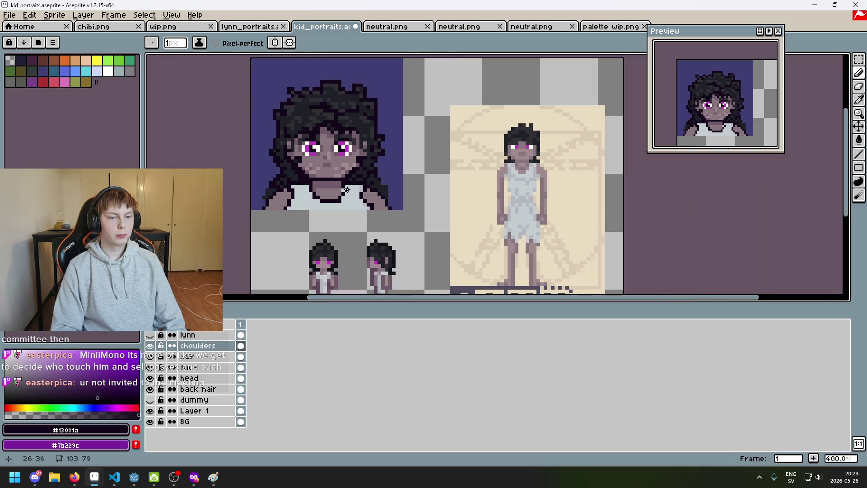
key(ctrl+z)
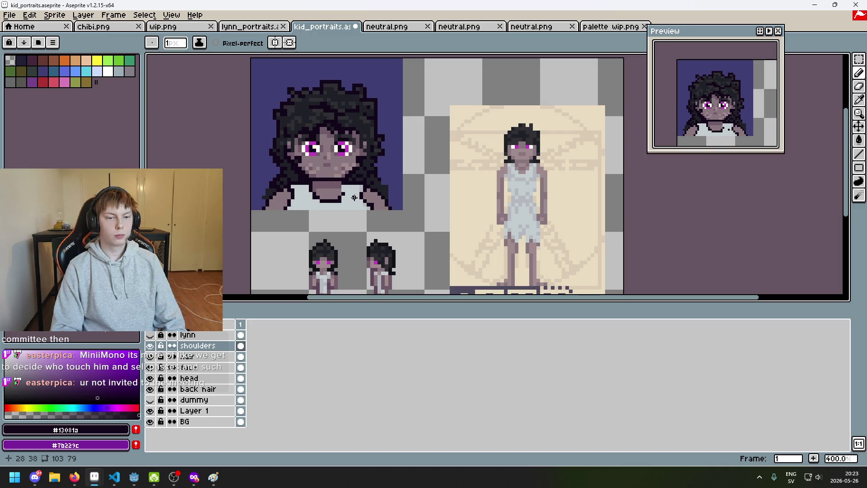
Step: Try a light grey pixel beside the collar, then undo back to the dark pixel
scroll(354, 195, down, 2)
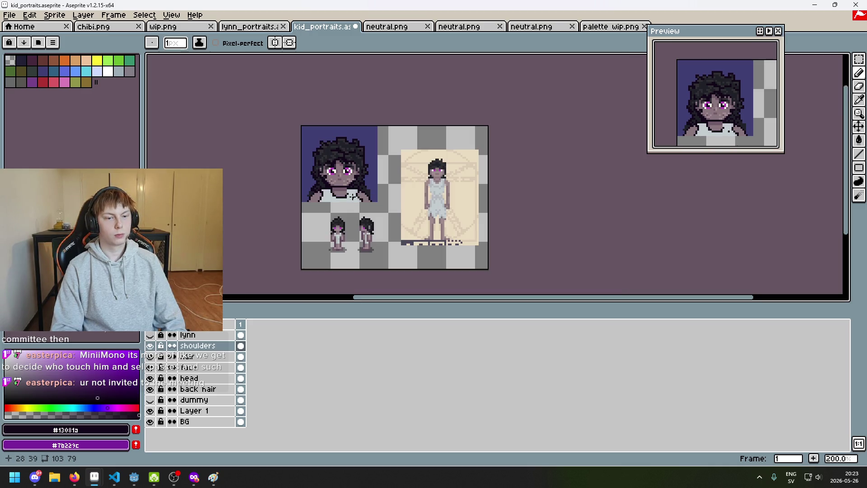
scroll(353, 195, up, 7)
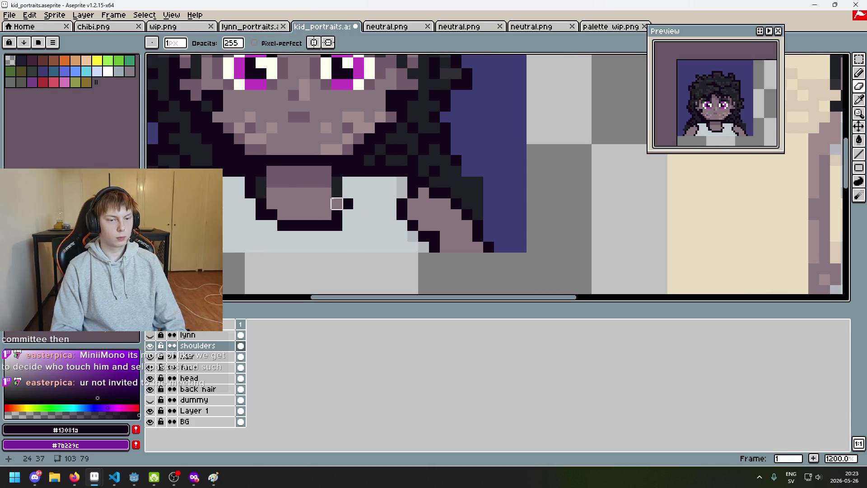
drag(356, 204, 466, 217)
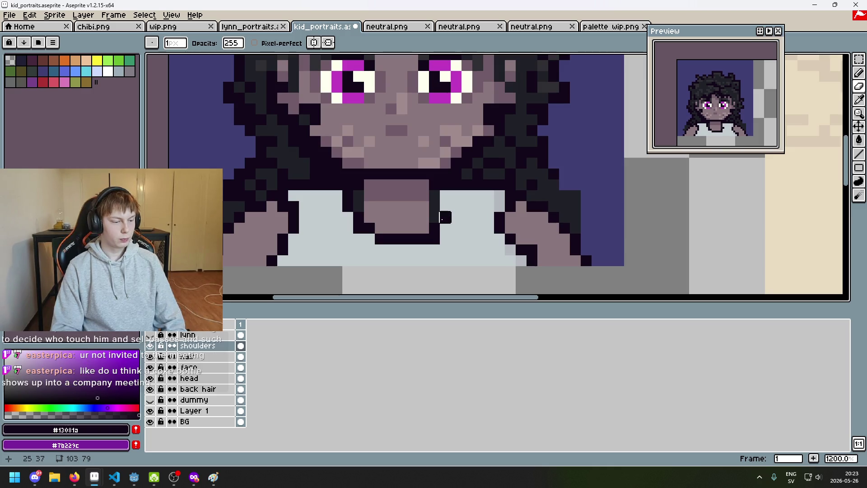
key(alt)
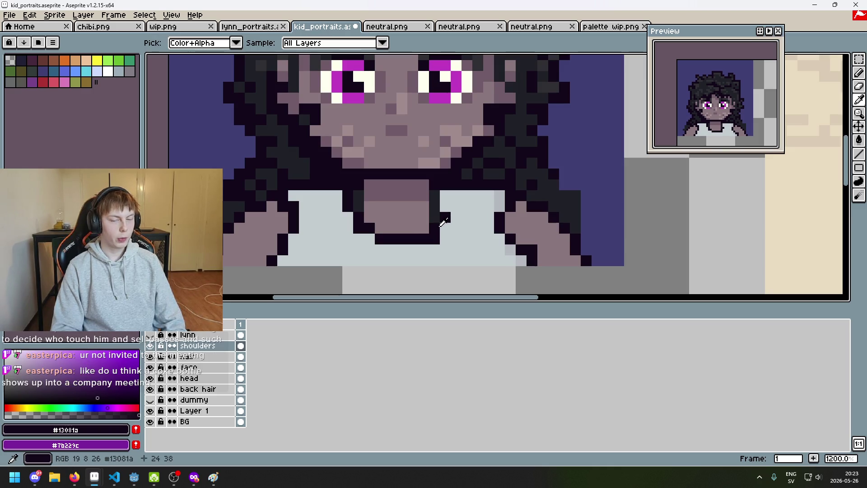
alt+click(444, 226)
click(444, 218)
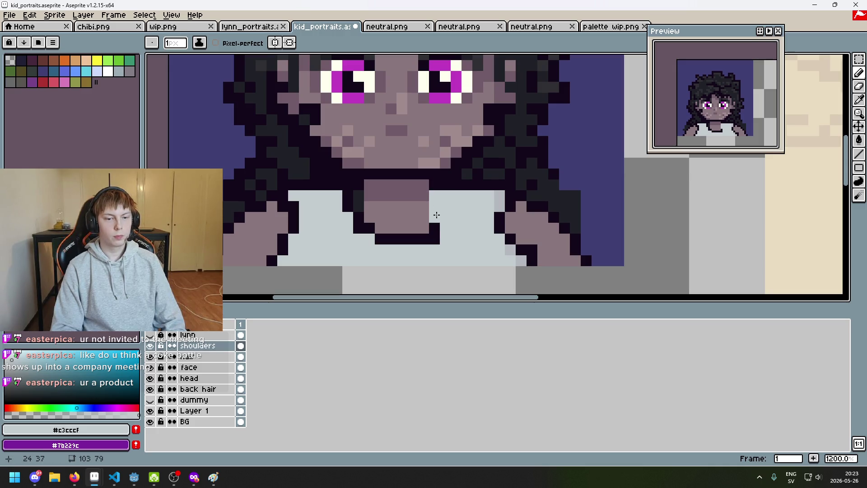
key(ctrl+z)
key(ctrl+z)
key(ctrl+d)
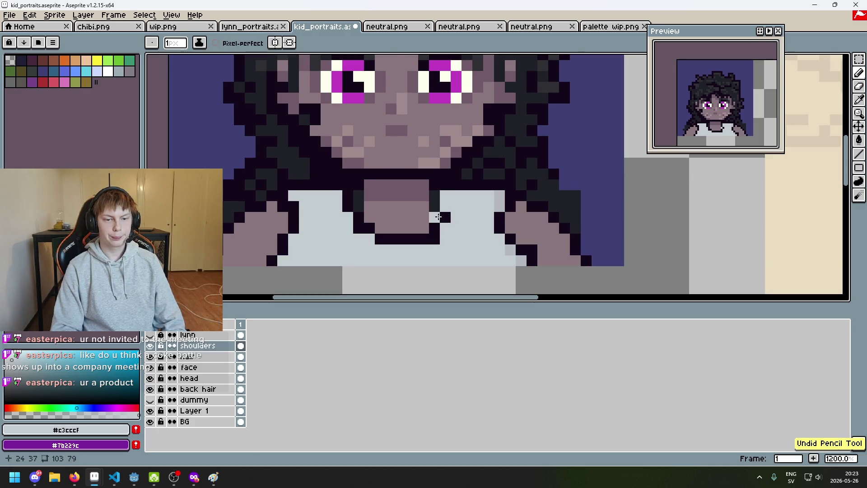
key(ctrl+z)
Step: Draw a short dark line down the collar and touch up neighbouring pixels with mauve
alt+click(437, 203)
scroll(437, 201, up, 3)
drag(435, 186, 432, 204)
click(453, 210)
alt+click(470, 231)
click(432, 232)
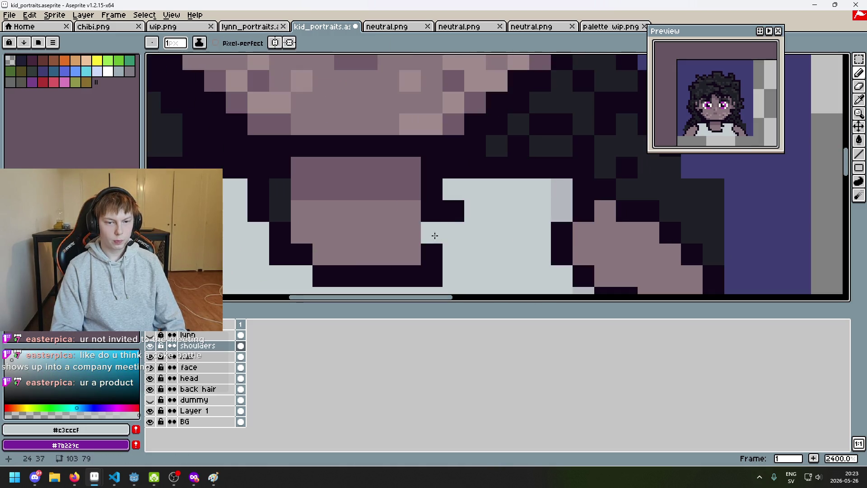
alt+click(425, 231)
click(288, 233)
scroll(311, 229, down, 2)
scroll(316, 230, up, 1)
Step: Paint the pixel beside the collar mauve, then return to the dark outline colour
alt+click(363, 232)
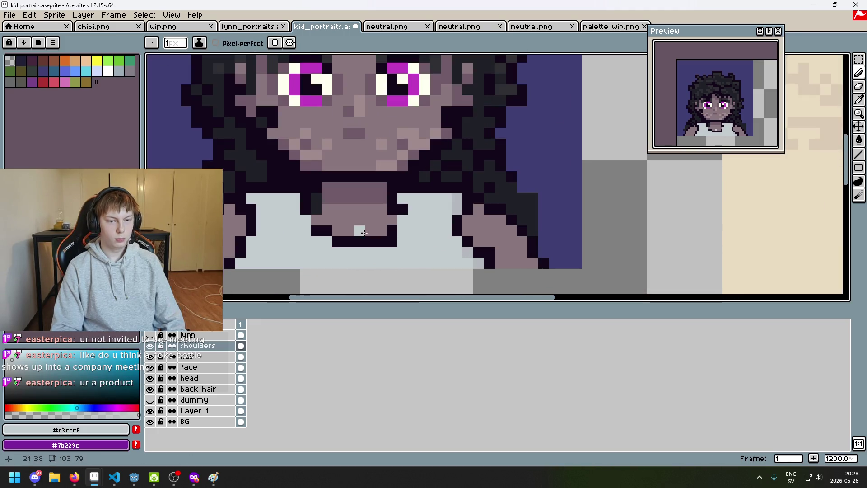
alt+click(305, 214)
scroll(374, 231, down, 3)
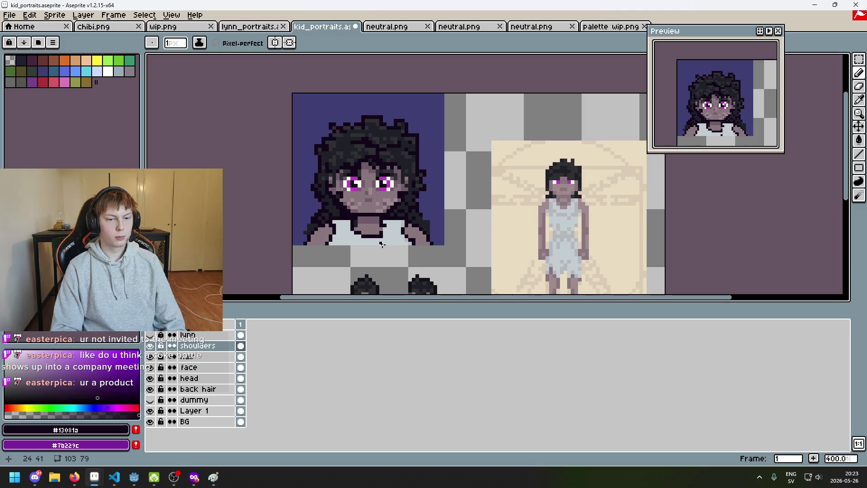
scroll(381, 244, up, 2)
alt+click(383, 242)
scroll(384, 241, up, 1)
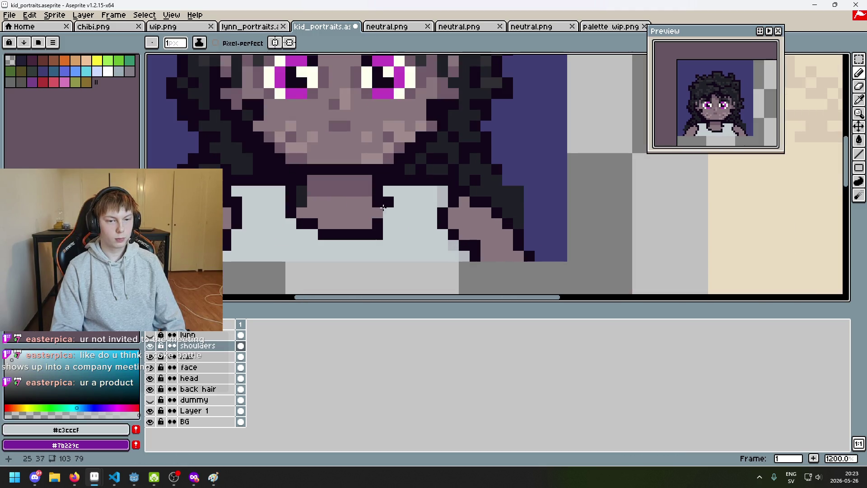
alt+click(376, 211)
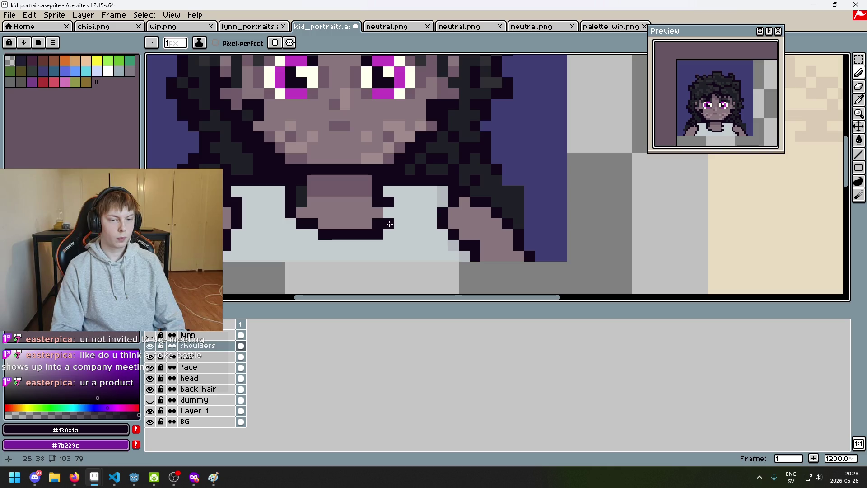
alt+click(364, 185)
click(377, 213)
alt+click(379, 222)
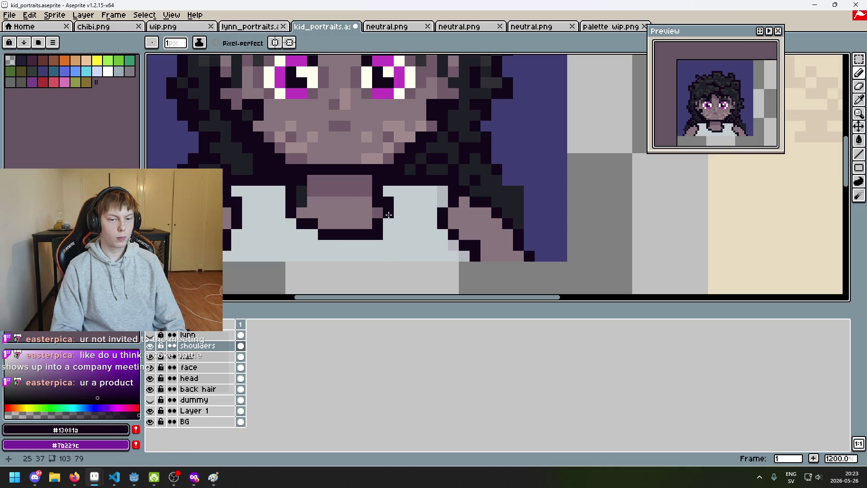
Step: Draw a dark vertical line down the shirt front, undoing an extra pixel
scroll(466, 198, down, 3)
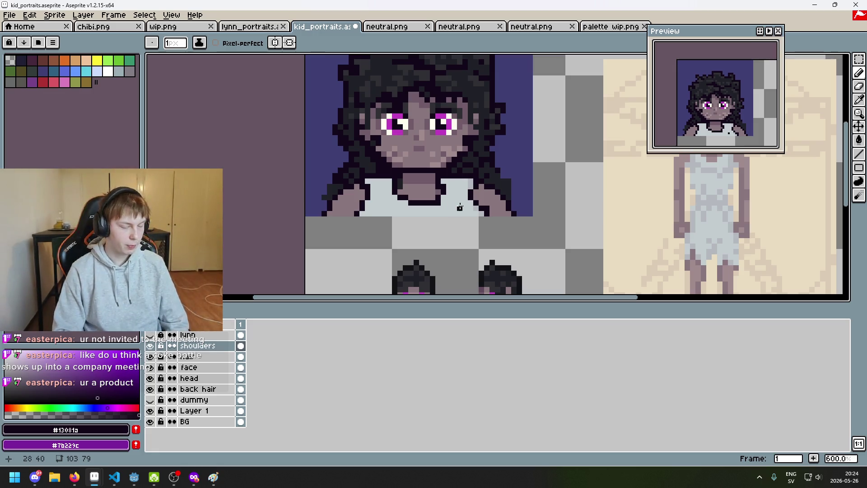
scroll(444, 197, up, 1)
scroll(442, 218, down, 2)
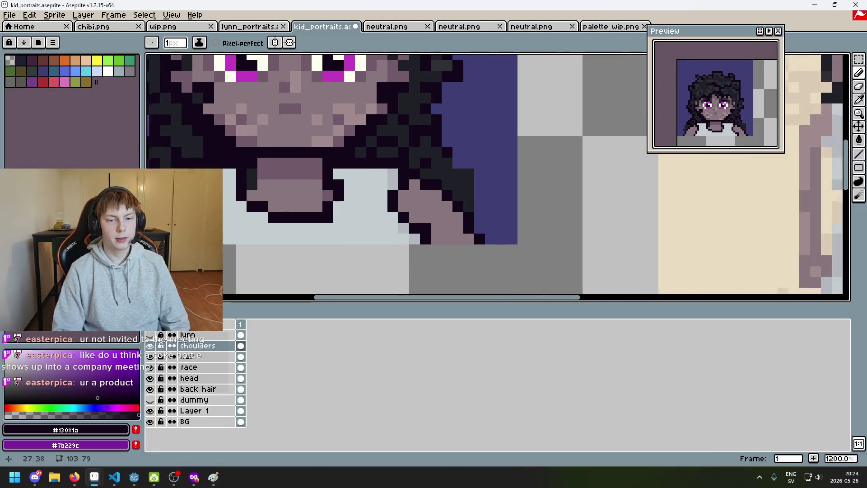
scroll(363, 195, up, 5)
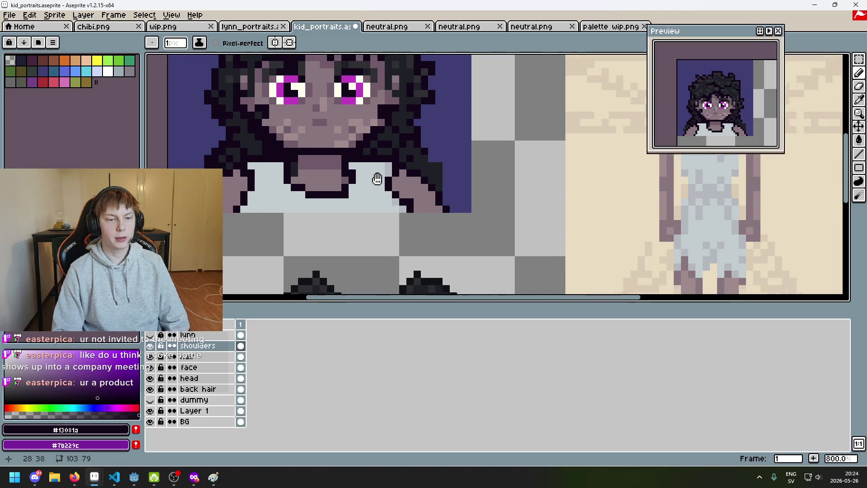
mouse_move(371, 174)
mouse_down()
mouse_move(369, 223)
mouse_move(342, 241)
mouse_move(368, 242)
mouse_up()
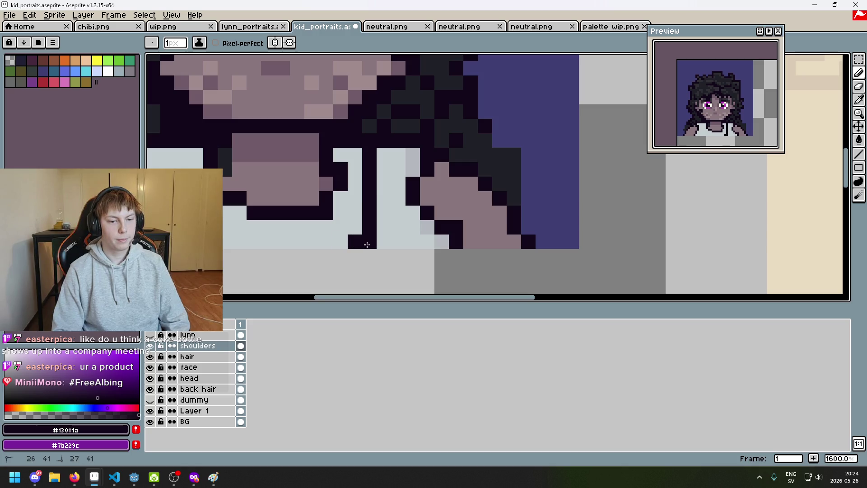
scroll(374, 244, down, 4)
scroll(348, 240, up, 4)
click(386, 232)
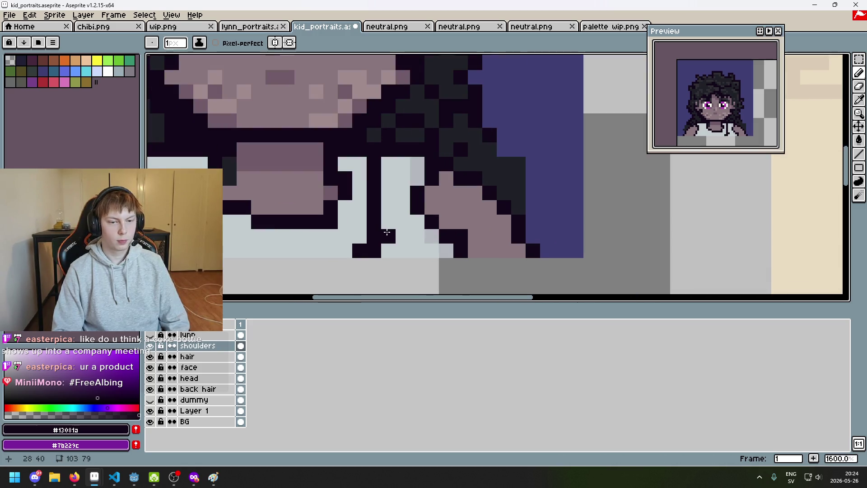
scroll(388, 246, down, 6)
key(ctrl+z)
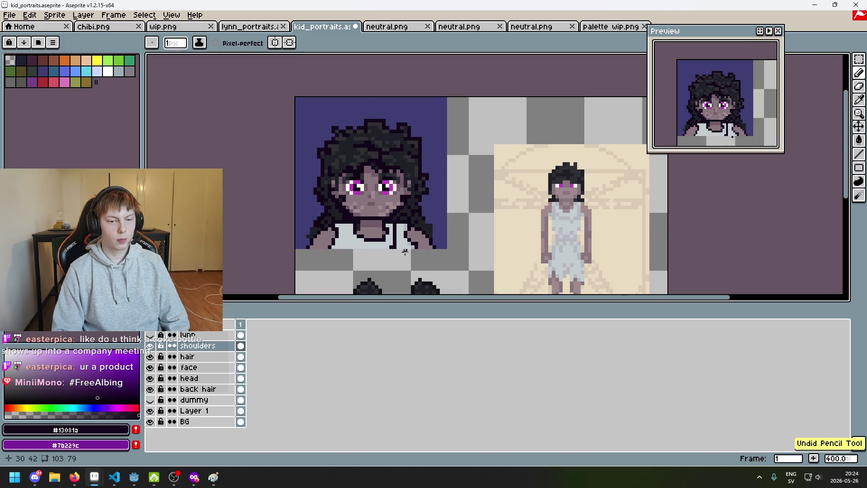
Step: Repaint stray dark pixels on the shirt with the light shirt colour
scroll(395, 251, up, 5)
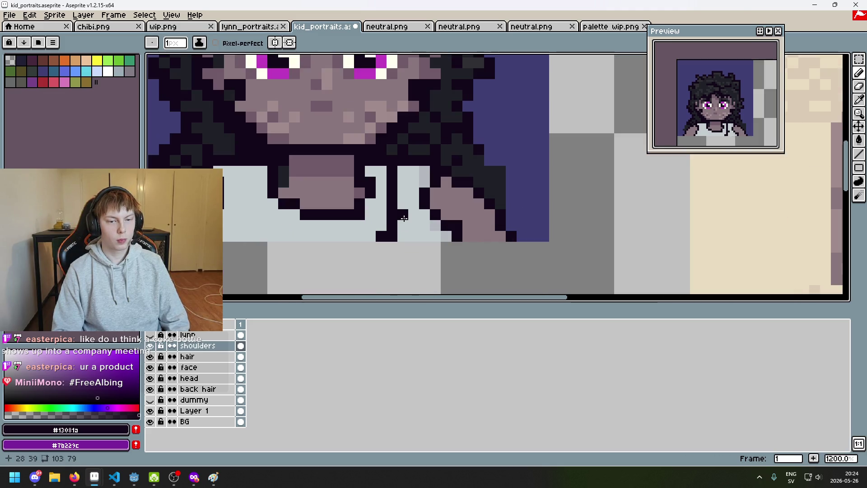
scroll(404, 218, down, 5)
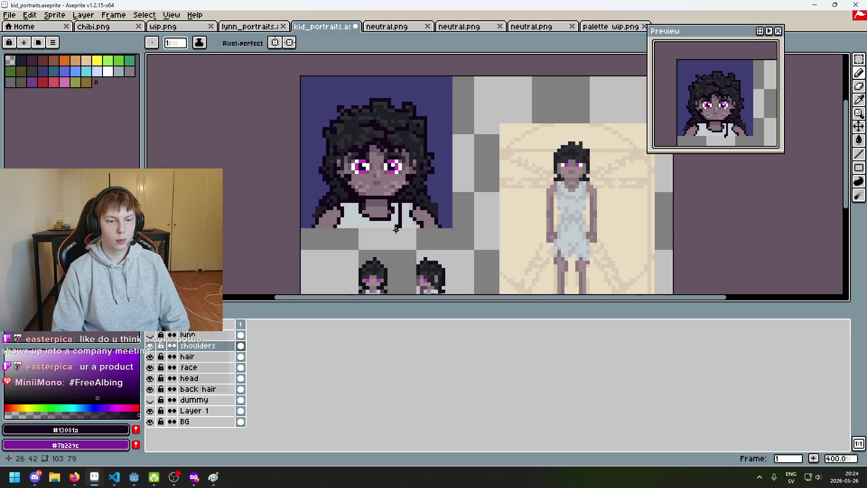
scroll(396, 230, up, 6)
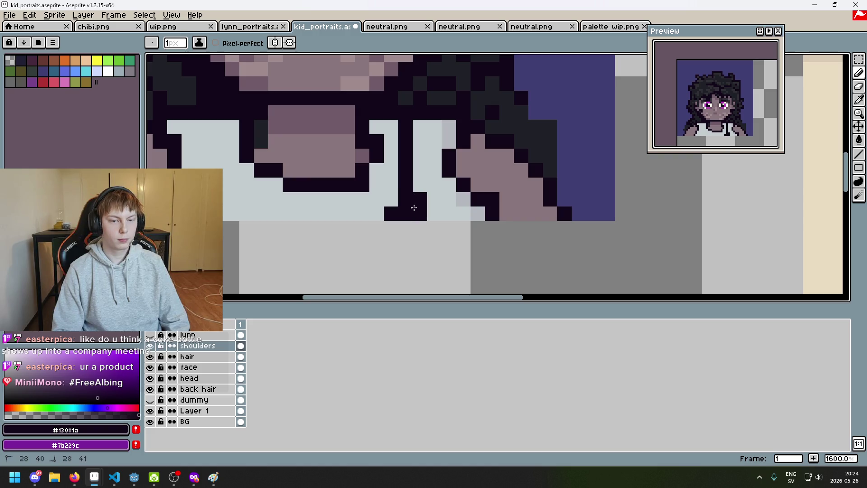
alt+click(387, 194)
drag(405, 199, 391, 214)
Step: Pick the dark outline colour and save the portrait file
alt+click(415, 204)
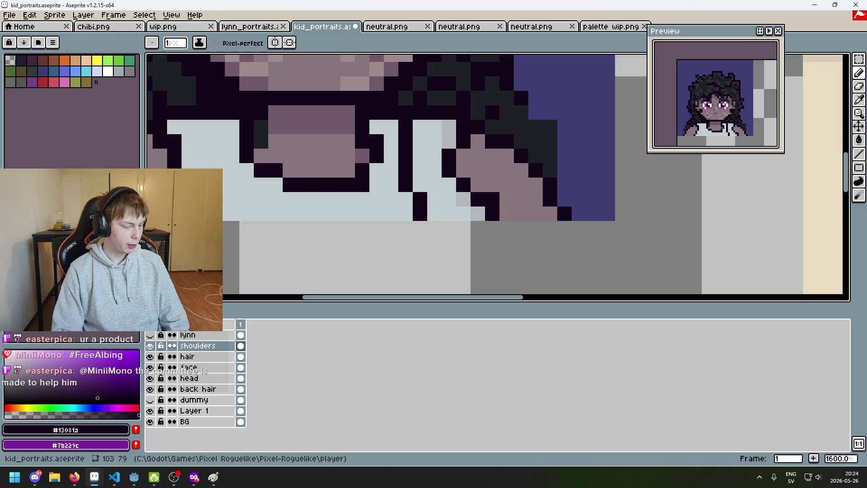
key(ctrl+s)
scroll(379, 198, down, 3)
key(v)
key(b)
scroll(379, 199, up, 4)
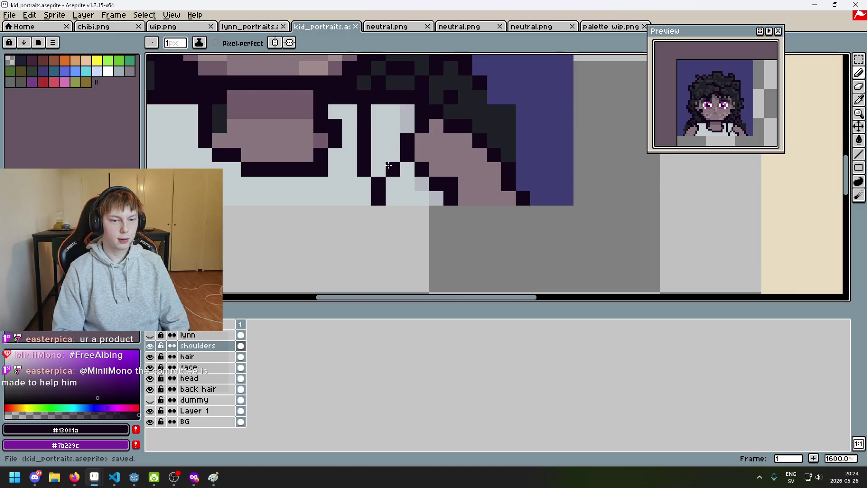
scroll(384, 165, down, 2)
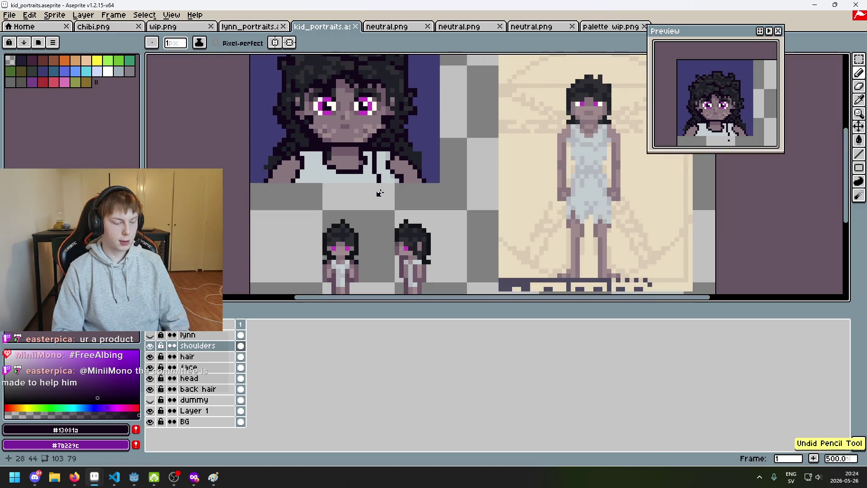
scroll(361, 172, up, 2)
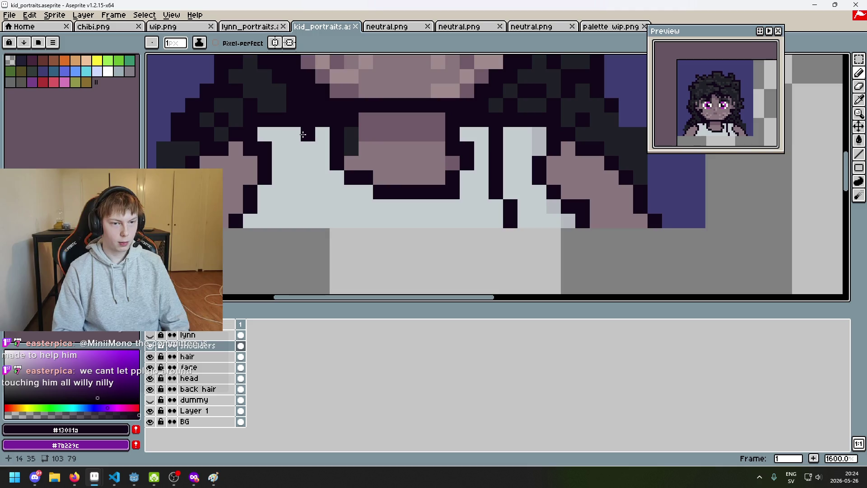
Step: Draw a dark vertical lapel line down the shirt's left side with a pixel below
drag(305, 149, 308, 188)
click(322, 192)
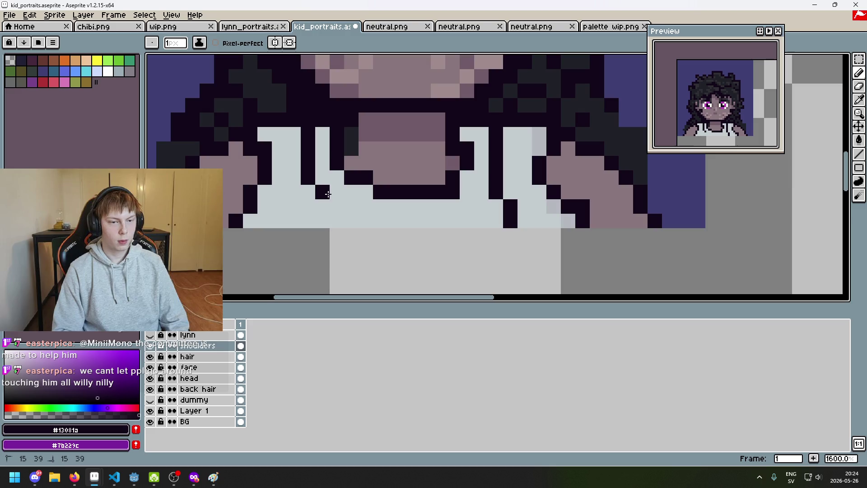
key(ctrl+z)
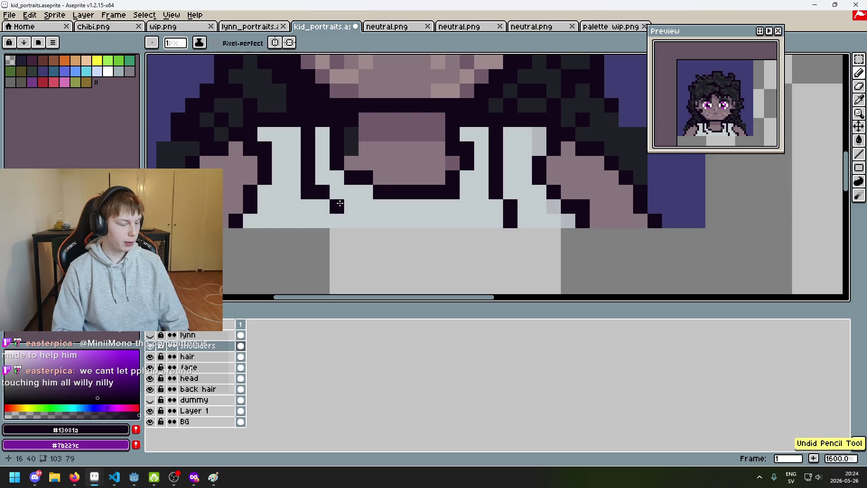
click(327, 219)
Step: Darken the shirt's bottom edge with a horizontal line, then sample the collar mauve
shift+click(383, 226)
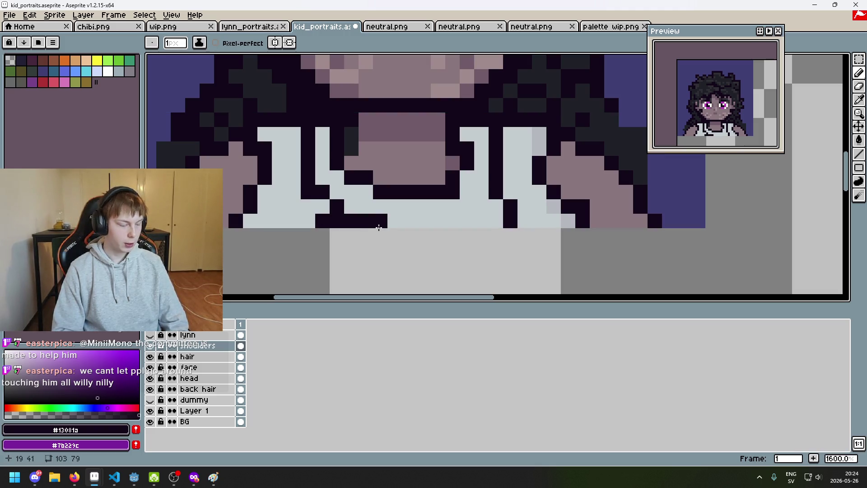
shift+click(465, 219)
key(ctrl+z)
click(489, 219)
drag(489, 218, 393, 219)
scroll(419, 232, down, 6)
scroll(409, 231, up, 5)
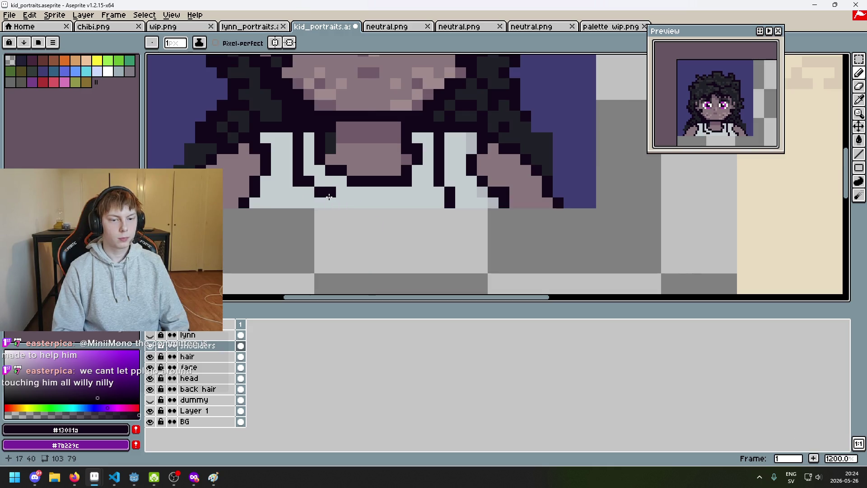
alt+click(369, 135)
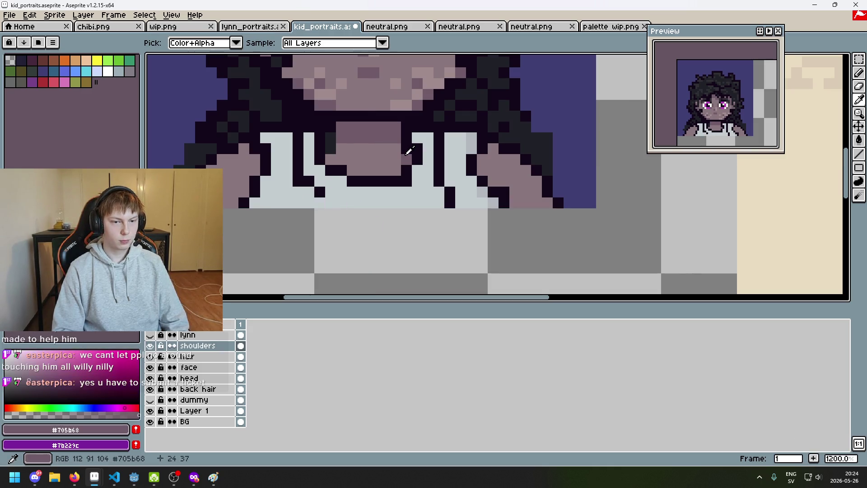
Step: Pick the dark outline colour, draw a line along the shirt's lower edge, then undo it
scroll(330, 156, down, 3)
alt+click(344, 215)
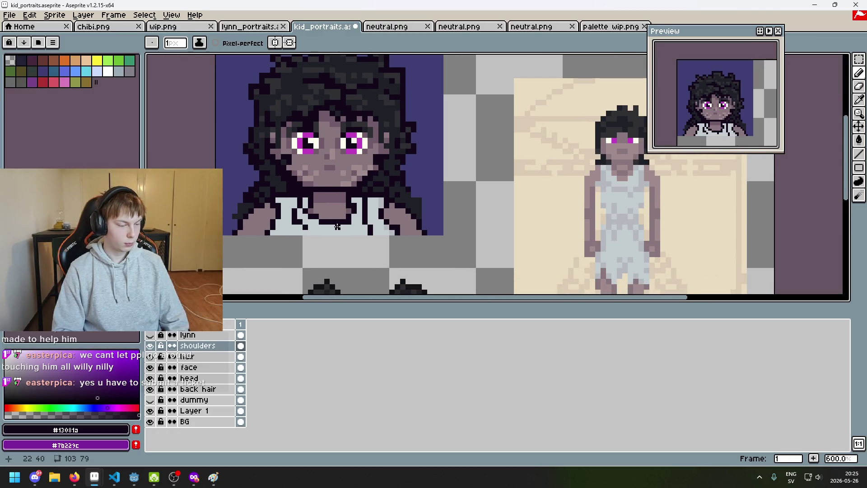
scroll(337, 226, up, 3)
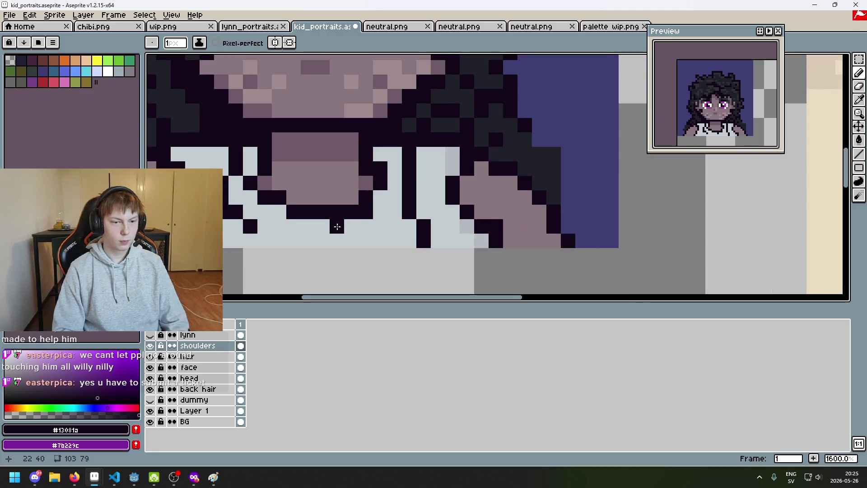
scroll(343, 230, down, 1)
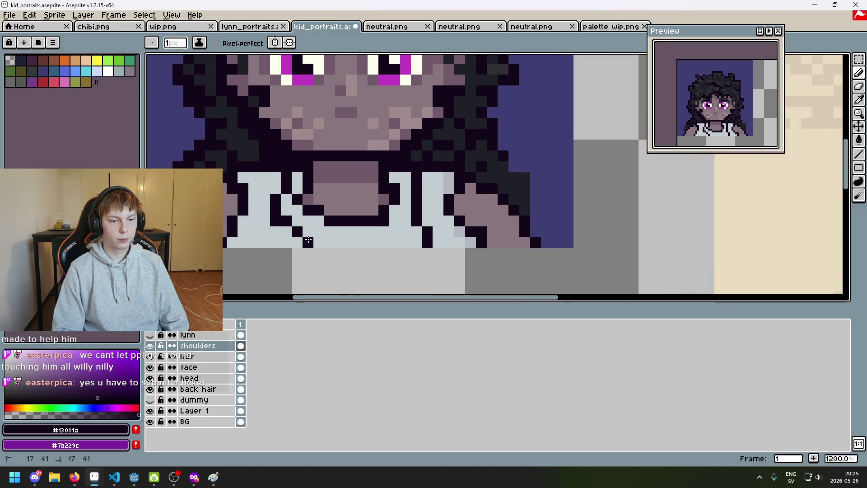
drag(301, 241, 401, 241)
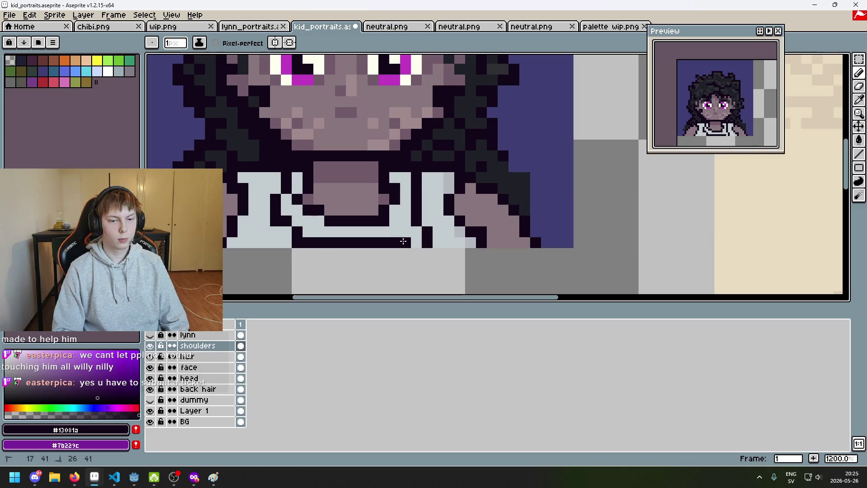
scroll(414, 240, down, 6)
scroll(411, 245, up, 4)
scroll(411, 244, down, 3)
key(ctrl+z)
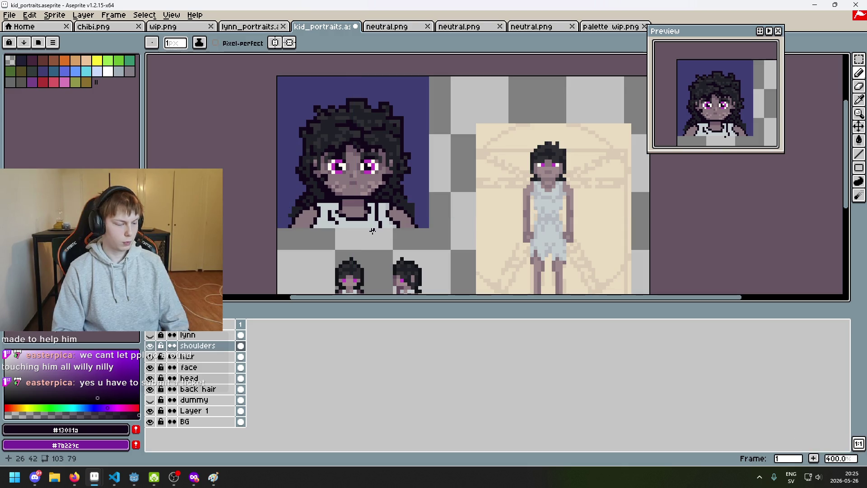
Step: Add darker mauve pixels on the neck, then undo them
scroll(373, 231, up, 5)
alt+click(311, 194)
drag(316, 195, 330, 198)
scroll(359, 202, down, 6)
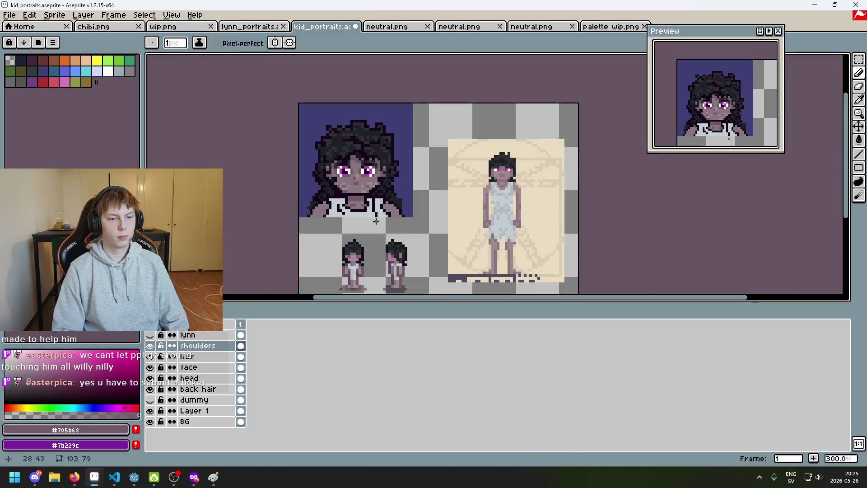
scroll(342, 196, up, 4)
alt+click(323, 190)
key(ctrl+z)
Step: Lighten the neck shading pixels with the light pink skin tone
scroll(342, 195, down, 4)
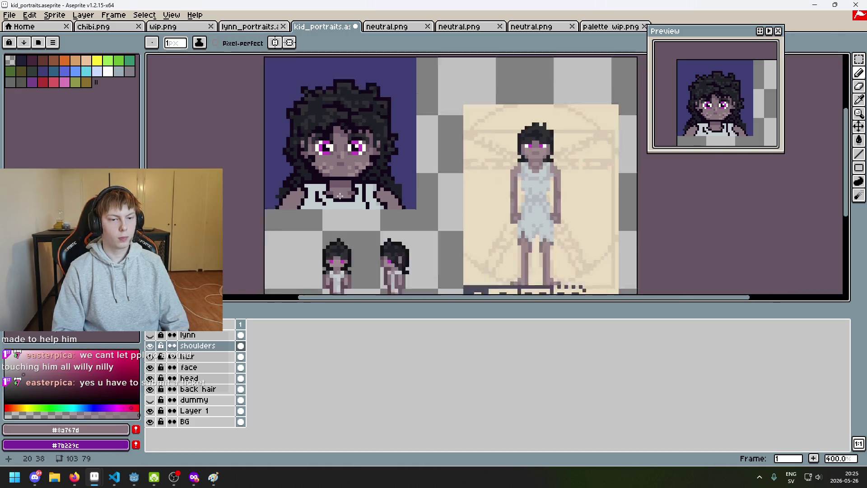
scroll(342, 195, up, 4)
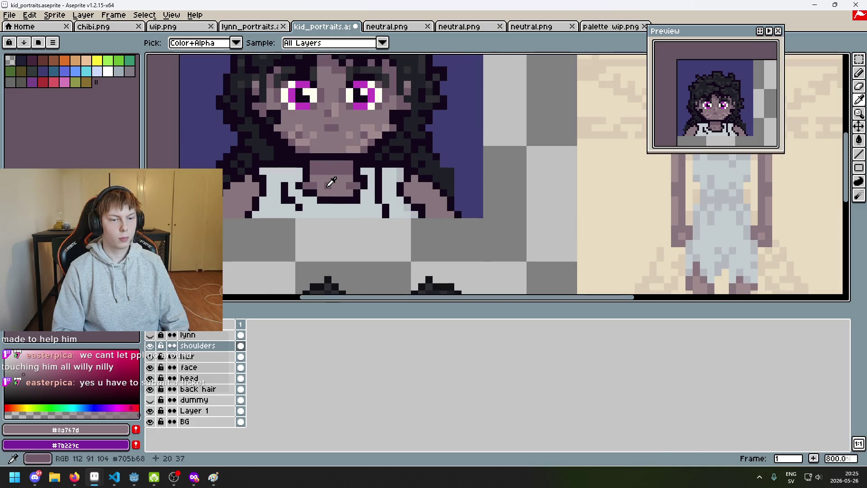
scroll(343, 194, down, 4)
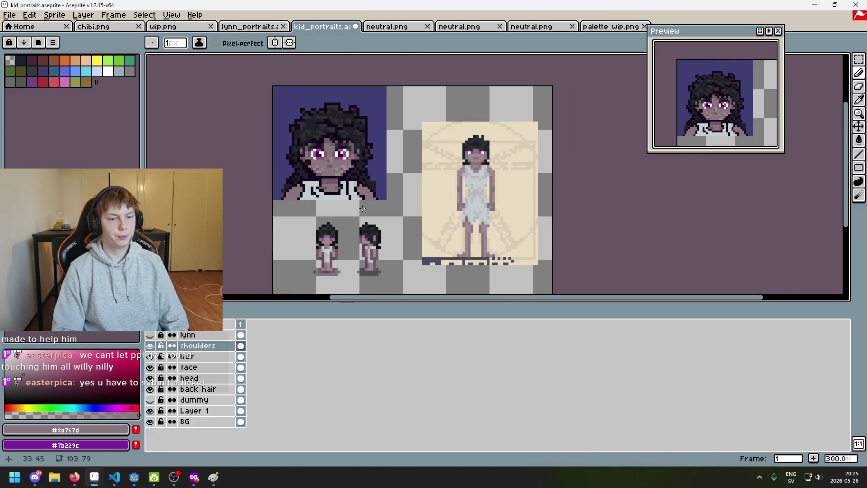
scroll(345, 202, up, 2)
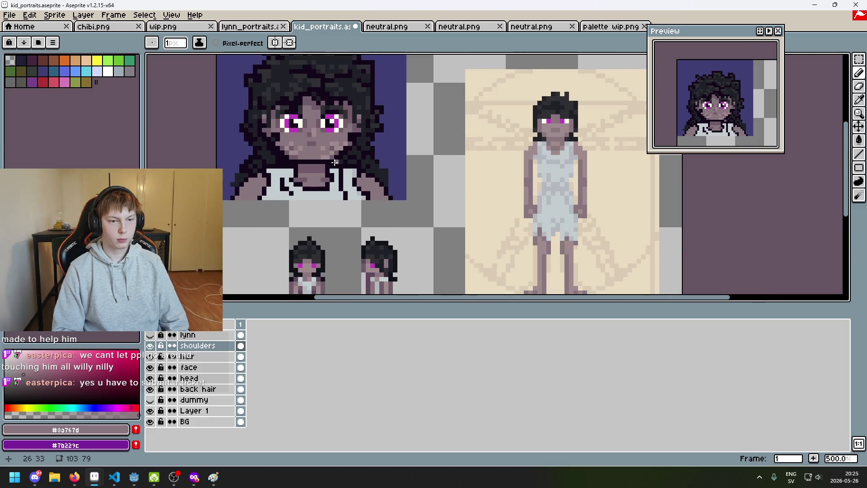
alt+click(338, 142)
scroll(321, 151, up, 4)
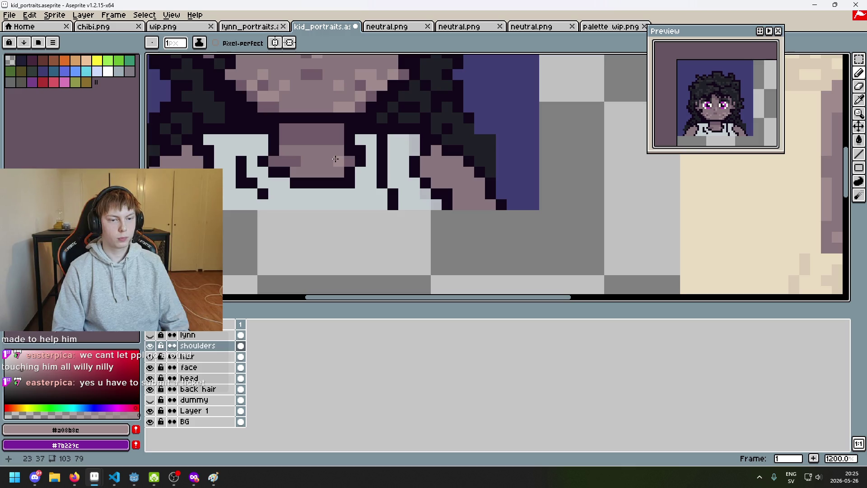
drag(336, 159, 328, 160)
alt+click(333, 149)
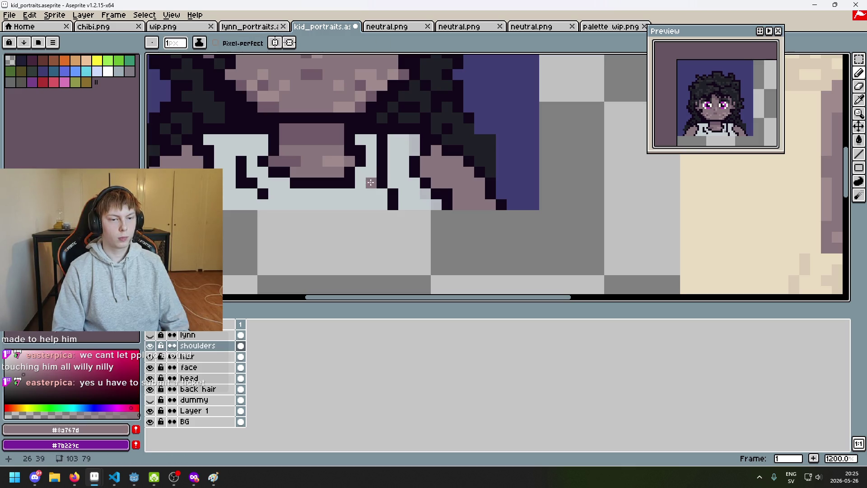
alt+click(325, 160)
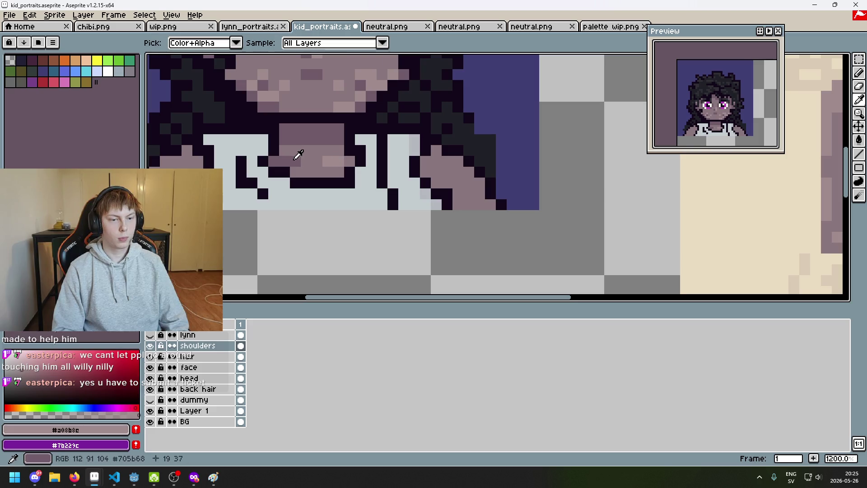
Step: Repaint a neck pixel in mauve and darken the shading pixels under the chin
drag(338, 160, 392, 226)
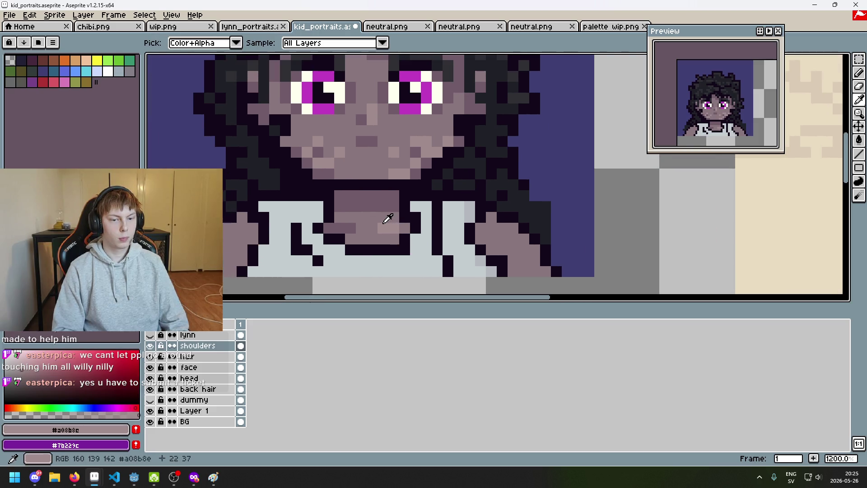
alt+click(326, 226)
click(345, 226)
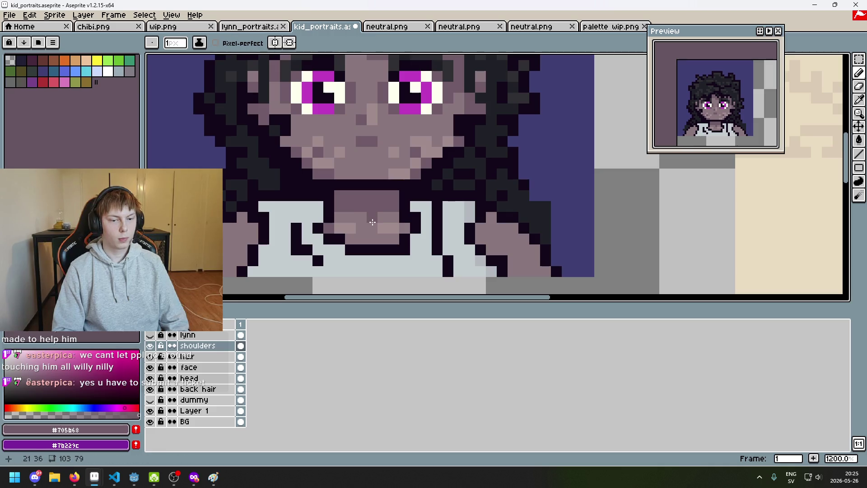
scroll(385, 238, down, 2)
scroll(385, 238, up, 3)
click(354, 196)
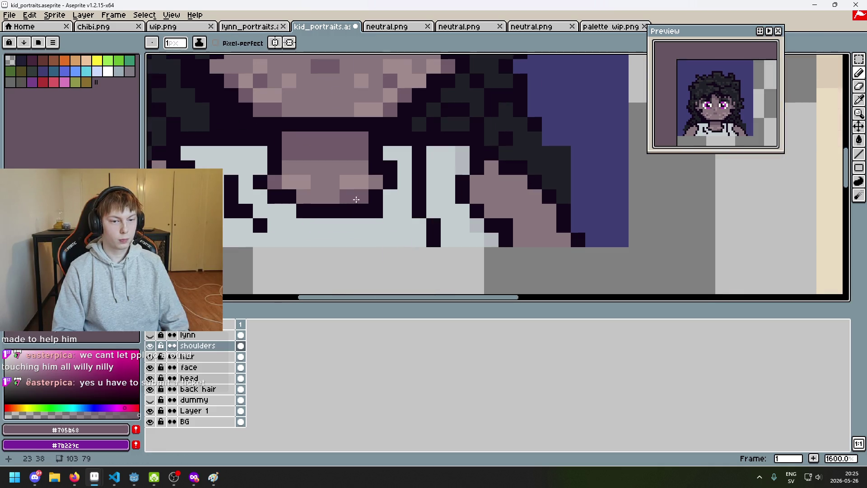
click(308, 197)
Step: Re-pick the mauve colour from the portrait and undo the last pencil stroke
scroll(308, 198, down, 4)
scroll(356, 222, down, 2)
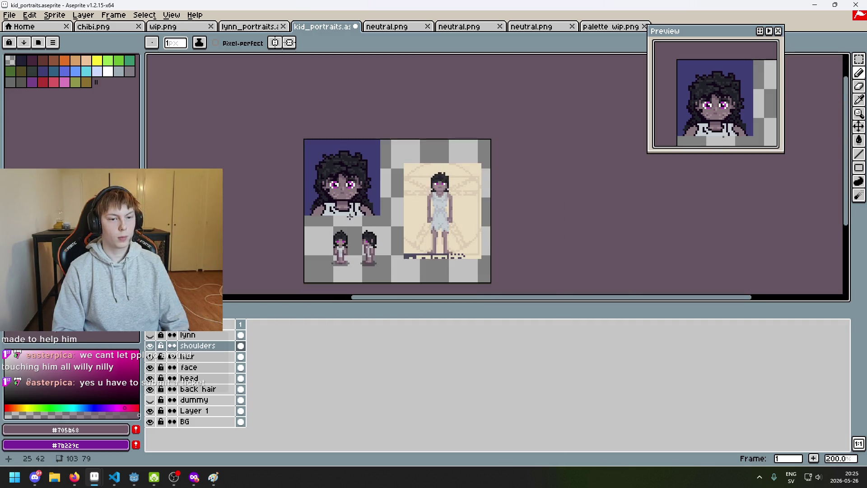
scroll(356, 221, up, 1)
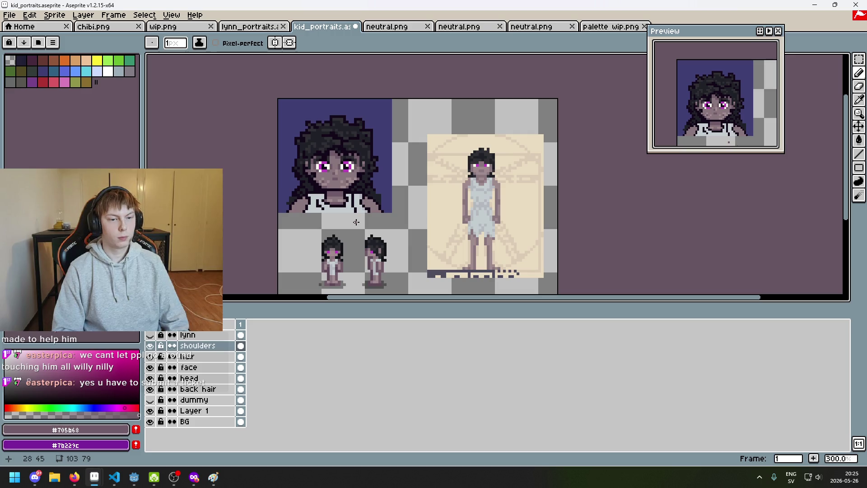
scroll(356, 222, up, 6)
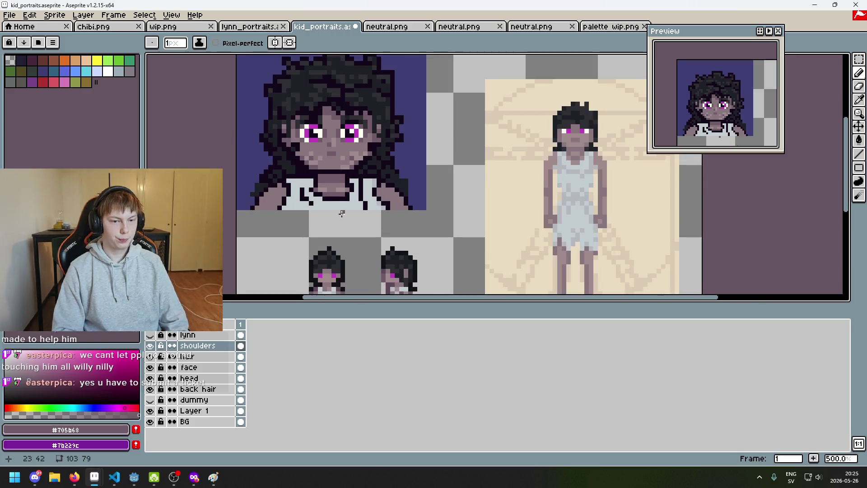
alt+click(347, 200)
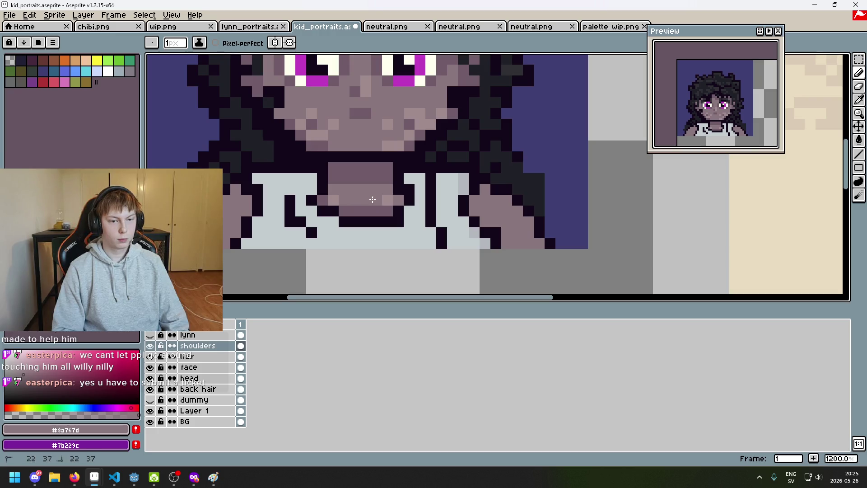
scroll(372, 199, down, 5)
scroll(412, 227, up, 1)
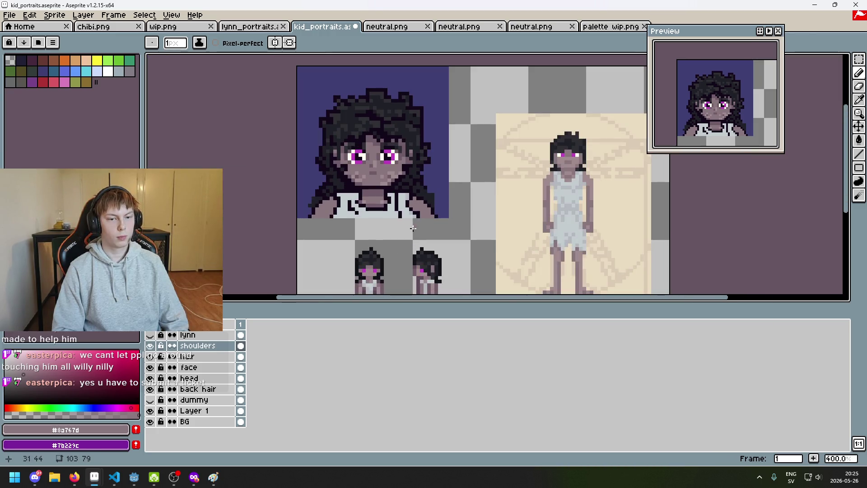
key(ctrl+z)
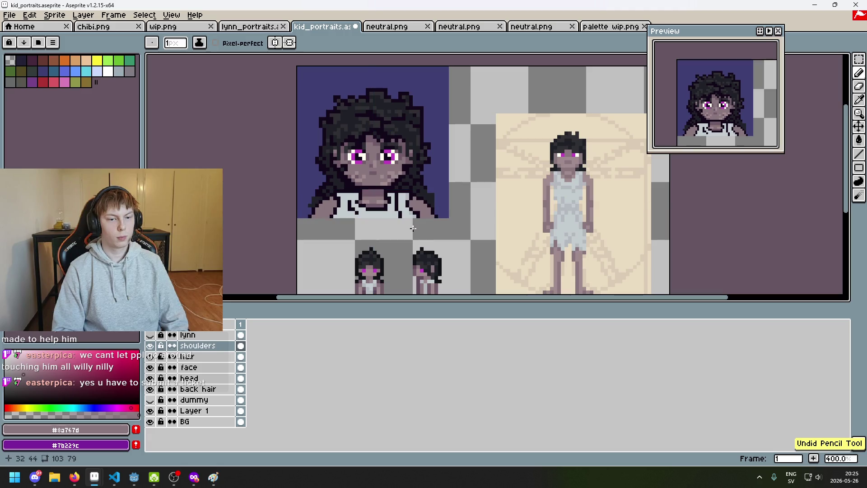
Step: Draw and extend a dark outline along the bottom of the collar
scroll(395, 216, up, 2)
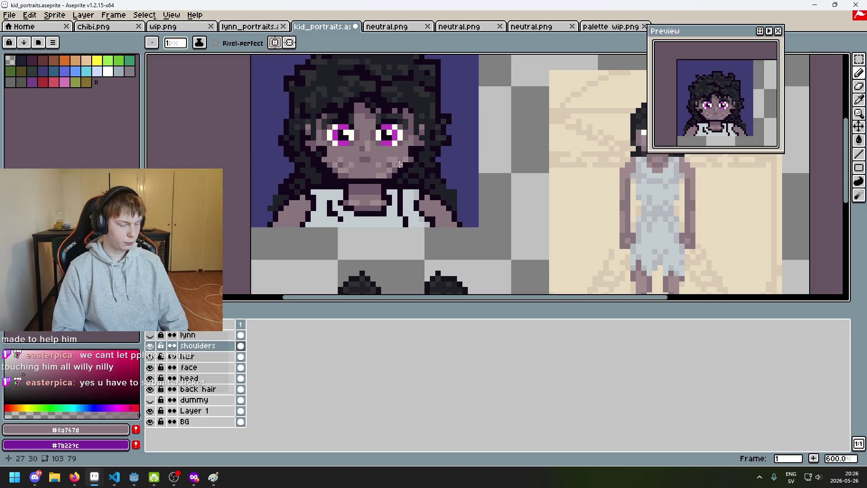
scroll(406, 144, up, 1)
drag(411, 223, 339, 240)
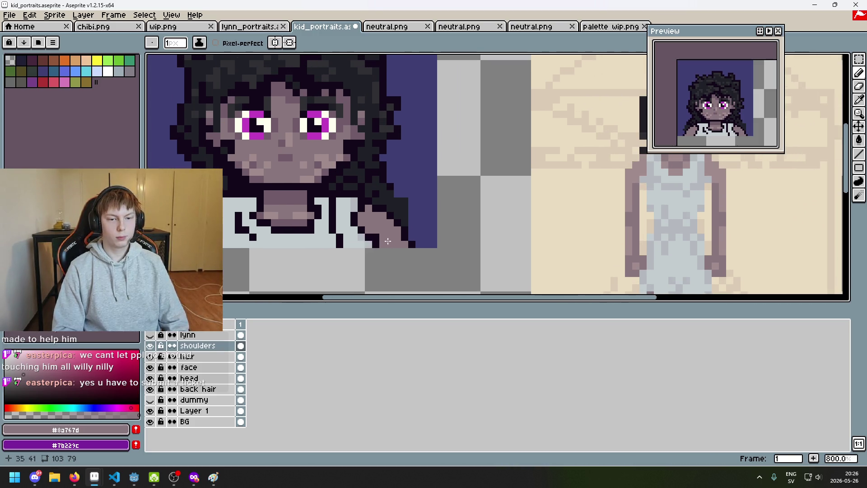
alt+click(261, 243)
scroll(260, 243, up, 1)
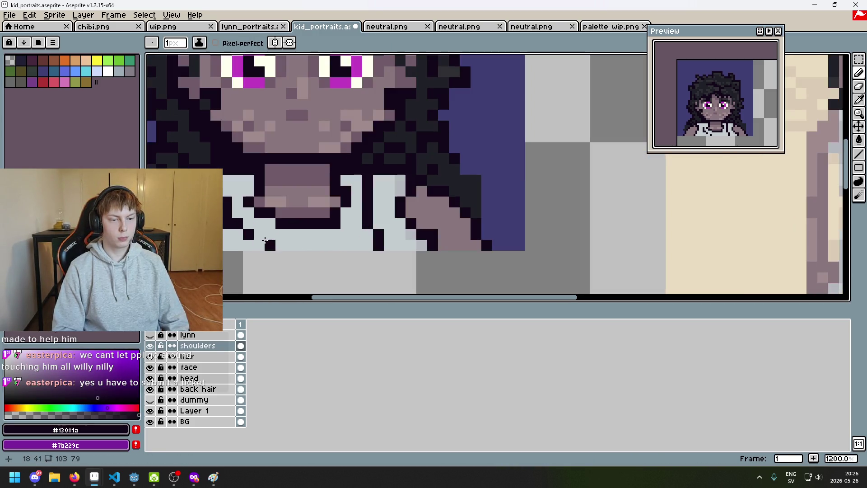
drag(260, 238, 337, 238)
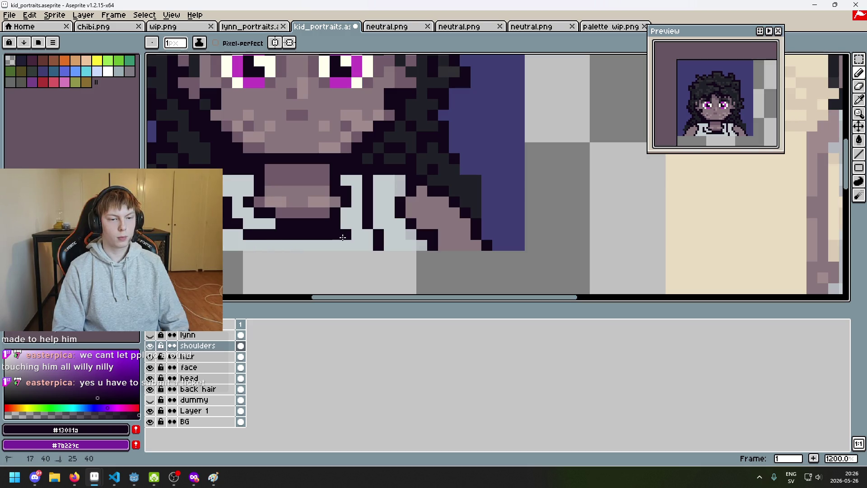
scroll(346, 236, down, 5)
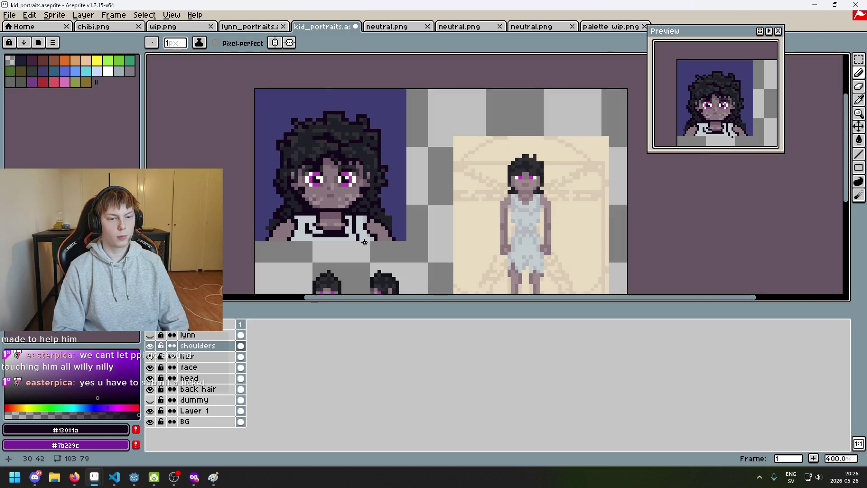
scroll(364, 243, up, 5)
drag(294, 243, 352, 241)
Step: Select a rectangle around the shirt collar, then clear the selection
scroll(380, 240, down, 5)
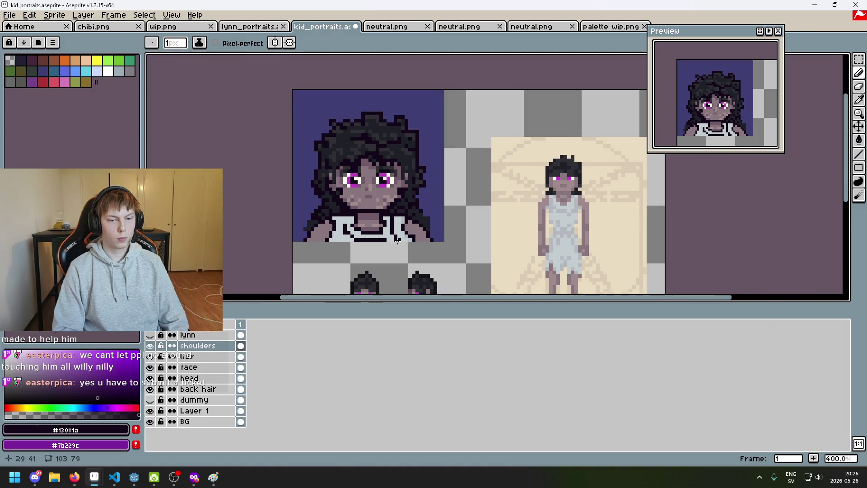
scroll(437, 236, up, 3)
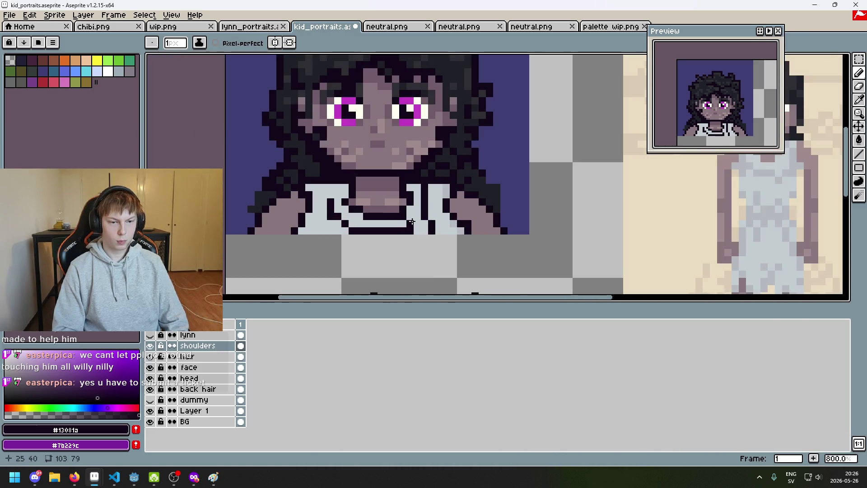
scroll(419, 230, down, 2)
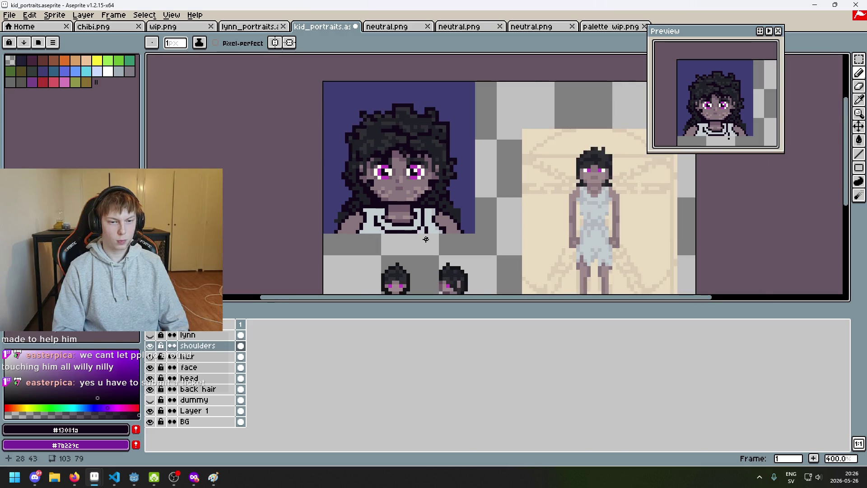
scroll(423, 238, down, 2)
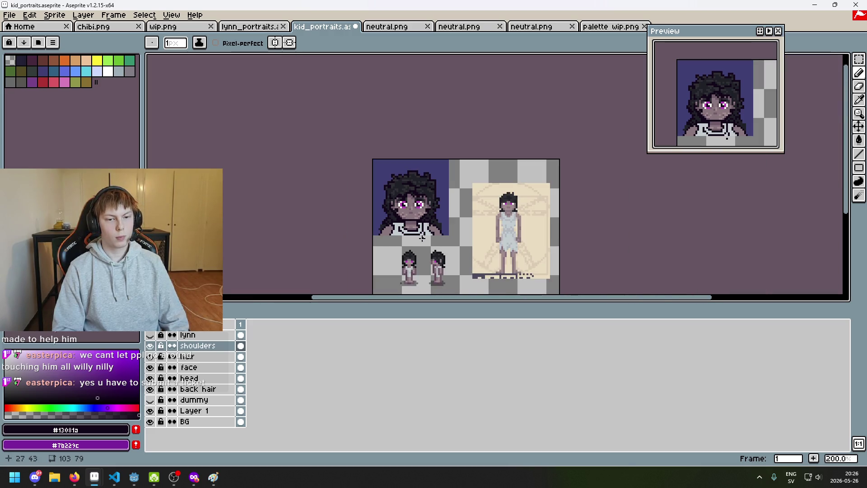
scroll(421, 237, up, 2)
key(w)
scroll(400, 213, up, 2)
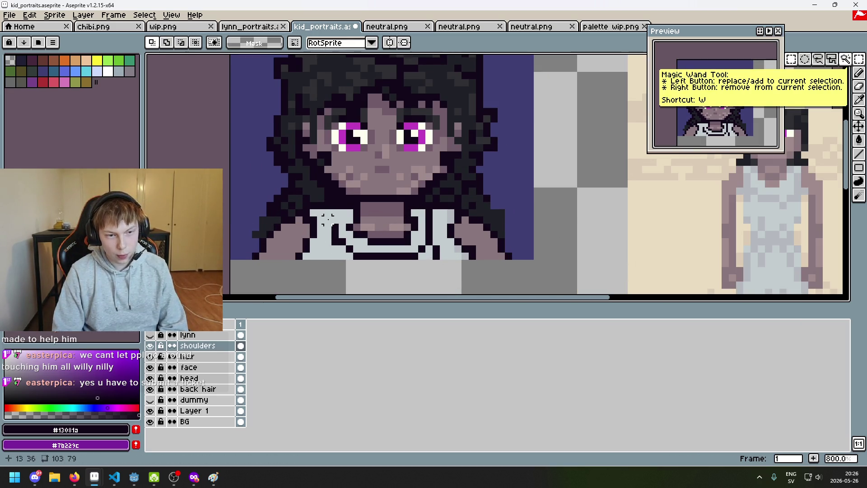
scroll(328, 220, down, 4)
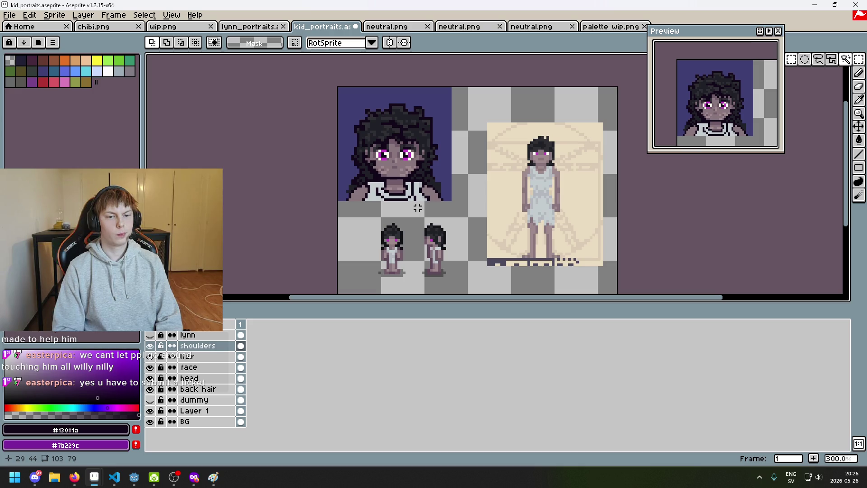
scroll(407, 189, up, 3)
drag(343, 167, 437, 226)
click(458, 216)
scroll(322, 180, up, 3)
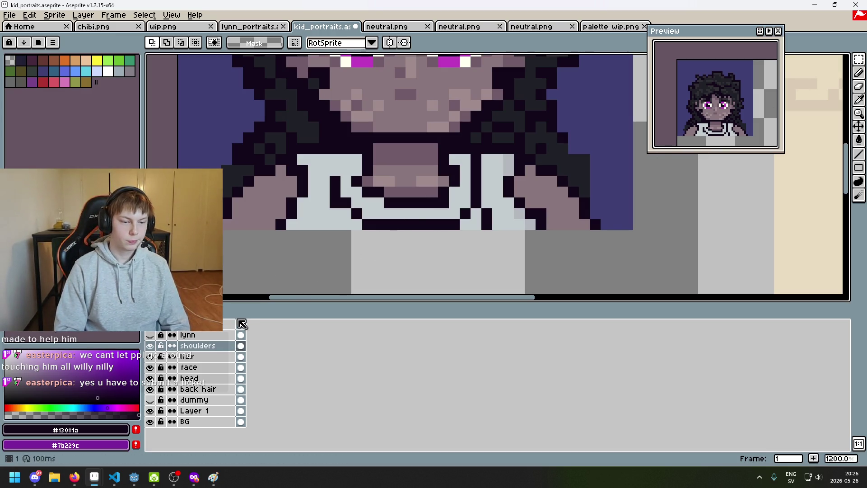
Step: Duplicate the shoulders layer and hide the original
right_click(204, 345)
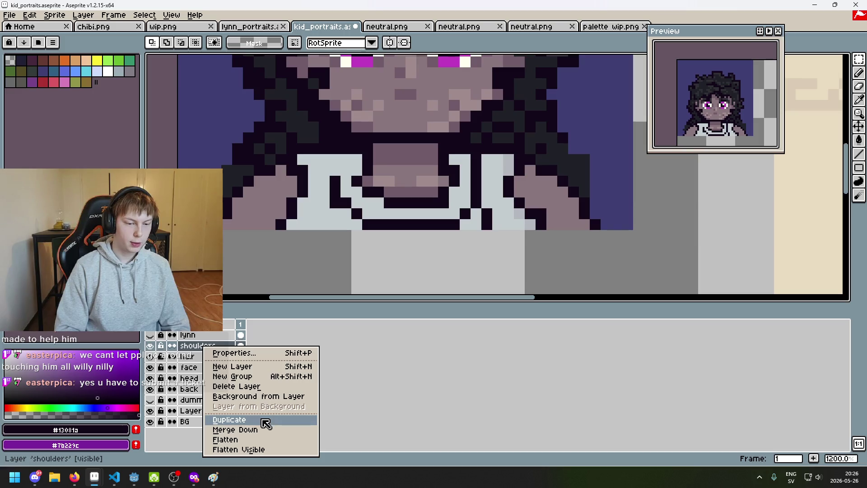
click(266, 423)
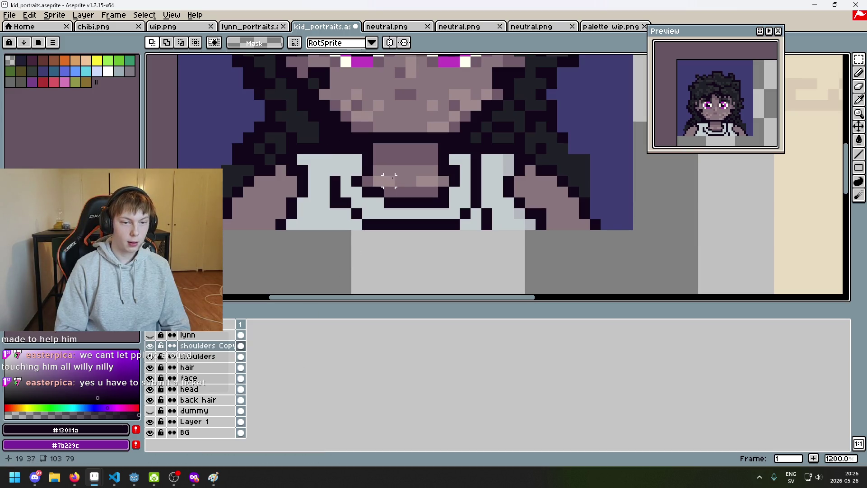
key(e)
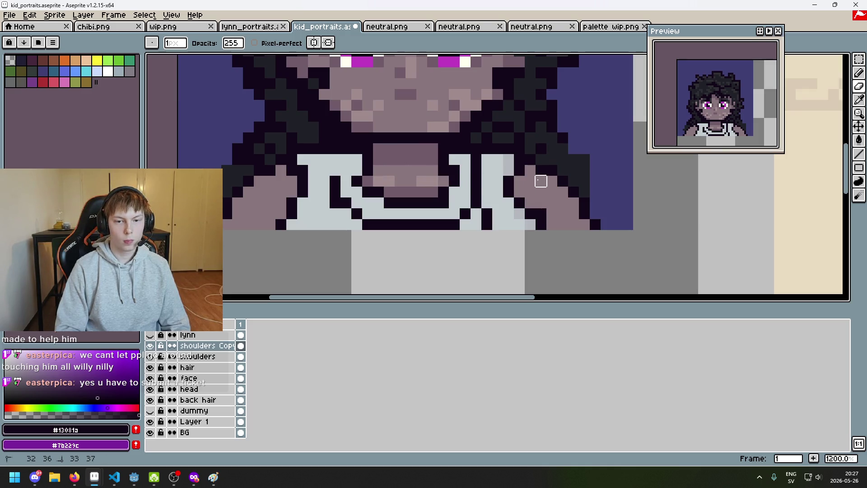
drag(540, 202, 551, 213)
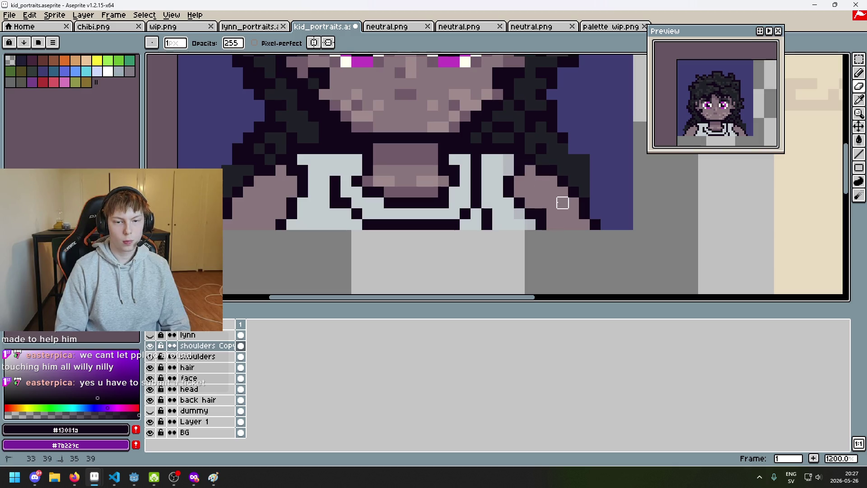
click(149, 356)
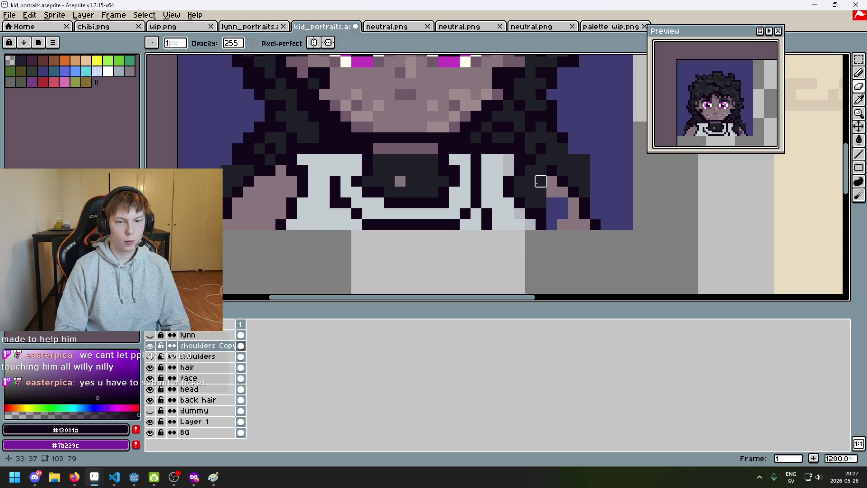
Step: Darken the last mauve collar pixel and paint the shoulders dark, undoing two eraser strokes
click(400, 181)
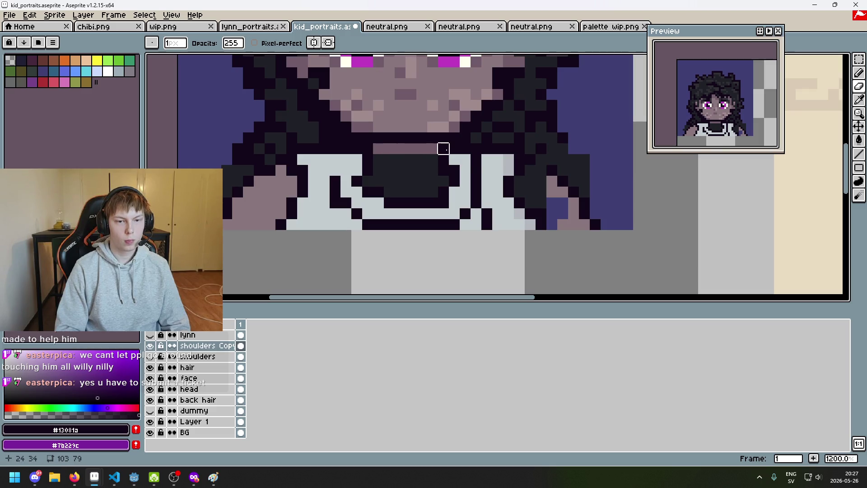
mouse_move(551, 168)
mouse_down()
mouse_move(551, 202)
mouse_move(595, 214)
mouse_up()
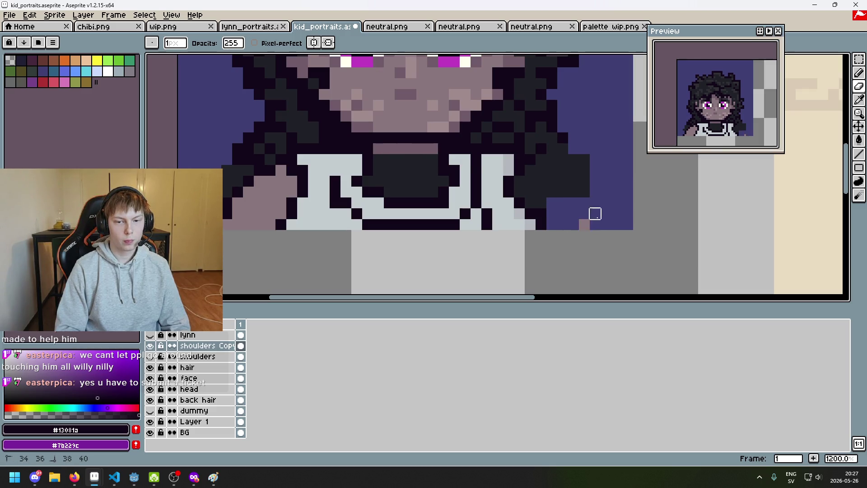
mouse_move(291, 180)
mouse_down()
mouse_move(259, 214)
mouse_move(227, 213)
mouse_up()
drag(280, 203, 280, 213)
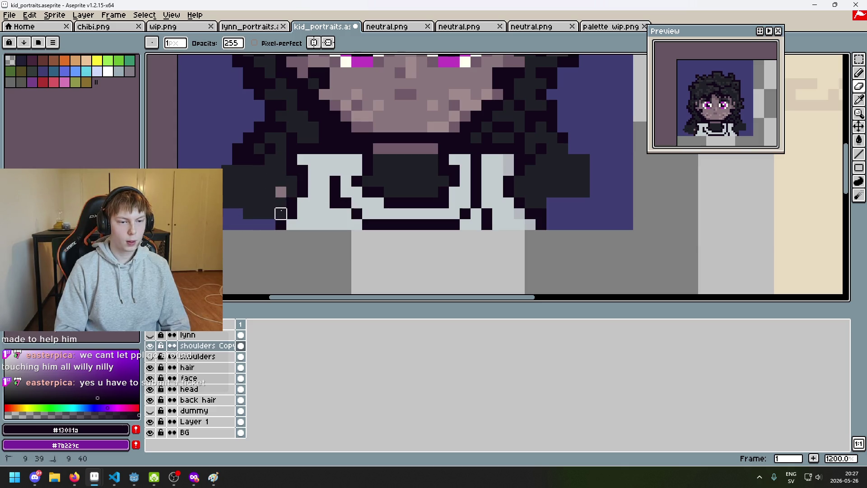
scroll(281, 191, down, 5)
scroll(299, 187, up, 5)
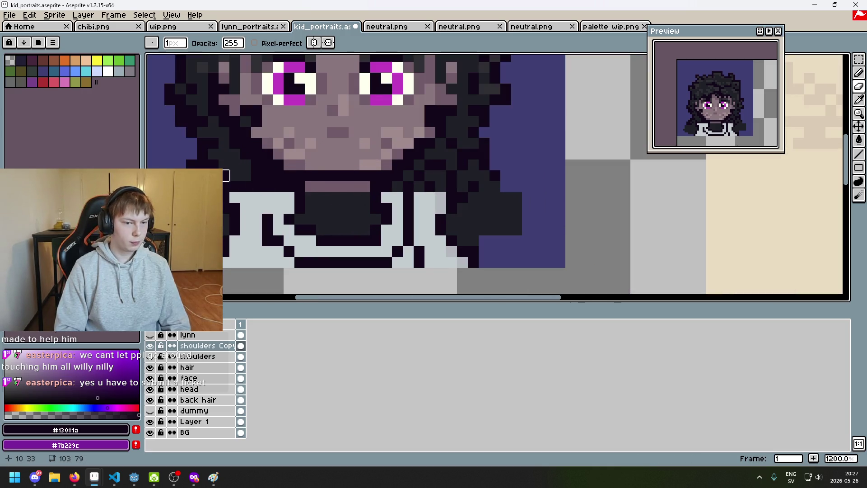
scroll(317, 231, down, 3)
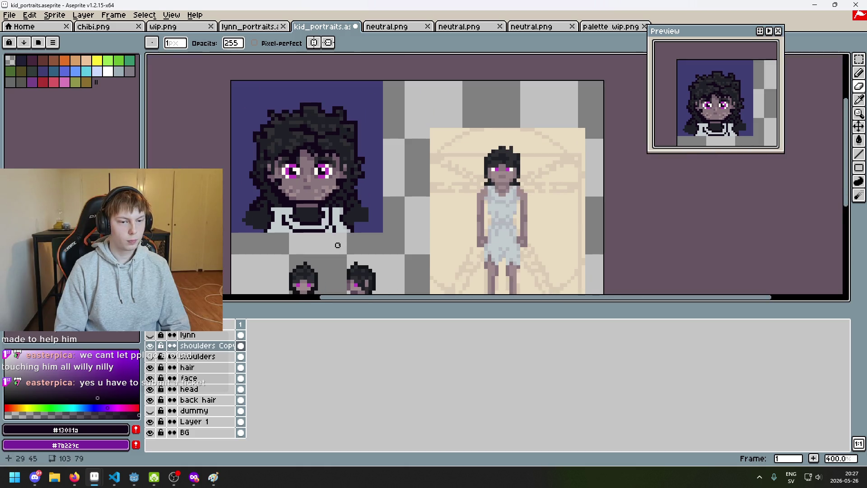
key(ctrl+z)
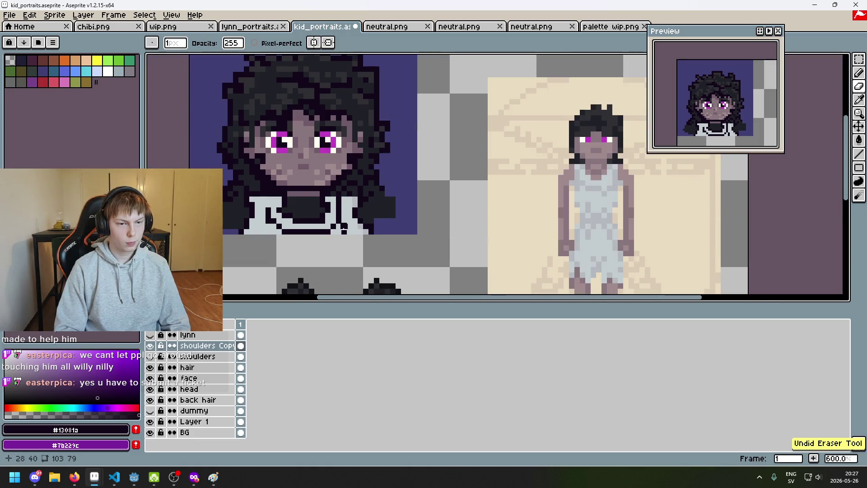
scroll(337, 210, up, 3)
key(ctrl+z)
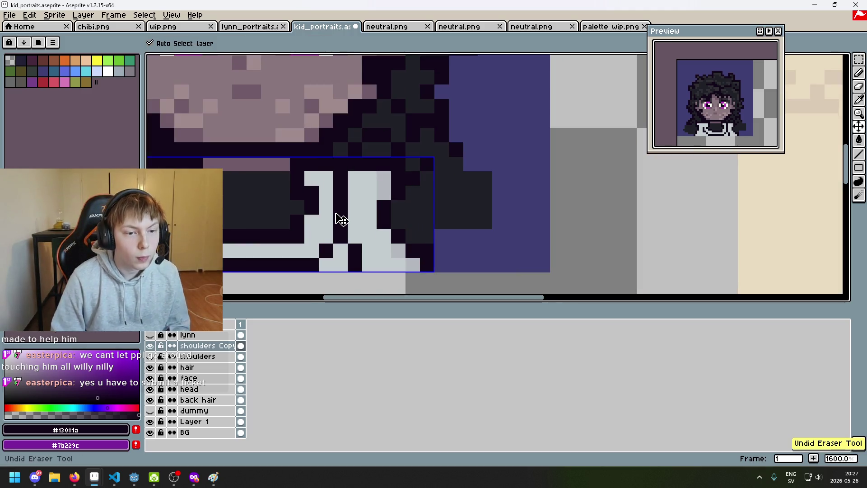
scroll(334, 182, down, 1)
drag(301, 170, 311, 170)
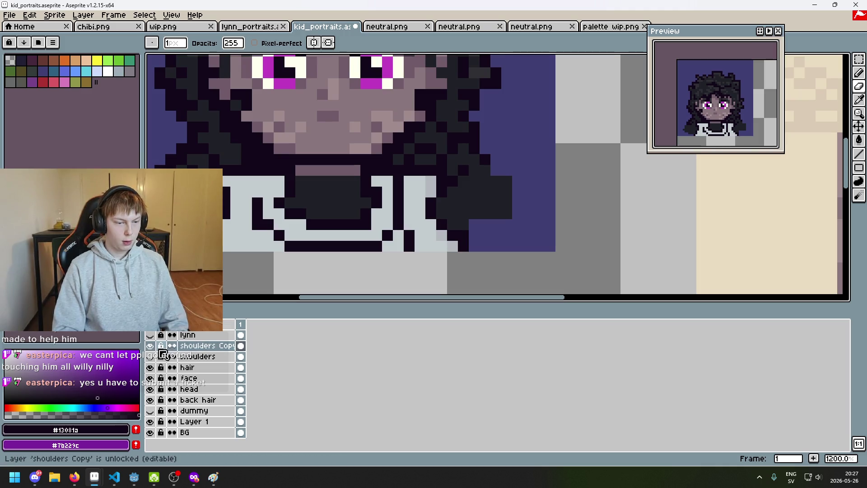
Step: Rename the copied layer to 'shirt', hide it, and make the shoulders layer active
double_click(212, 345)
text(shirt)
key(Return)
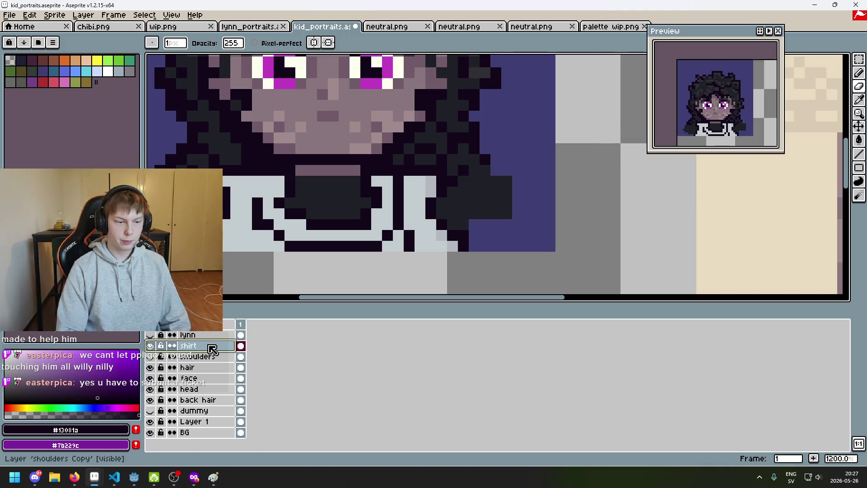
click(149, 345)
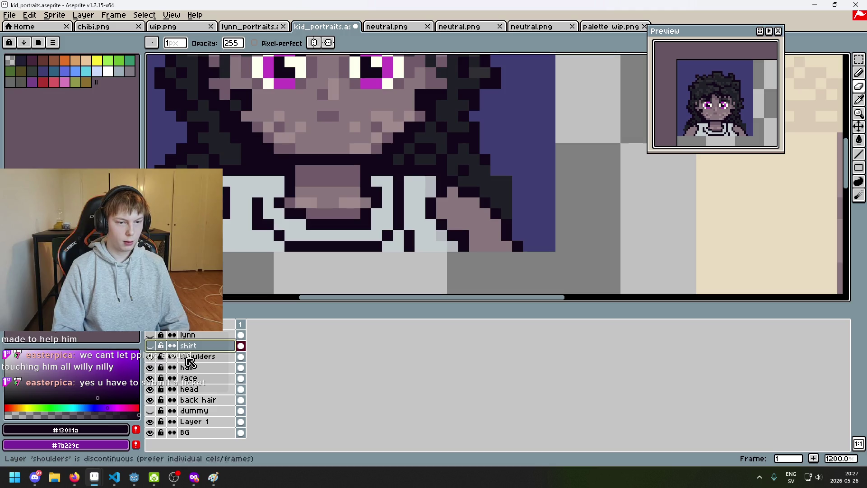
click(190, 356)
alt+click(242, 203)
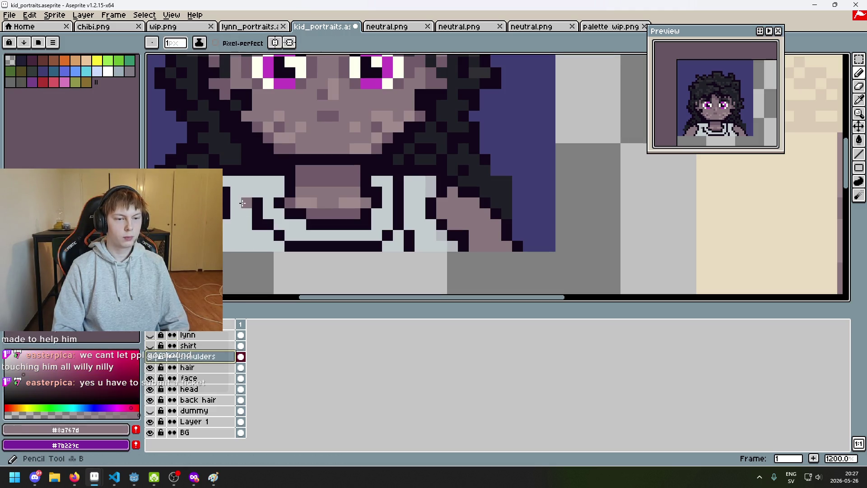
Step: Show the shirt layer again and make it active, with the shoulders layer hidden
key(e)
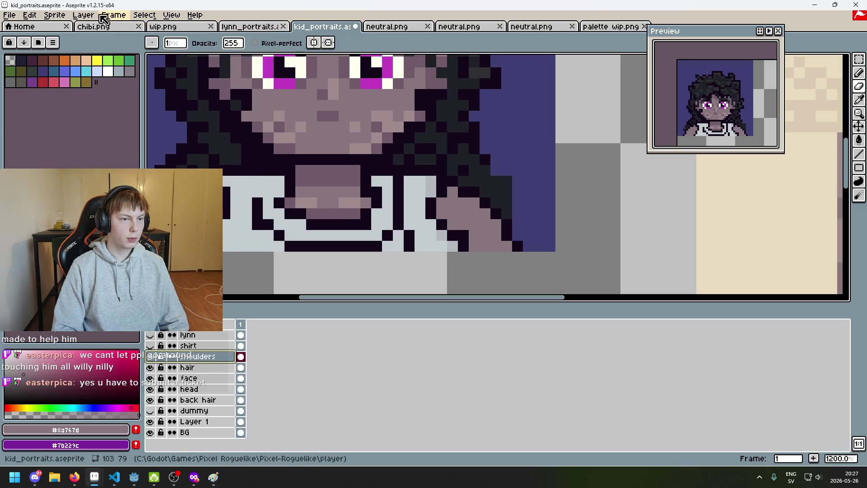
click(109, 17)
click(150, 345)
click(189, 345)
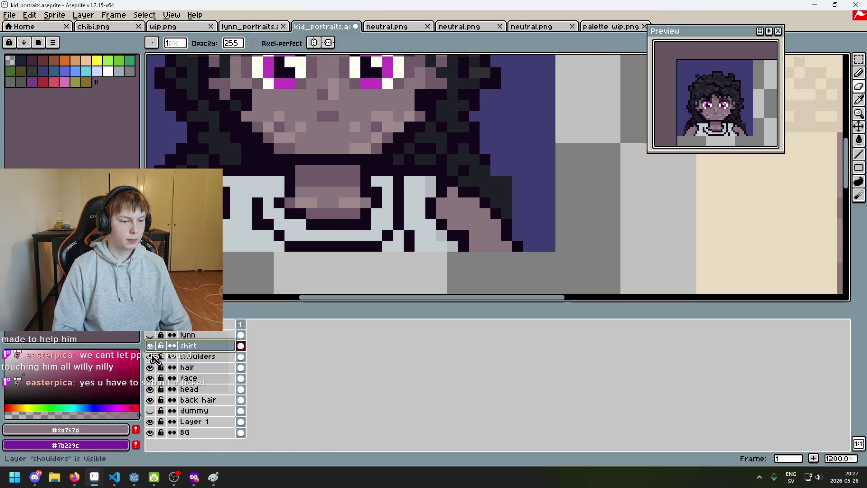
click(149, 357)
Step: Magic Wand the transparent area around the shirt
click(113, 15)
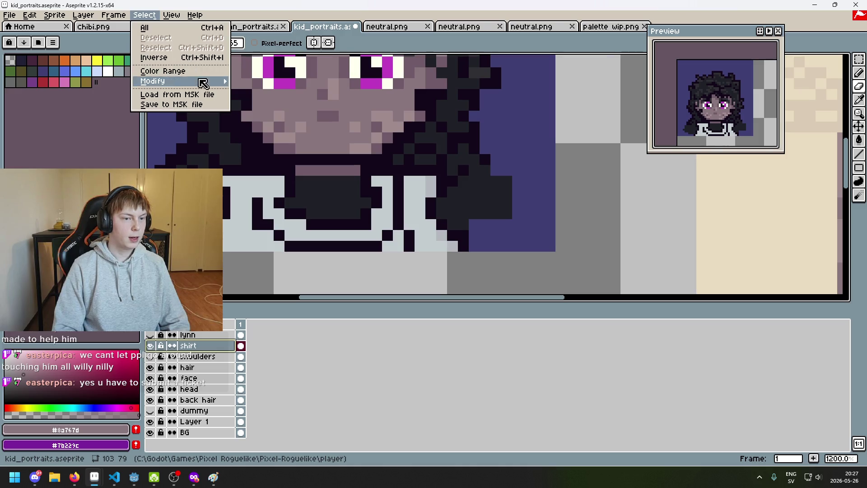
click(178, 51)
scroll(384, 158, down, 4)
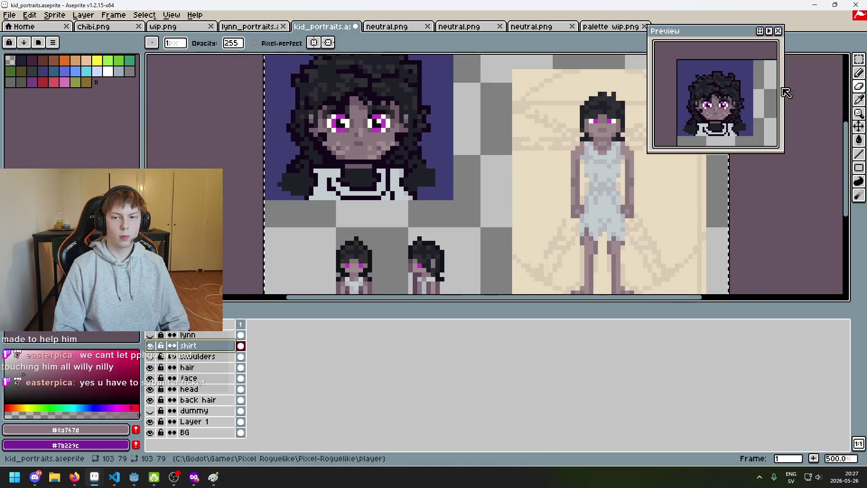
click(851, 65)
scroll(261, 178, up, 2)
click(240, 126)
scroll(246, 130, down, 3)
Step: Invert the selection twice, hiding the shirt layer in between
click(145, 15)
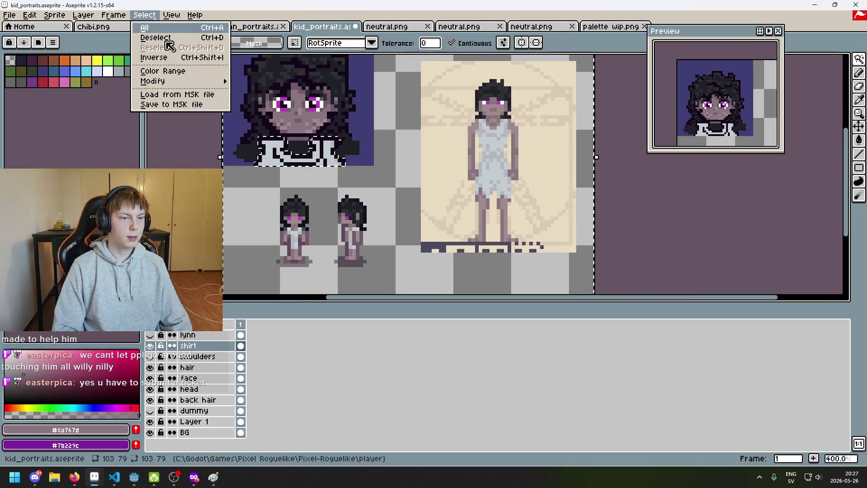
click(154, 58)
scroll(262, 113, up, 2)
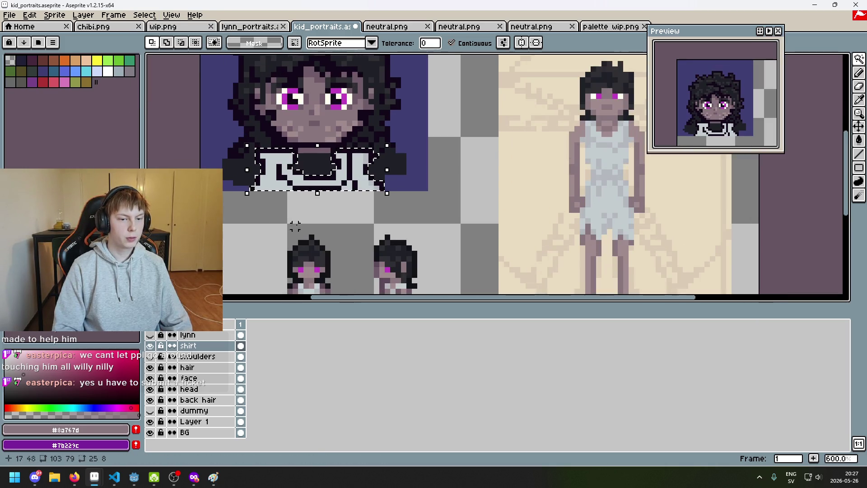
click(151, 346)
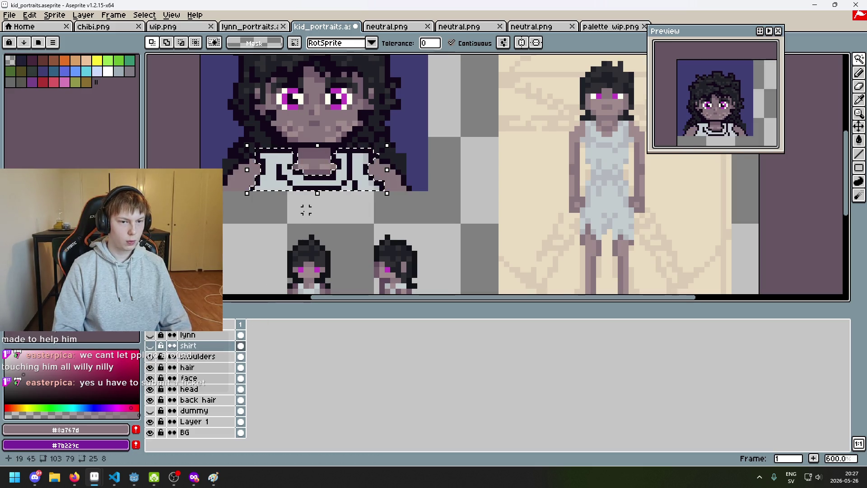
scroll(304, 221, up, 2)
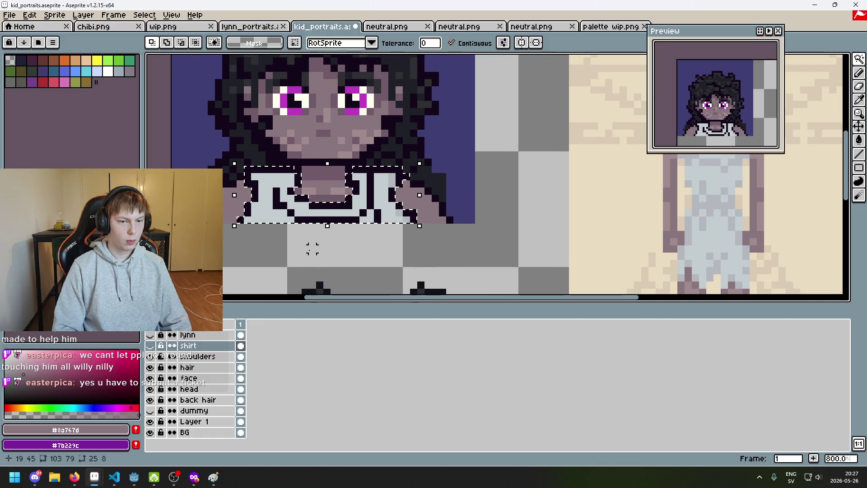
click(145, 15)
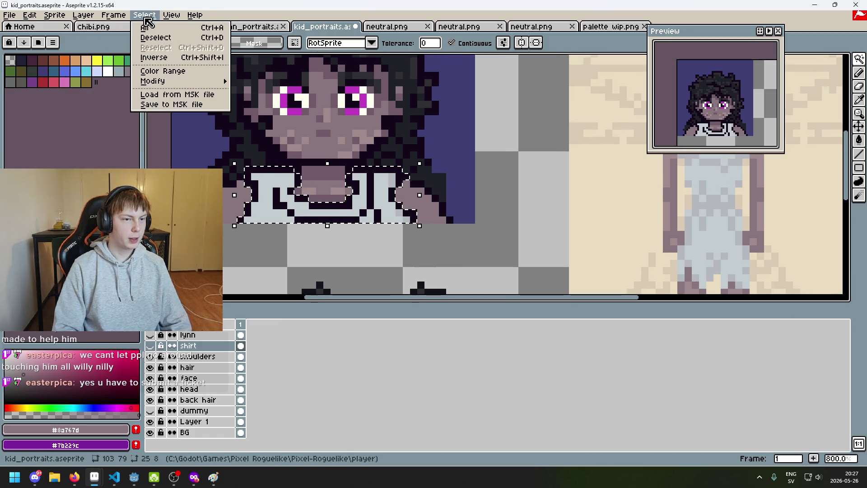
click(187, 57)
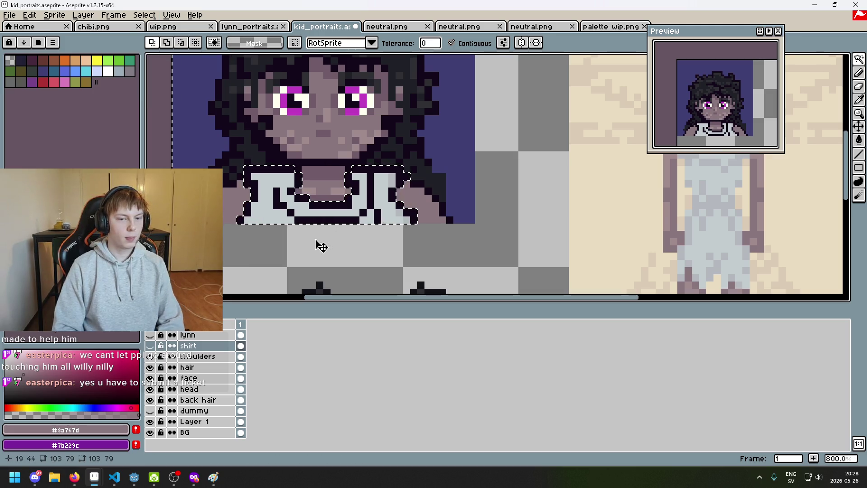
Step: On the shoulders layer, clear and undo the skin, then delete the selected light shirt pixels
click(212, 357)
key(Delete)
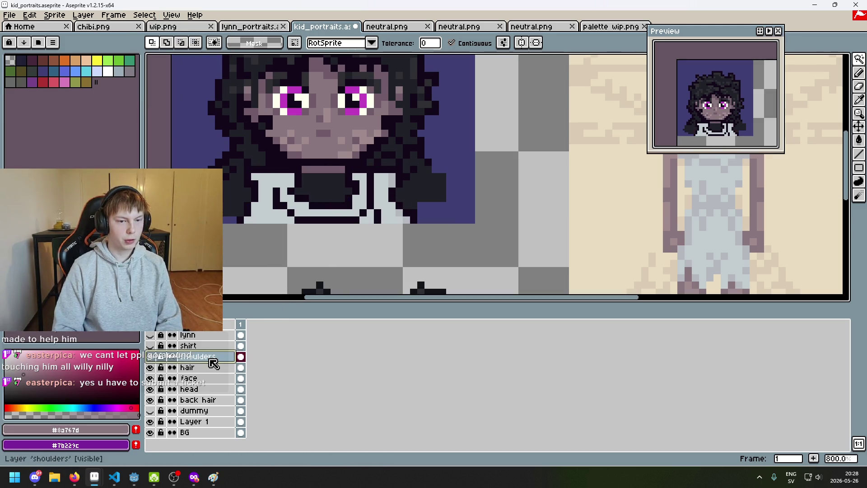
key(ctrl+z)
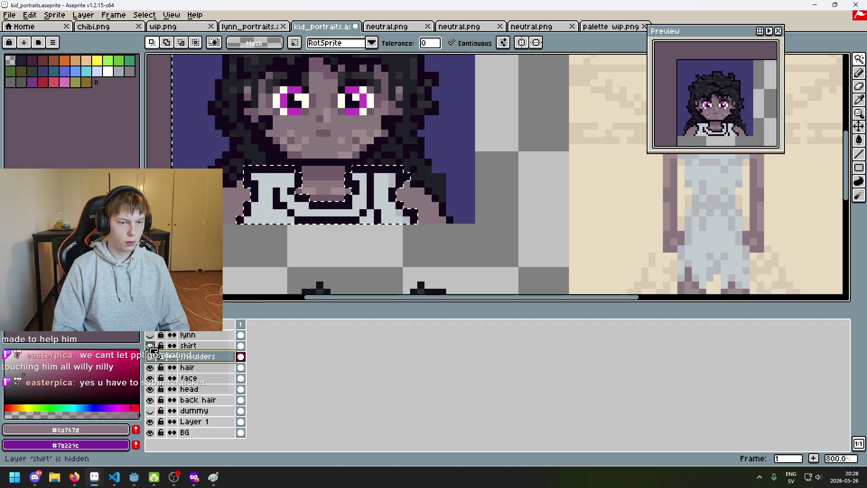
click(151, 347)
click(151, 358)
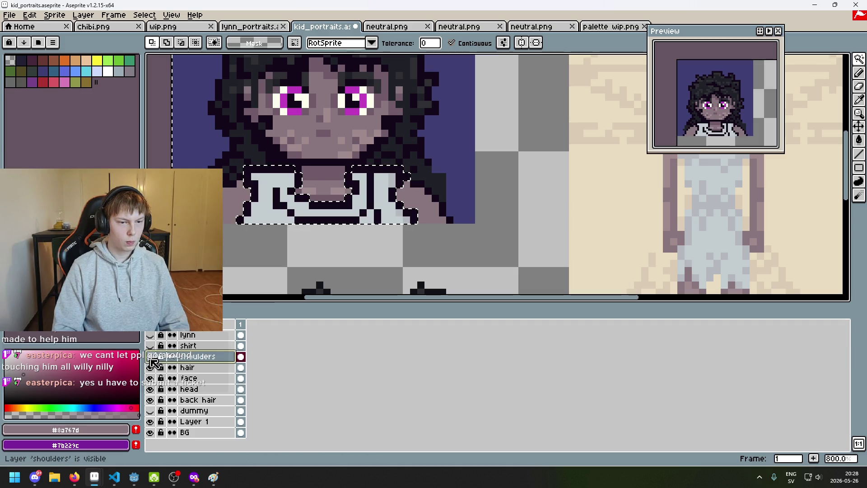
click(113, 15)
mouse_move(157, 18)
click(182, 97)
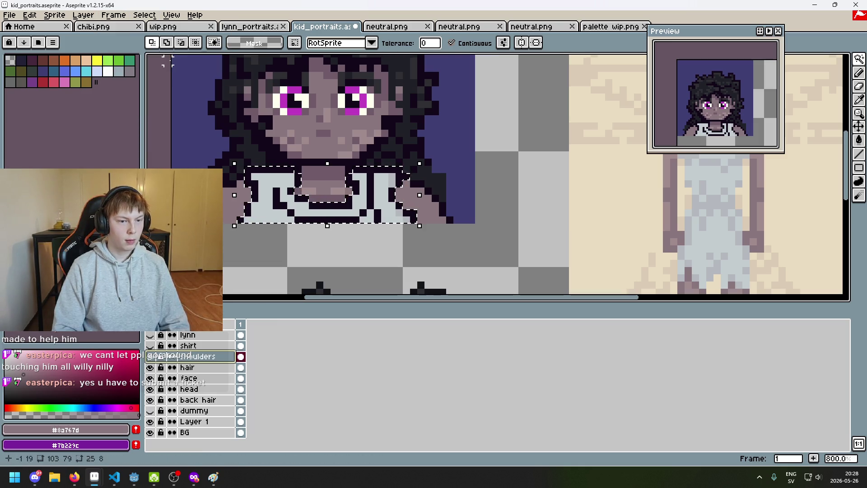
key(Delete)
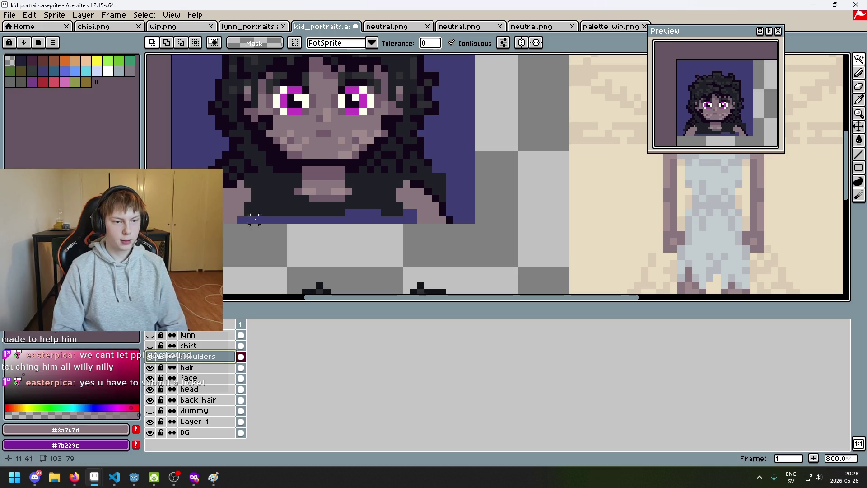
Step: Repaint the dark bar and blue pixels in skin colour and erase stray shoulder pixels
key(b)
scroll(247, 181, up, 5)
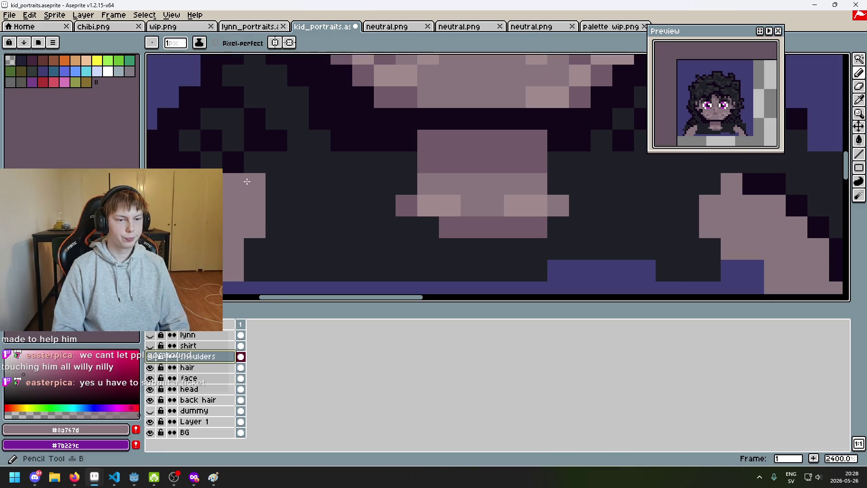
scroll(323, 178, down, 3)
scroll(295, 205, up, 2)
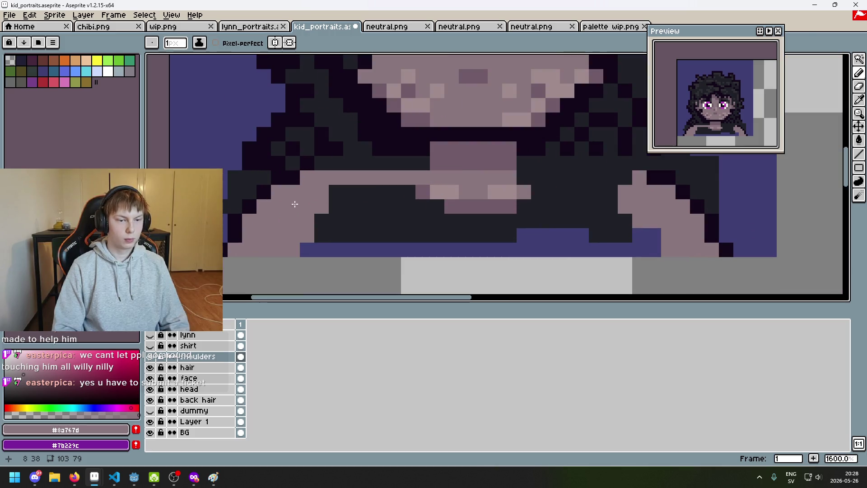
mouse_move(420, 174)
mouse_down()
mouse_move(625, 181)
mouse_move(544, 191)
mouse_move(525, 218)
mouse_move(605, 215)
mouse_move(642, 234)
mouse_move(519, 231)
mouse_move(374, 208)
mouse_move(409, 192)
mouse_move(356, 206)
mouse_move(359, 192)
mouse_move(297, 242)
mouse_up()
drag(600, 221, 540, 228)
mouse_move(654, 235)
mouse_down()
mouse_move(567, 261)
mouse_move(492, 249)
mouse_up()
key(e)
mouse_move(655, 248)
mouse_down()
mouse_move(581, 252)
mouse_move(335, 228)
mouse_move(427, 224)
mouse_move(566, 264)
mouse_up()
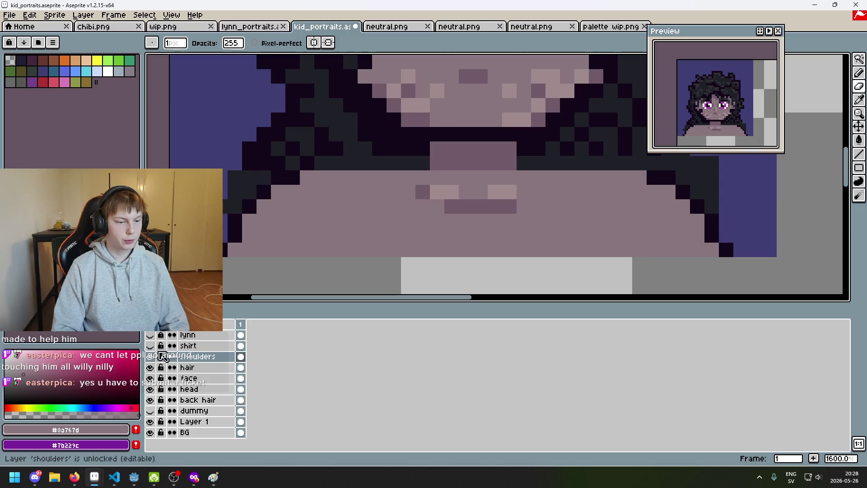
Step: Show the shirt layer again, drop the selection, and make the shirt layer active
click(150, 345)
scroll(790, 98, down, 3)
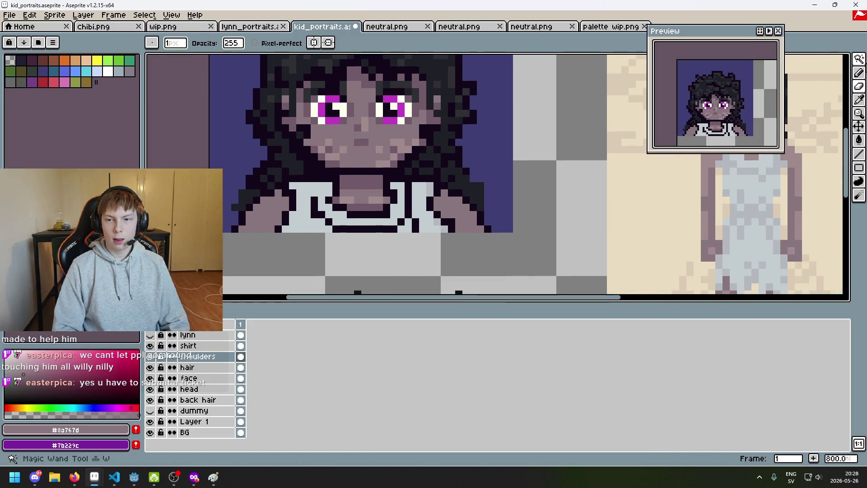
click(859, 59)
mouse_move(252, 262)
mouse_down()
mouse_move(452, 208)
mouse_move(450, 194)
mouse_up()
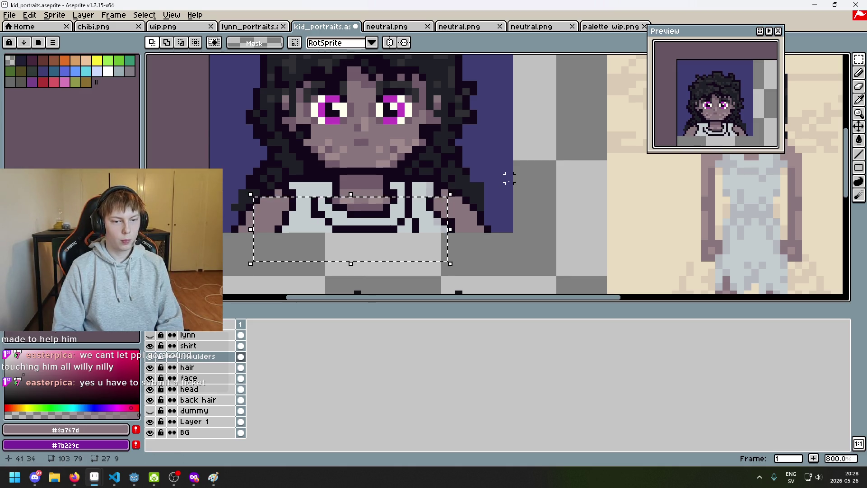
key(ctrl+d)
click(199, 346)
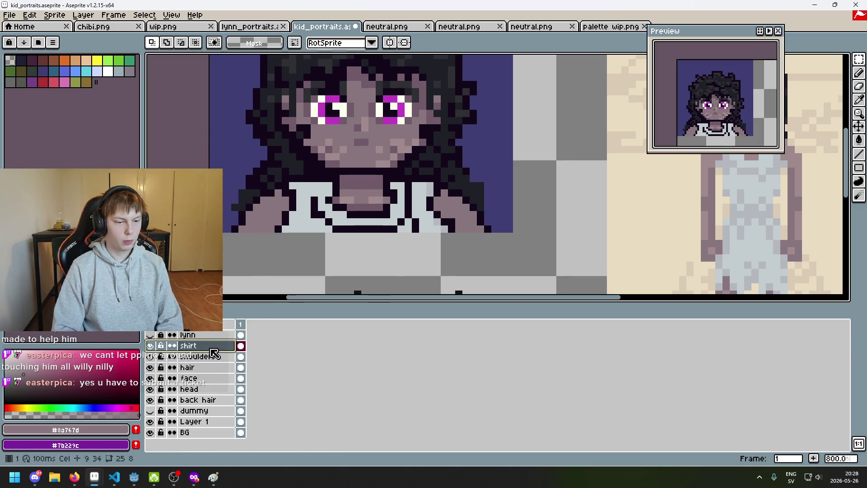
Step: Select the shirt and shift it up by one pixel, then deselect
drag(242, 260, 436, 207)
key(ctrl+d)
drag(465, 242, 255, 199)
key(Up)
key(ctrl+d)
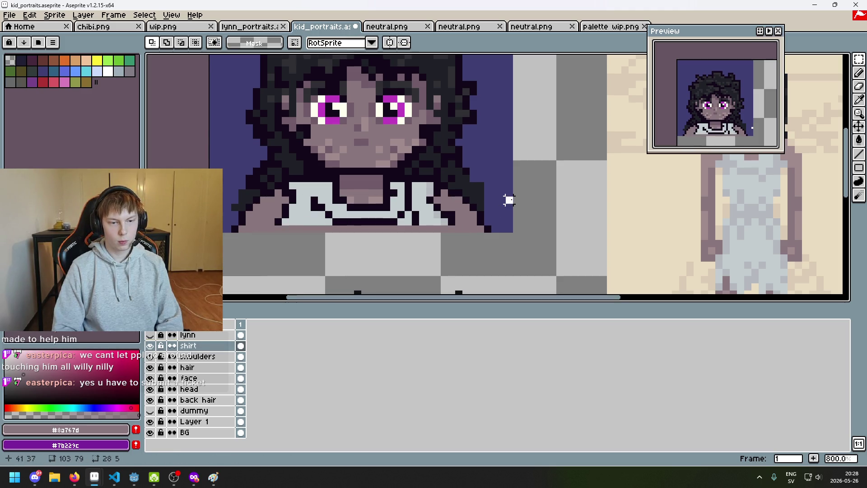
scroll(509, 200, down, 2)
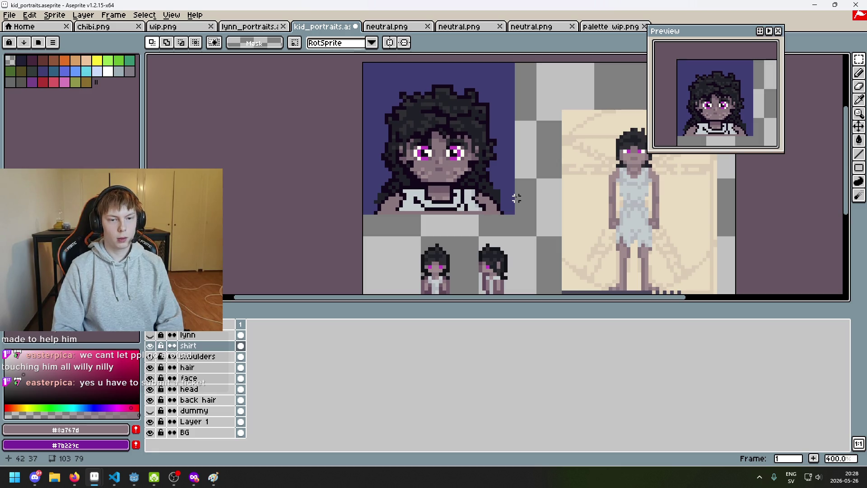
scroll(473, 205, up, 2)
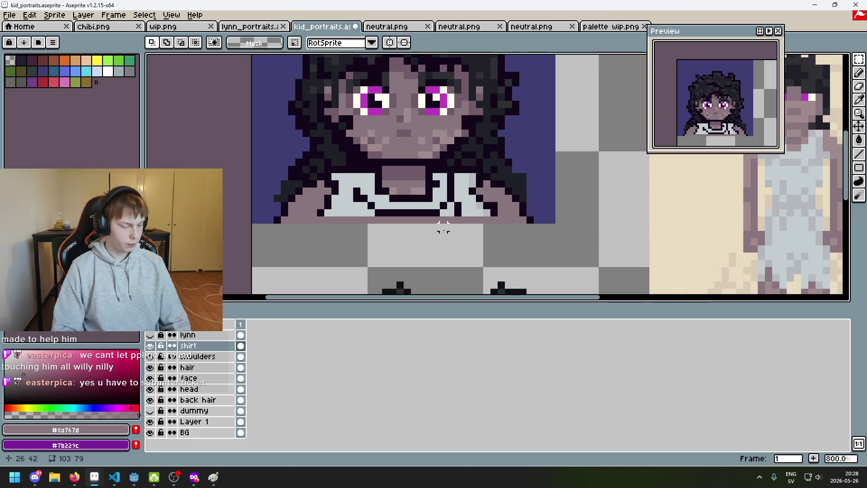
scroll(436, 233, up, 3)
Step: Pencil dark outline pixels onto the collar and light grey pixels along the shirt's bottom
key(b)
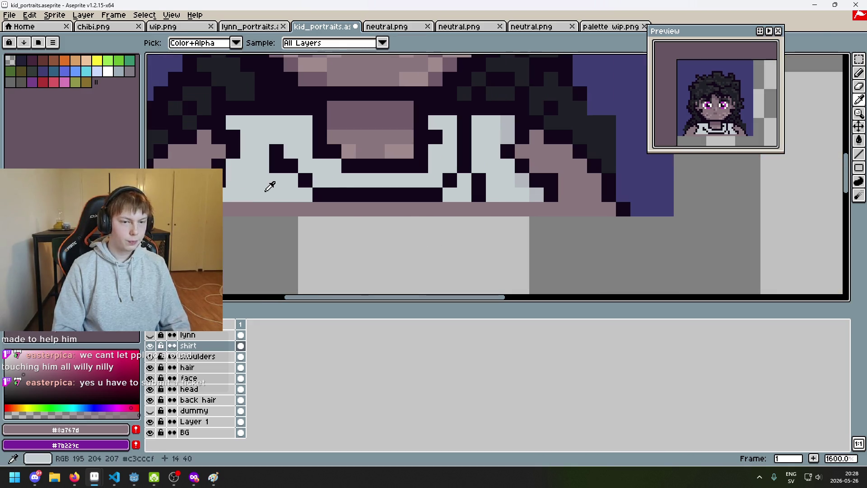
alt+click(277, 166)
click(229, 205)
click(550, 209)
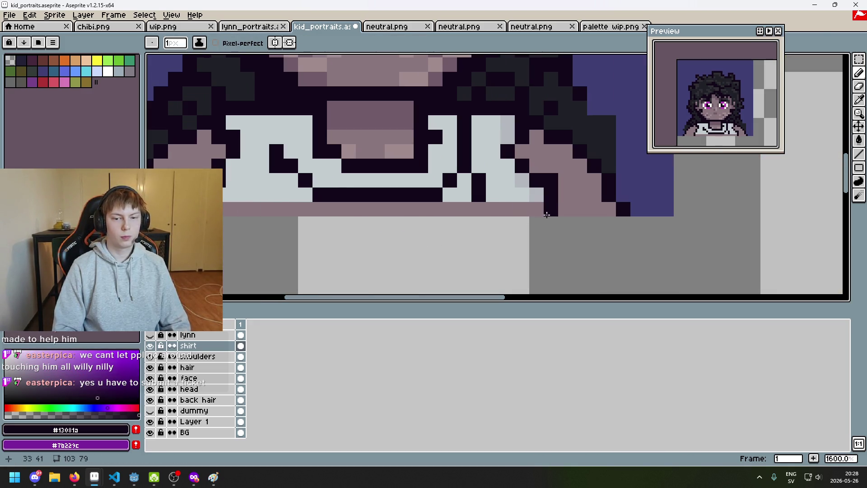
alt+click(519, 192)
click(536, 209)
alt+click(485, 190)
key(ctrl+z)
click(291, 209)
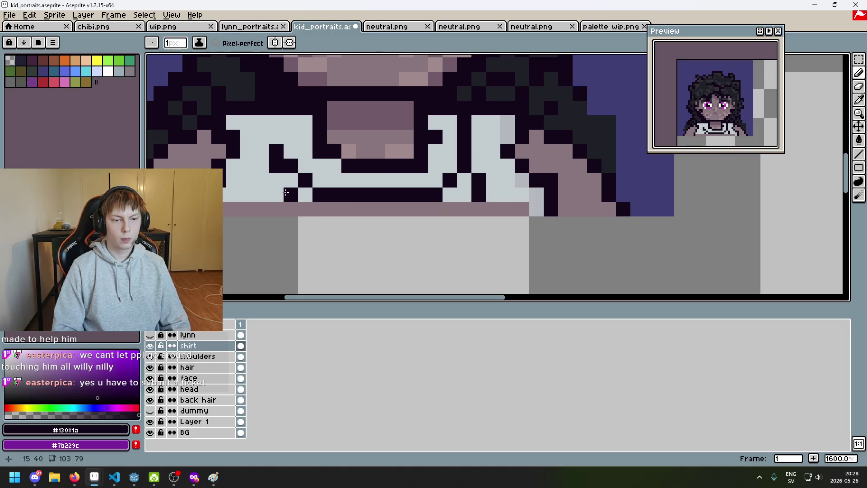
alt+click(275, 186)
click(305, 209)
drag(308, 208, 469, 209)
Step: Paint the mauve row beneath the shirt light grey #c3cccf
click(478, 193)
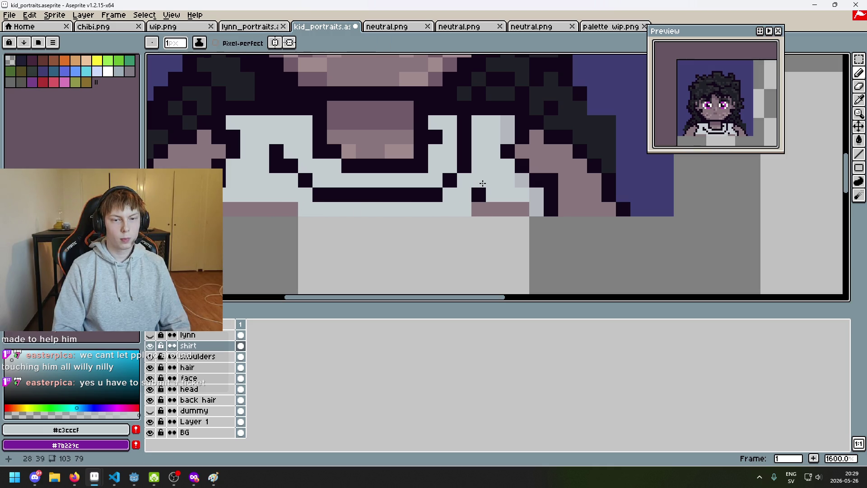
scroll(480, 191, down, 3)
scroll(518, 210, up, 3)
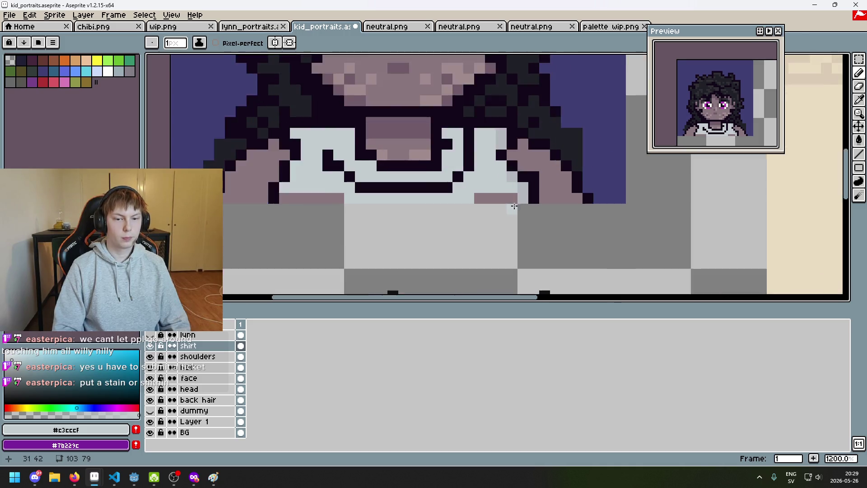
drag(508, 195, 445, 198)
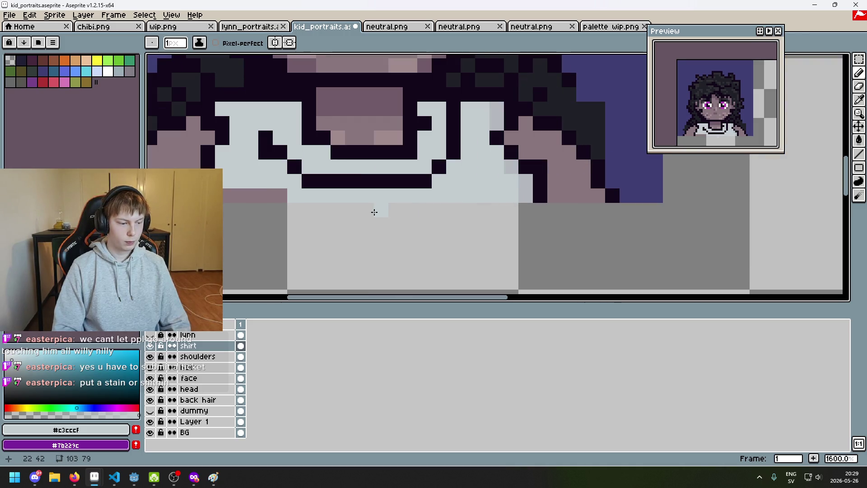
scroll(370, 213, down, 3)
scroll(316, 207, up, 3)
drag(268, 210, 333, 209)
scroll(334, 210, down, 4)
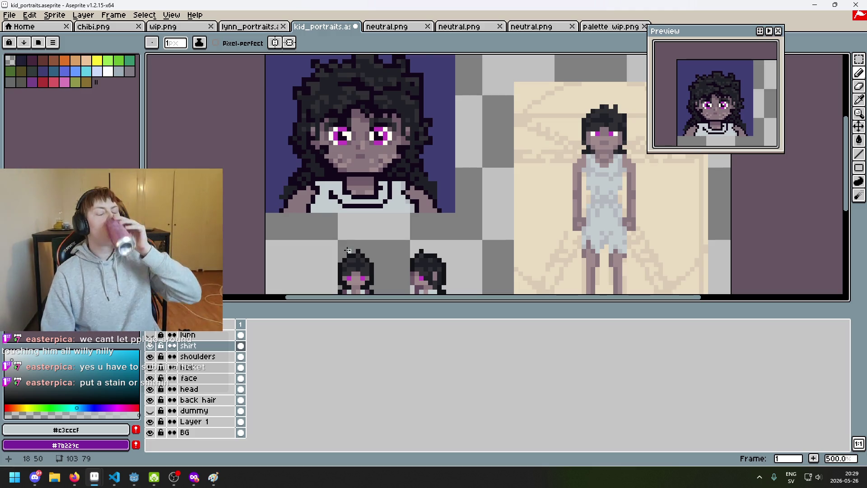
scroll(362, 246, up, 3)
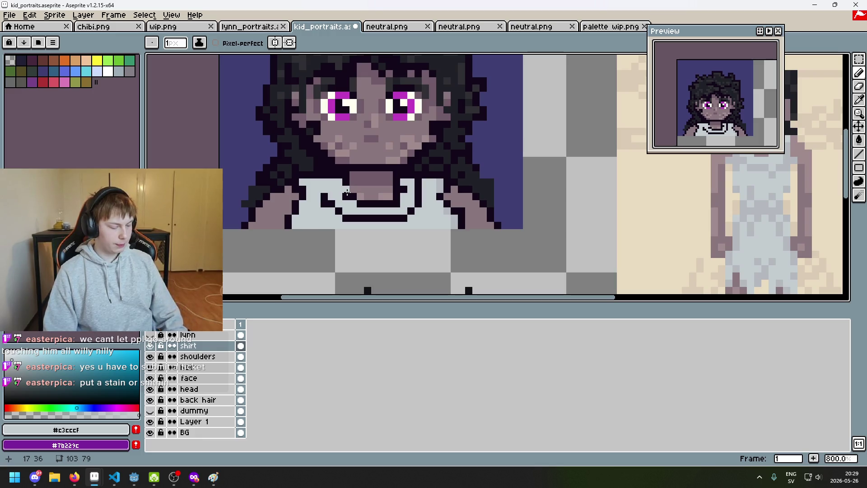
scroll(346, 193, up, 2)
Step: Sample the dark outline colour from the collar and darken a collar outline pixel
drag(346, 193, 364, 201)
key(ctrl+z)
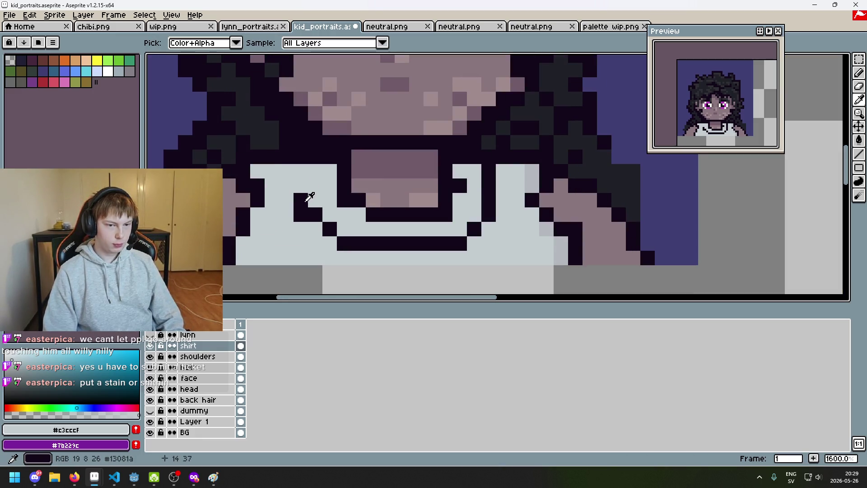
alt+click(303, 199)
click(298, 183)
scroll(339, 188, down, 2)
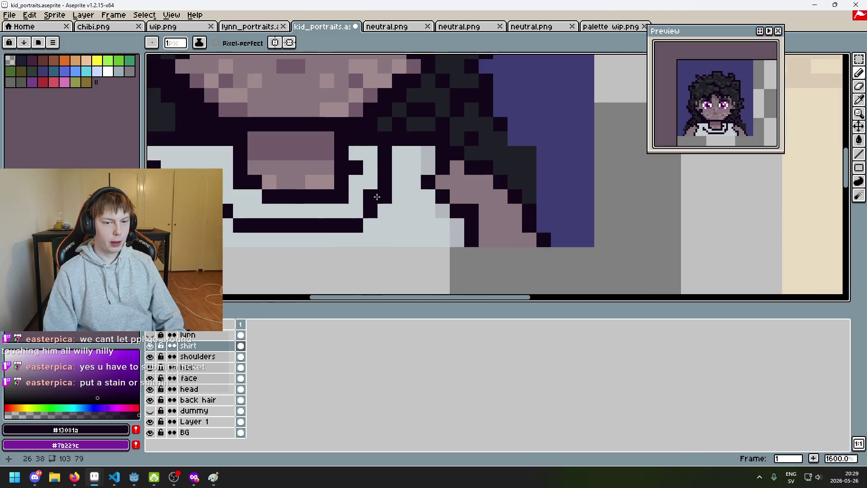
Step: Try shirt-grey, skin-tone and eraser edits near the neck, undo them, and resample the outline colour
alt+click(356, 170)
scroll(361, 190, down, 1)
key(ctrl+z)
scroll(351, 175, up, 2)
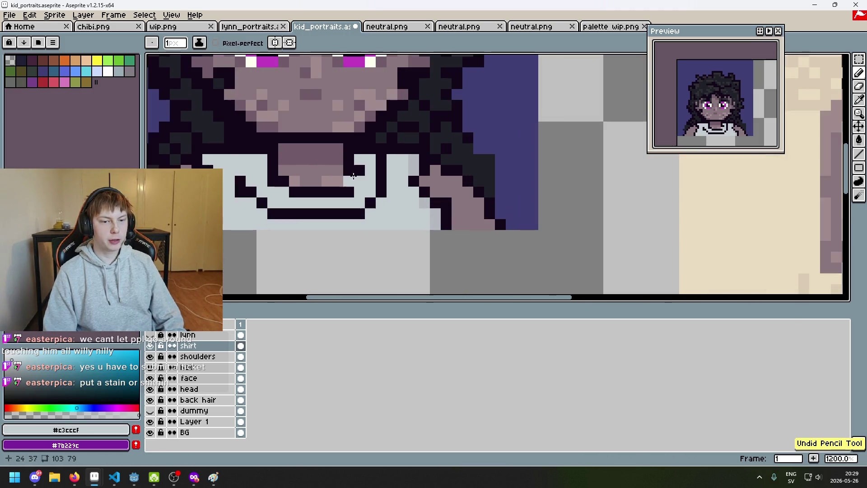
alt+click(343, 172)
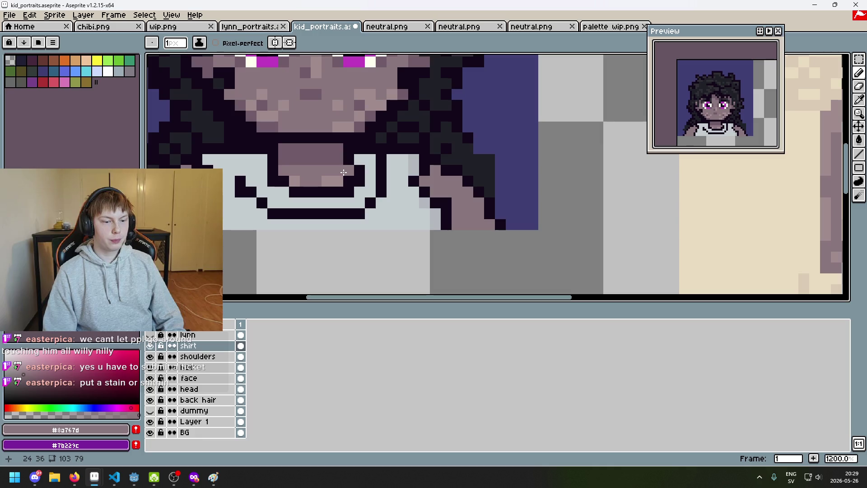
key(l)
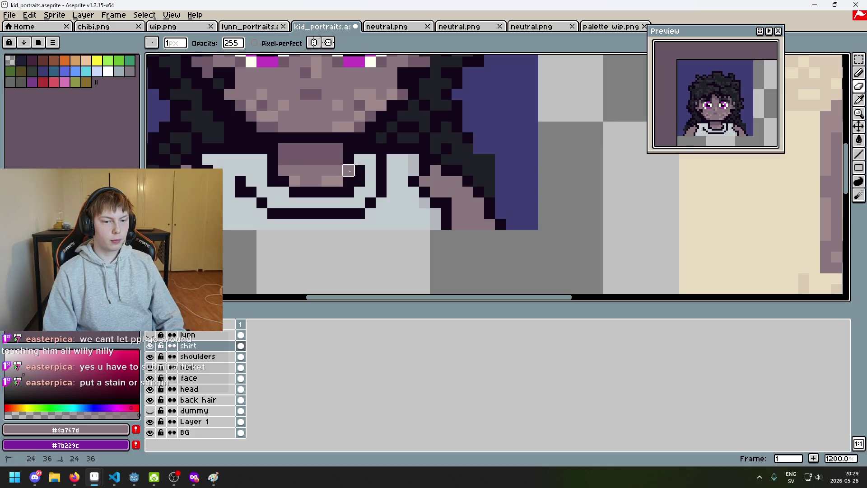
scroll(368, 198, down, 2)
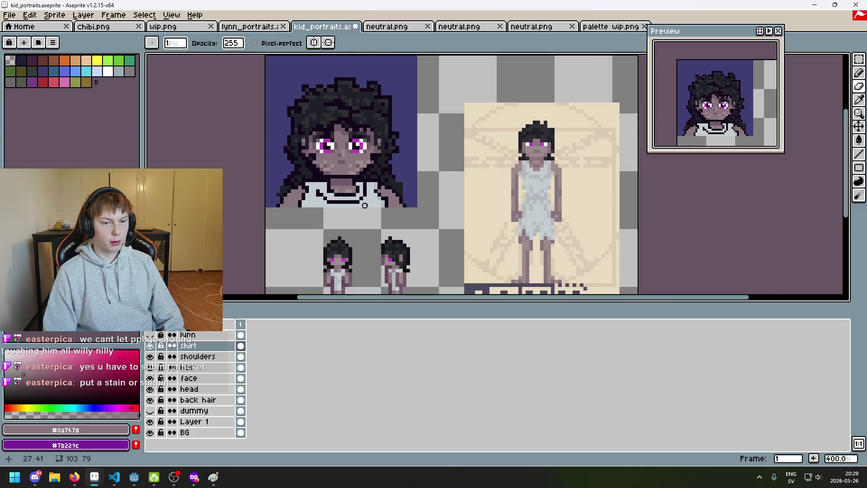
key(ctrl+z)
scroll(359, 190, up, 1)
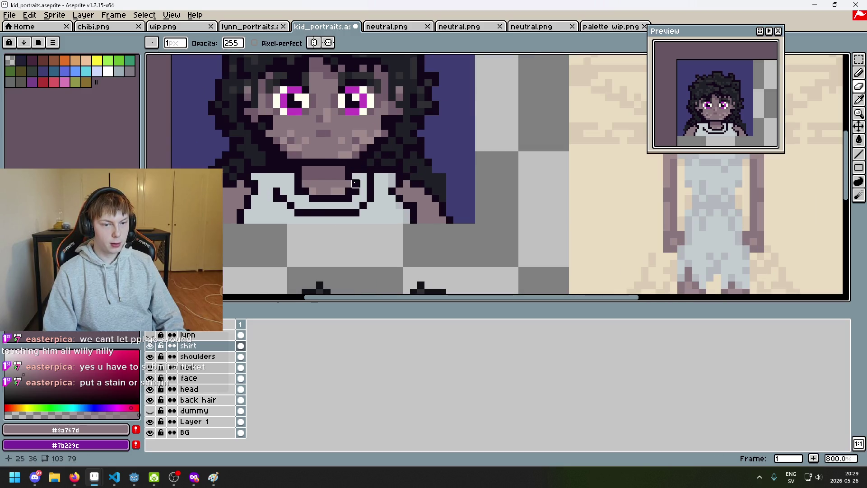
scroll(355, 183, down, 3)
scroll(347, 181, up, 5)
scroll(360, 214, down, 3)
scroll(360, 216, up, 3)
key(alt)
alt+click(359, 194)
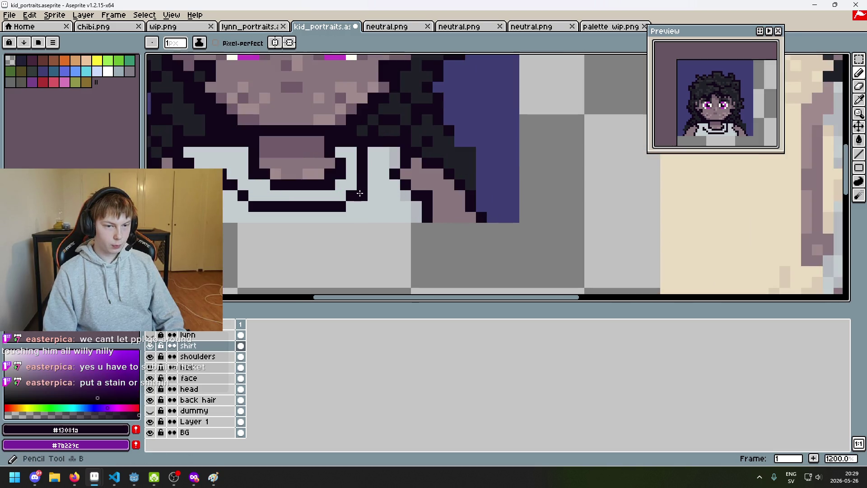
Step: Sample the shirt's mid and light greys and test shading pixels, undoing them
scroll(359, 194, down, 4)
scroll(336, 207, up, 4)
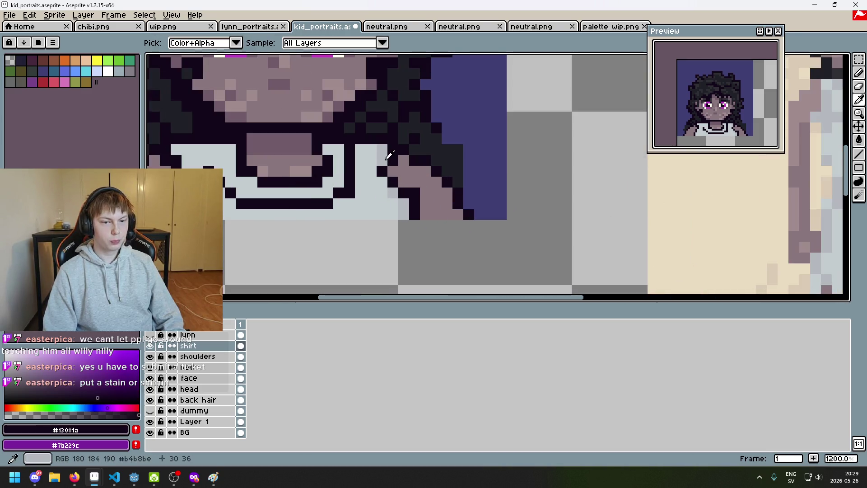
alt+click(336, 208)
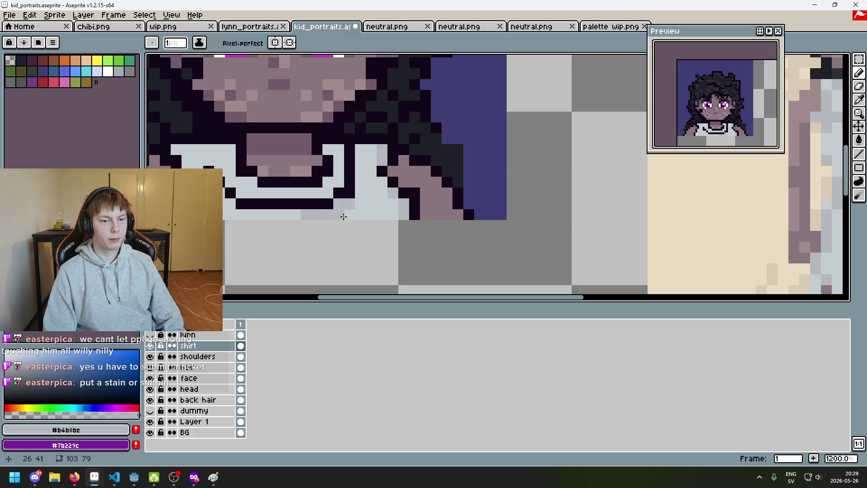
scroll(347, 213, down, 4)
scroll(350, 219, up, 4)
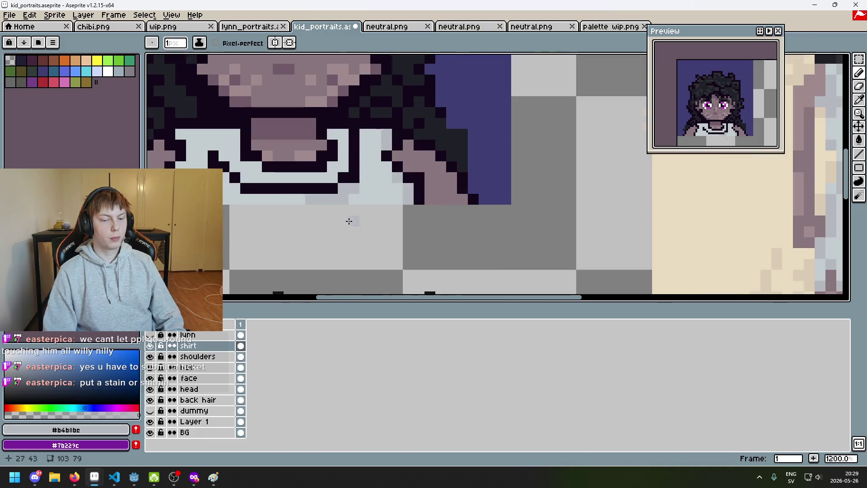
scroll(357, 194, up, 4)
scroll(345, 180, down, 3)
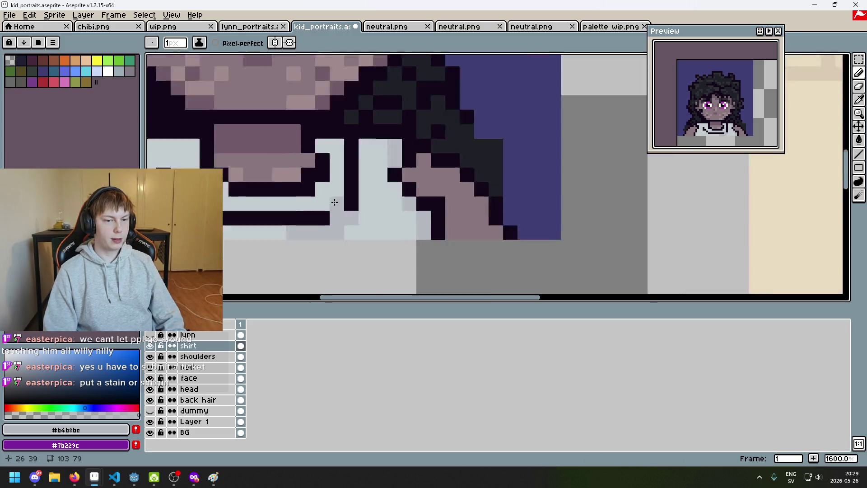
scroll(340, 175, down, 4)
scroll(439, 207, up, 6)
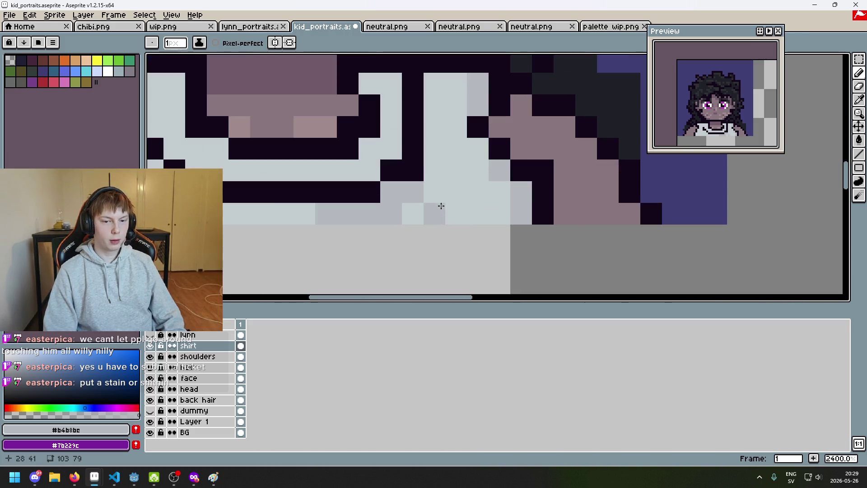
alt+click(410, 206)
click(391, 214)
scroll(397, 216, down, 2)
key(ctrl+z)
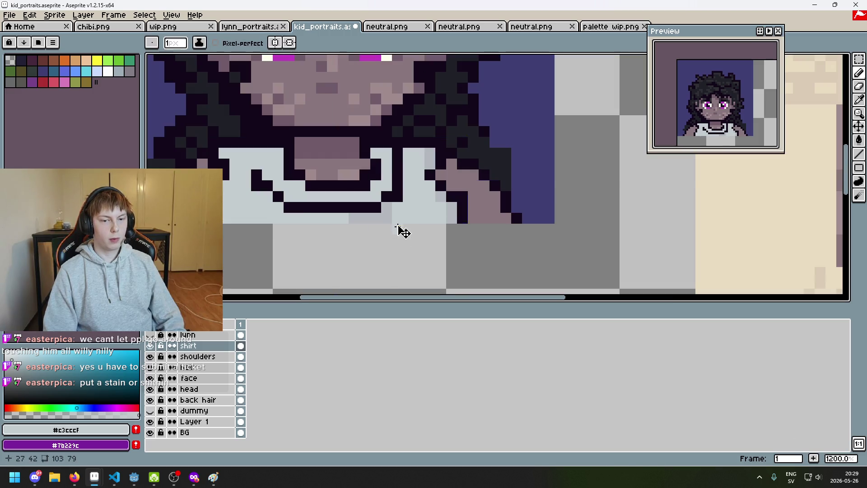
alt+click(405, 210)
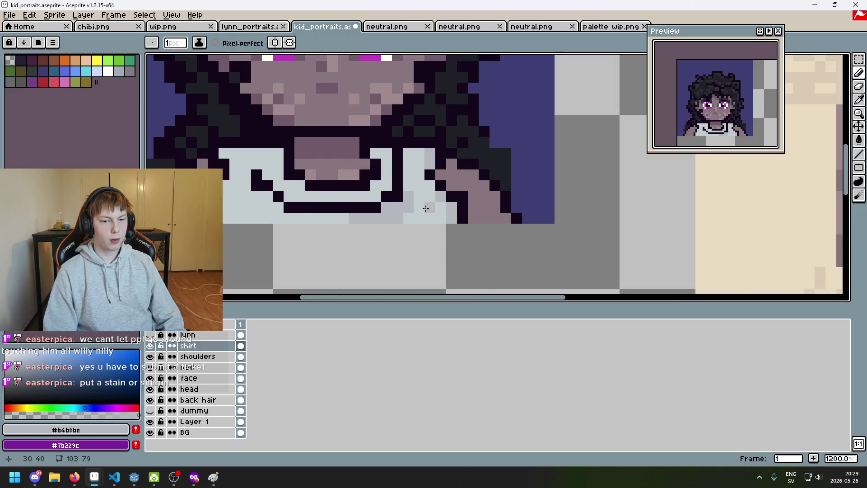
scroll(420, 204, down, 5)
scroll(442, 224, up, 1)
key(ctrl+z)
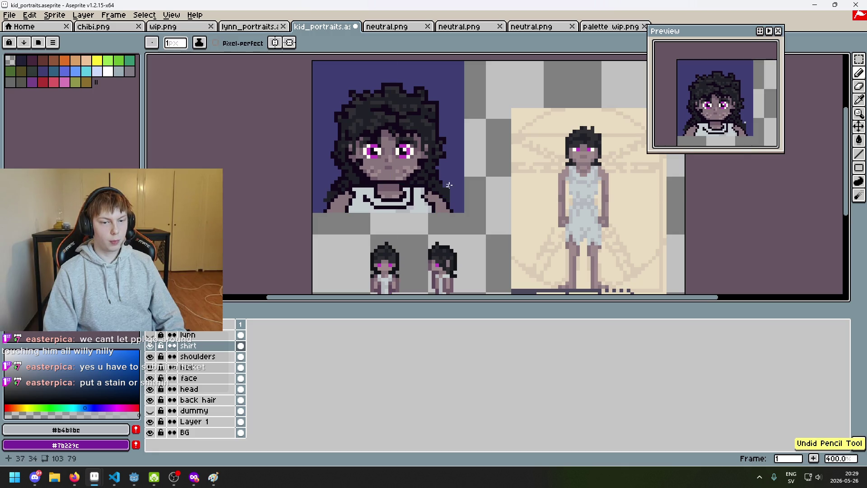
scroll(448, 188, up, 5)
Step: Paint grey shading along the shirt's bottom row
mouse_move(466, 167)
mouse_down()
mouse_move(431, 169)
mouse_move(392, 153)
mouse_up()
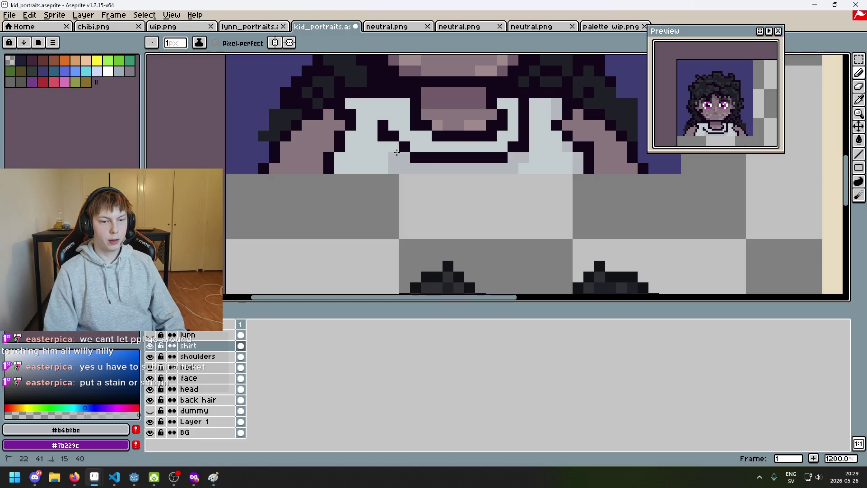
scroll(386, 154, down, 4)
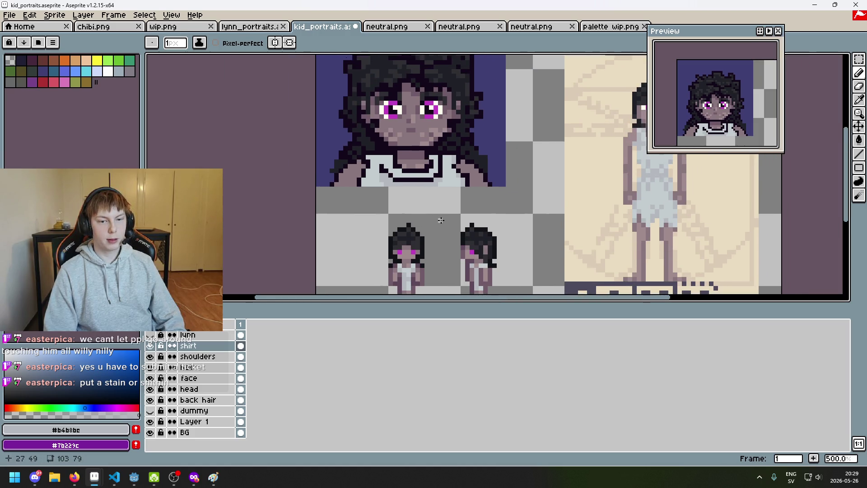
scroll(401, 194, up, 4)
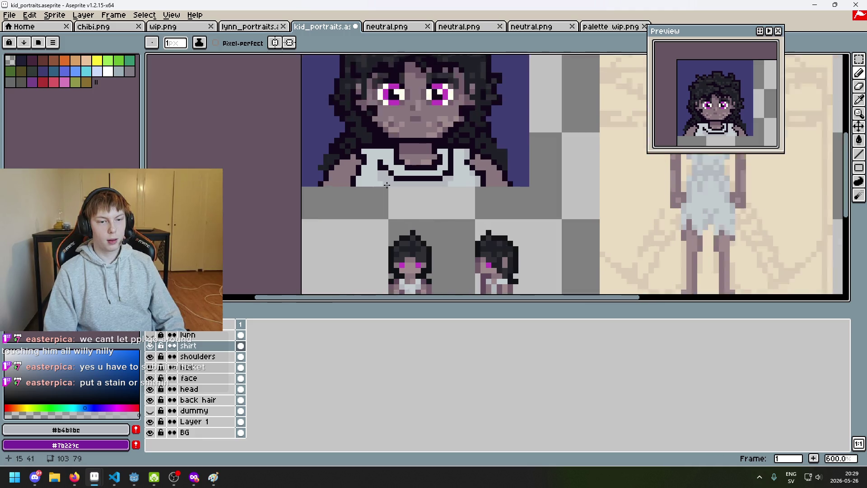
scroll(392, 188, down, 2)
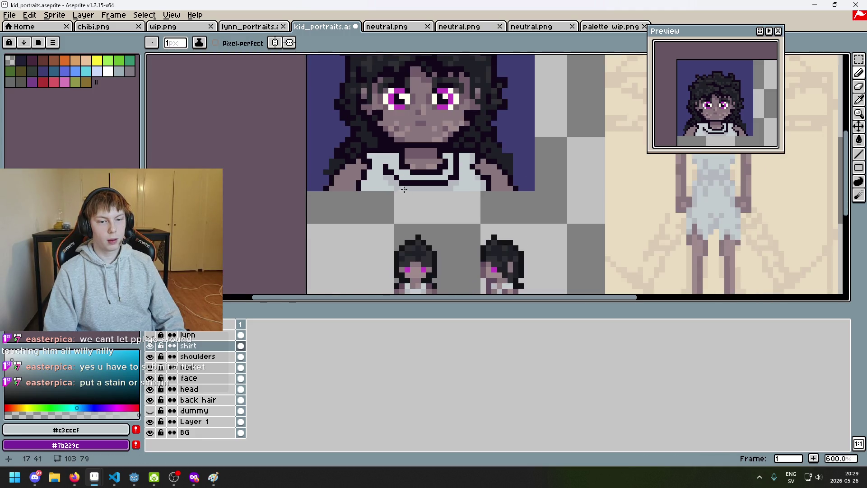
Step: Compare collar outline and grey colours, then add a darker grey shading pixel to the collar
alt+click(388, 169)
scroll(388, 169, up, 3)
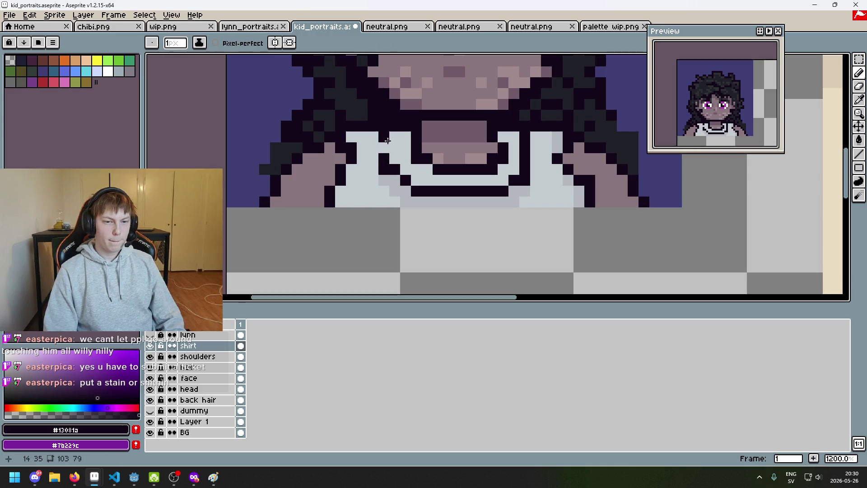
scroll(387, 146, down, 2)
scroll(378, 142, up, 1)
alt+click(378, 142)
alt+click(386, 135)
alt+click(387, 149)
scroll(418, 174, down, 3)
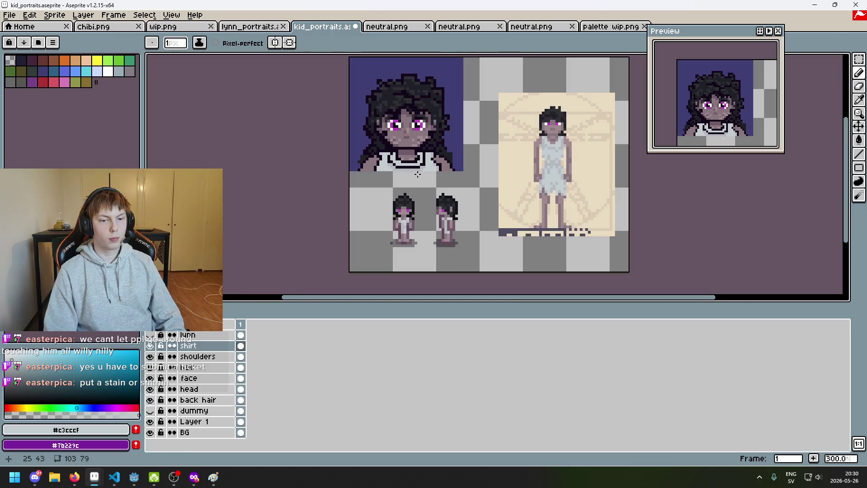
scroll(402, 160, up, 2)
scroll(401, 158, up, 1)
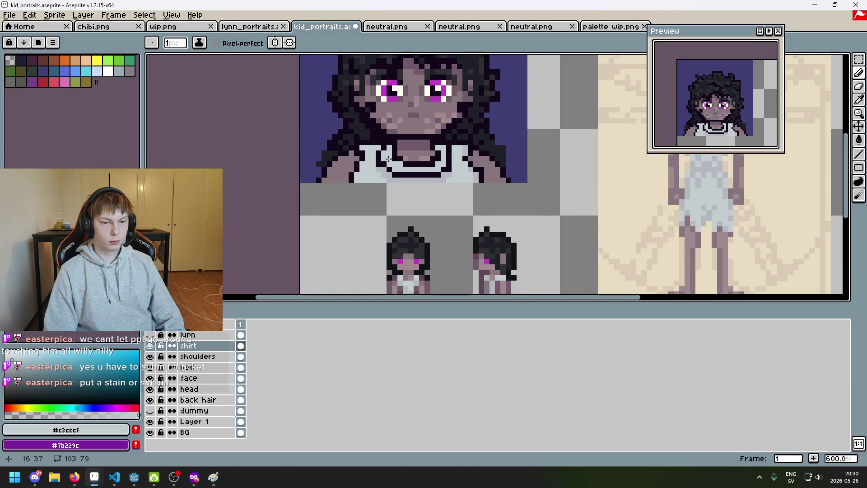
alt+click(377, 152)
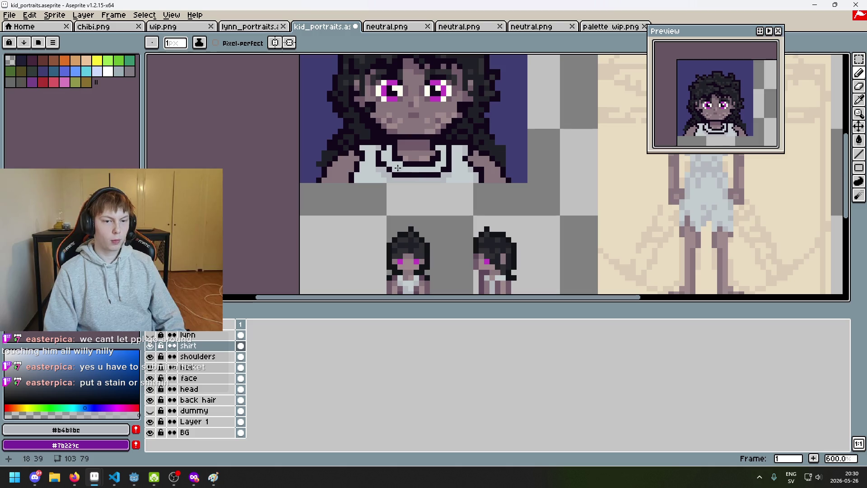
scroll(353, 186, up, 3)
scroll(368, 195, down, 4)
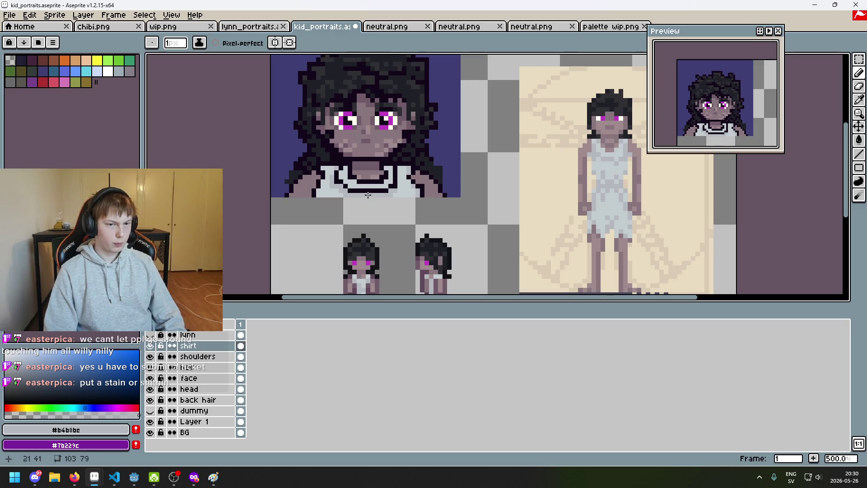
scroll(365, 192, up, 2)
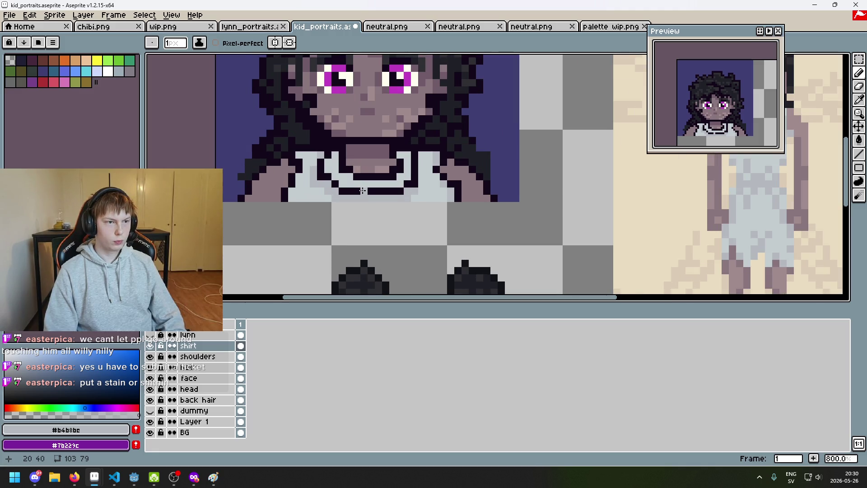
scroll(353, 187, up, 3)
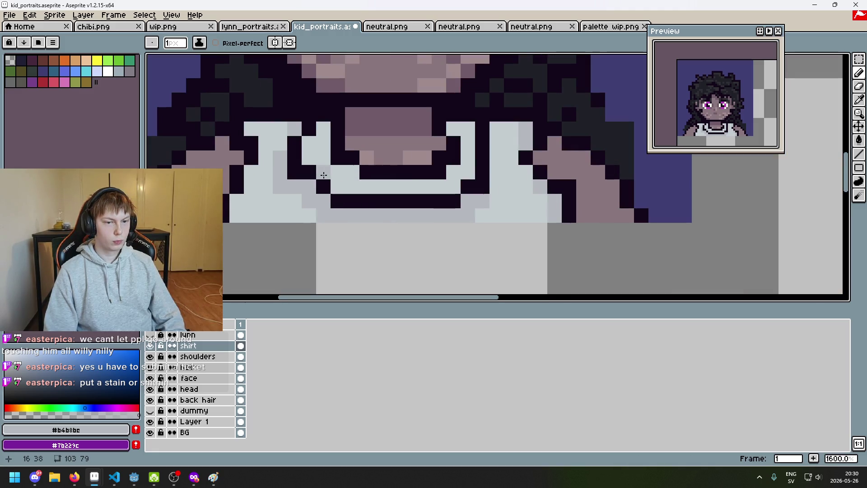
click(343, 190)
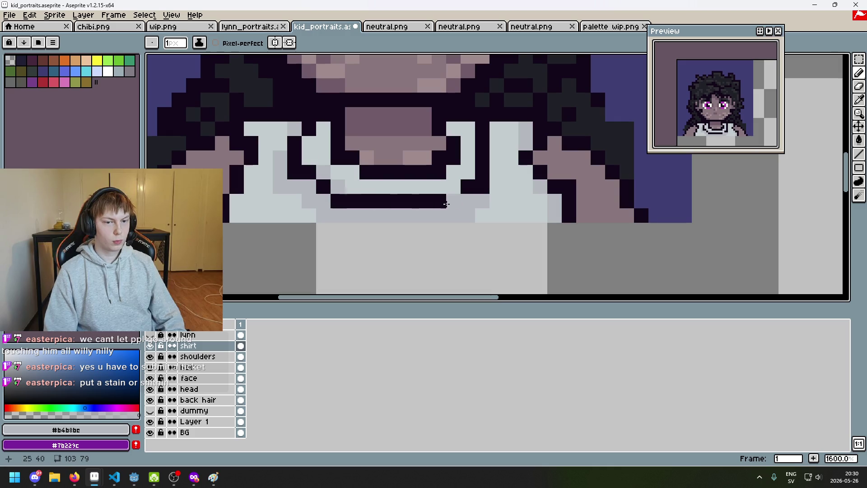
Step: Erase a stray dark pixel from the collar and resample the shirt's light and shading greys
scroll(461, 196, down, 4)
scroll(477, 199, up, 4)
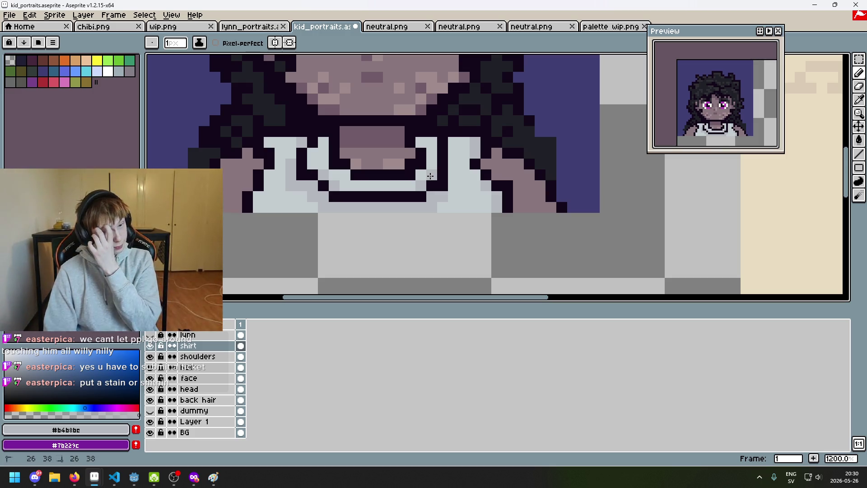
scroll(437, 184, down, 4)
scroll(429, 217, up, 1)
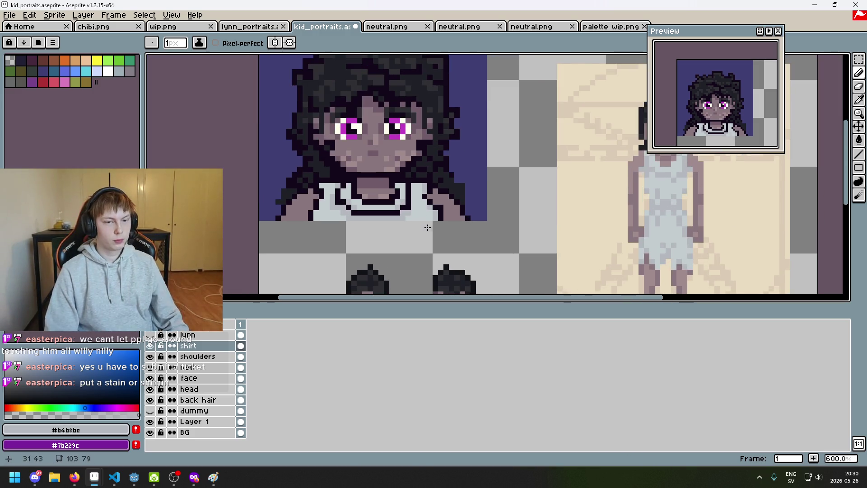
scroll(427, 226, down, 3)
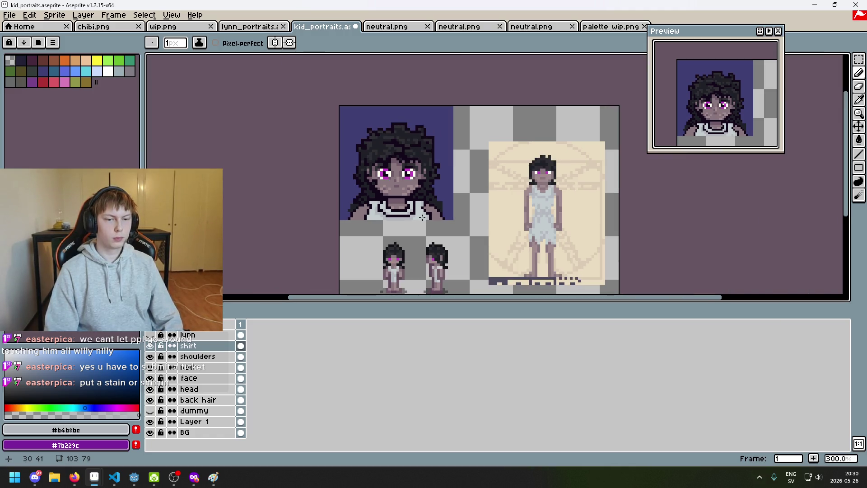
scroll(422, 218, up, 1)
scroll(389, 211, up, 5)
key(e)
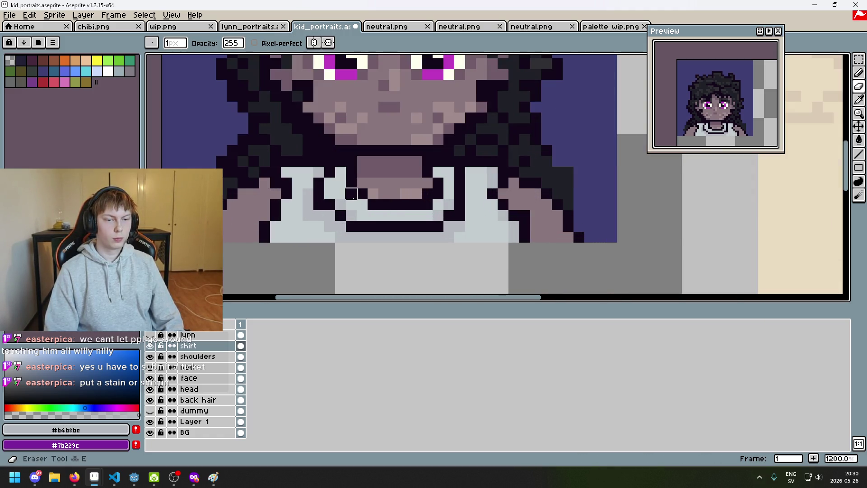
click(351, 194)
alt+click(358, 199)
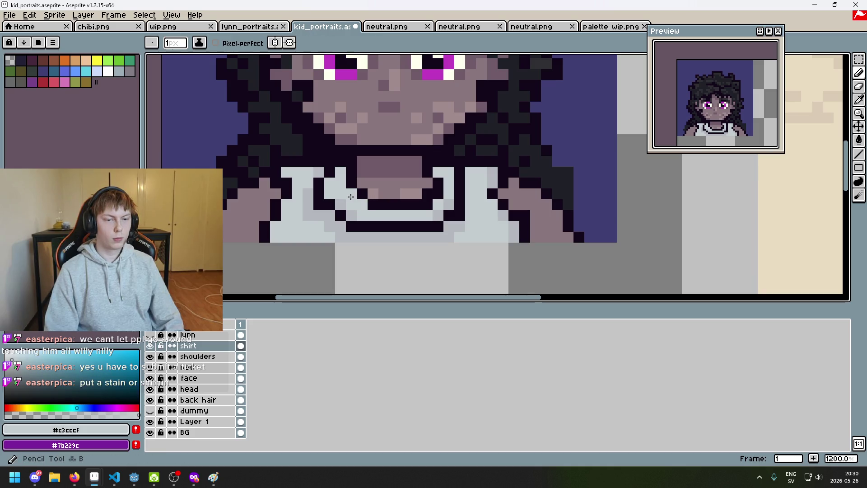
alt+click(360, 212)
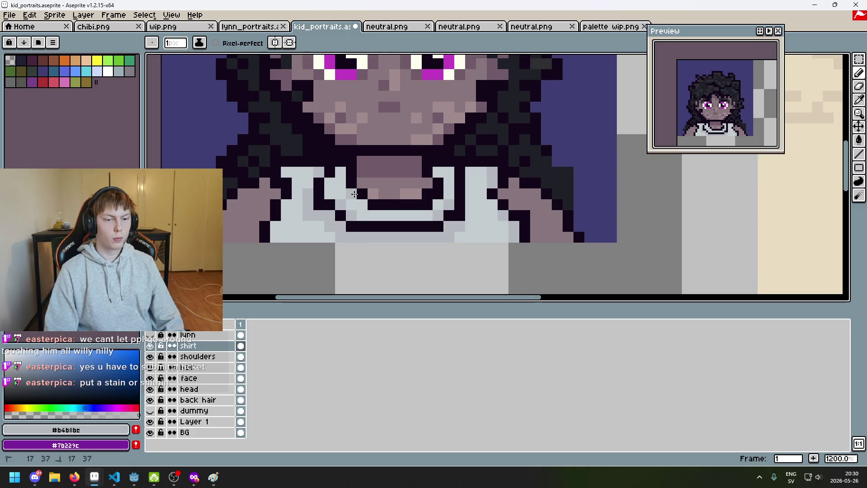
scroll(397, 203, down, 5)
scroll(396, 202, up, 5)
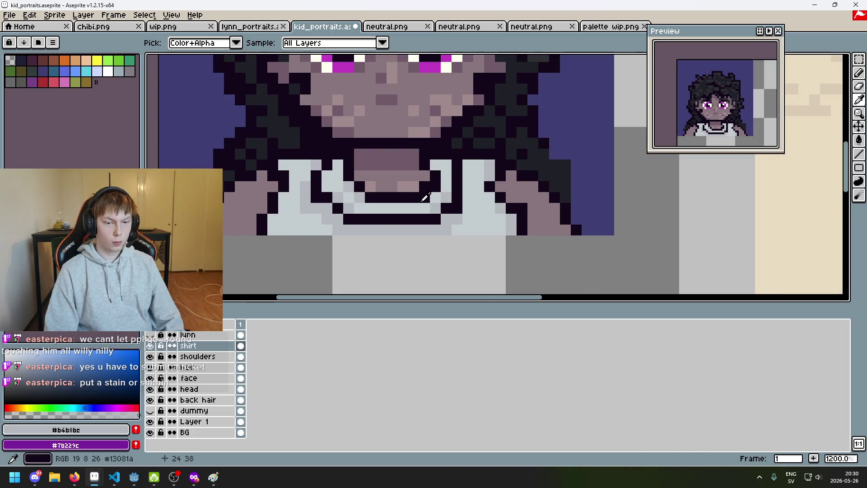
Step: Sample outline and shirt greys, then paint grey shading on the shirt near the shoulder
alt+click(427, 191)
alt+click(435, 188)
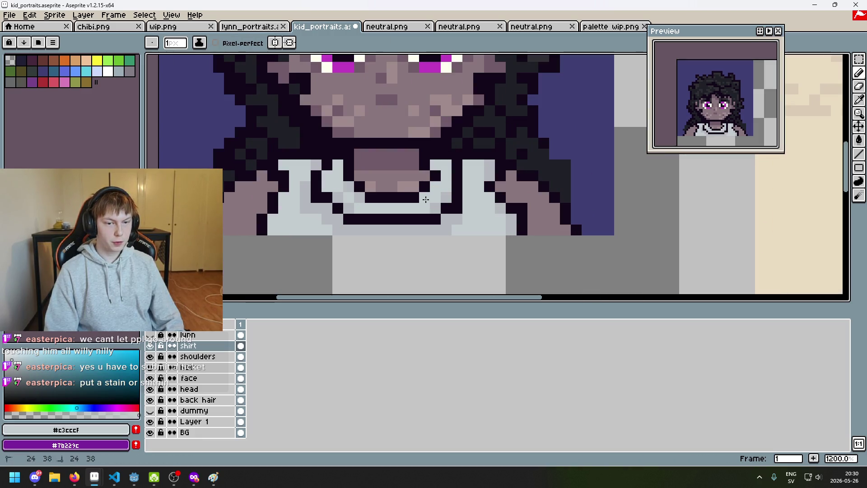
alt+click(441, 193)
scroll(433, 207, down, 4)
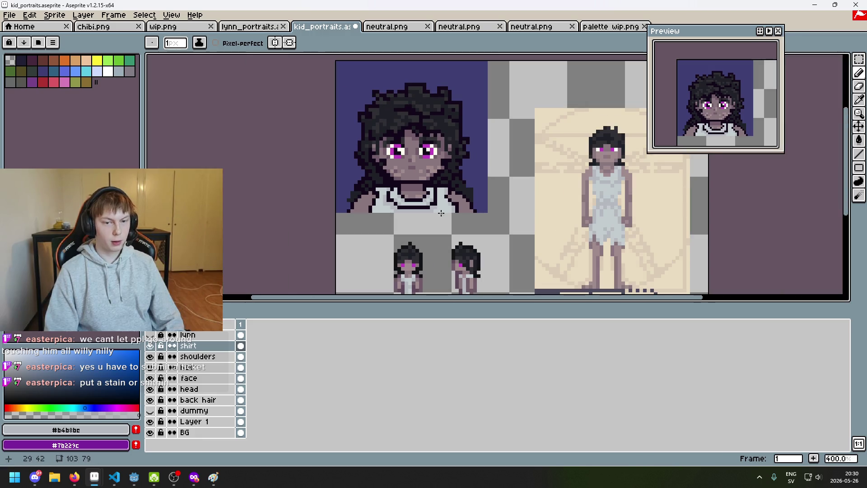
scroll(441, 212, up, 4)
alt+click(442, 214)
scroll(443, 213, down, 5)
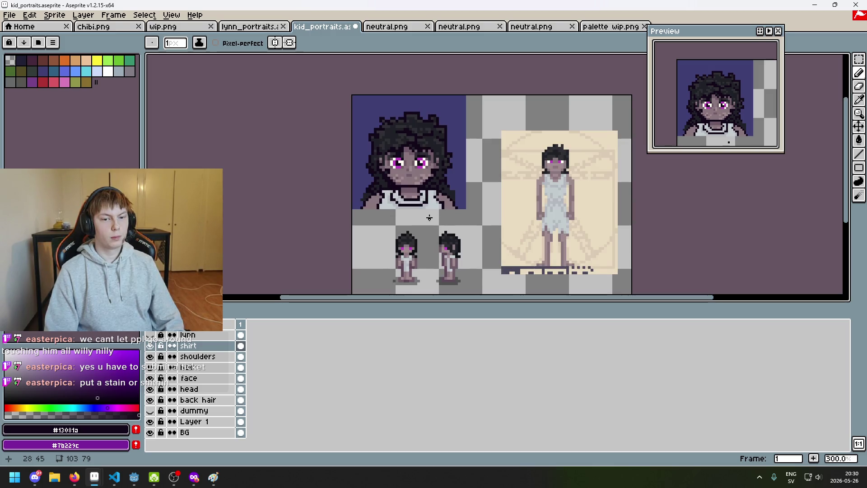
scroll(423, 216, up, 4)
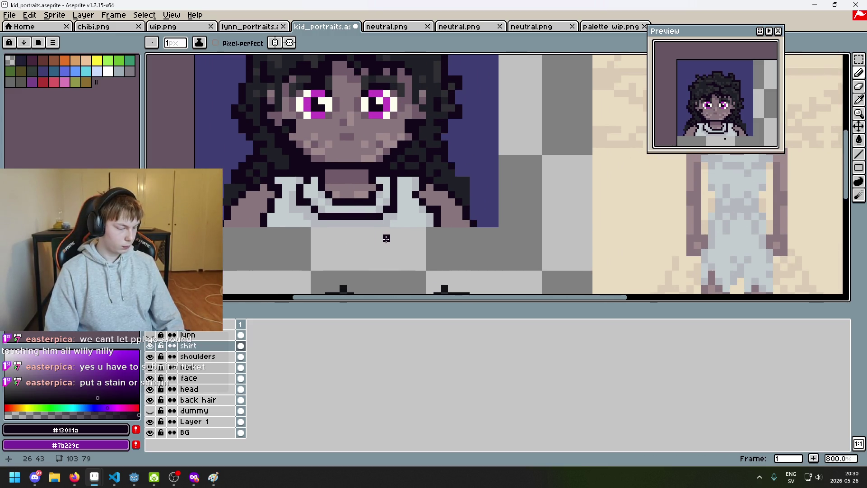
scroll(393, 230, up, 1)
scroll(406, 226, down, 1)
alt+click(434, 208)
scroll(437, 212, down, 1)
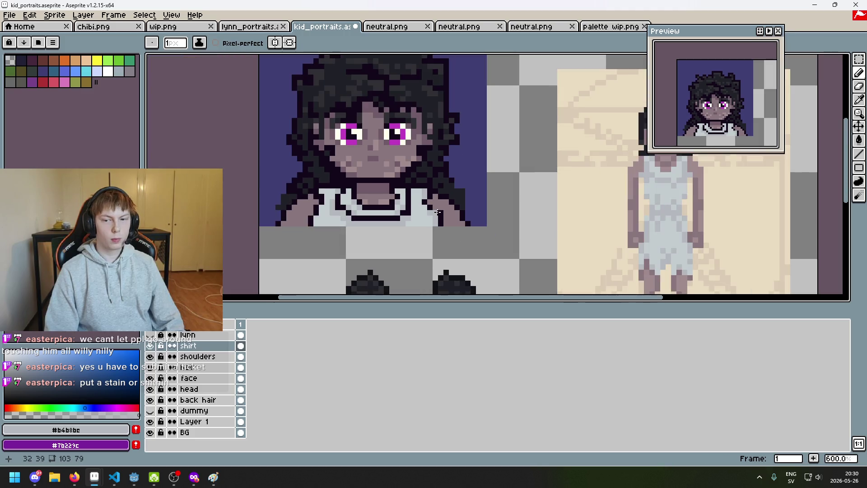
scroll(452, 219, up, 3)
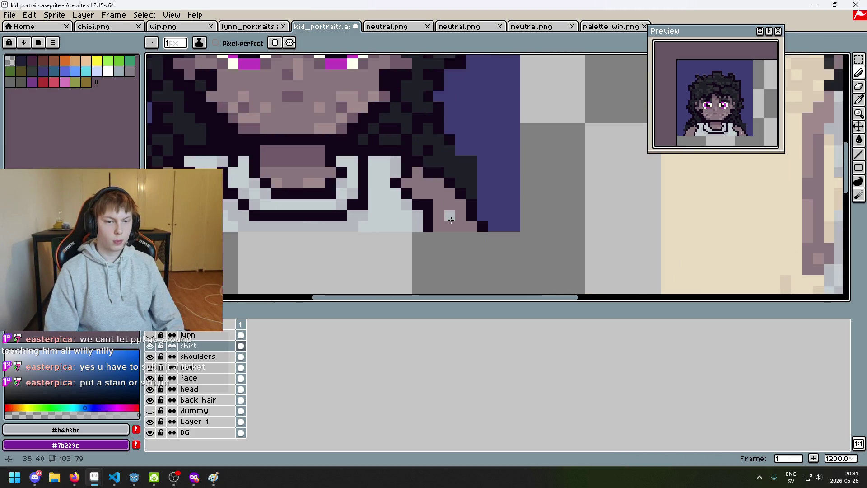
scroll(390, 222, down, 3)
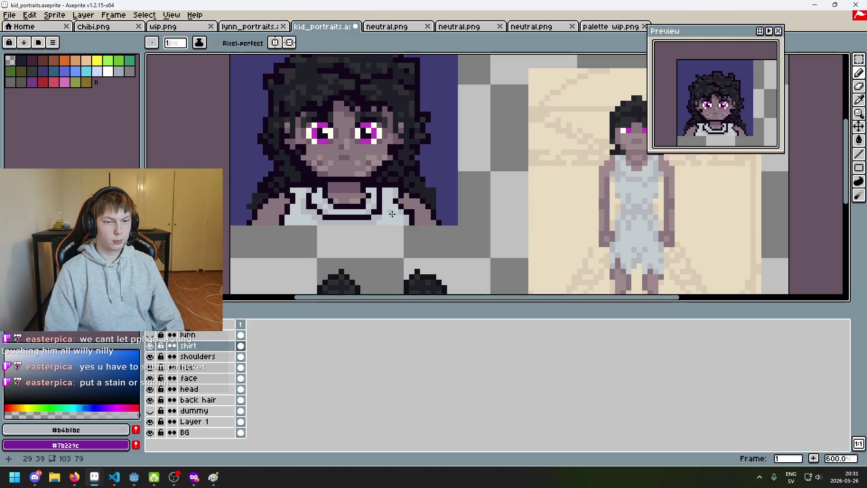
scroll(393, 192, up, 3)
drag(378, 184, 374, 191)
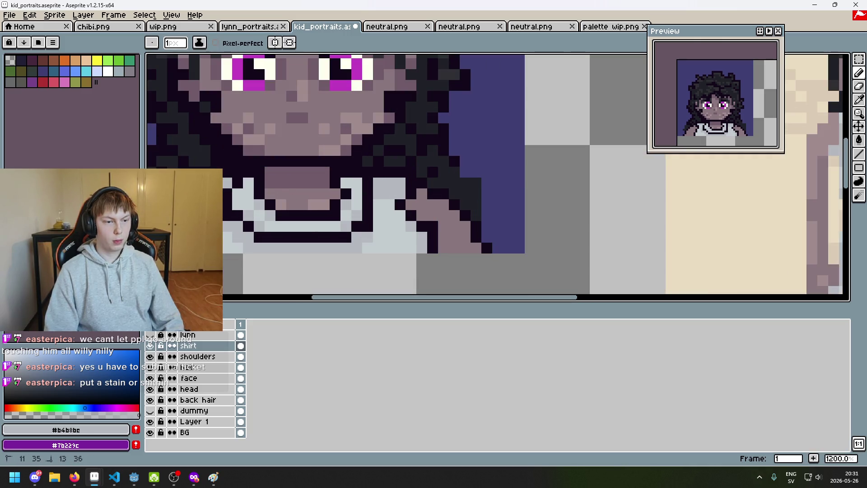
scroll(357, 199, down, 4)
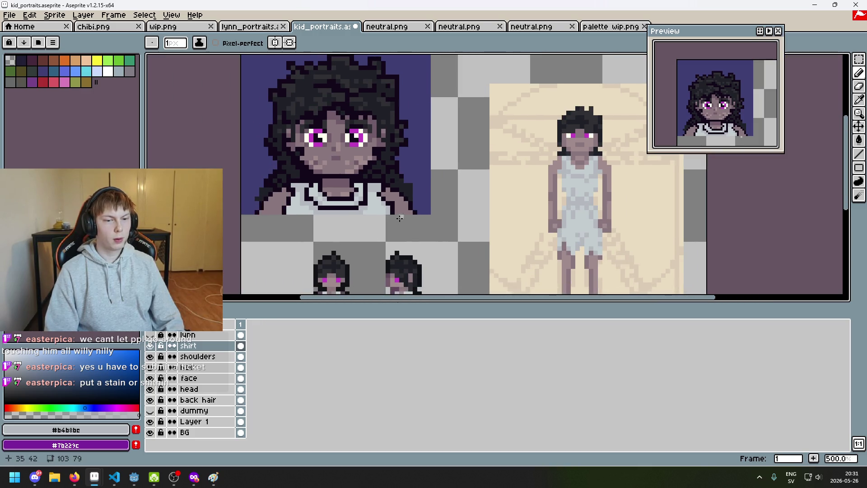
Step: Undo the last pencil stroke on the shirt and centre the portrait in view
scroll(344, 200, up, 5)
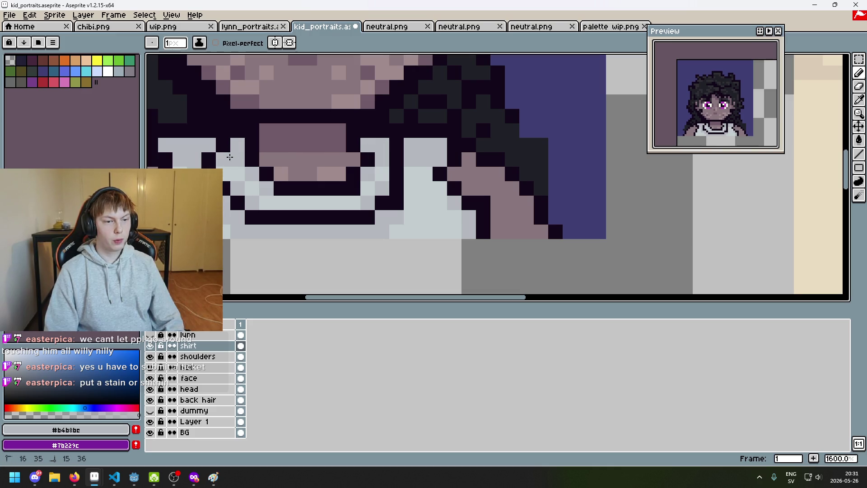
scroll(249, 171, down, 5)
scroll(314, 201, up, 2)
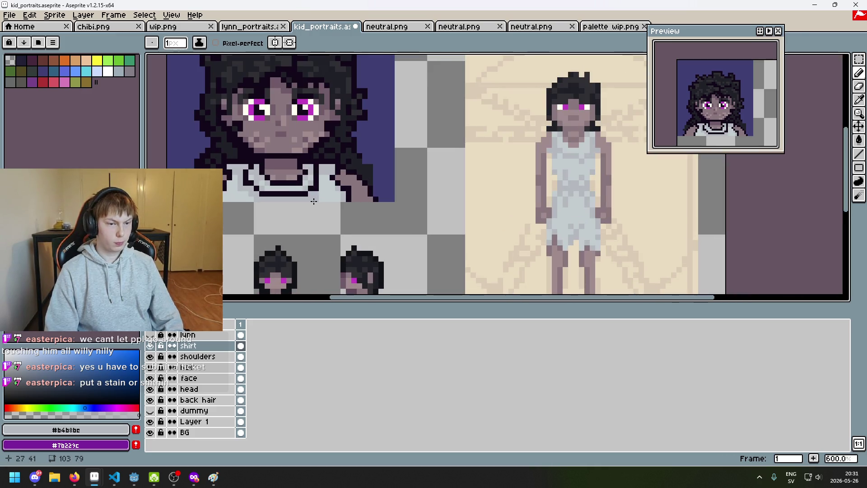
scroll(294, 199, up, 4)
scroll(277, 198, down, 5)
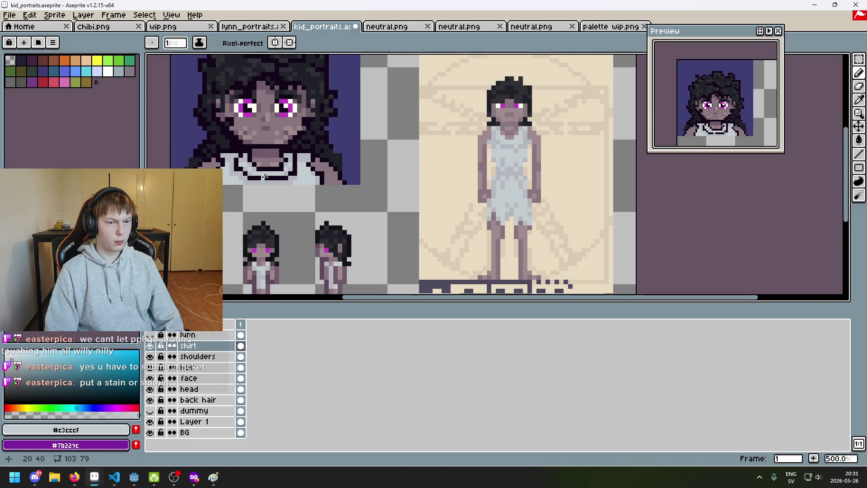
key(ctrl+z)
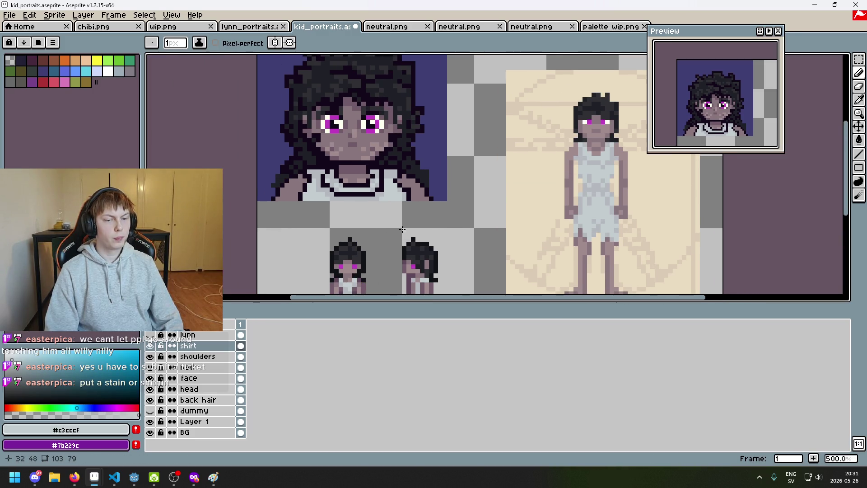
scroll(453, 285, up, 1)
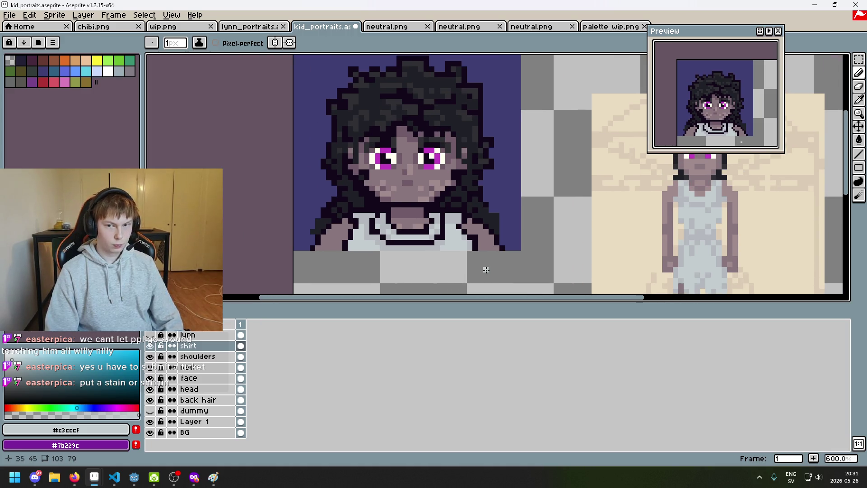
mouse_move(527, 271)
mouse_down()
mouse_move(545, 256)
mouse_move(471, 254)
mouse_up()
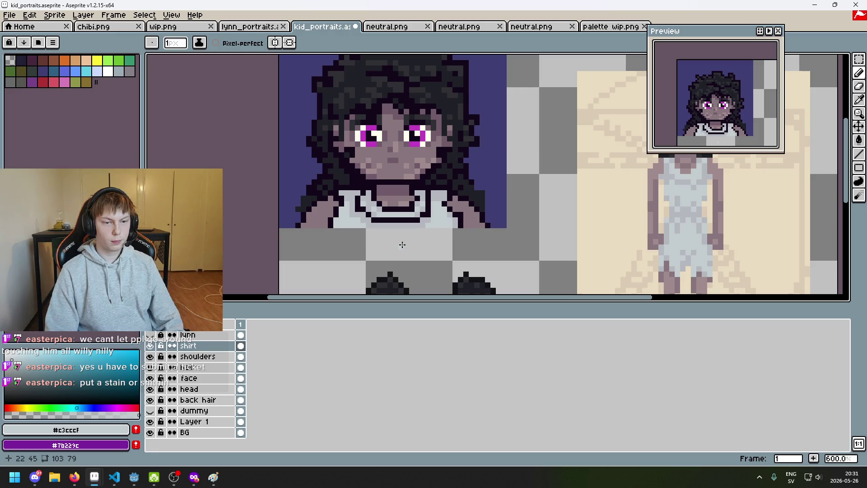
Step: Sample the grey shading colour #b4b8bc from the canvas
scroll(336, 209, up, 3)
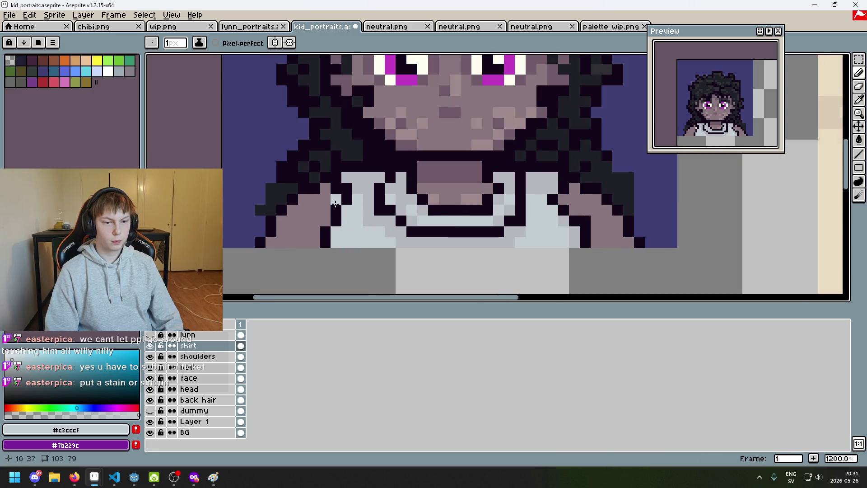
key(alt)
alt+click(332, 182)
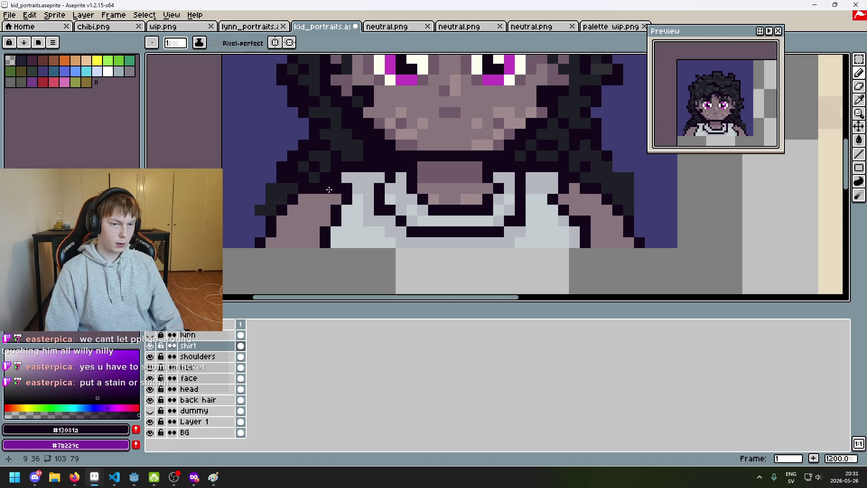
scroll(377, 188, down, 5)
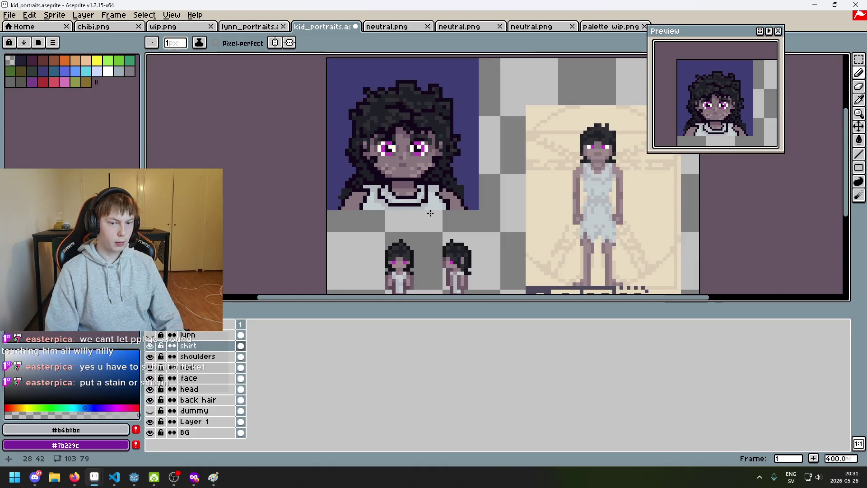
scroll(432, 217, down, 2)
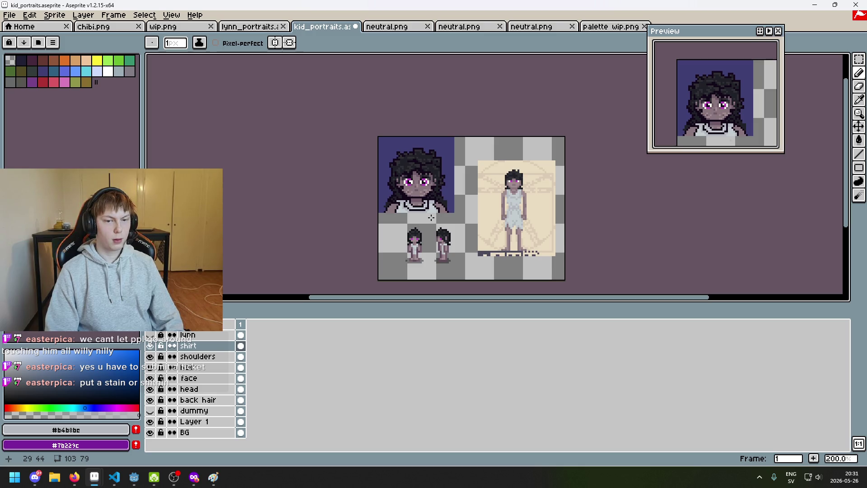
Step: Undo another stroke, pick the shirt's light grey and lighten a shirt pixel
key(ctrl+z)
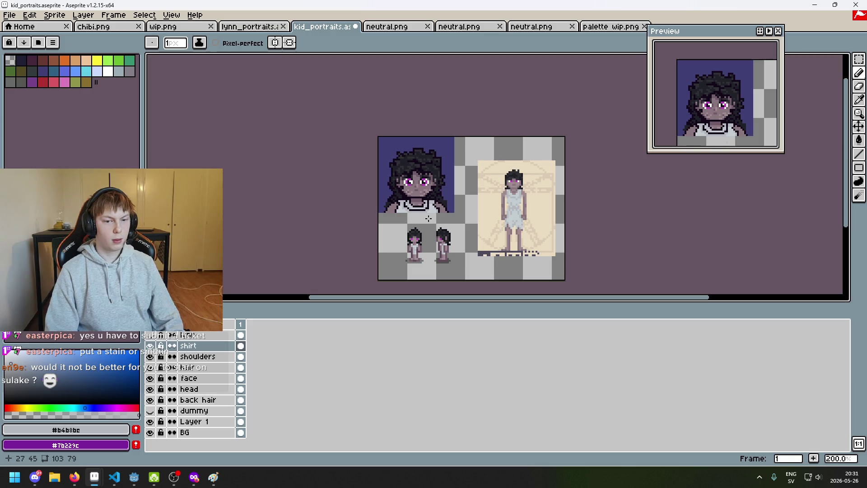
scroll(428, 219, up, 6)
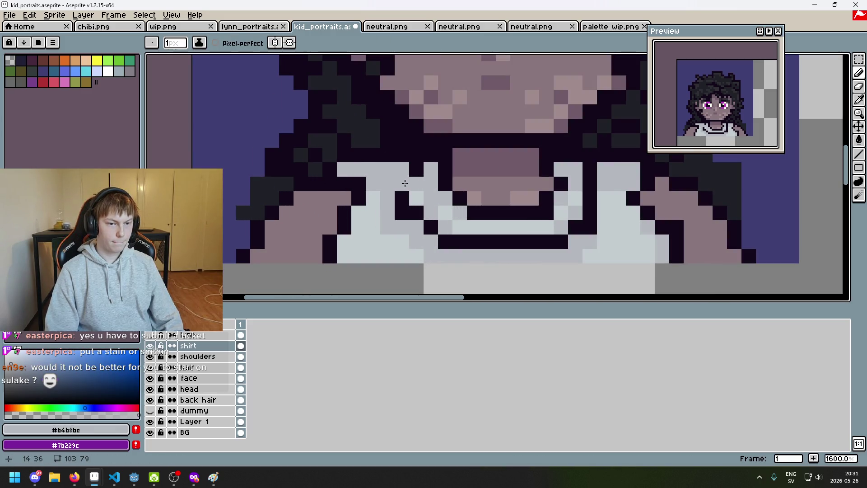
scroll(375, 180, right, 3)
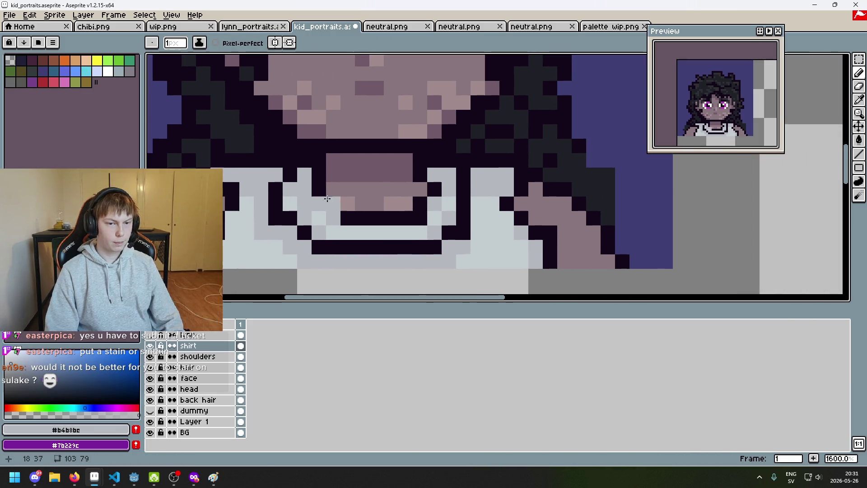
alt+click(510, 194)
click(507, 175)
Step: Undo the shirt pixel change and the remaining recent shirt strokes
scroll(520, 180, down, 4)
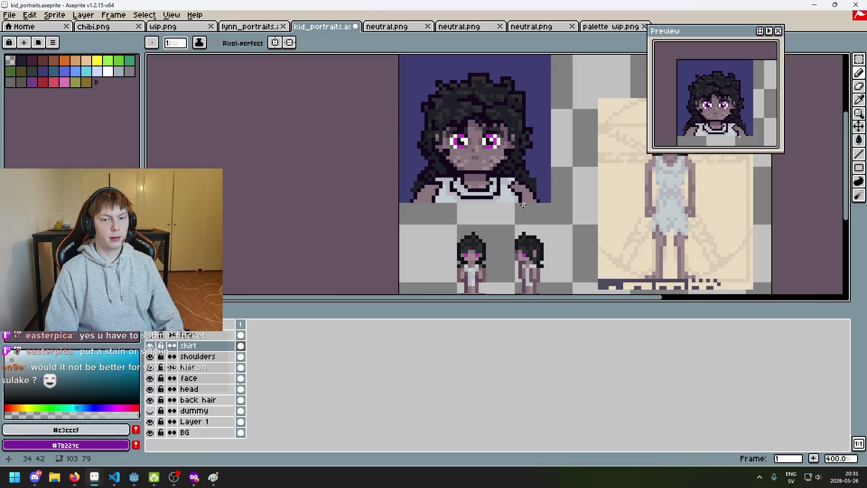
scroll(523, 204, up, 5)
key(ctrl+z)
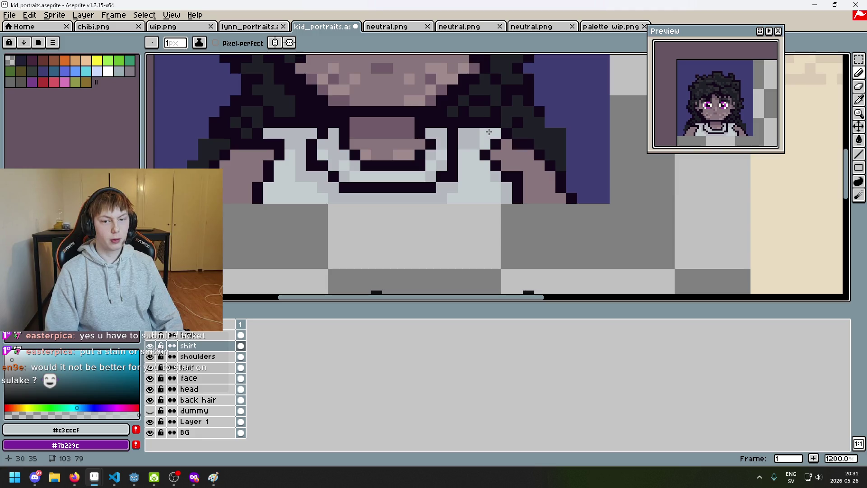
scroll(491, 136, down, 3)
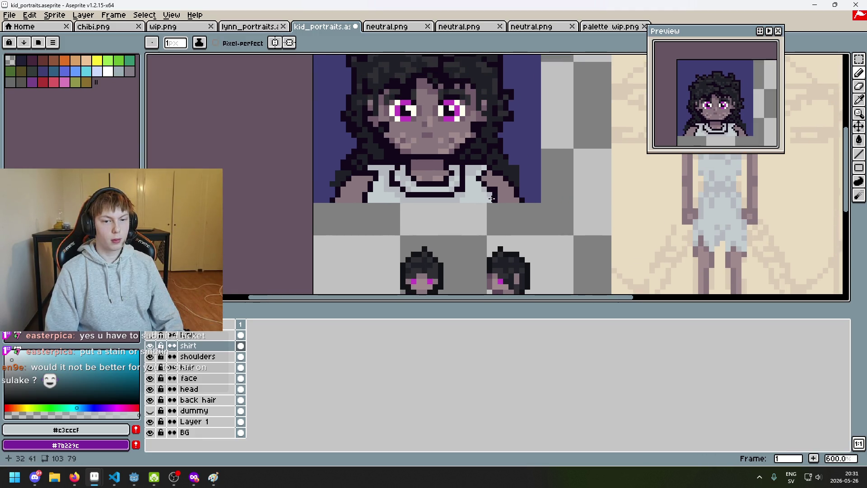
key(ctrl+z)
key(ctrl+z)
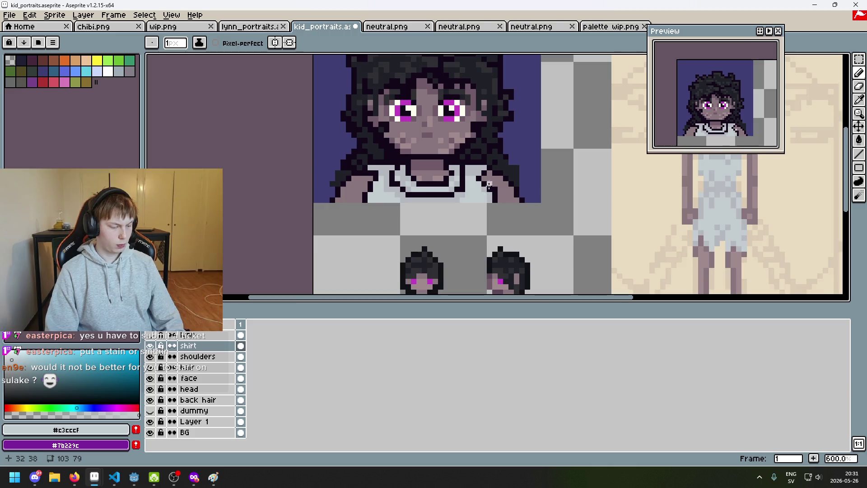
Step: Eyedrop the skin tone #705b68 from the face
scroll(490, 197, up, 3)
scroll(476, 184, down, 4)
scroll(476, 183, up, 4)
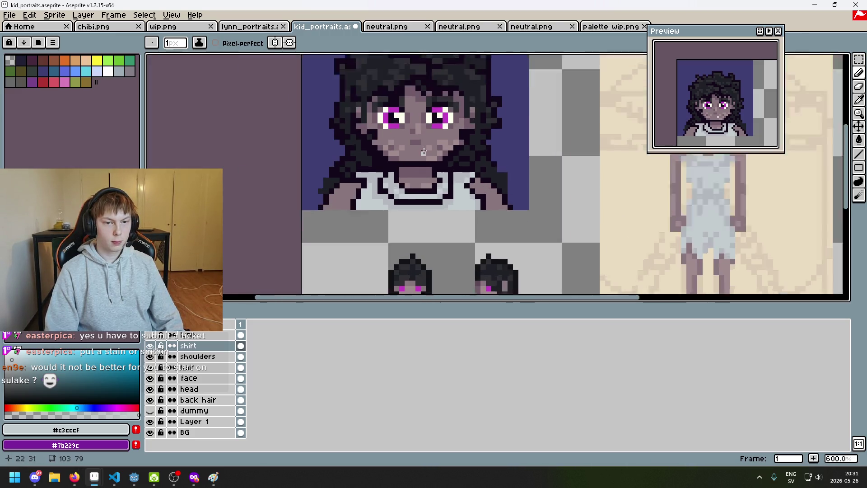
alt+click(426, 87)
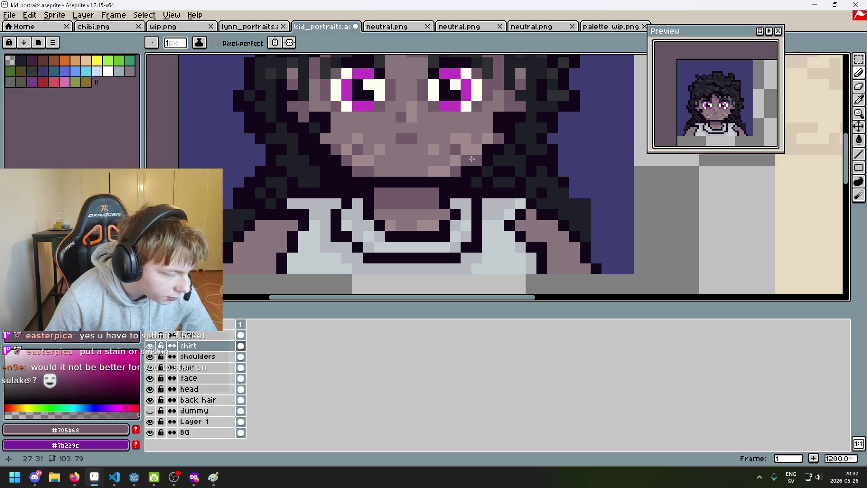
key(alt+Tab)
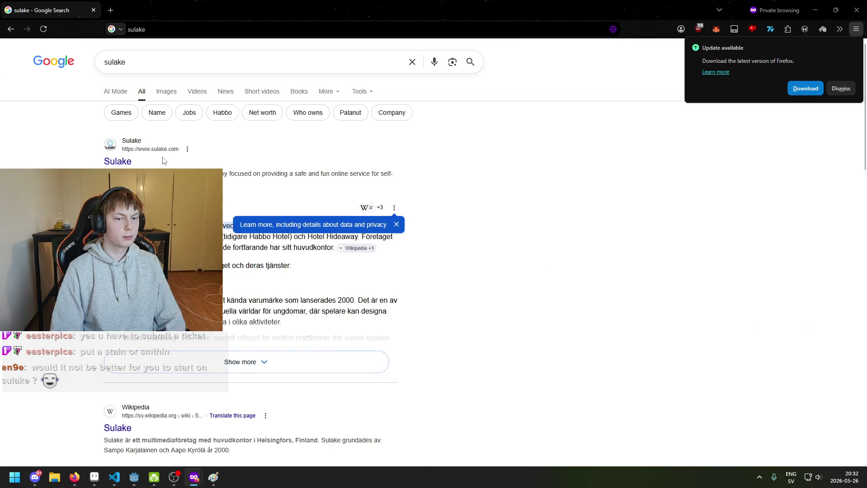
Step: Look through the image results for 'sulake', then open the Sulake company site sulake.com
click(160, 92)
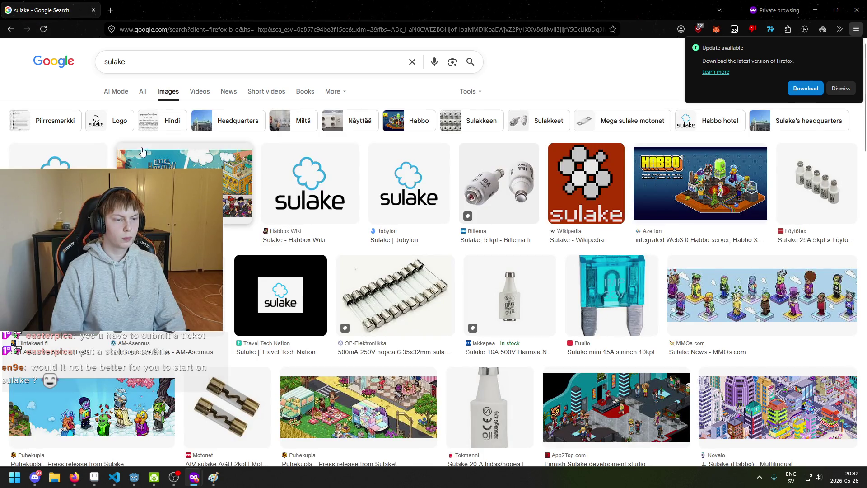
scroll(142, 149, down, 2)
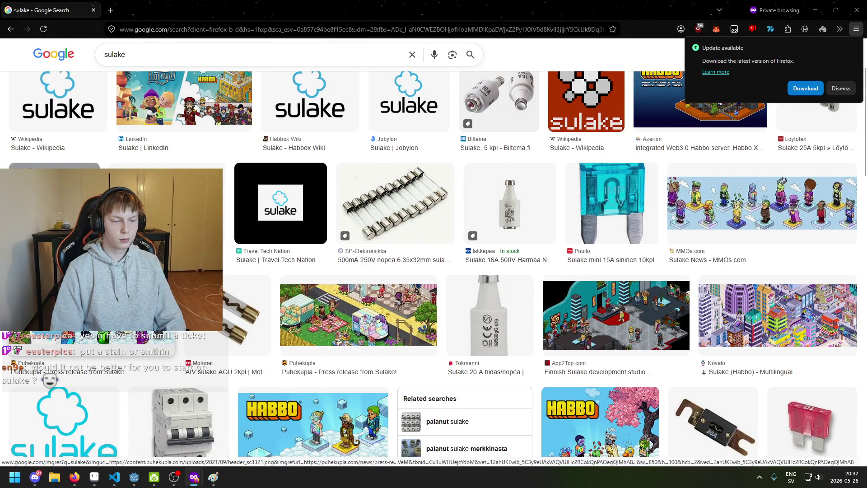
scroll(138, 181, up, 2)
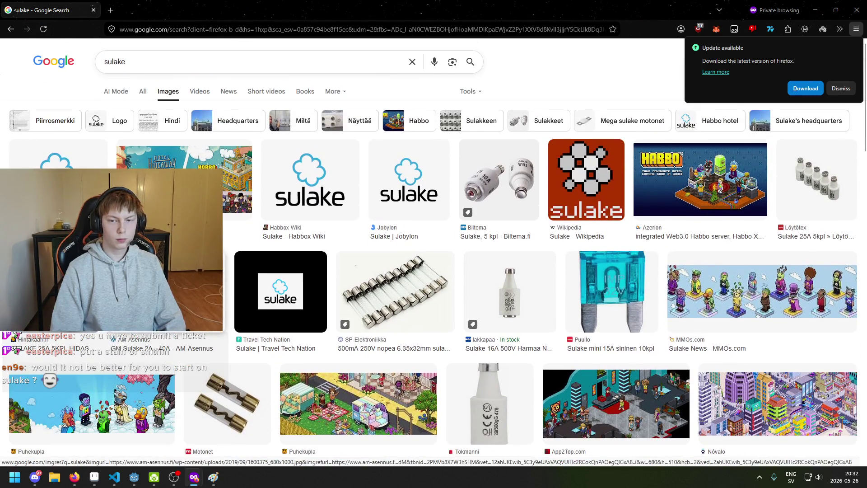
click(144, 96)
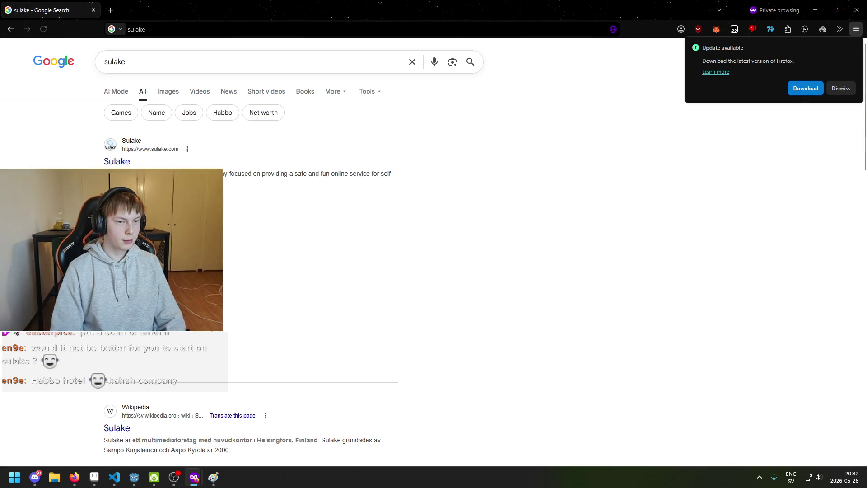
click(129, 161)
scroll(263, 176, down, 3)
scroll(264, 175, up, 2)
scroll(264, 176, up, 1)
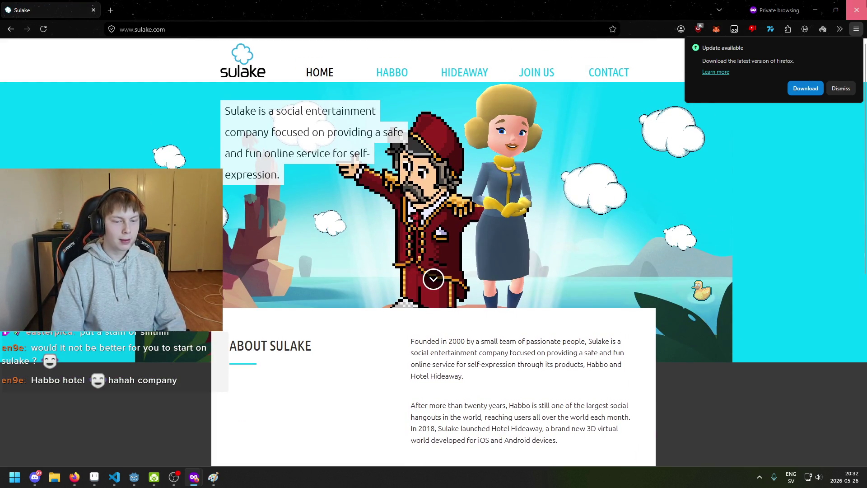
key(alt+Tab)
Step: Paint the light grey shirt pixel beside the collar in the mauve skin tone
scroll(434, 214, down, 2)
scroll(447, 162, up, 2)
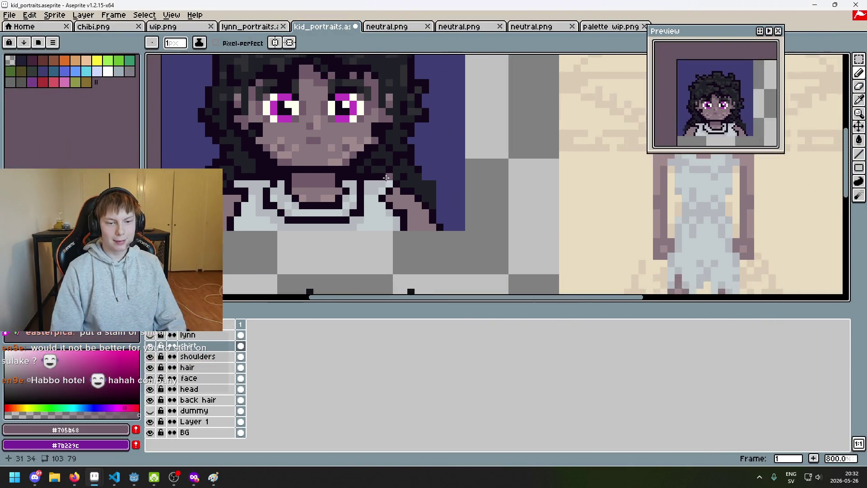
scroll(449, 161, down, 3)
scroll(436, 219, up, 3)
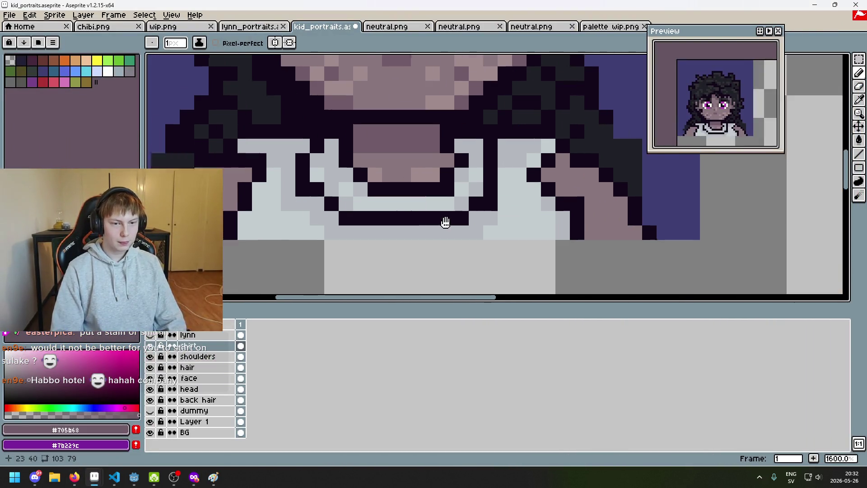
scroll(444, 256, down, 1)
scroll(444, 255, down, 2)
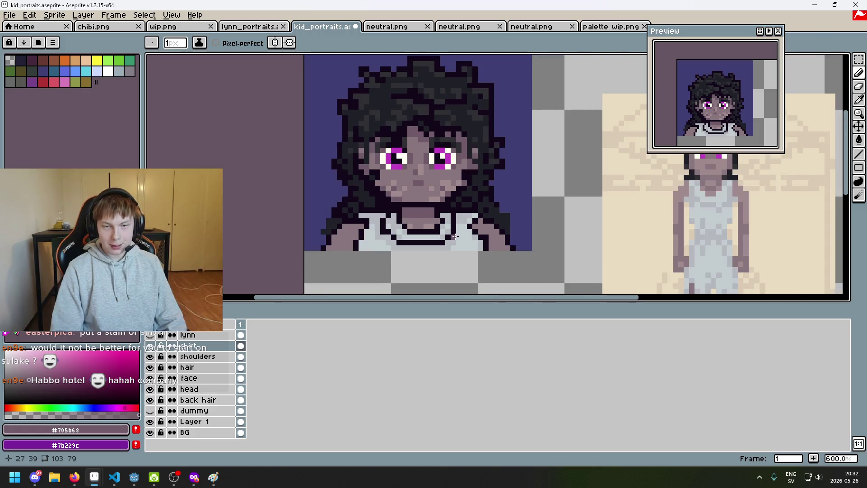
scroll(376, 225, up, 1)
scroll(384, 221, down, 1)
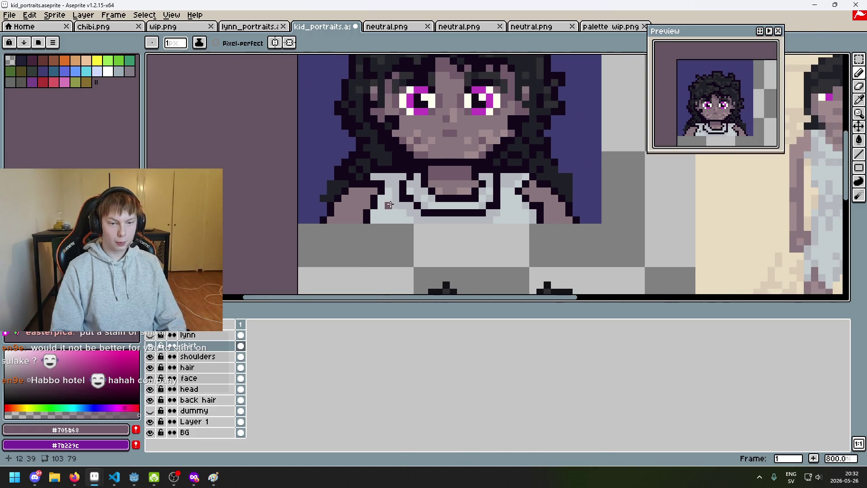
scroll(420, 212, up, 1)
click(354, 204)
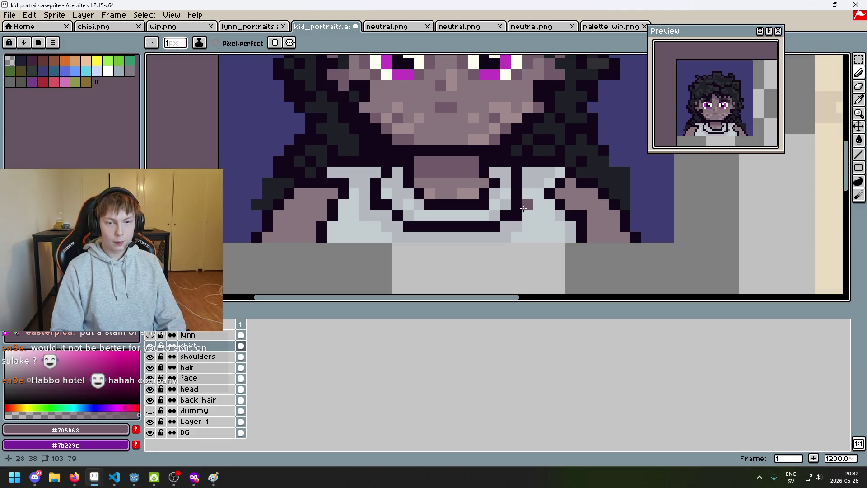
Step: Sample the shirt grey #c3cccf as the drawing colour
scroll(361, 190, down, 2)
alt+click(359, 185)
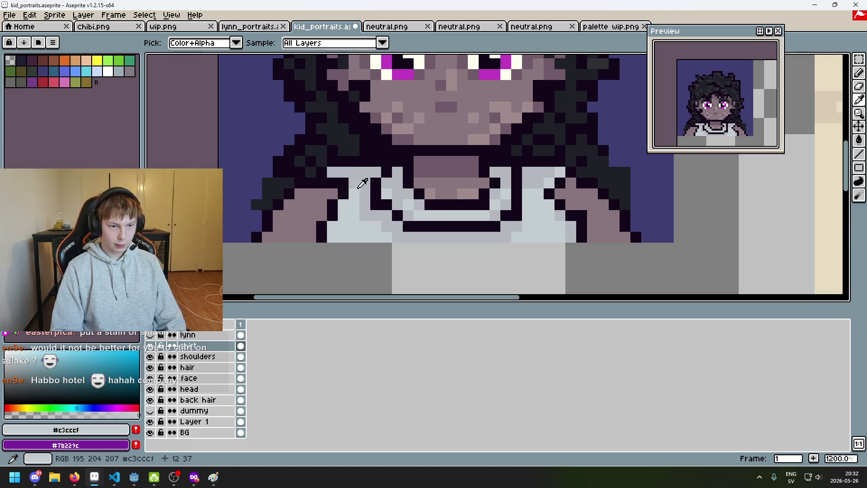
scroll(407, 196, down, 2)
scroll(409, 197, up, 5)
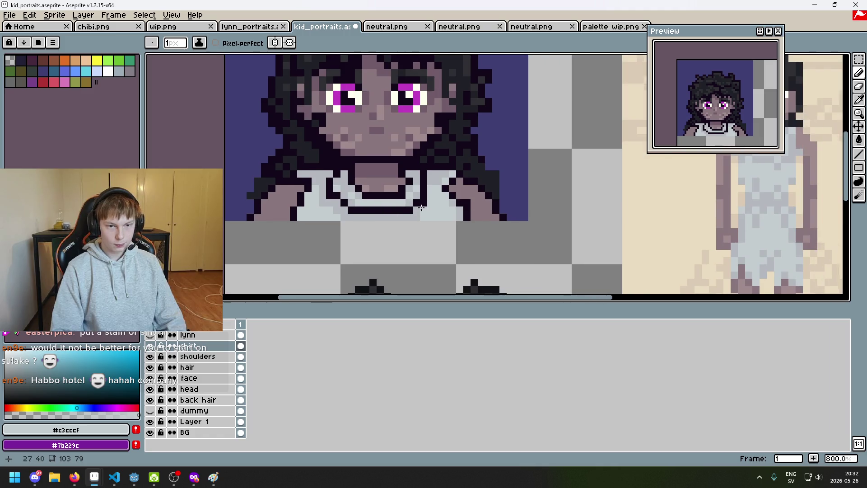
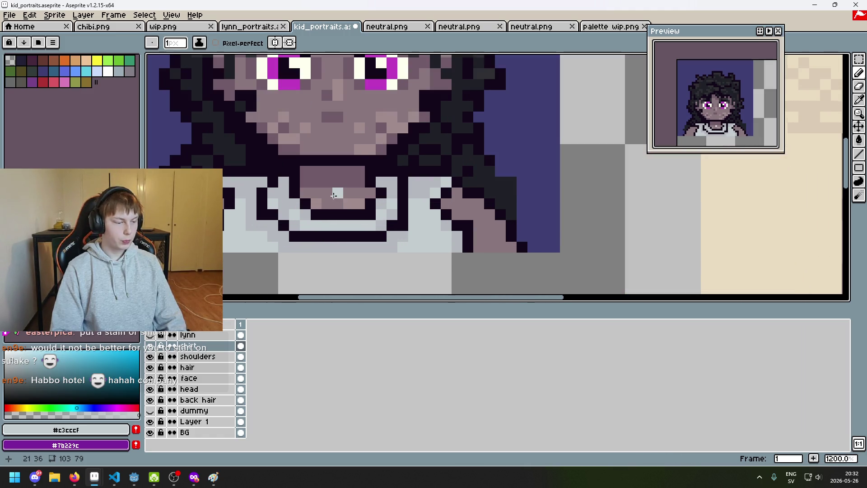
Step: Bring the shoulders into view and sample the dark skin shade #705b68
drag(333, 195, 307, 203)
scroll(380, 200, down, 2)
mouse_move(380, 200)
mouse_down()
mouse_move(455, 248)
mouse_move(401, 247)
mouse_move(398, 230)
mouse_move(355, 252)
mouse_move(306, 242)
mouse_move(354, 217)
mouse_move(337, 194)
mouse_move(302, 198)
mouse_move(362, 128)
mouse_up()
scroll(386, 241, up, 2)
key(alt)
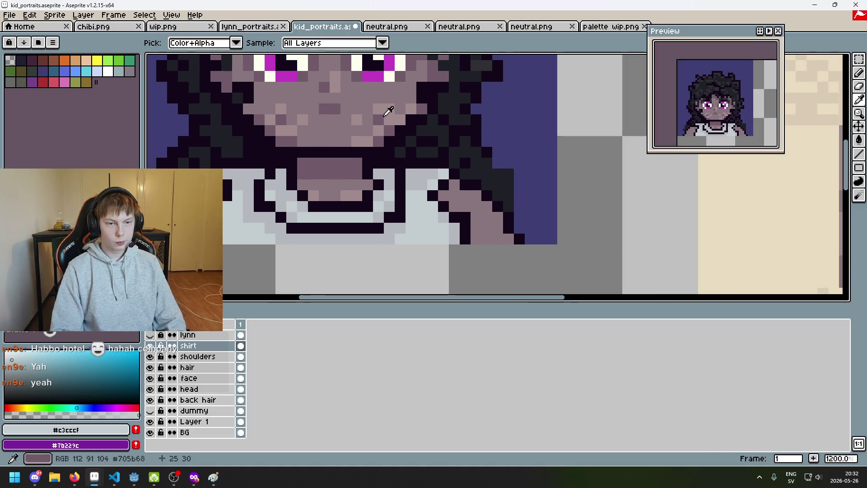
click(385, 116)
Step: Repaint the left shoulder's dark outline pixels in light skin #a08b8c
scroll(378, 195, up, 2)
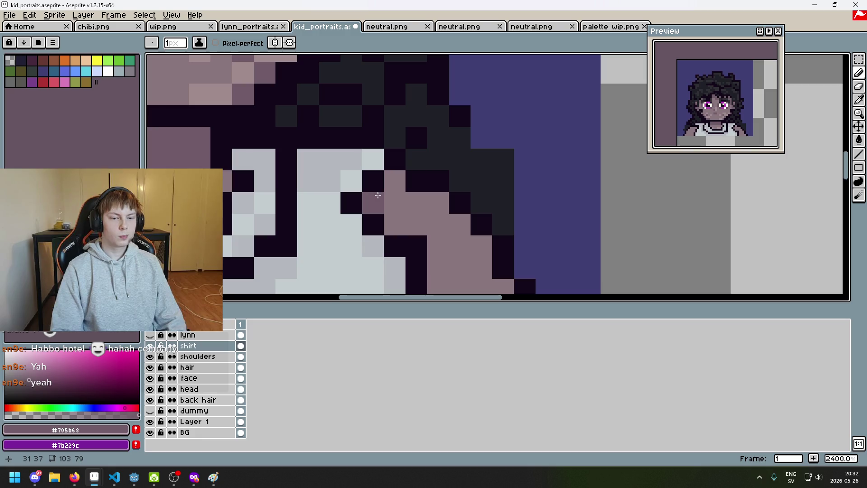
scroll(431, 248, down, 4)
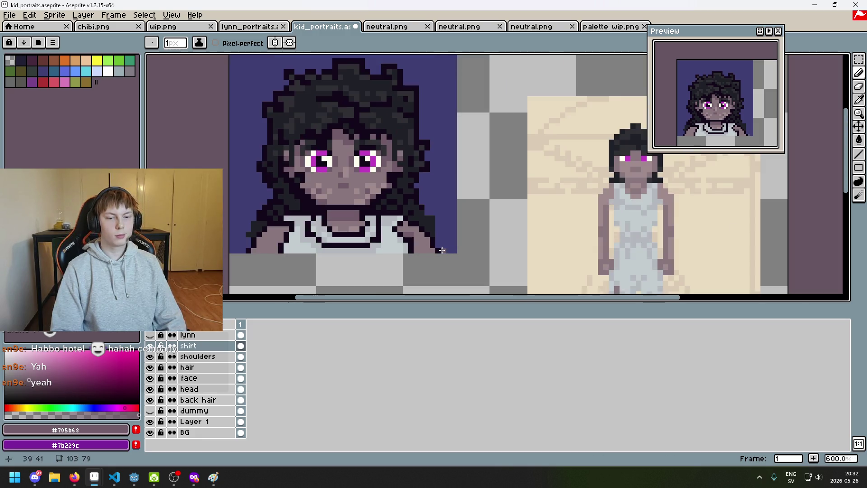
scroll(422, 243, up, 4)
scroll(392, 223, down, 3)
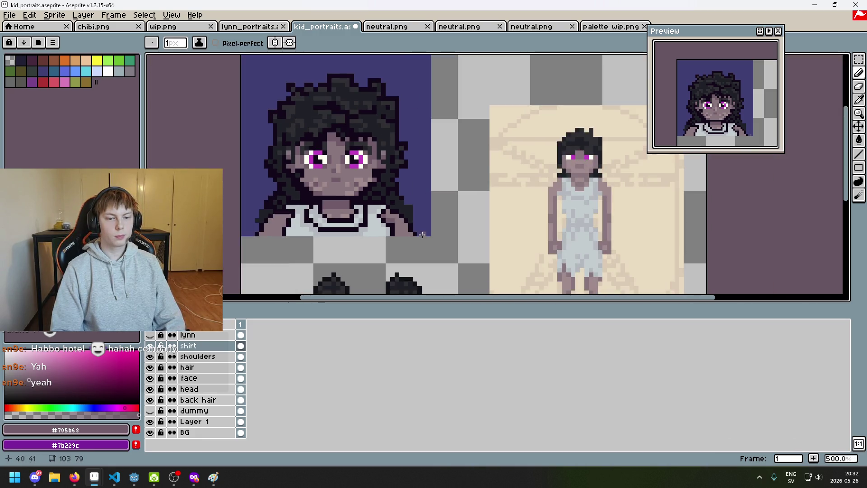
scroll(395, 227, up, 1)
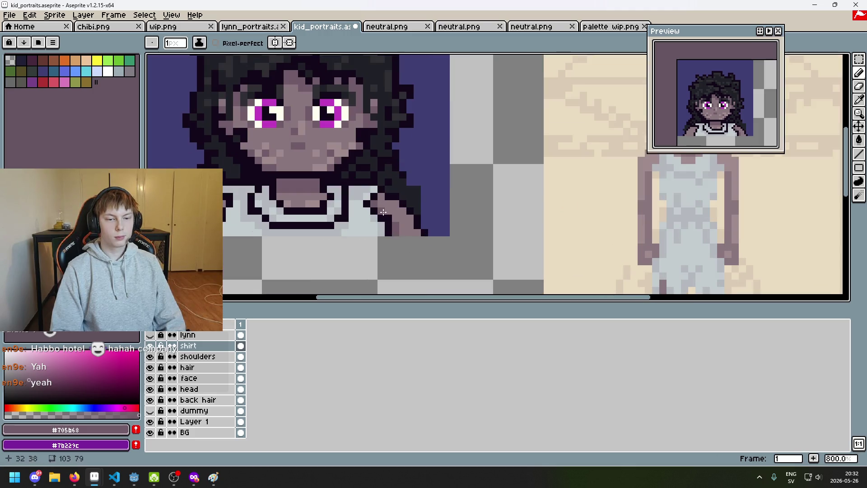
scroll(400, 219, down, 3)
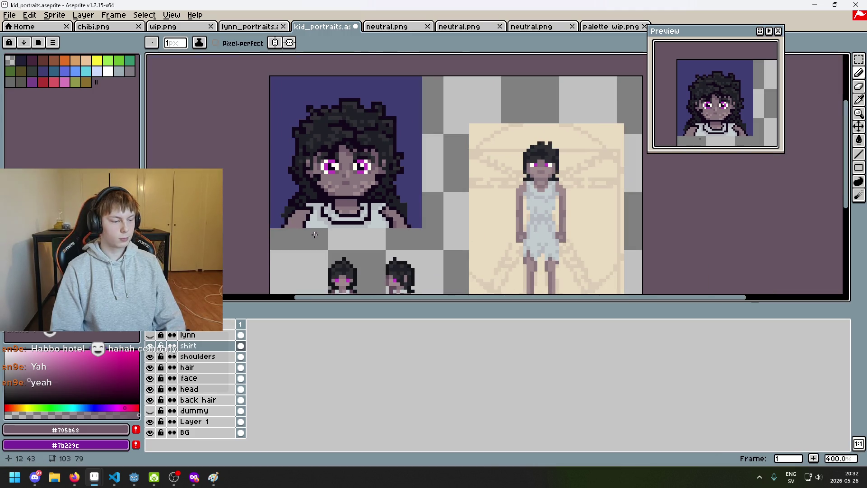
scroll(308, 226, up, 5)
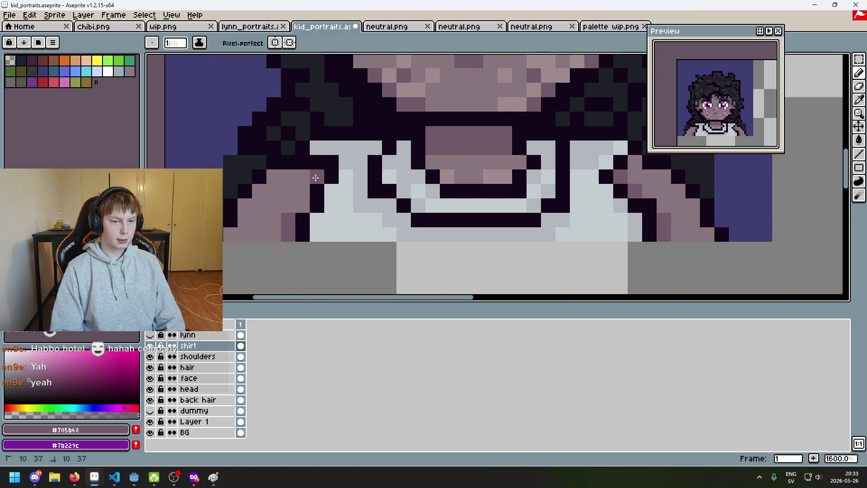
scroll(423, 239, down, 5)
scroll(428, 239, up, 1)
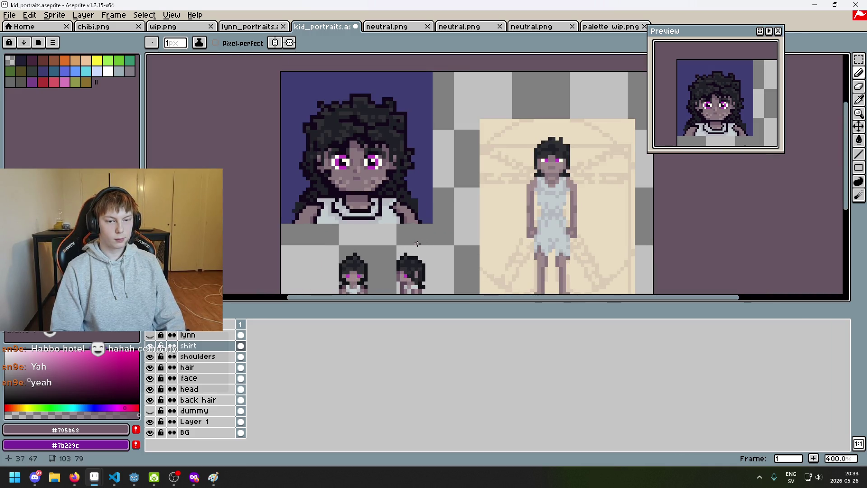
scroll(415, 243, up, 3)
alt+click(365, 160)
scroll(421, 227, up, 3)
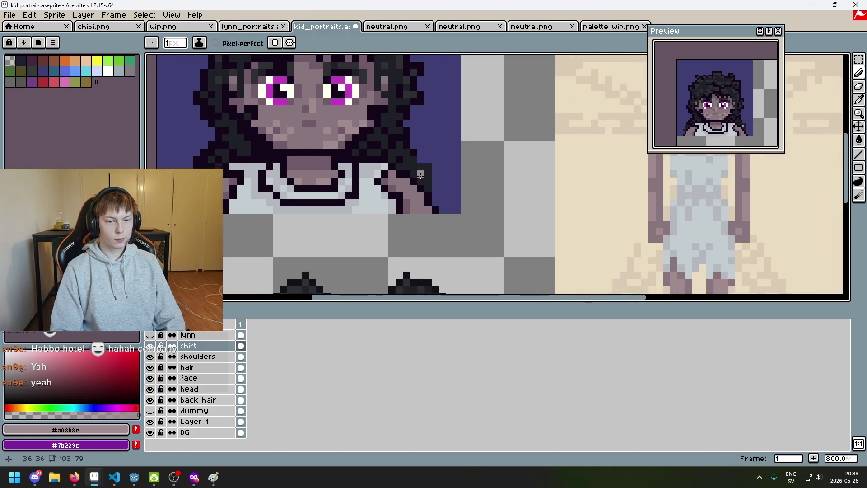
drag(421, 226, 390, 187)
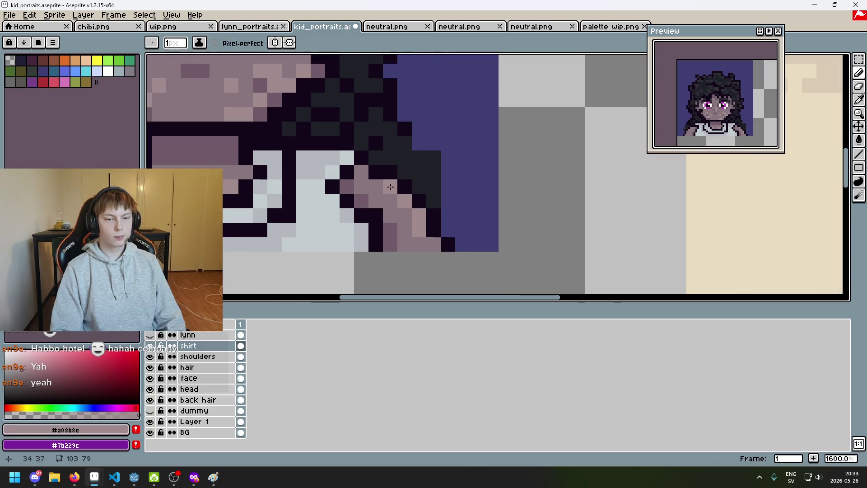
Step: Recolour two more left-shoulder pixels in the light skin tone
scroll(404, 211, down, 3)
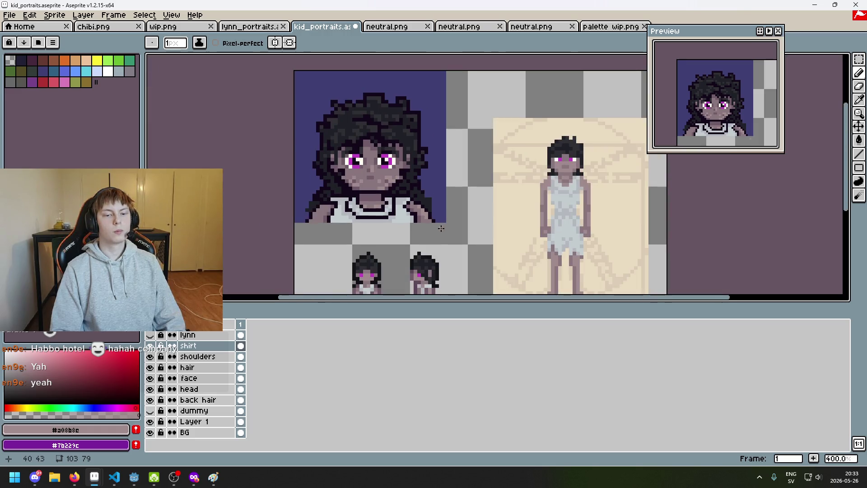
scroll(441, 229, up, 2)
scroll(442, 229, down, 2)
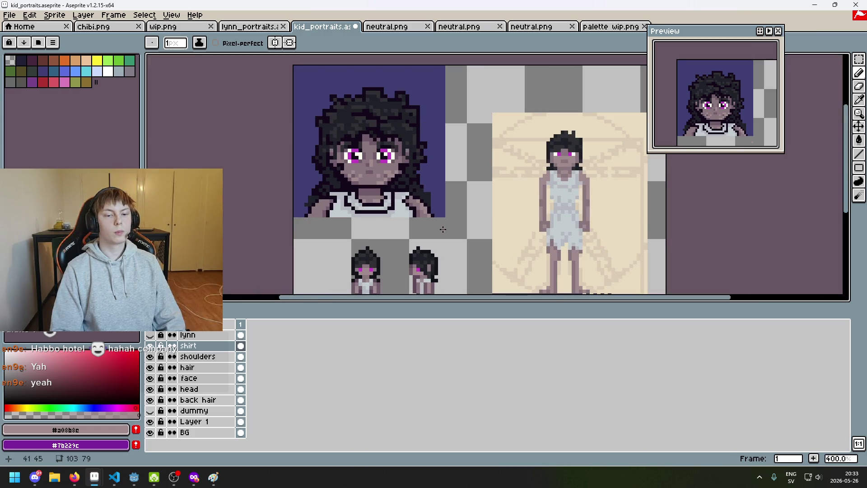
scroll(309, 214, up, 3)
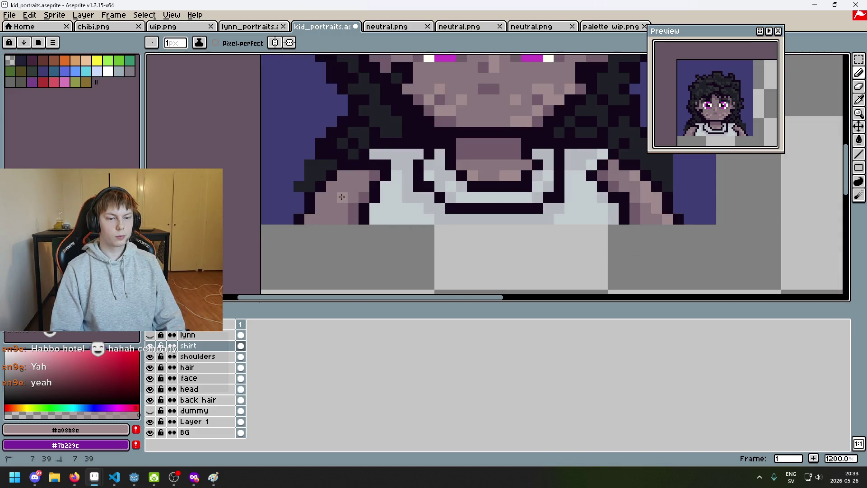
click(332, 217)
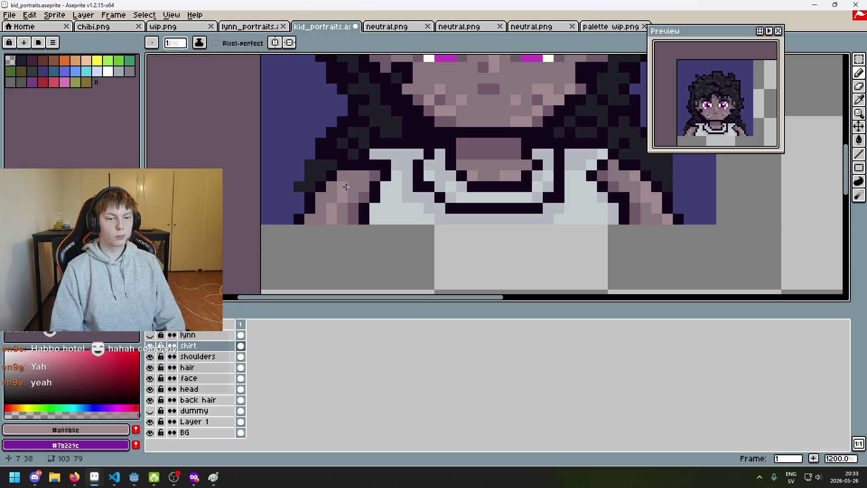
click(350, 195)
Step: Undo the last shoulder stroke, sampling skin shades #8a767d and #705b68
alt+click(341, 207)
scroll(348, 224, down, 5)
key(v)
key(ctrl+z)
scroll(347, 226, up, 3)
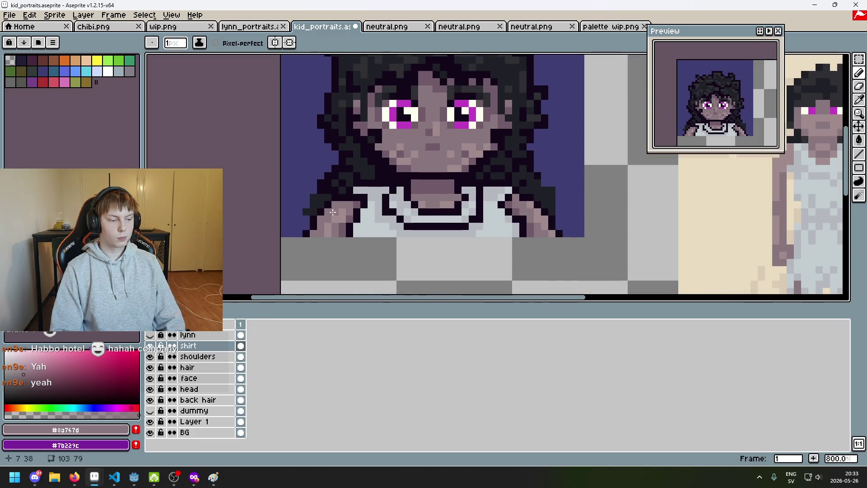
scroll(381, 226, down, 4)
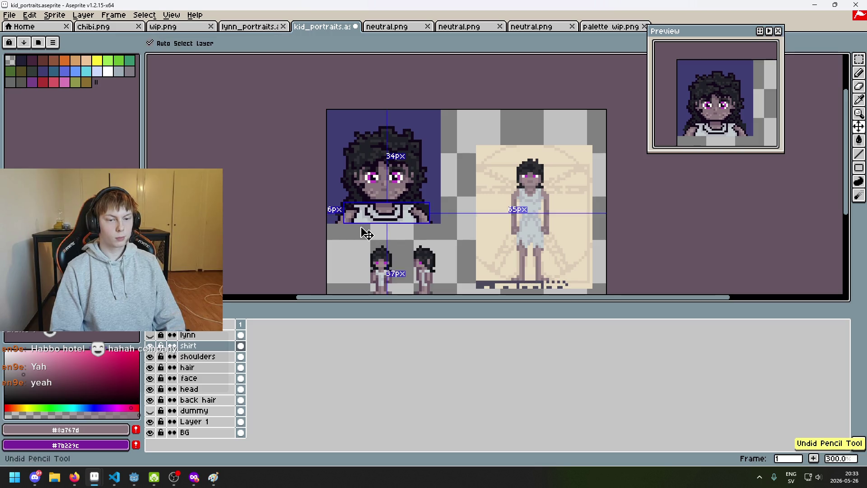
scroll(362, 228, up, 4)
alt+click(333, 207)
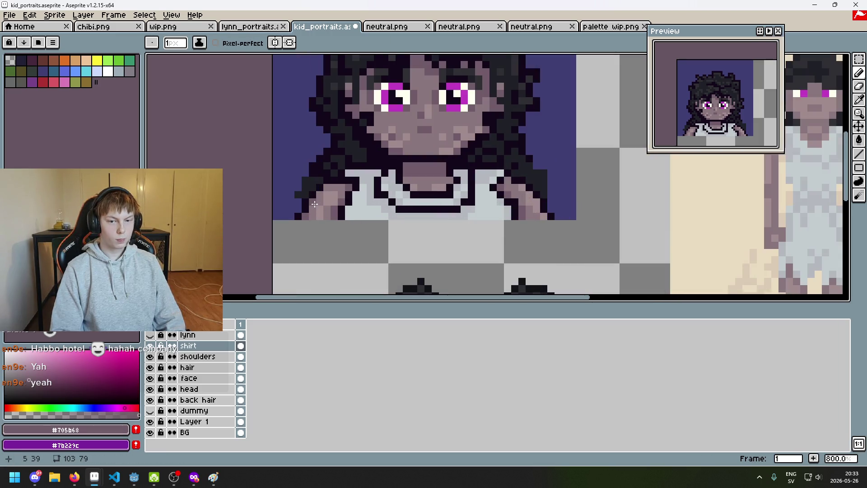
Step: Undo the last pencil stroke and sample the mid shoulder shade #8a767d
scroll(330, 187, down, 5)
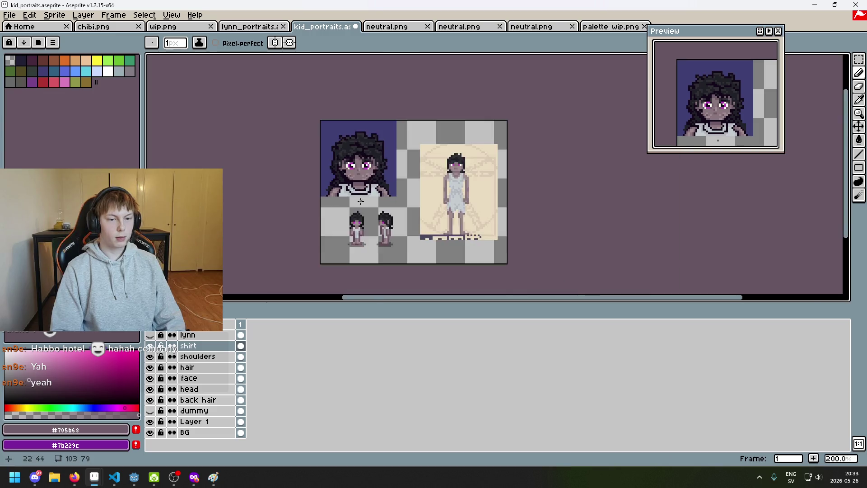
scroll(362, 206, up, 2)
drag(356, 208, 367, 259)
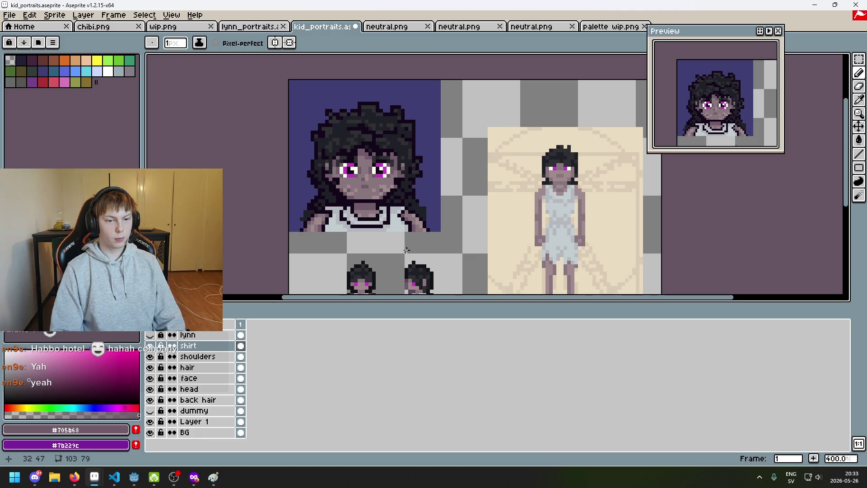
scroll(338, 229, up, 2)
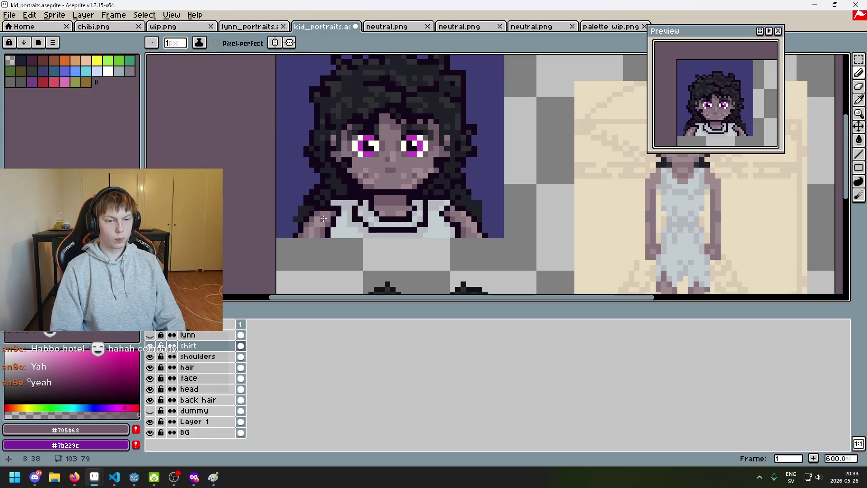
scroll(323, 219, down, 3)
key(ctrl+z)
scroll(334, 231, up, 2)
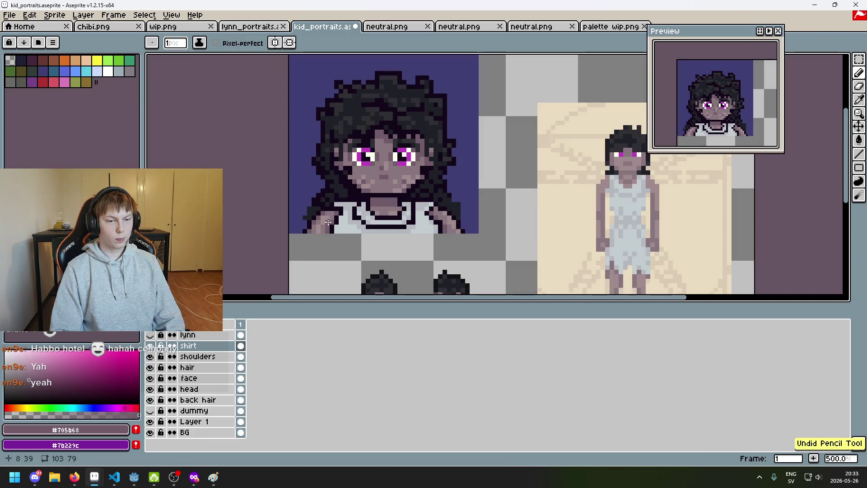
alt+click(325, 222)
Step: Save kid_portraits.aseprite, sample the darker shade #705b68, and save again
scroll(343, 246, down, 3)
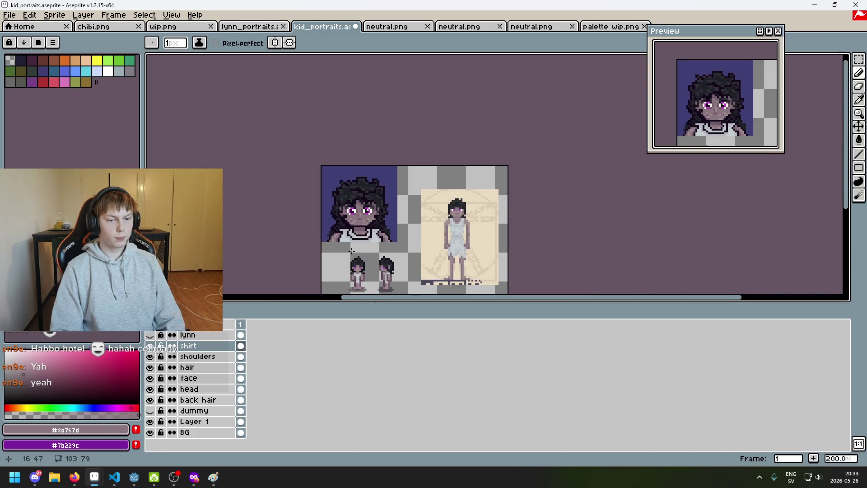
scroll(385, 256, up, 1)
key(ctrl+s)
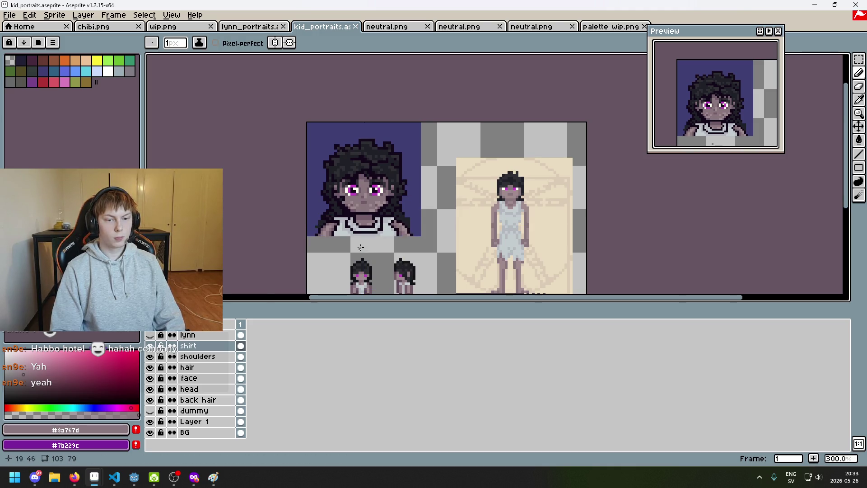
scroll(365, 249, up, 3)
alt+click(315, 211)
scroll(344, 226, down, 3)
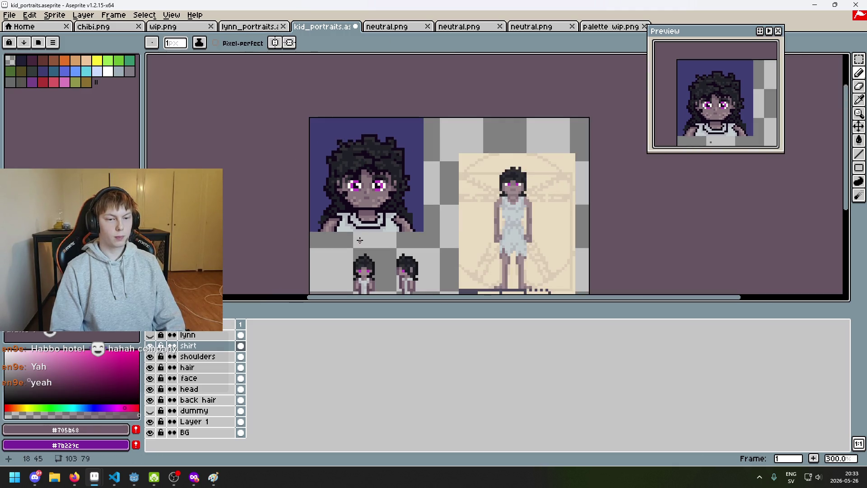
key(ctrl+s)
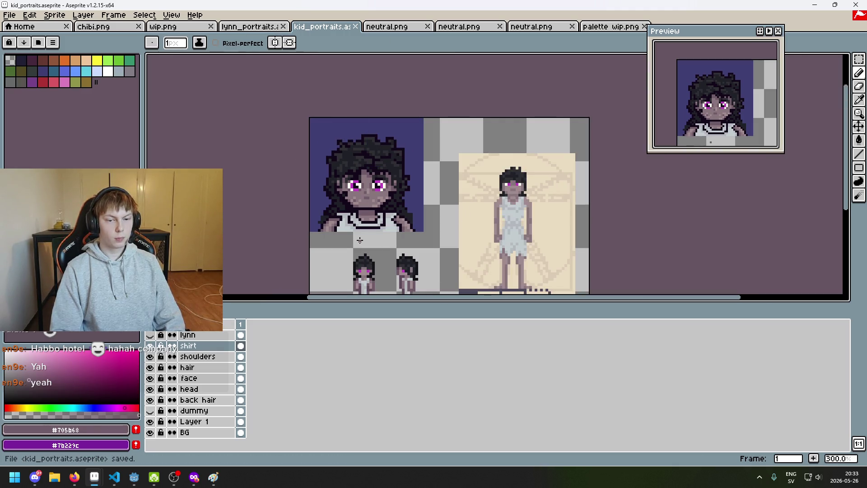
Step: Recolour one more left-shoulder pixel with the darker shade
scroll(359, 239, up, 4)
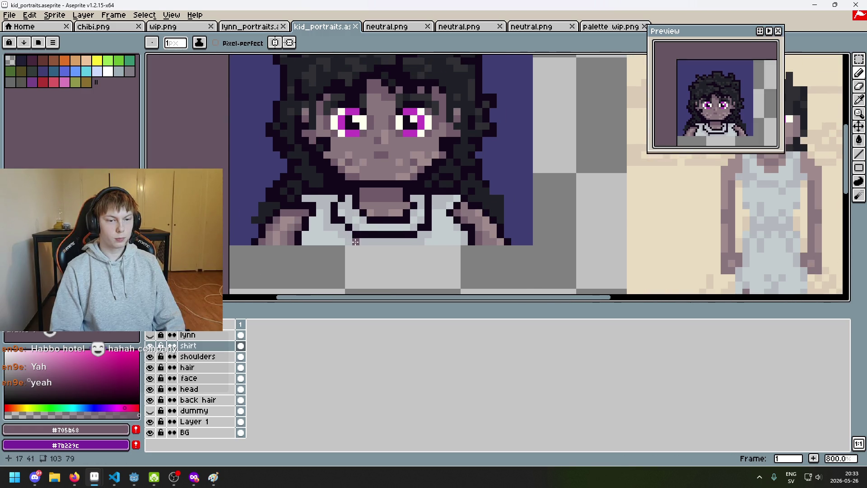
scroll(299, 207, up, 1)
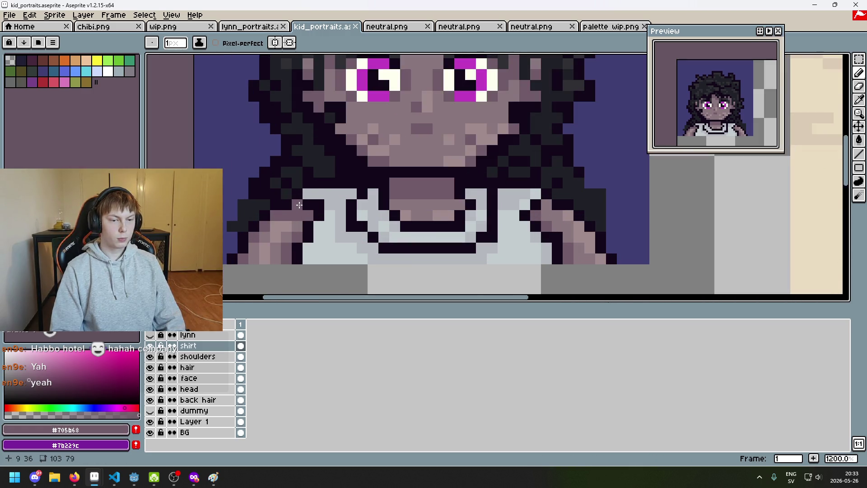
click(299, 205)
scroll(310, 220, down, 5)
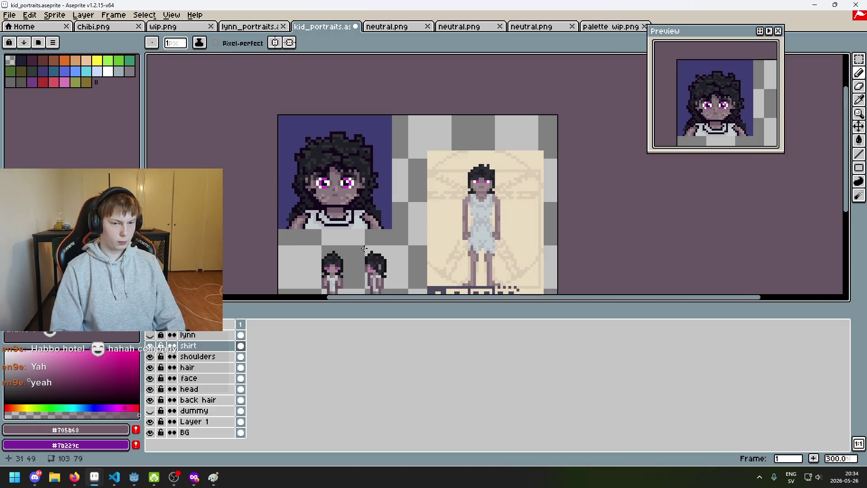
scroll(286, 190, up, 5)
Step: Sample the mid skin shade #8a767d and save the portrait
alt+click(284, 189)
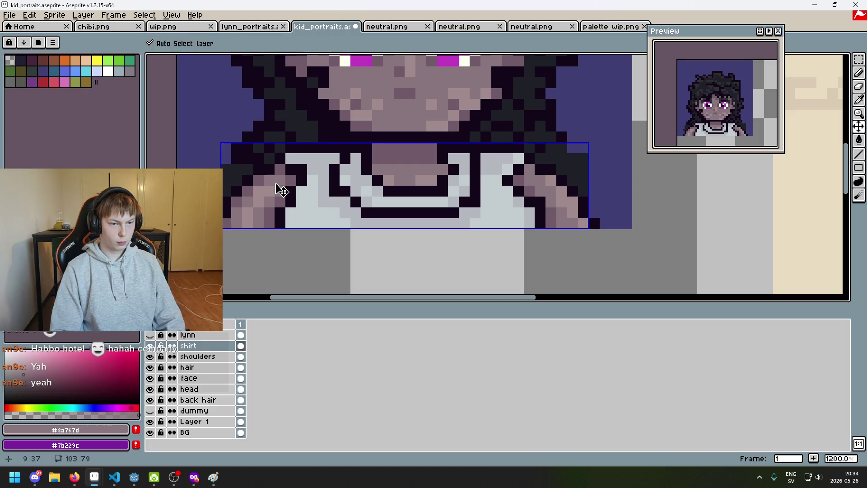
scroll(280, 188, down, 5)
scroll(295, 199, down, 1)
key(ctrl+s)
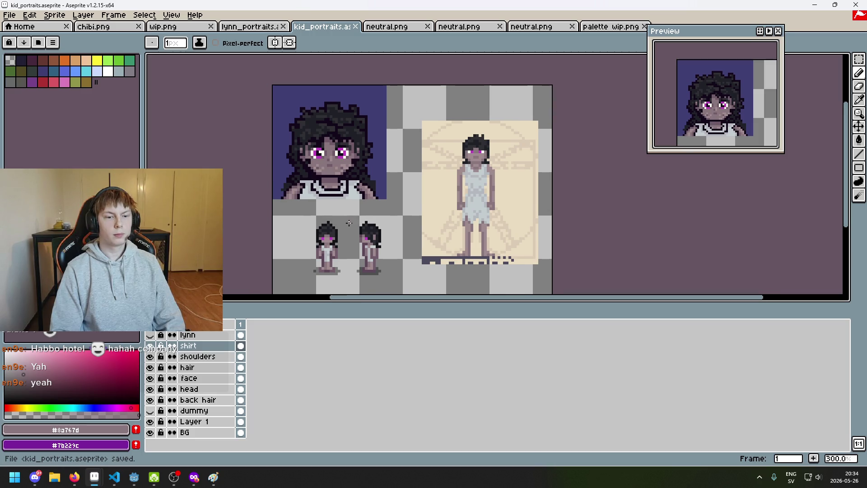
Step: Recentre on the right shoulder, sample lighter skin #a08b8c, and save
drag(334, 224, 354, 226)
scroll(354, 226, up, 1)
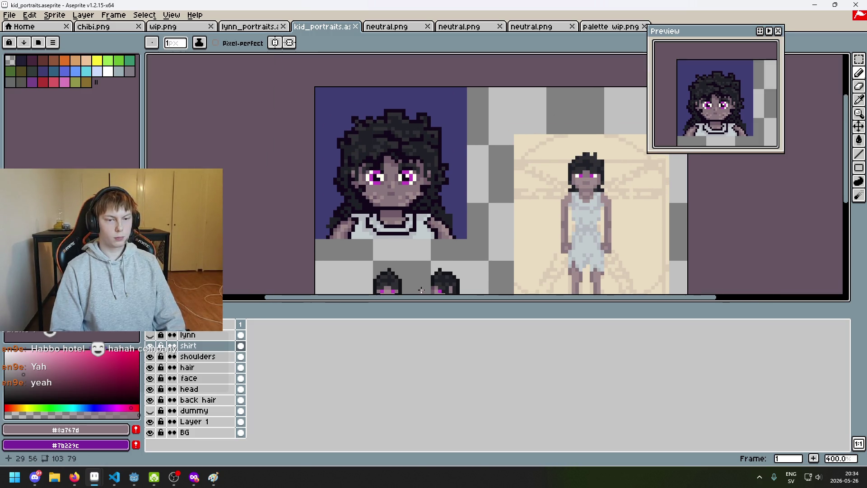
scroll(419, 284, right, 2)
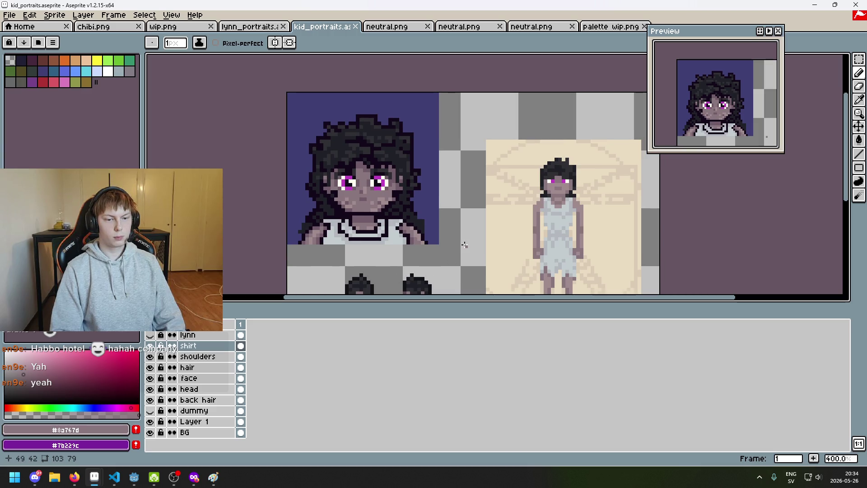
scroll(429, 227, up, 1)
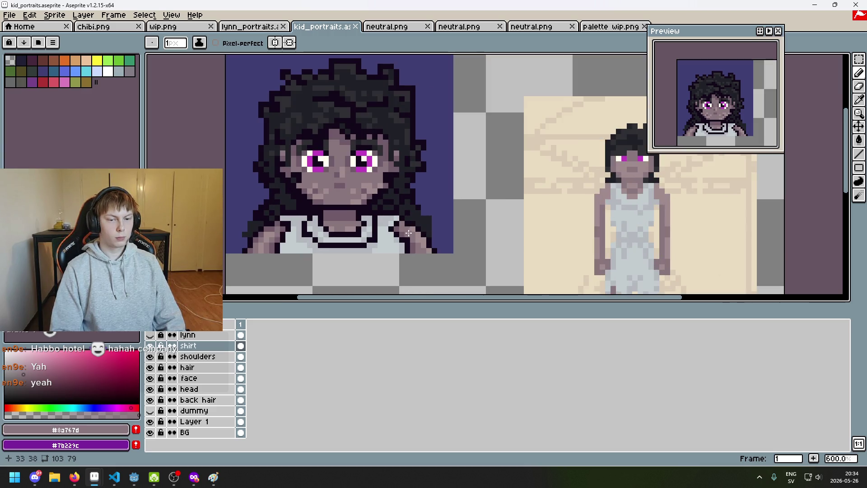
scroll(409, 232, up, 1)
scroll(436, 269, down, 2)
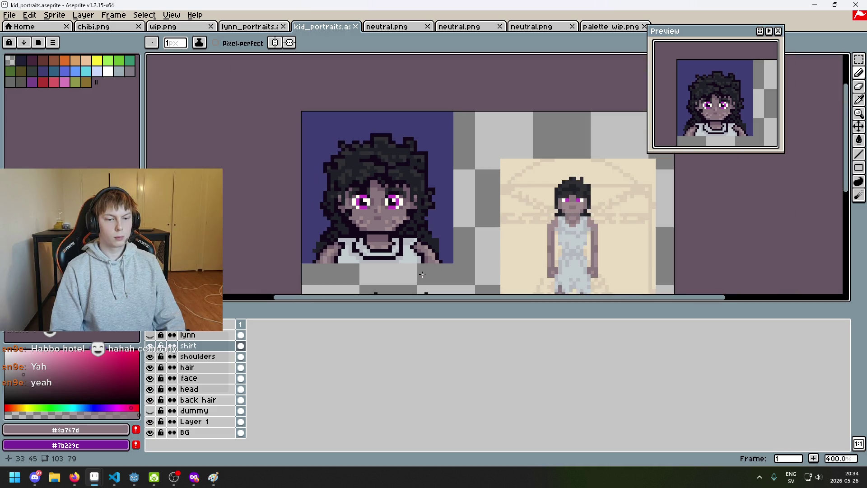
scroll(379, 271, up, 1)
scroll(375, 273, up, 1)
alt+click(361, 277)
scroll(356, 279, down, 2)
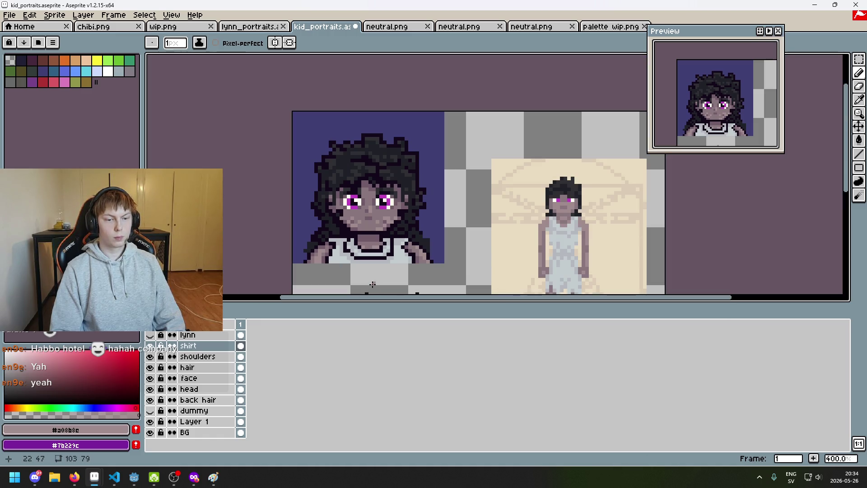
key(ctrl+s)
Step: Undo the last pencil stroke, sample #8a767d from the shoulder, and save
scroll(424, 260, up, 3)
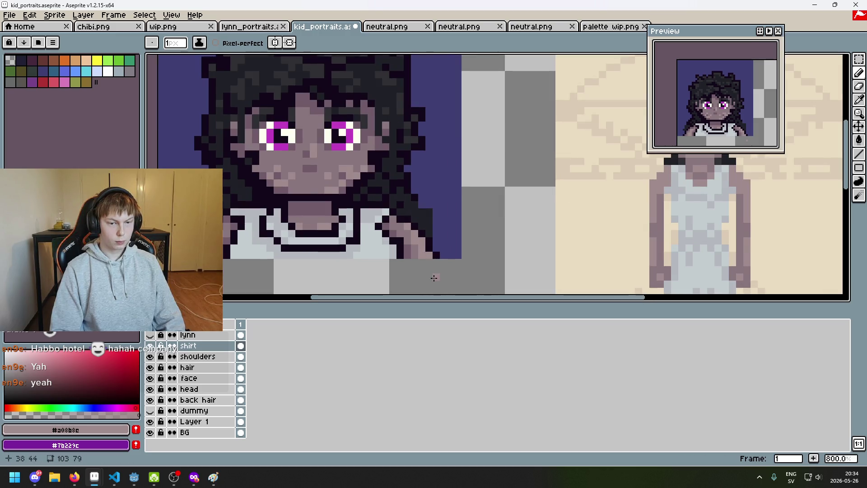
key(ctrl+z)
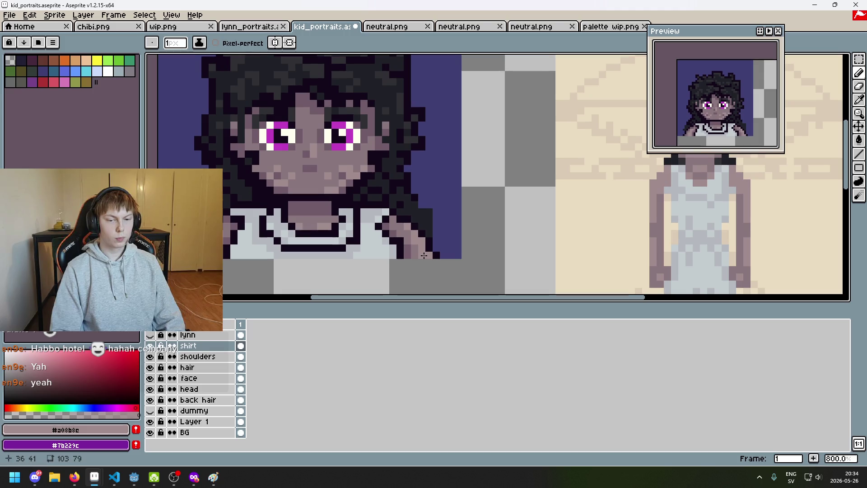
alt+click(413, 255)
scroll(442, 265, down, 3)
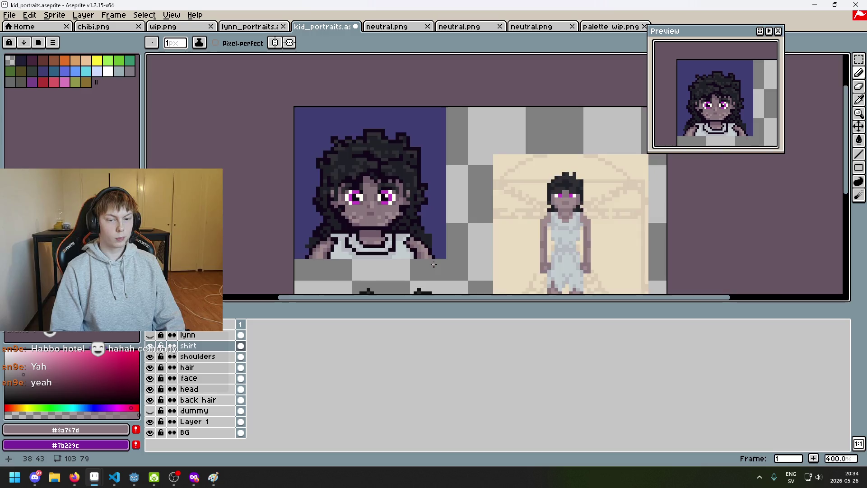
scroll(437, 265, up, 4)
scroll(444, 232, down, 4)
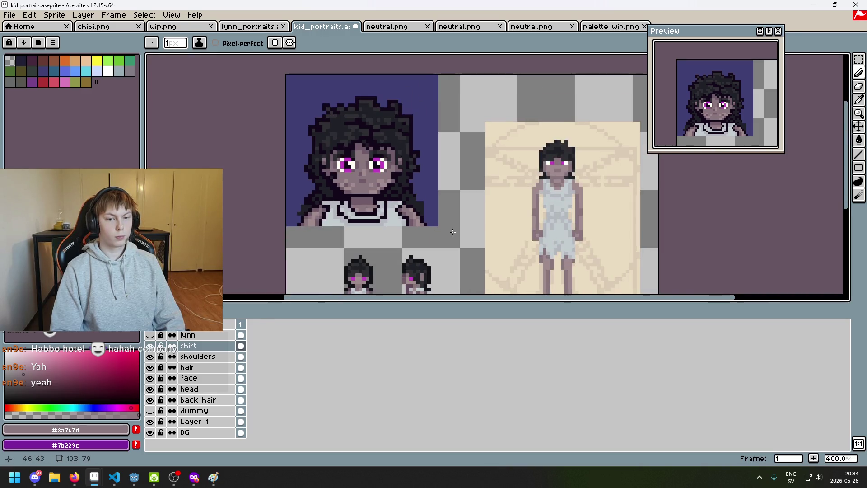
scroll(453, 232, up, 2)
scroll(493, 231, down, 2)
key(ctrl+s)
Step: Sample the lighter skin tone from the right shoulder and save again
scroll(474, 250, up, 2)
scroll(486, 264, down, 2)
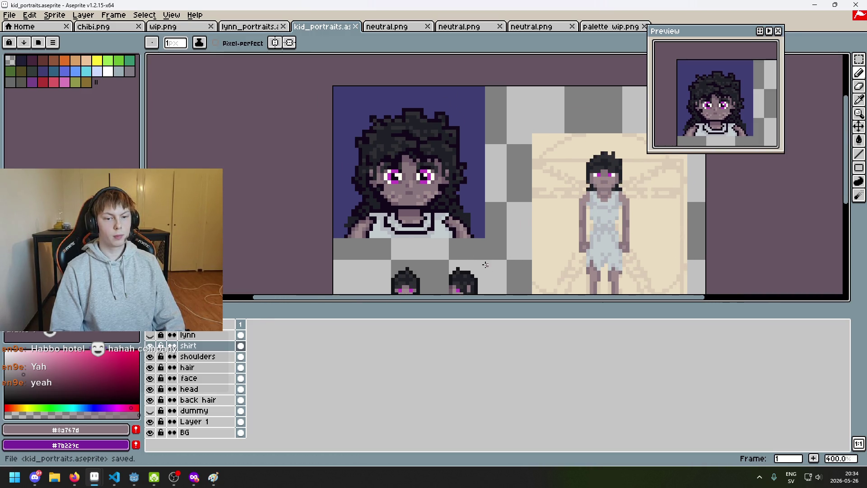
scroll(461, 256, up, 4)
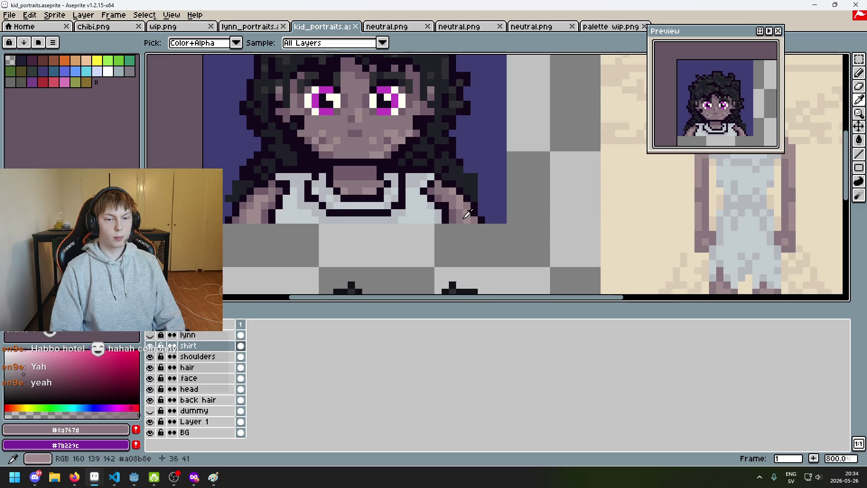
alt+click(470, 216)
scroll(475, 224, down, 5)
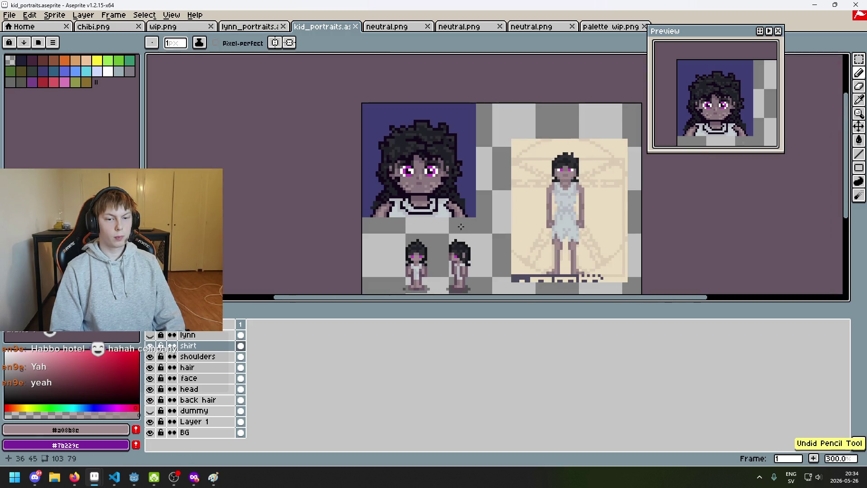
scroll(476, 235, up, 4)
scroll(457, 224, down, 3)
scroll(457, 225, down, 1)
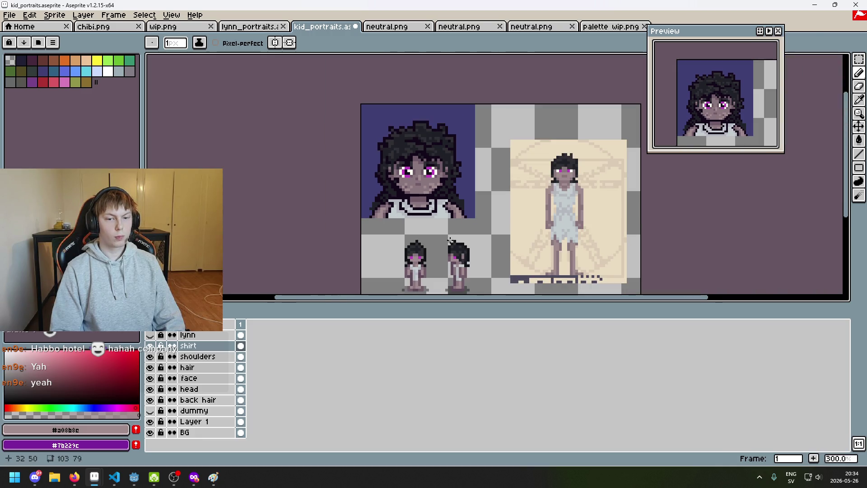
scroll(449, 239, up, 1)
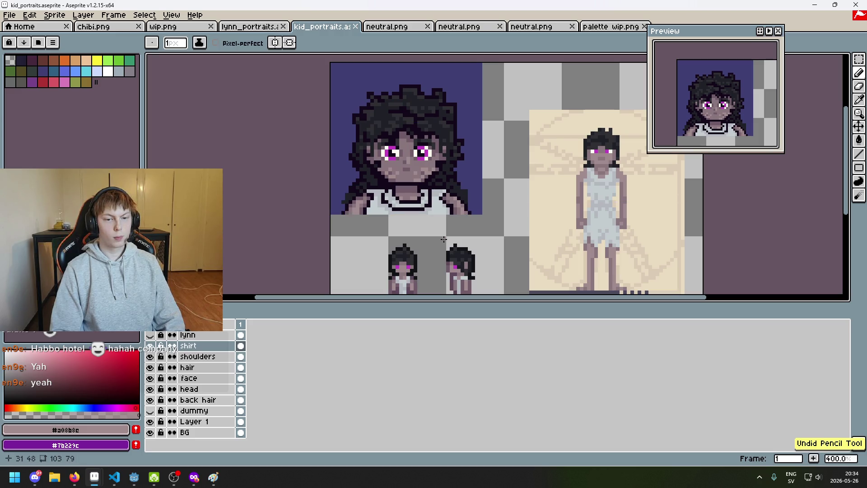
scroll(467, 207, up, 2)
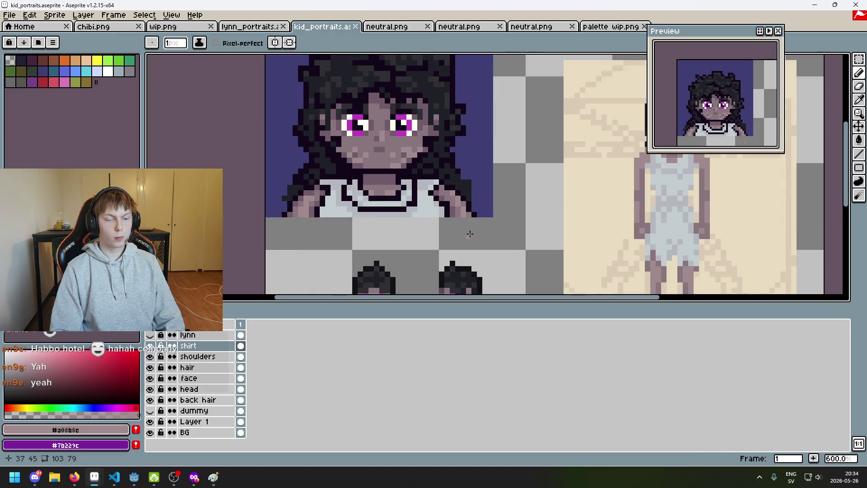
key(ctrl+s)
Step: Try erasing shirt pixels near the right shoulder, undoing both erasures
mouse_move(381, 226)
mouse_down()
mouse_move(413, 248)
mouse_move(420, 269)
mouse_up()
scroll(420, 269, down, 3)
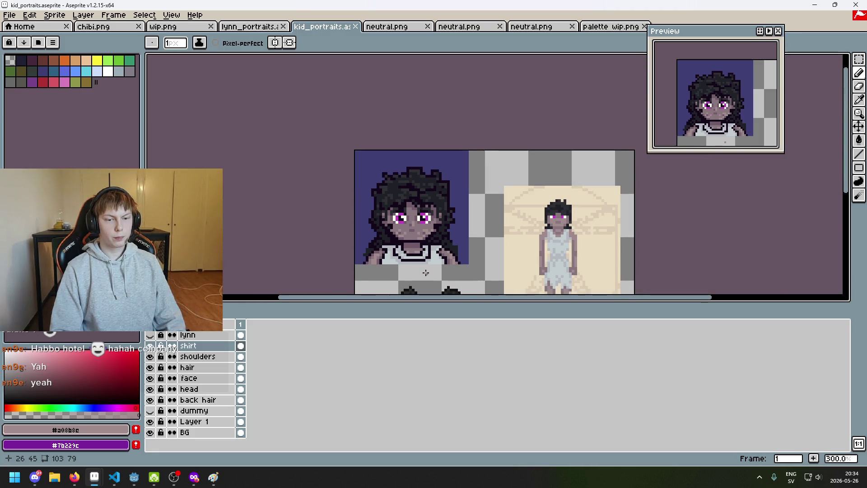
scroll(429, 262, up, 1)
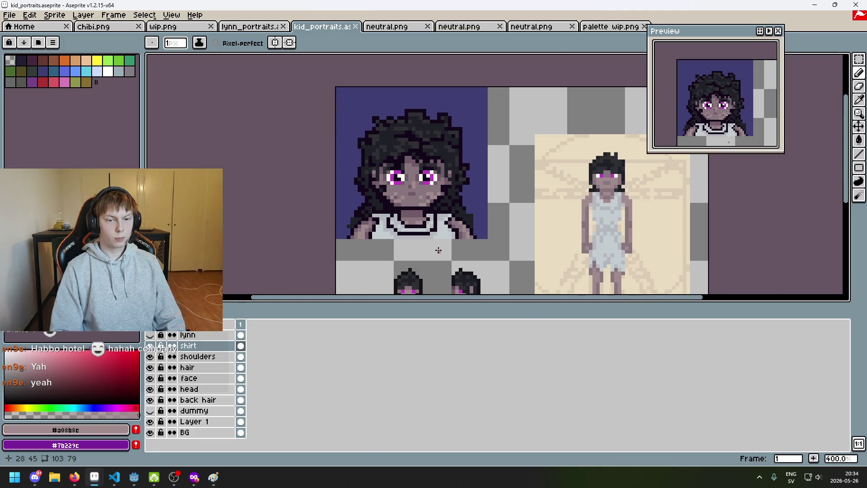
scroll(438, 250, up, 5)
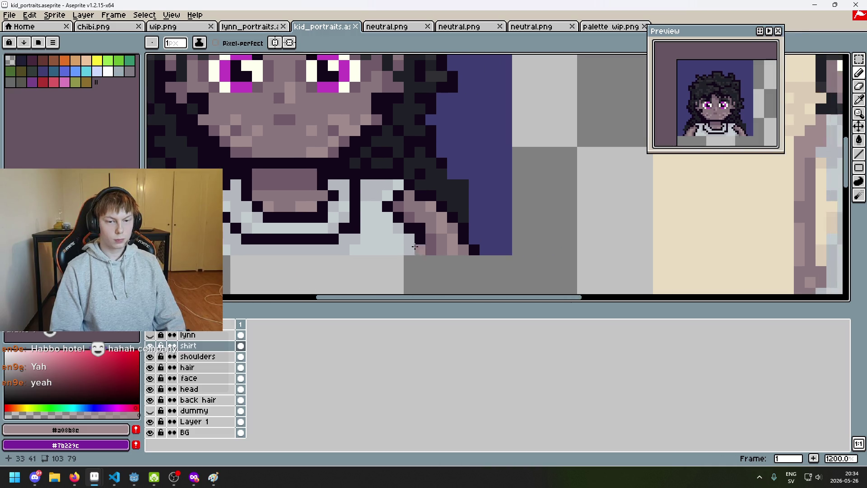
key(e)
click(420, 228)
key(ctrl+z)
scroll(474, 225, down, 3)
drag(476, 224, 449, 229)
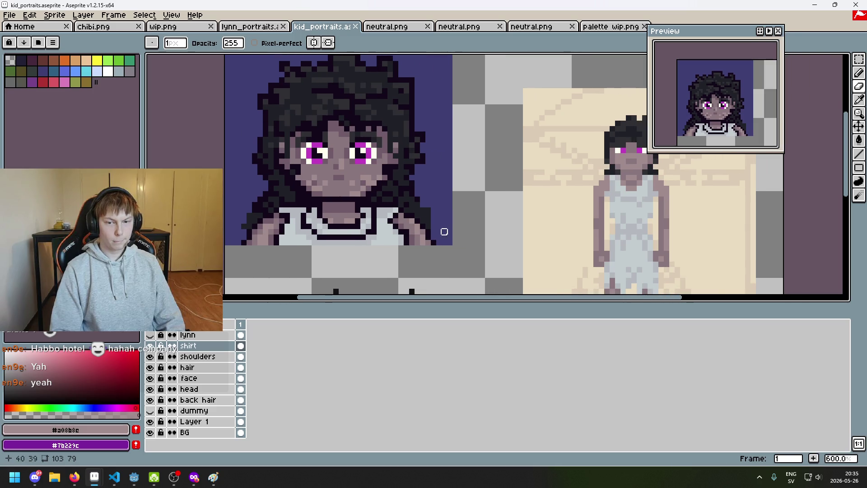
scroll(414, 240, up, 3)
drag(392, 250, 371, 250)
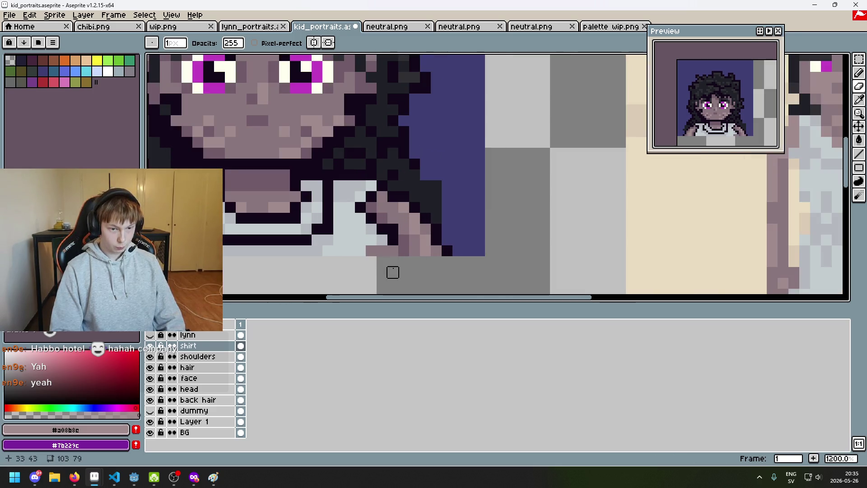
key(ctrl+z)
Step: Paint two dark #13081a outline pixels on the shirt and save kid_portraits.aseprite
alt+click(393, 249)
key(b)
drag(372, 251, 392, 252)
scroll(392, 251, down, 5)
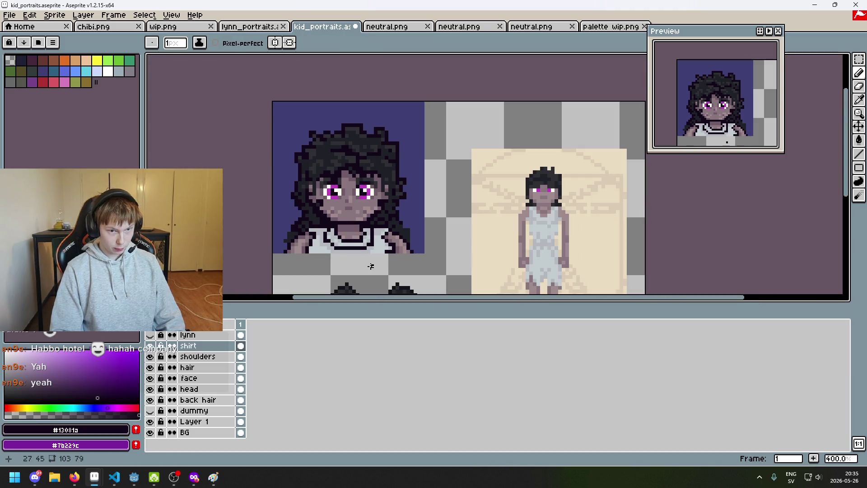
scroll(364, 261, up, 5)
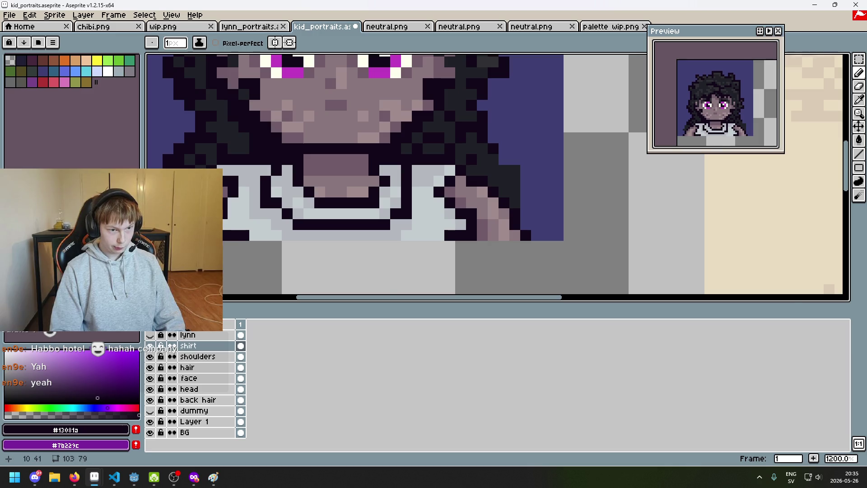
scroll(275, 262, down, 5)
drag(280, 265, 334, 246)
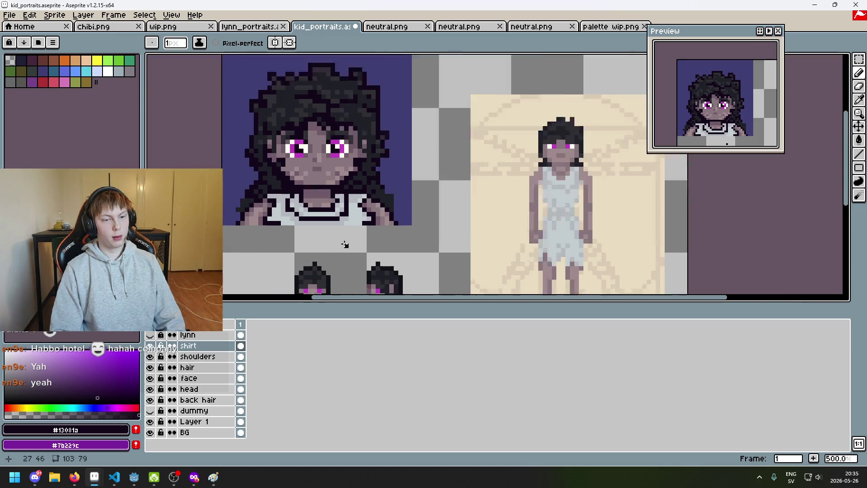
scroll(373, 229, up, 5)
scroll(292, 212, down, 5)
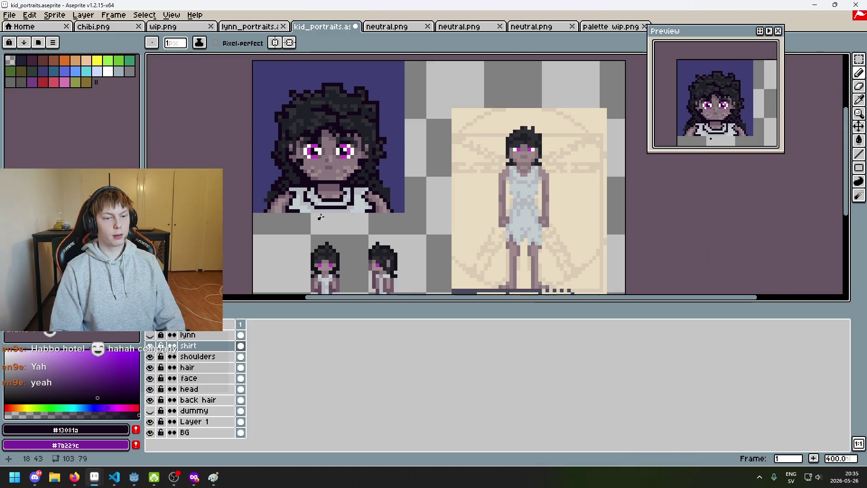
key(ctrl+s)
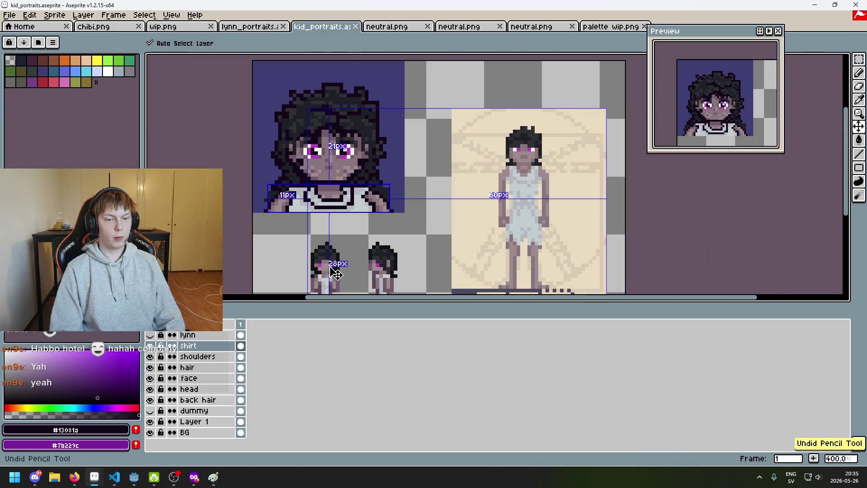
Step: Lasso the left shoulder and clear its pixels on the shoulders layer
scroll(255, 232, up, 2)
click(859, 59)
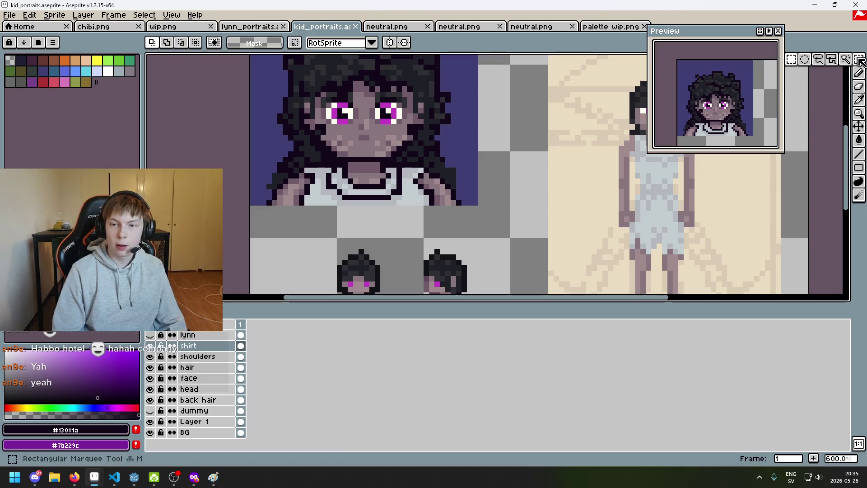
scroll(360, 159, up, 3)
drag(306, 193, 411, 176)
mouse_move(355, 184)
mouse_down()
mouse_move(343, 176)
mouse_move(246, 189)
mouse_move(319, 246)
mouse_move(346, 201)
mouse_move(361, 280)
mouse_up()
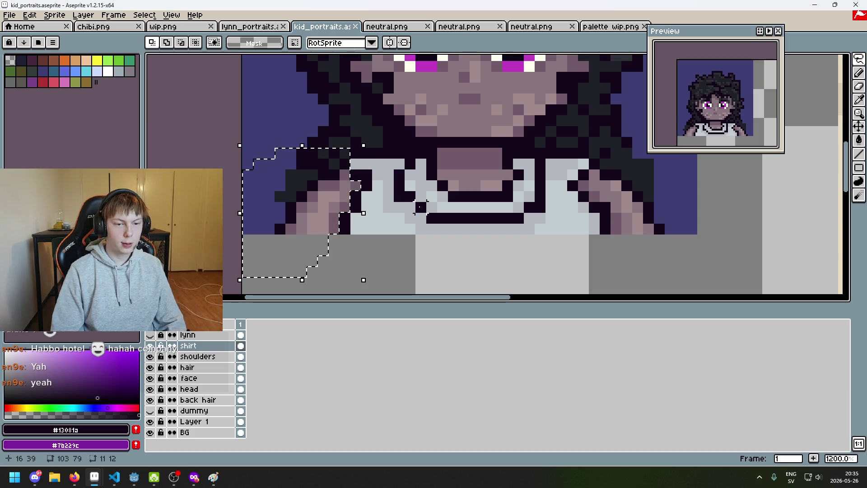
key(ctrl+d)
click(219, 360)
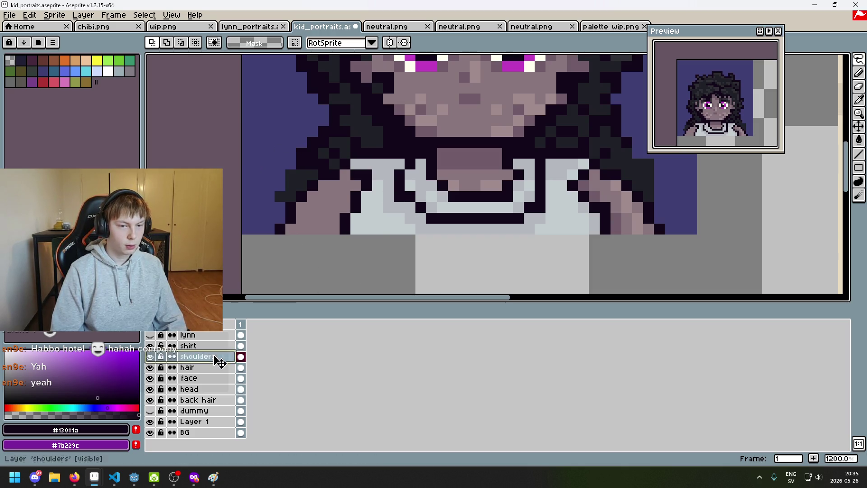
key(ctrl+shift+d)
key(Delete)
key(ctrl+d)
Step: Paint light pixels near the right shoulder on the shirt layer
click(221, 346)
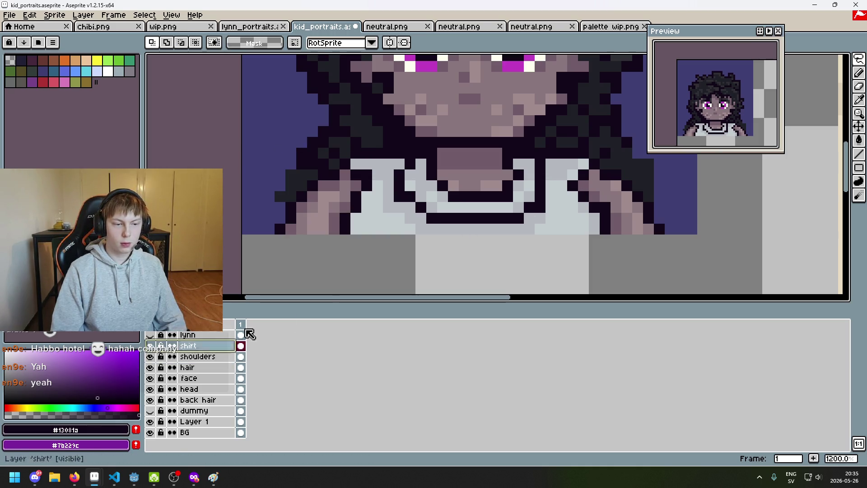
scroll(472, 178, right, 2)
mouse_move(472, 189)
mouse_down()
mouse_move(483, 179)
mouse_move(607, 246)
mouse_move(514, 253)
mouse_move(504, 201)
mouse_up()
click(217, 356)
key(ctrl+d)
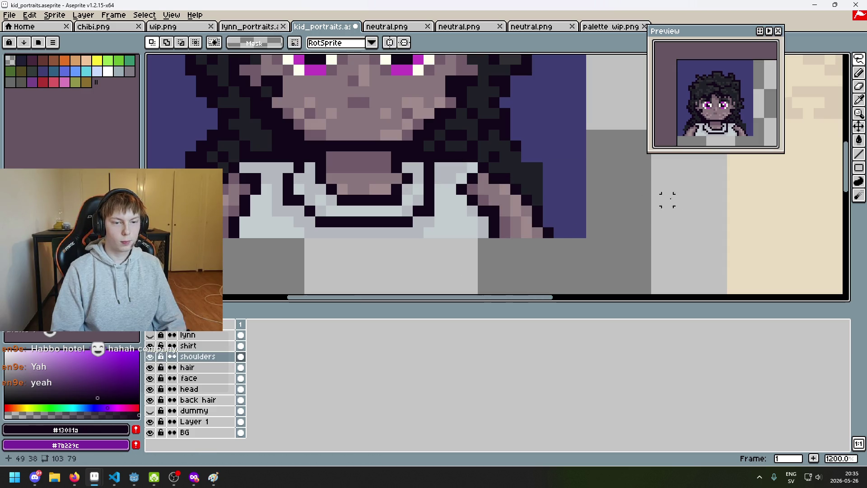
Step: Toggle the shoulders layer's visibility to compare, leaving it visible with the shirt layer active
click(151, 357)
click(151, 356)
click(151, 357)
click(151, 356)
click(150, 355)
click(151, 355)
click(150, 355)
click(151, 355)
click(233, 346)
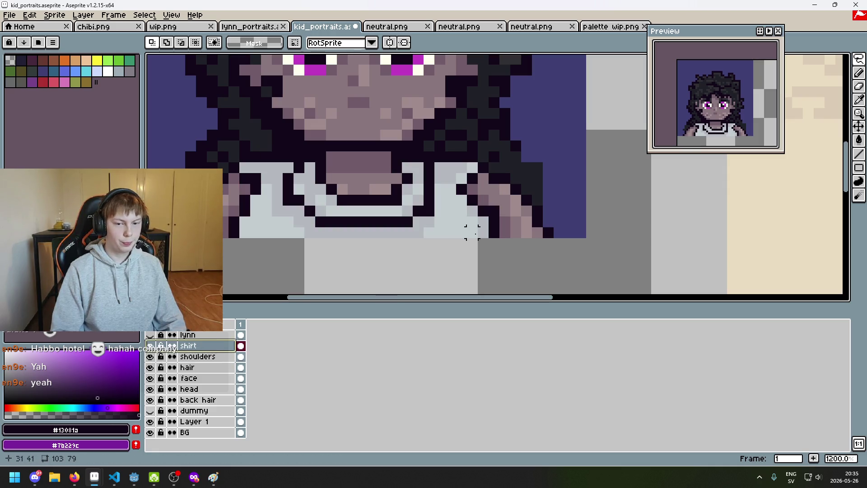
scroll(517, 233, down, 2)
scroll(532, 232, down, 2)
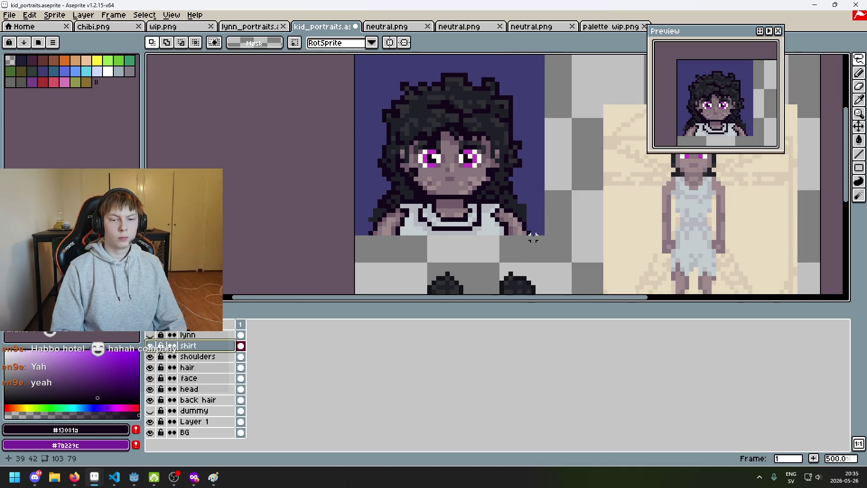
scroll(497, 236, up, 2)
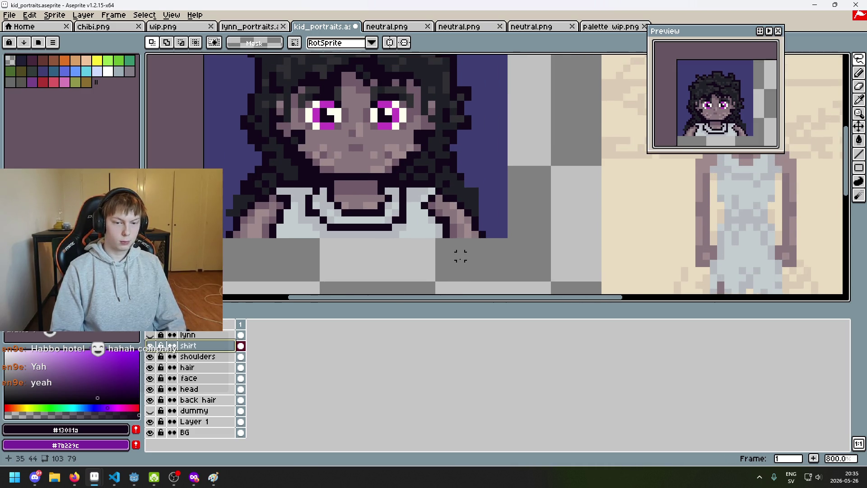
scroll(453, 256, up, 1)
Step: Undo the last eraser stroke and toggle the shirt layer to compare what's underneath
key(b)
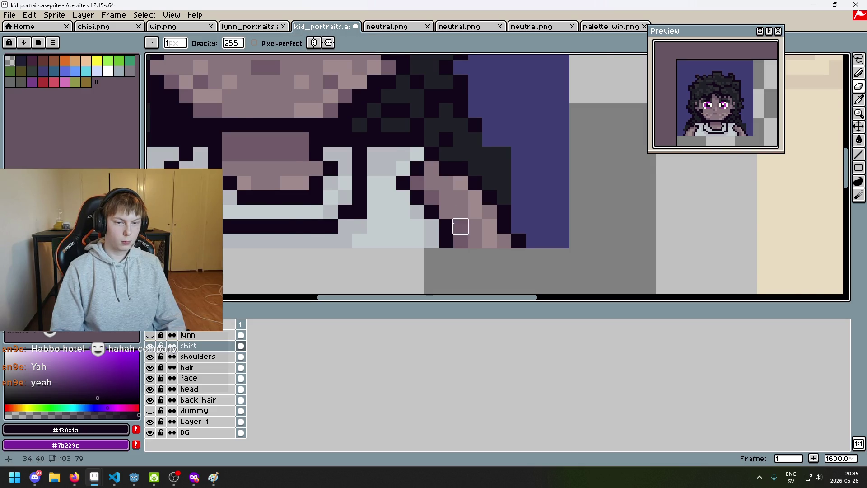
scroll(473, 236, down, 1)
key(ctrl+z)
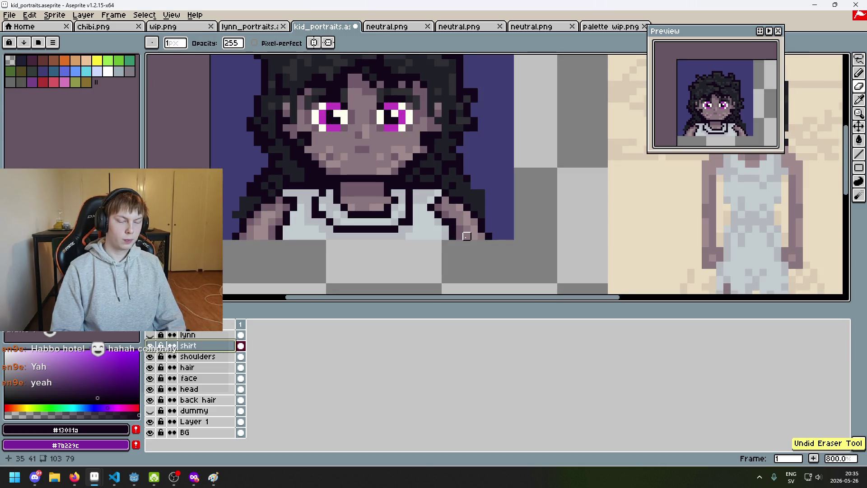
click(151, 347)
click(151, 347)
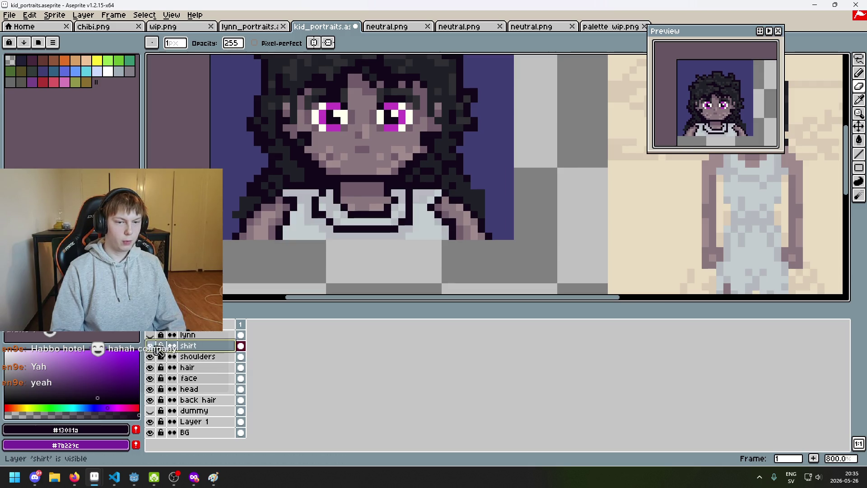
click(229, 356)
scroll(469, 216, up, 3)
Step: Paint the dark armpit pixel in the mauve skin tone #705b68
key(alt+Up)
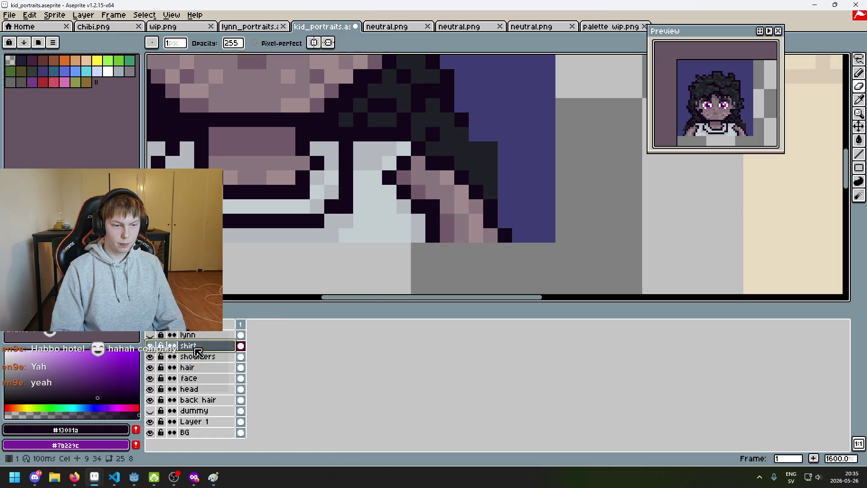
click(446, 222)
click(437, 206)
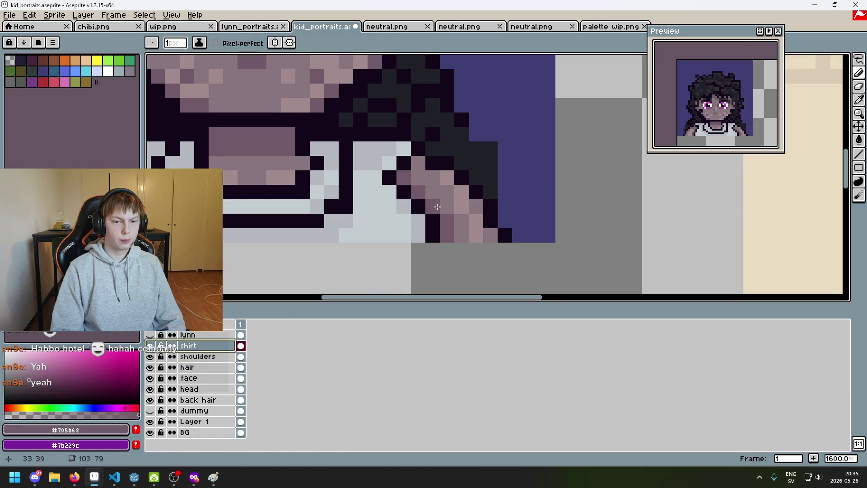
click(219, 357)
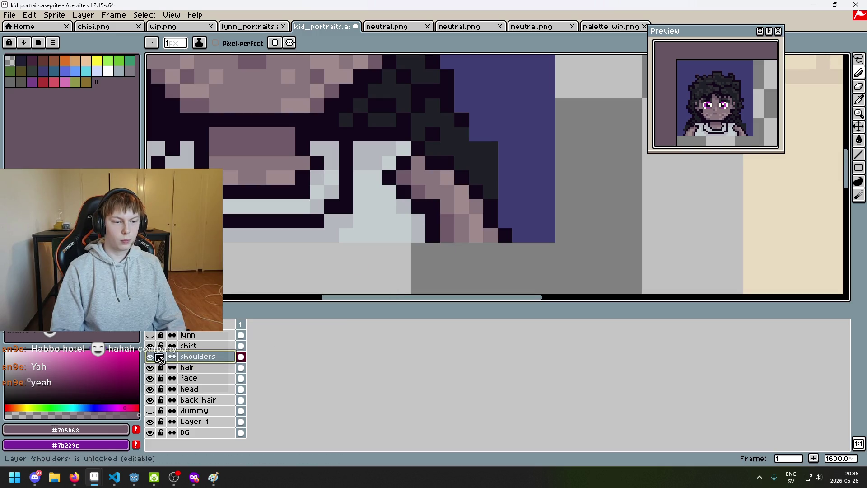
click(209, 347)
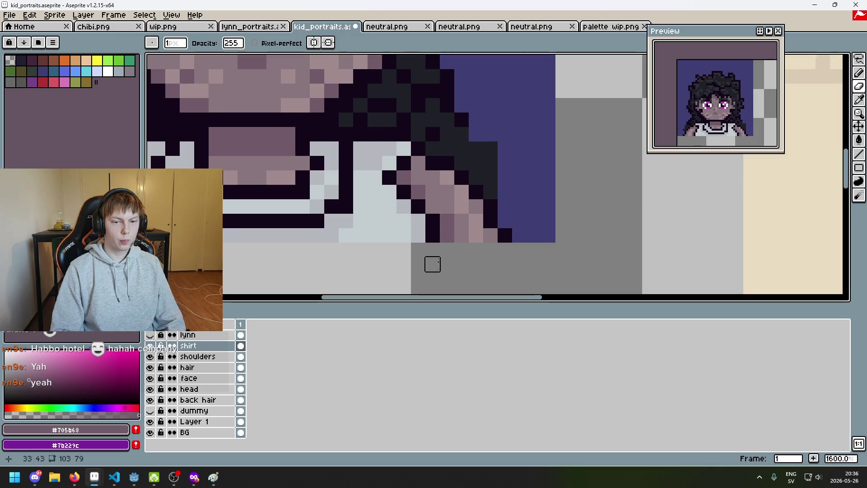
Step: Sample the dark outline colour #13081a from the portrait
scroll(456, 222, down, 5)
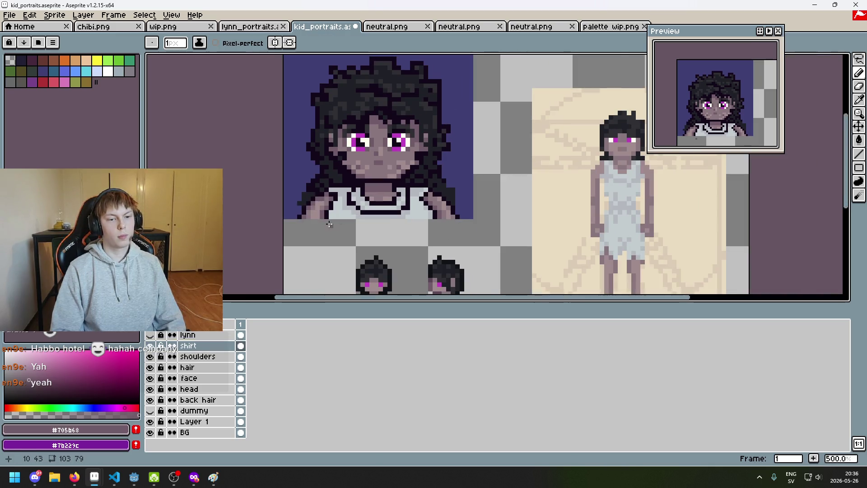
scroll(329, 225, up, 2)
scroll(333, 205, down, 3)
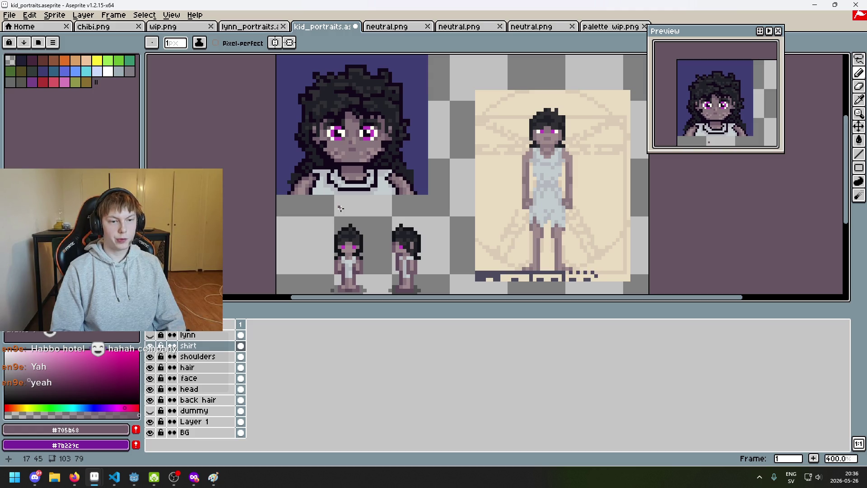
scroll(389, 206, up, 3)
scroll(397, 185, down, 4)
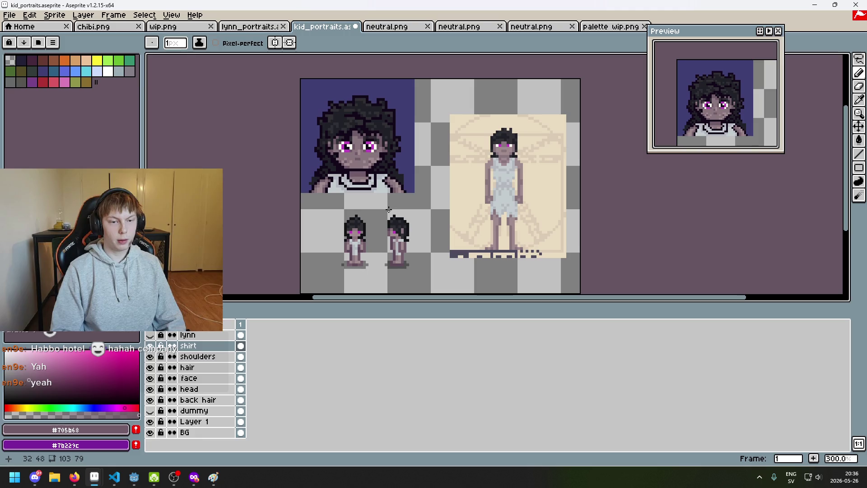
key(alt+Down)
scroll(411, 171, up, 3)
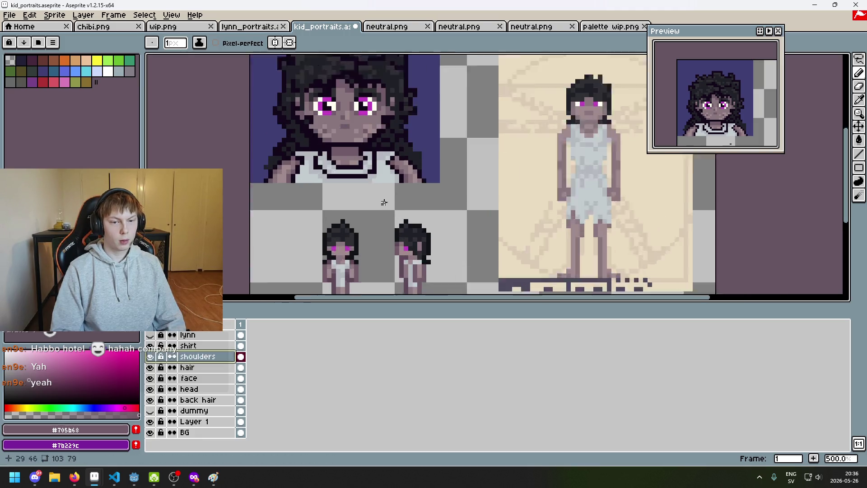
alt+click(410, 171)
scroll(407, 173, up, 1)
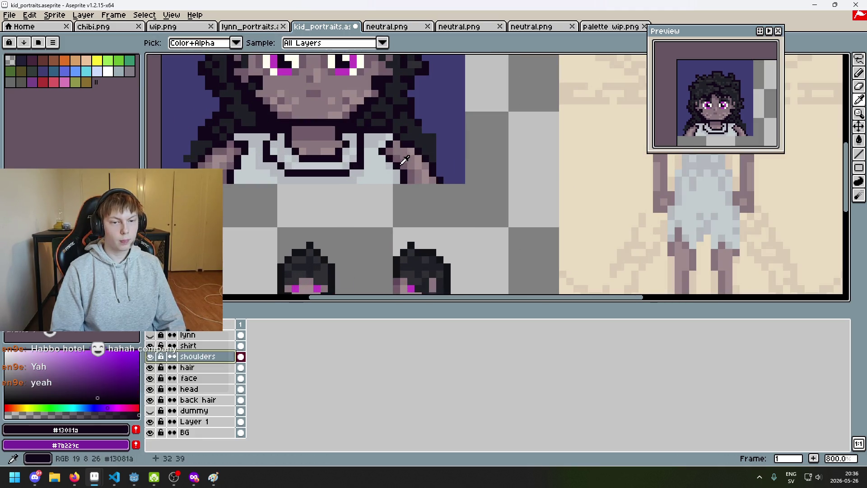
key(alt+Up)
Step: Pan toward the full-body figures, then recentre the view on the portrait
scroll(385, 176, up, 3)
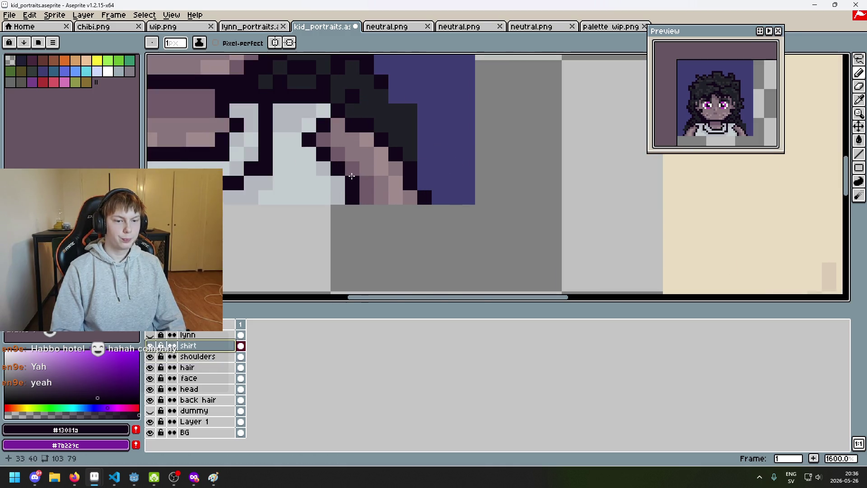
scroll(353, 172, down, 6)
drag(402, 159, 470, 166)
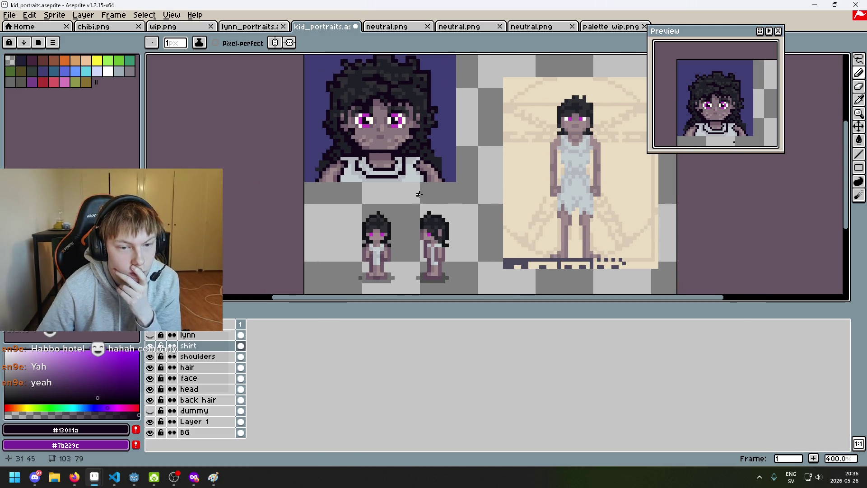
drag(417, 202, 393, 228)
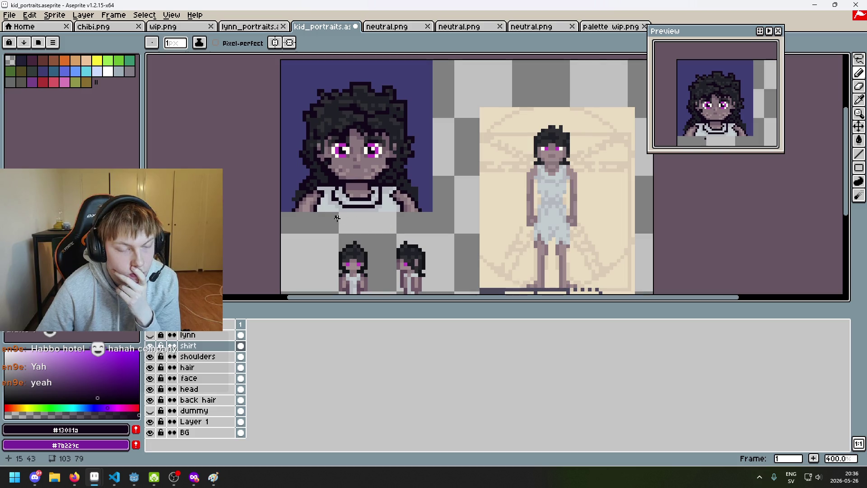
scroll(334, 217, up, 3)
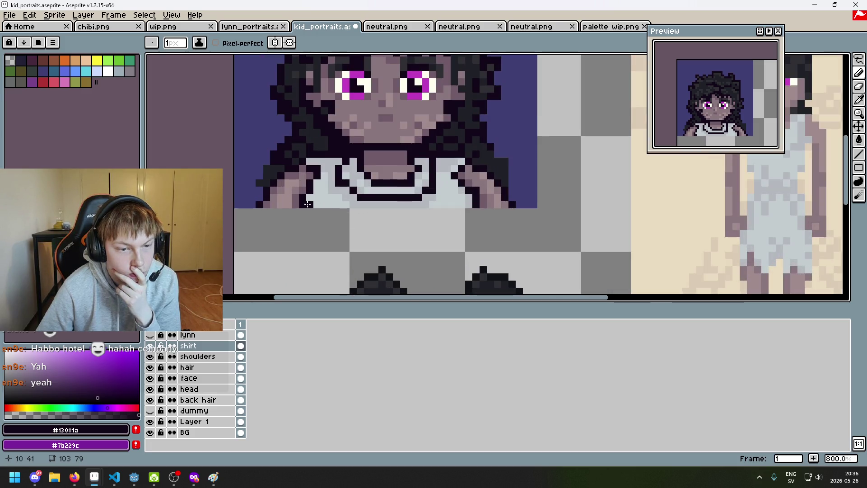
scroll(391, 243, down, 4)
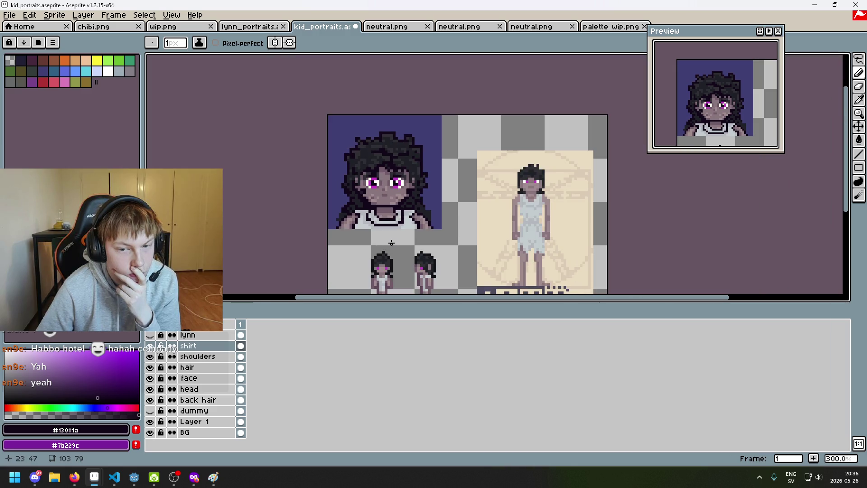
scroll(565, 202, up, 2)
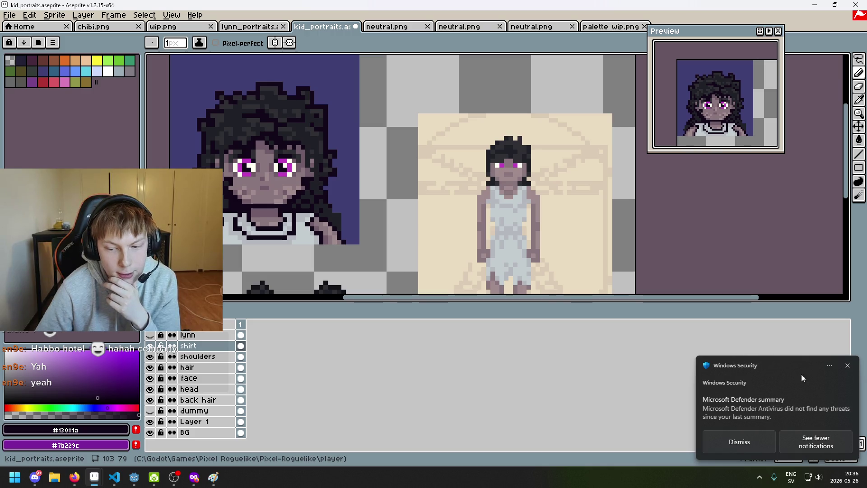
click(730, 446)
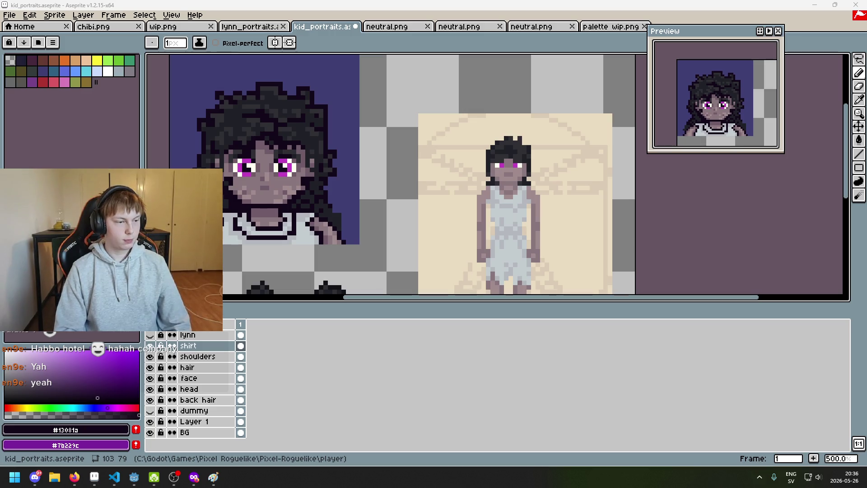
scroll(486, 176, up, 1)
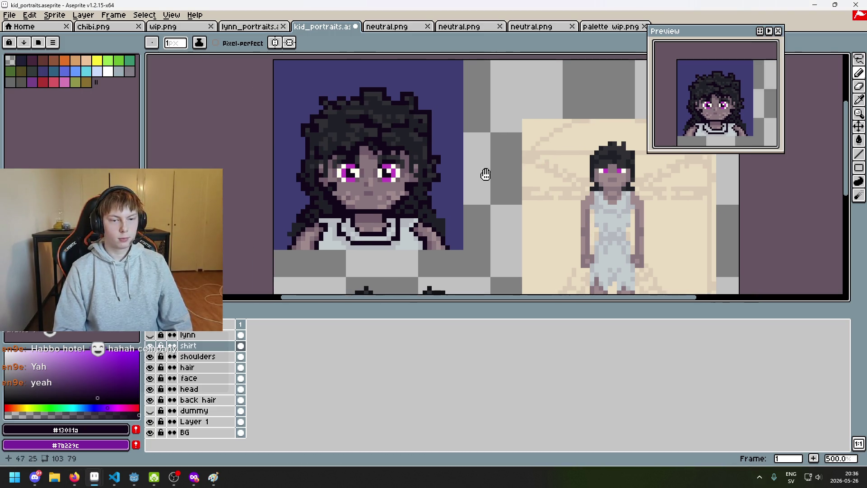
scroll(464, 177, down, 2)
scroll(470, 183, left, 2)
scroll(479, 224, up, 4)
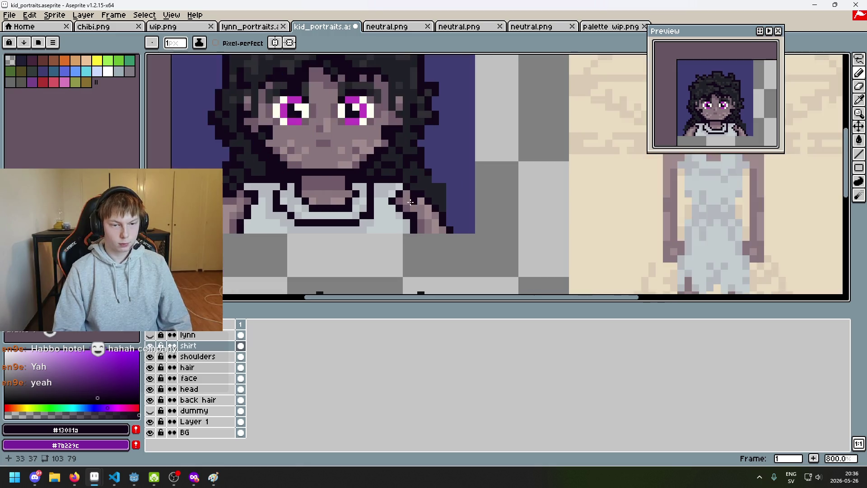
scroll(387, 206, down, 4)
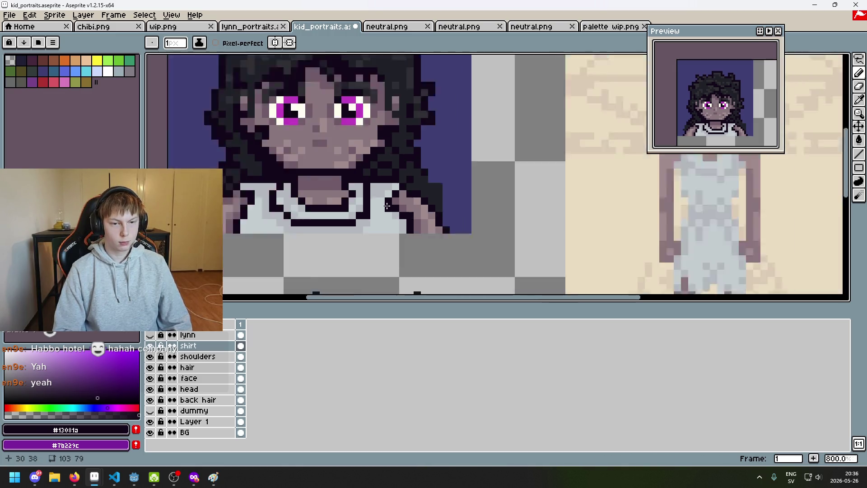
scroll(433, 226, down, 2)
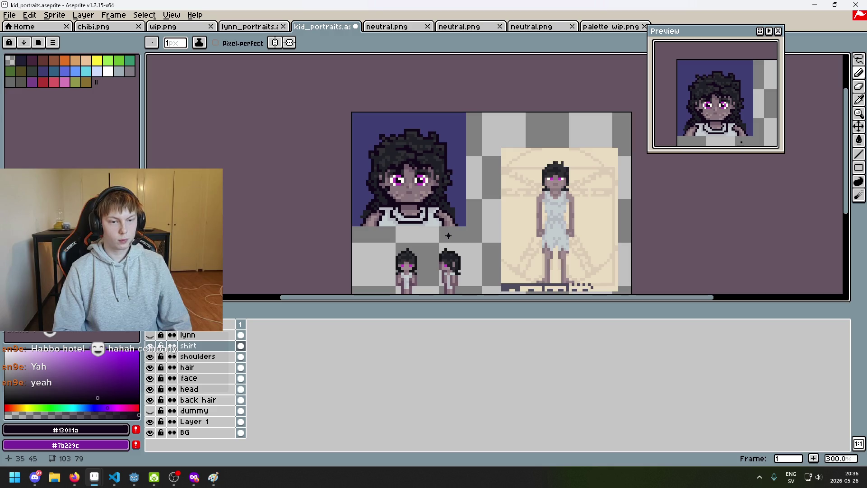
scroll(447, 234, up, 1)
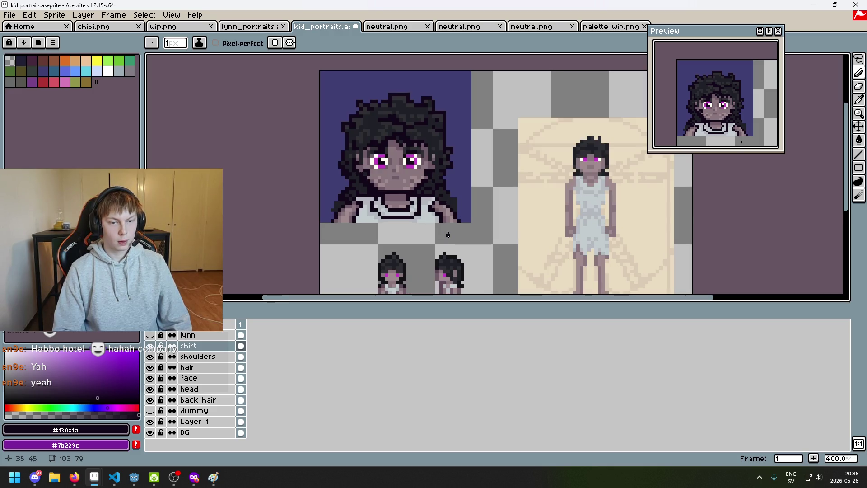
scroll(448, 235, up, 1)
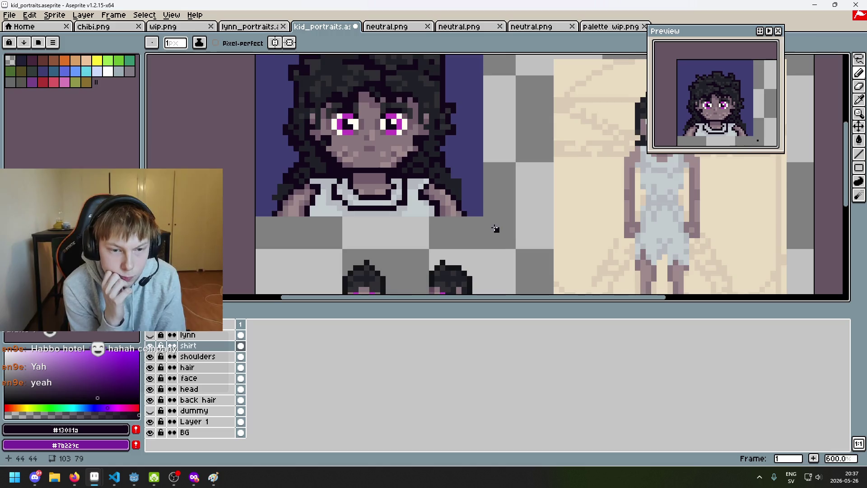
scroll(483, 233, down, 1)
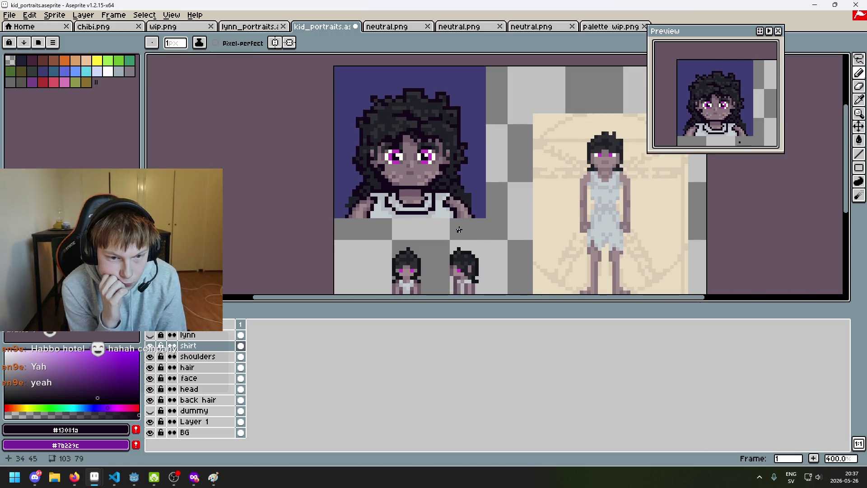
scroll(456, 227, up, 1)
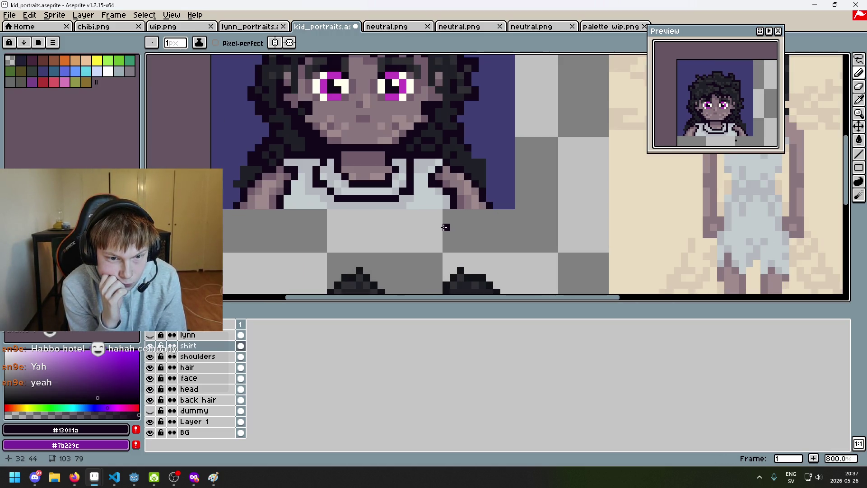
scroll(499, 270, up, 1)
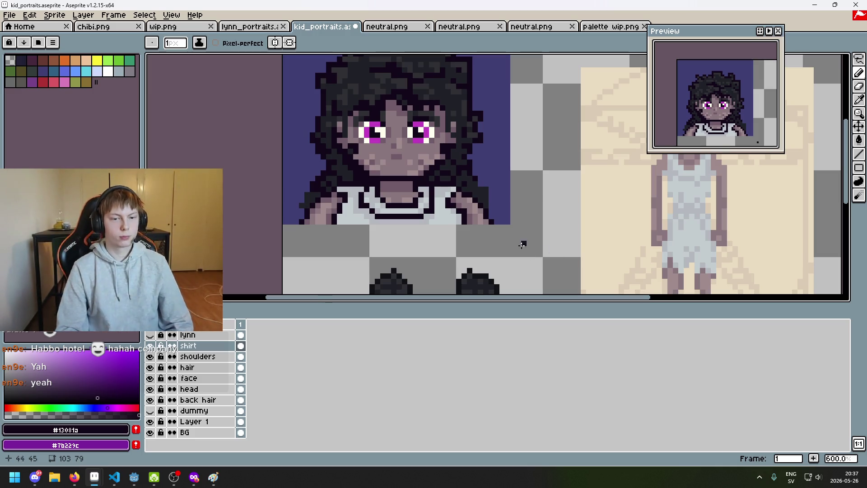
scroll(532, 246, up, 1)
scroll(475, 219, down, 2)
scroll(475, 219, up, 2)
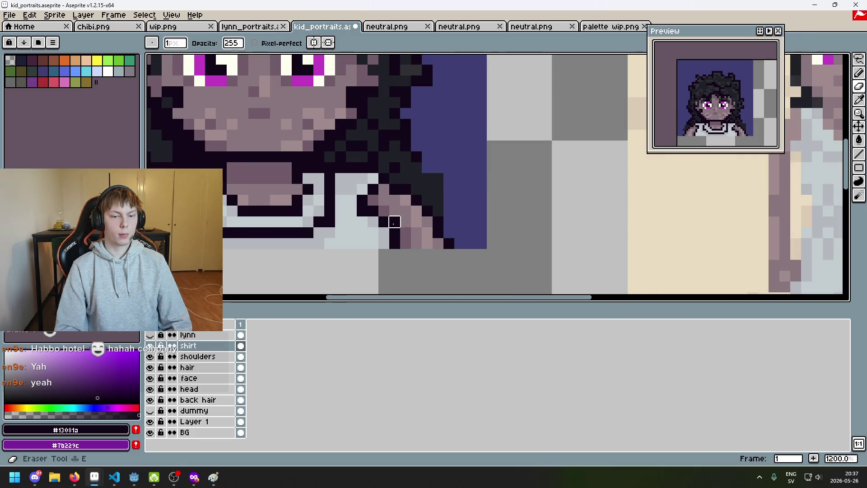
Step: Sample the mauve skin #705b68 on the shoulders layer and save the kid_portraits file
scroll(439, 243, down, 5)
scroll(439, 244, up, 2)
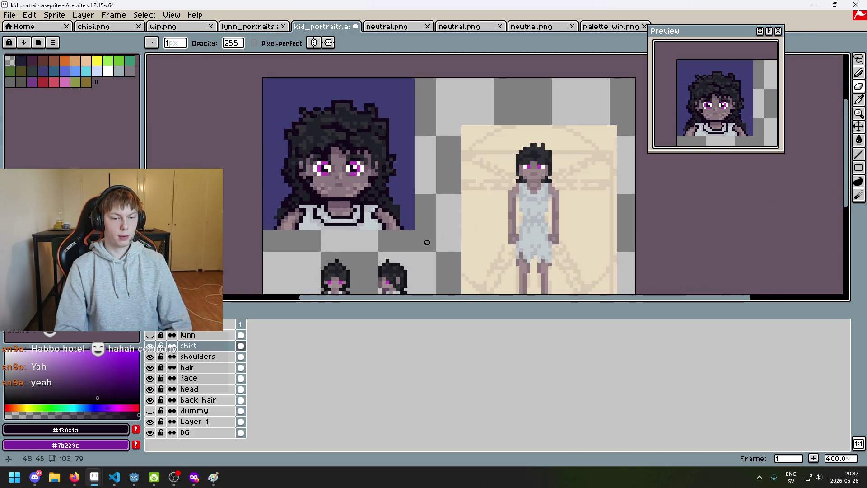
click(219, 356)
scroll(394, 222, up, 5)
key(alt)
alt+click(383, 232)
scroll(388, 235, down, 5)
key(ctrl+s)
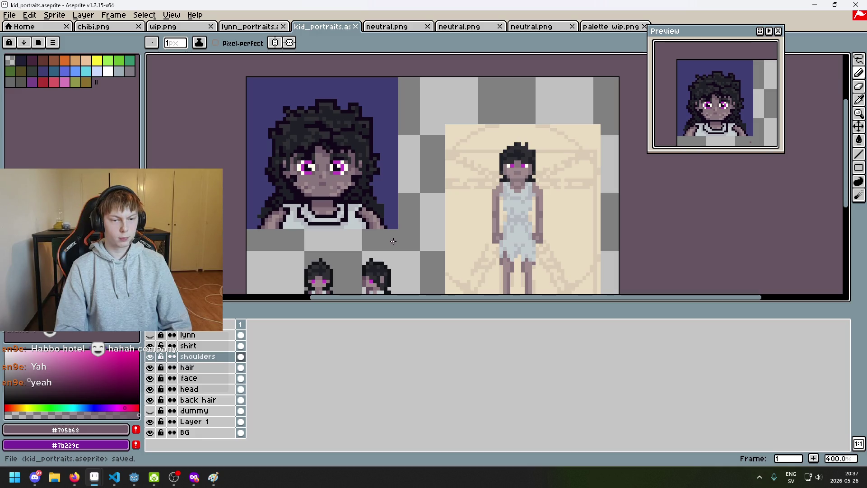
Step: On the shirt layer, sample the shirt's light grey #b4b8bc from the portrait
click(212, 346)
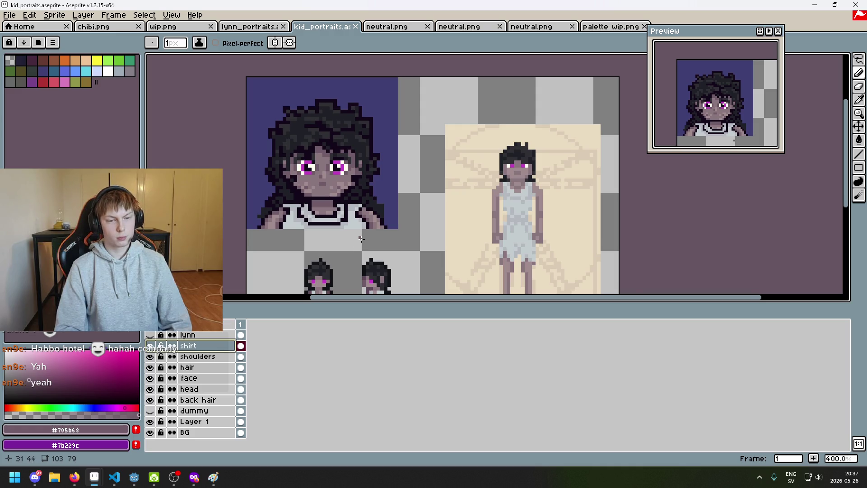
drag(361, 238, 377, 241)
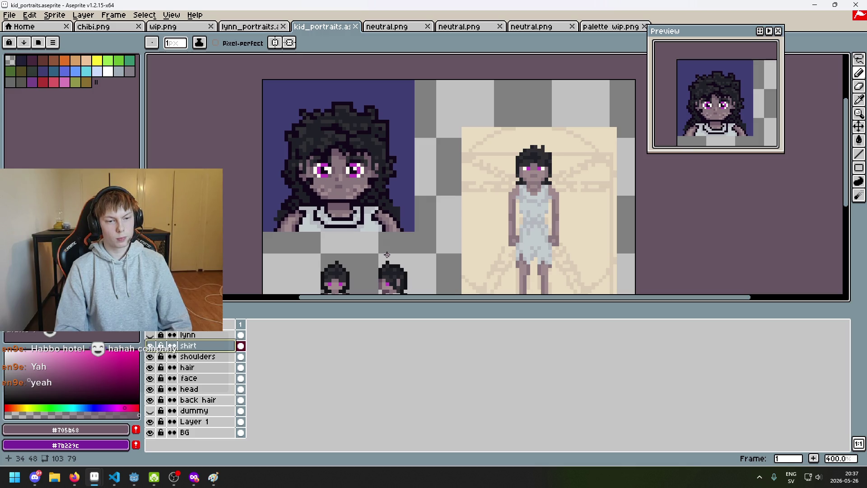
scroll(387, 226, up, 3)
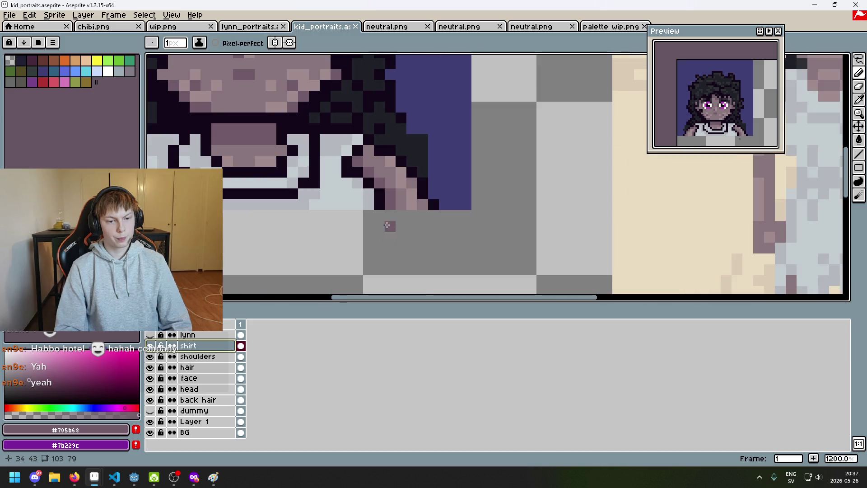
alt+click(380, 189)
scroll(378, 212, down, 4)
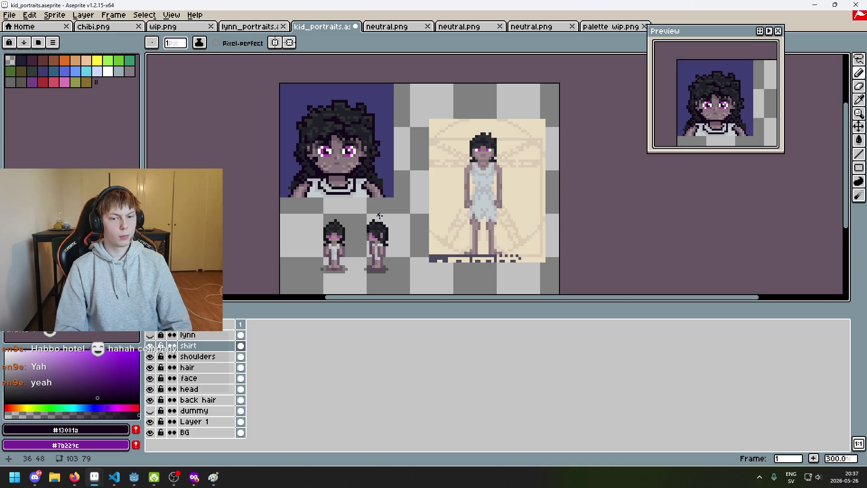
scroll(362, 202, up, 3)
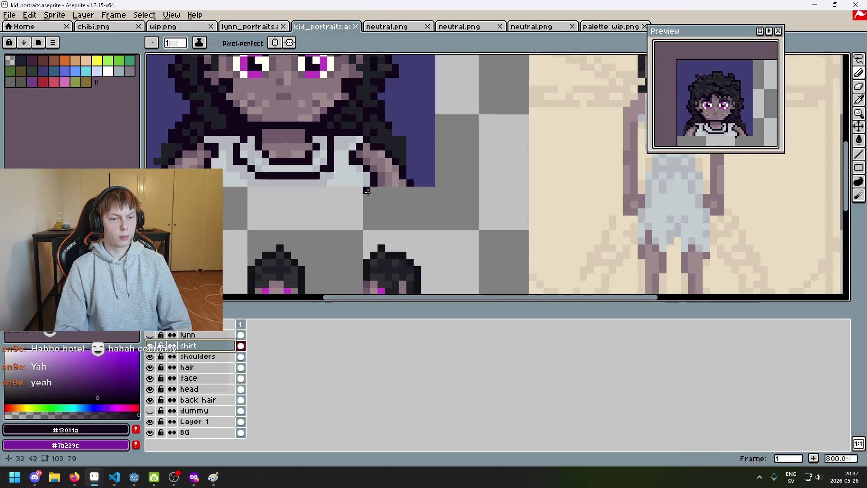
alt+click(371, 177)
Step: Undo the stray pencil stroke and paint a shirt-grey pixel near the shoulder
key(ctrl+z)
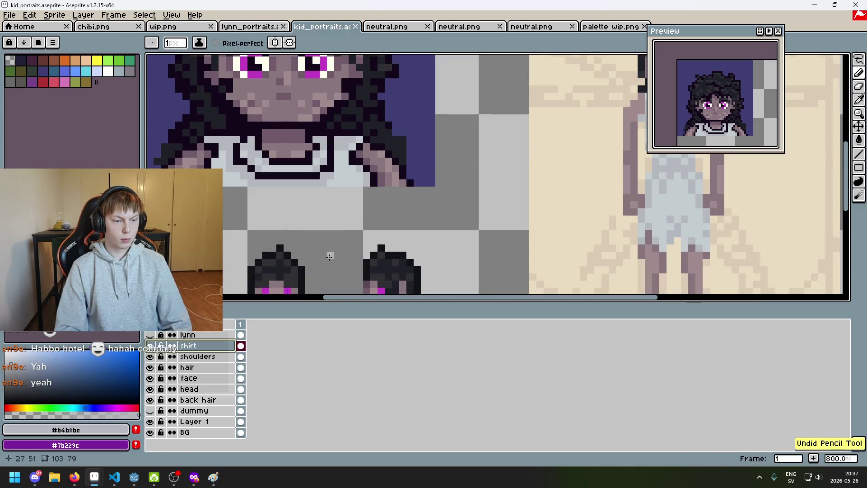
click(361, 177)
key(shift)
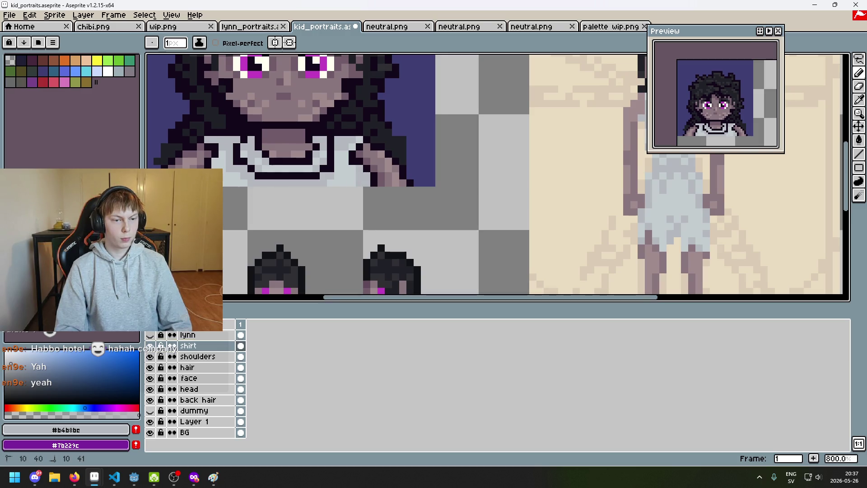
scroll(244, 196, down, 4)
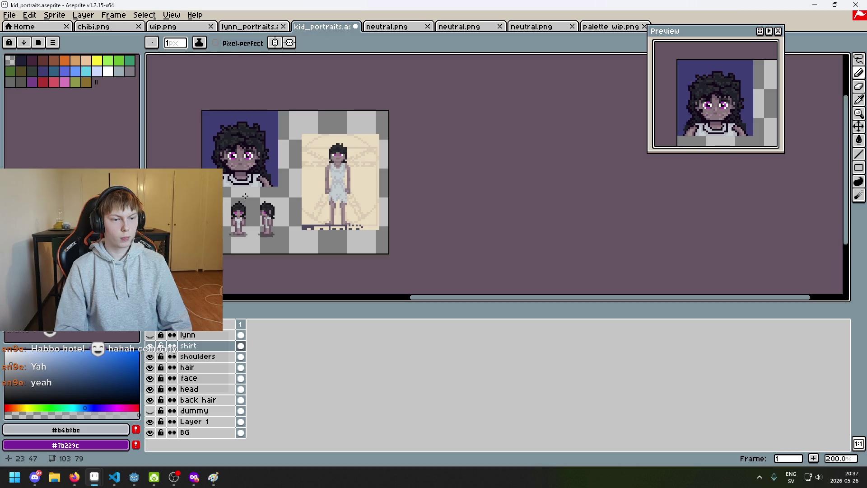
scroll(244, 195, up, 1)
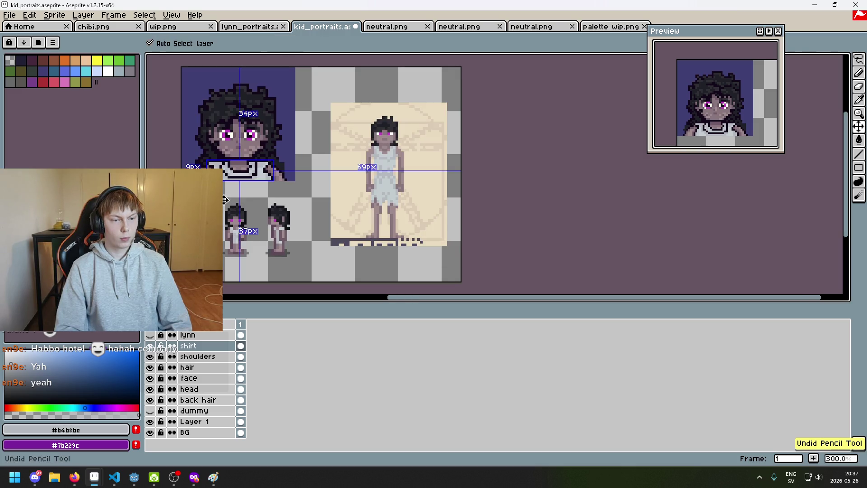
scroll(215, 181, up, 3)
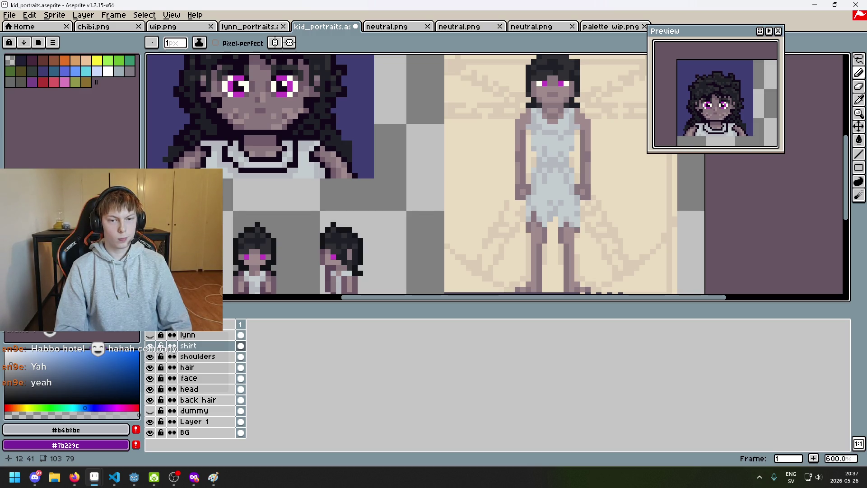
scroll(310, 197, up, 3)
scroll(310, 197, left, 2)
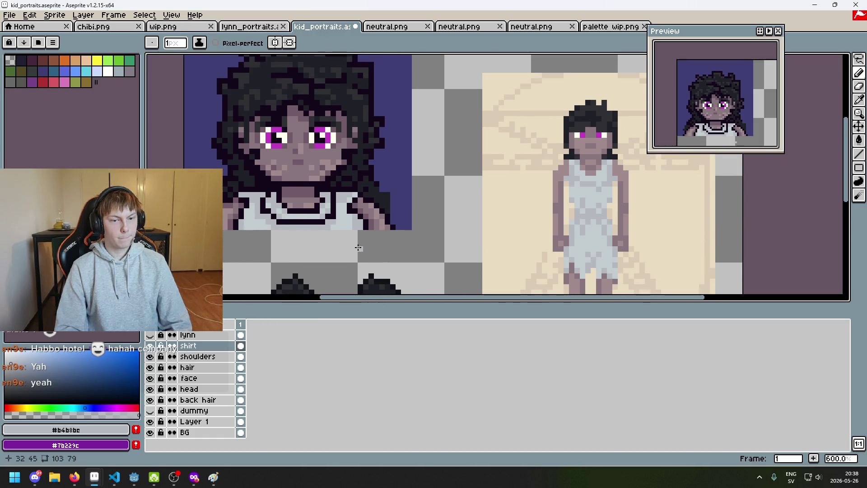
scroll(361, 239, up, 4)
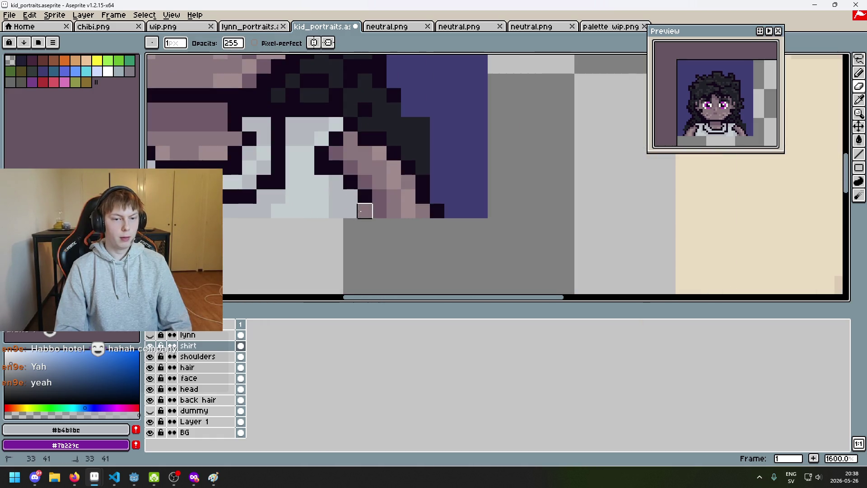
key(ctrl+z)
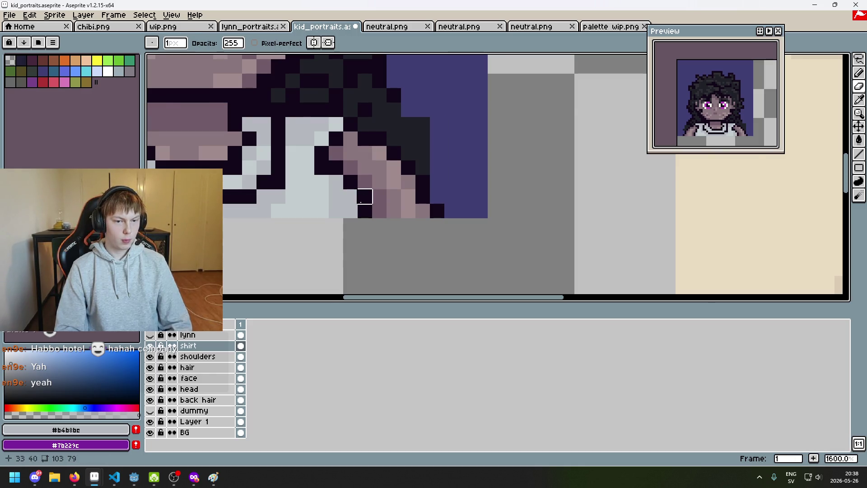
scroll(365, 196, down, 4)
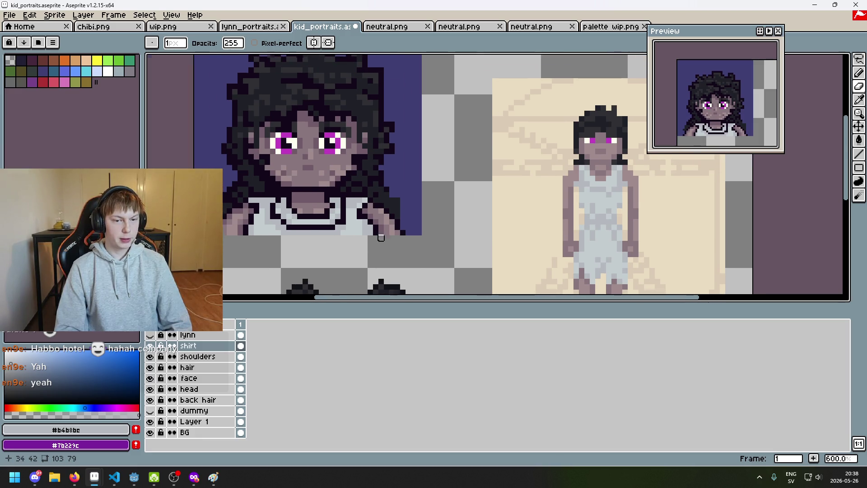
scroll(381, 243, up, 4)
click(212, 356)
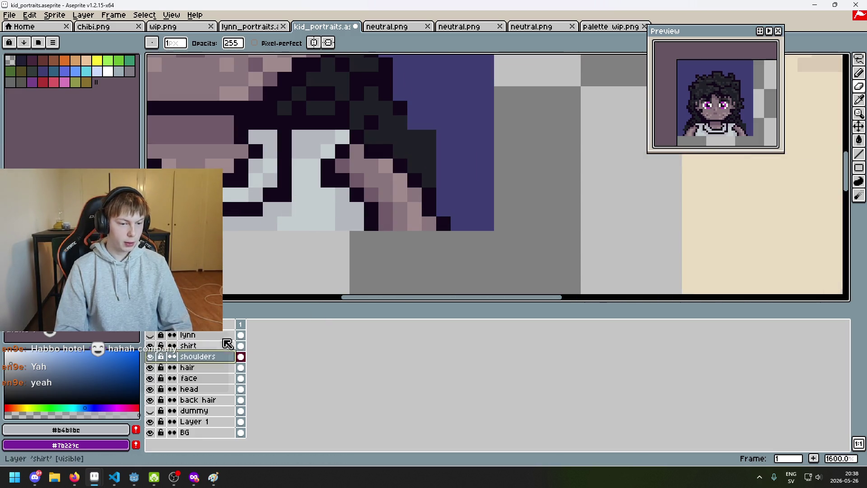
Step: Erase the shirt pixels at the armpit on the shirt layer
click(206, 346)
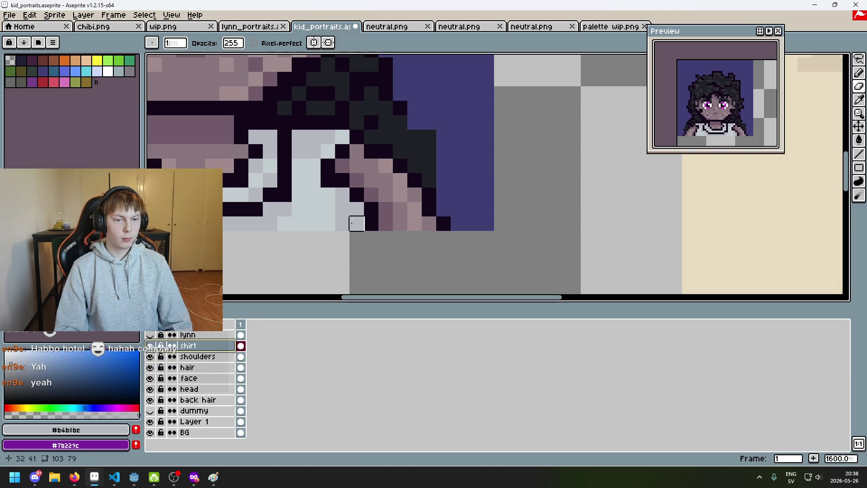
mouse_move(371, 208)
mouse_down()
mouse_move(367, 219)
mouse_move(354, 207)
mouse_up()
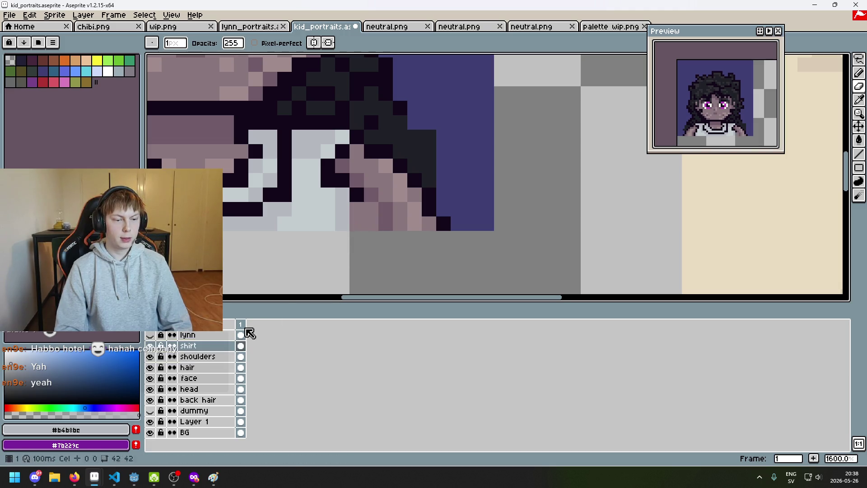
scroll(262, 294, left, 3)
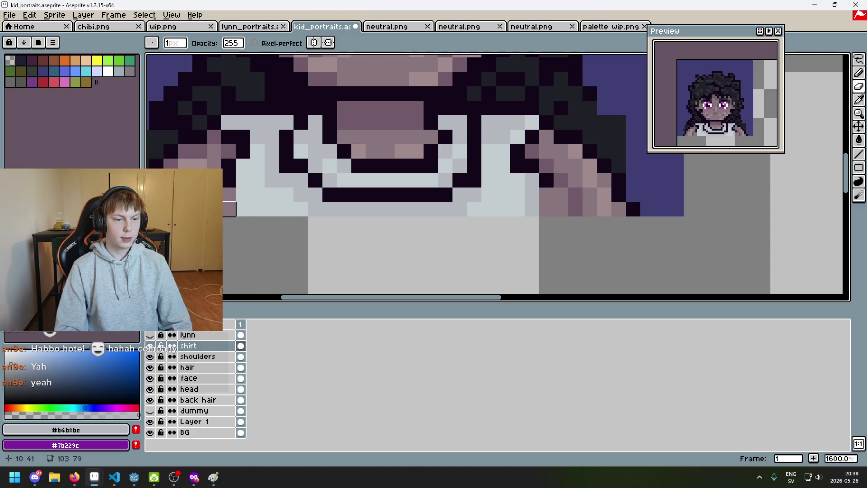
Step: On the shoulders layer, paint dark blue pixels into the armpit gap and along the bottom row
click(228, 357)
scroll(414, 265, right, 2)
click(212, 346)
click(218, 357)
click(470, 219)
mouse_move(469, 205)
mouse_down()
mouse_move(455, 203)
mouse_move(456, 232)
mouse_up()
scroll(456, 232, left, 4)
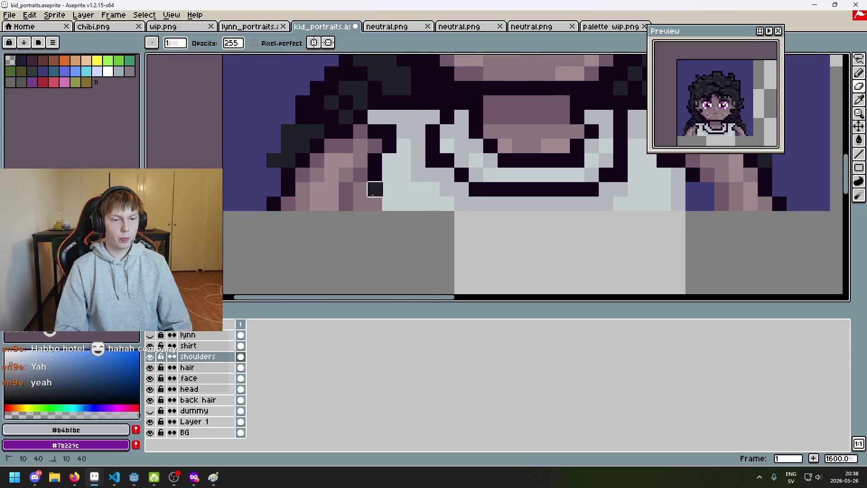
drag(373, 195, 366, 194)
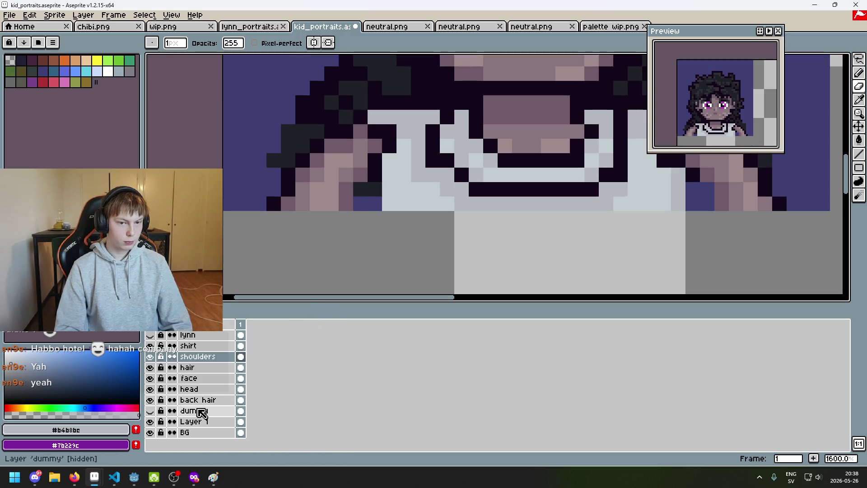
Step: Hide and reshow the back hair layer to compare the result
scroll(402, 261, down, 3)
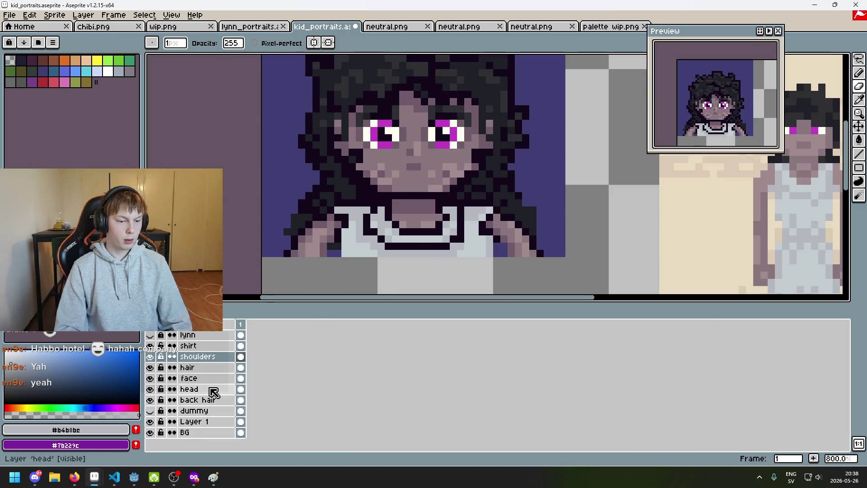
click(220, 403)
scroll(334, 255, up, 3)
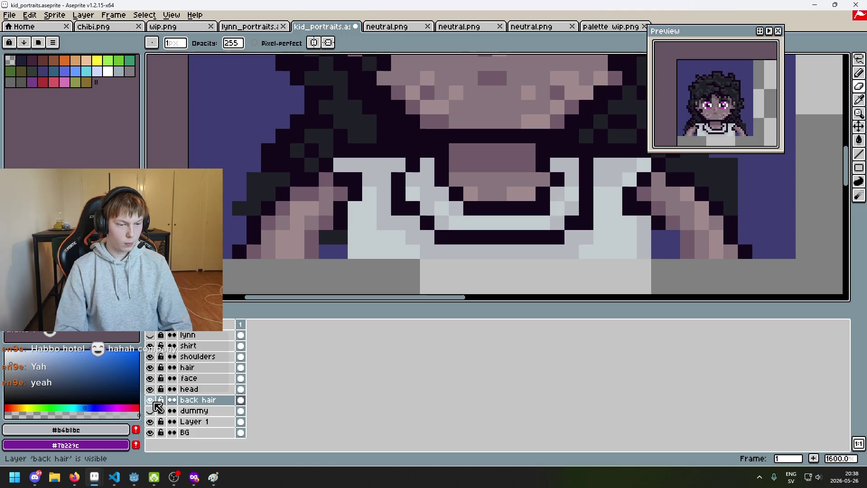
click(150, 400)
click(150, 400)
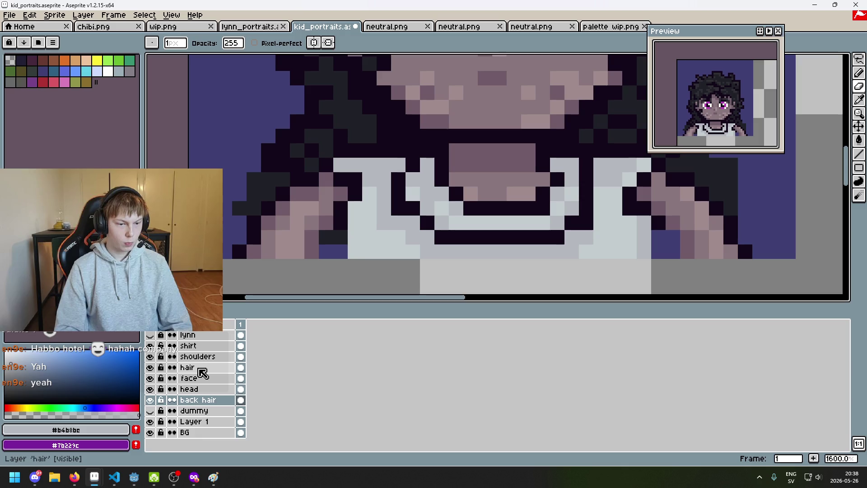
click(197, 367)
scroll(334, 237, down, 3)
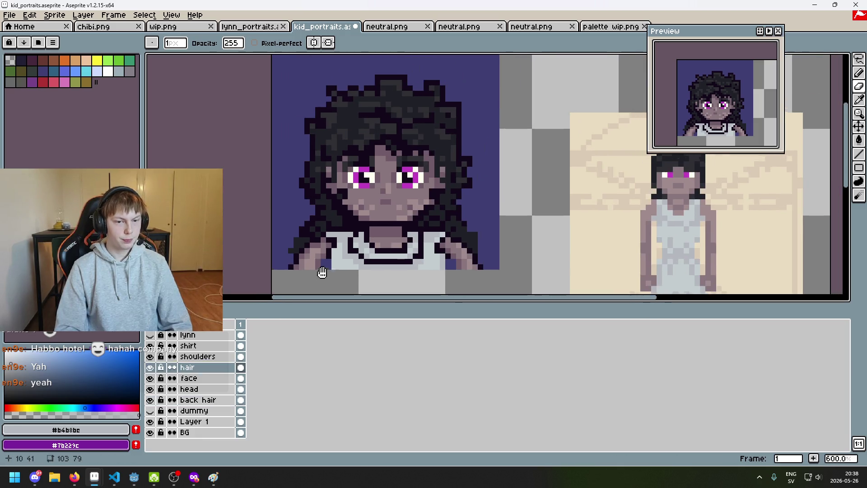
scroll(470, 260, up, 2)
scroll(457, 253, down, 2)
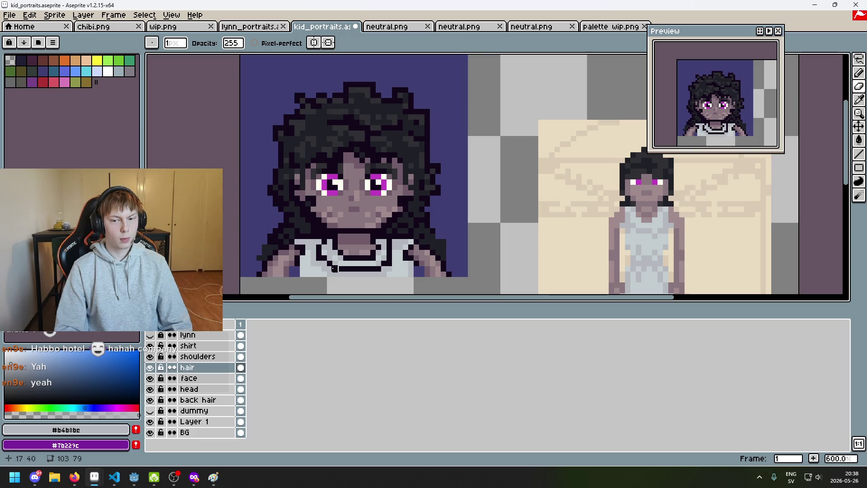
scroll(316, 267, up, 3)
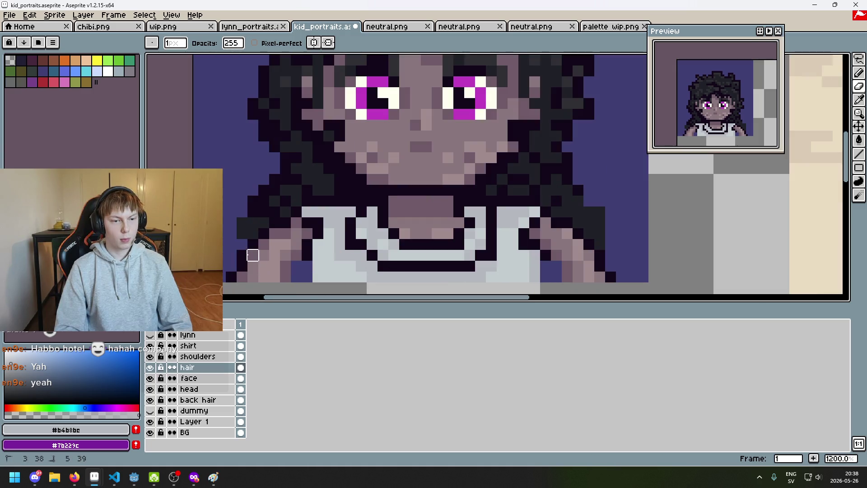
scroll(253, 255, down, 4)
scroll(252, 258, up, 2)
scroll(248, 256, down, 1)
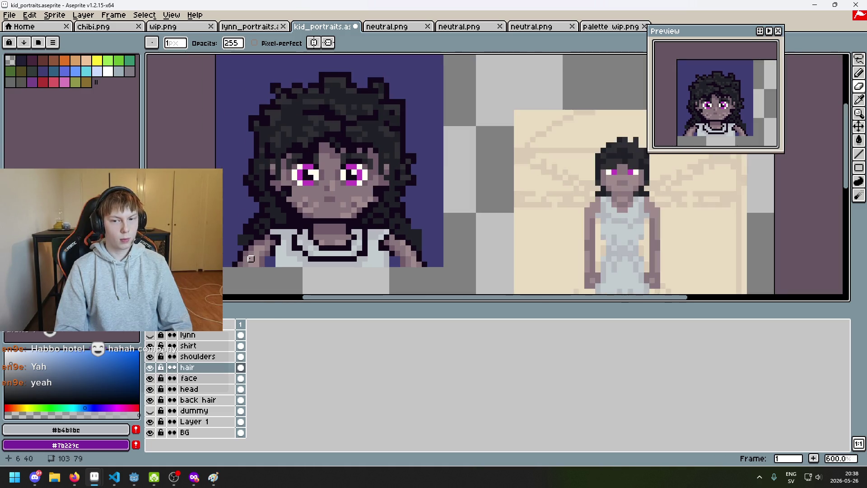
scroll(246, 255, up, 1)
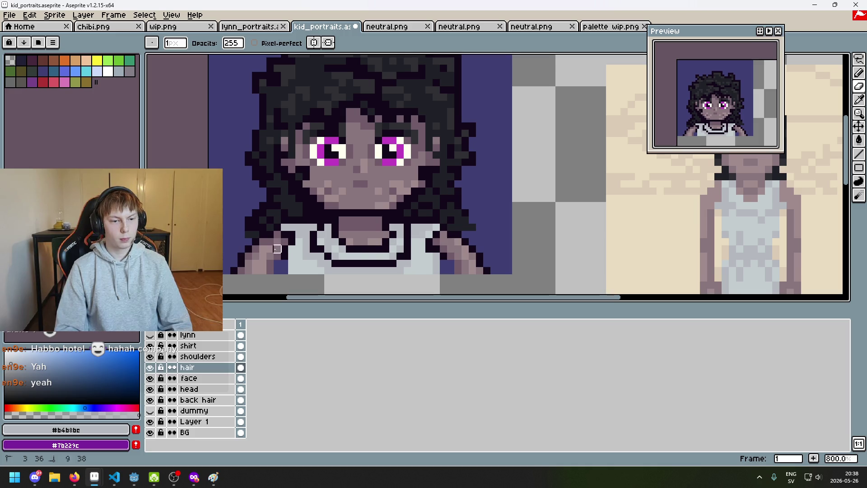
click(858, 59)
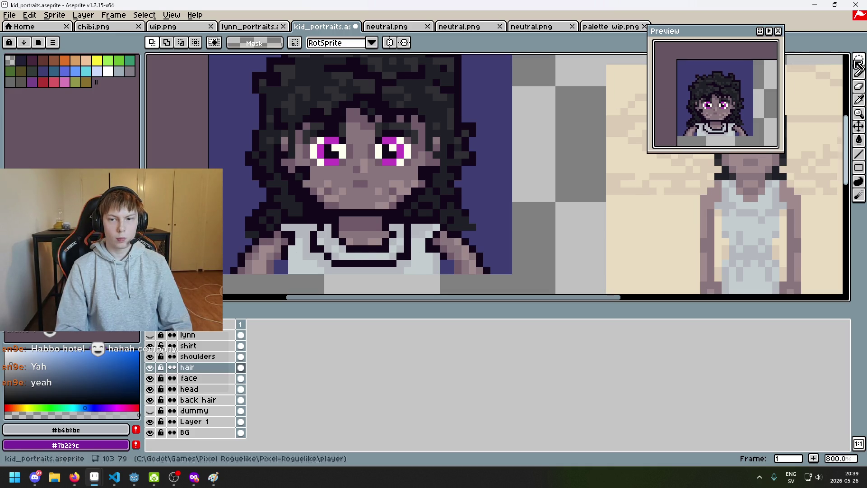
click(802, 60)
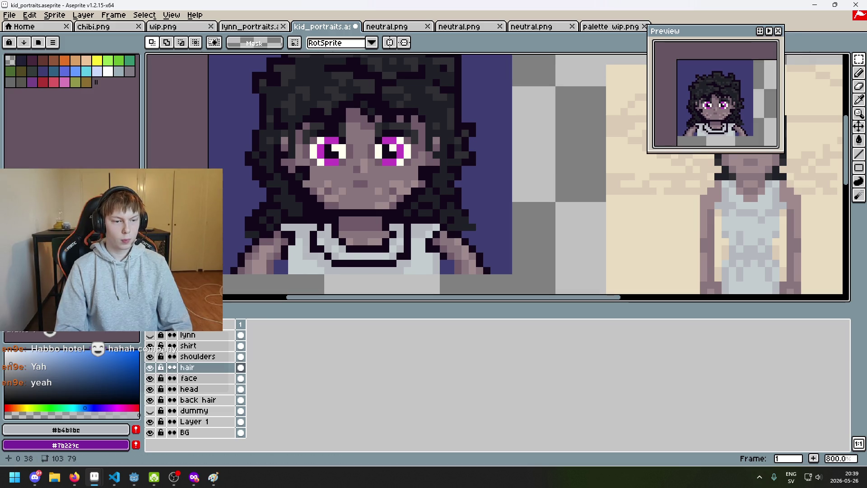
mouse_move(208, 235)
mouse_down()
mouse_move(271, 237)
mouse_move(499, 297)
mouse_up()
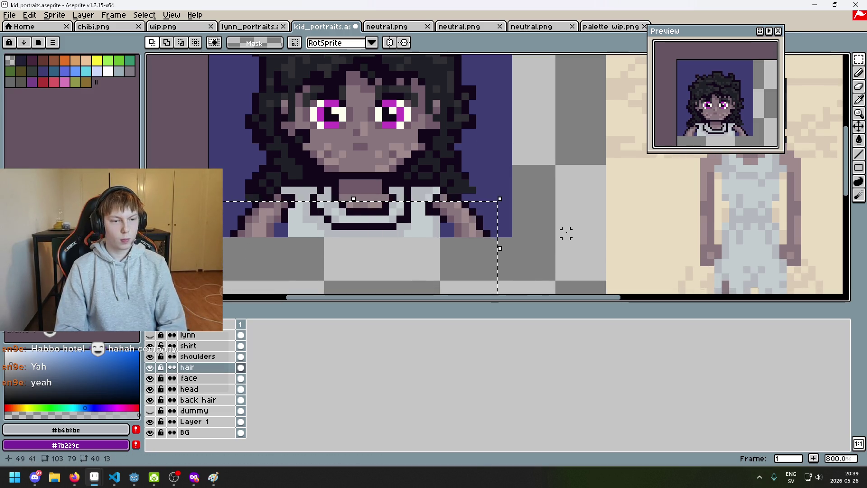
key(ctrl+d)
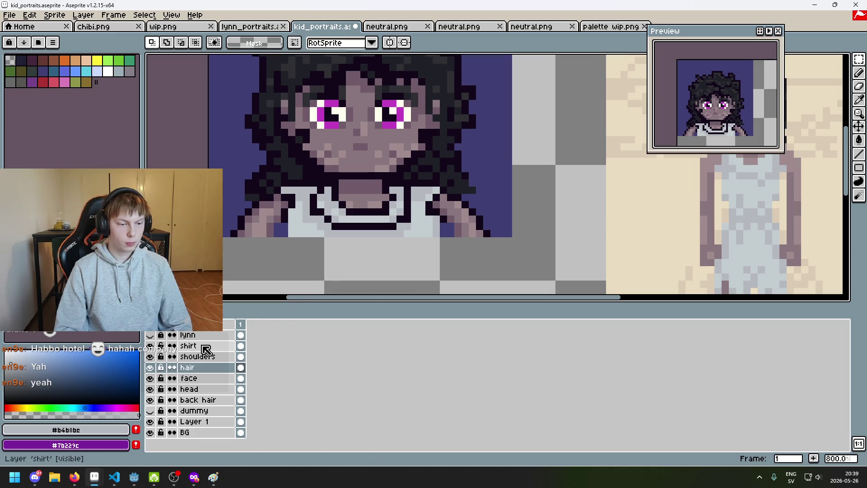
Step: On the shirt layer, sample the dark outline colour #13081a
click(206, 347)
scroll(339, 246, down, 2)
scroll(375, 242, up, 5)
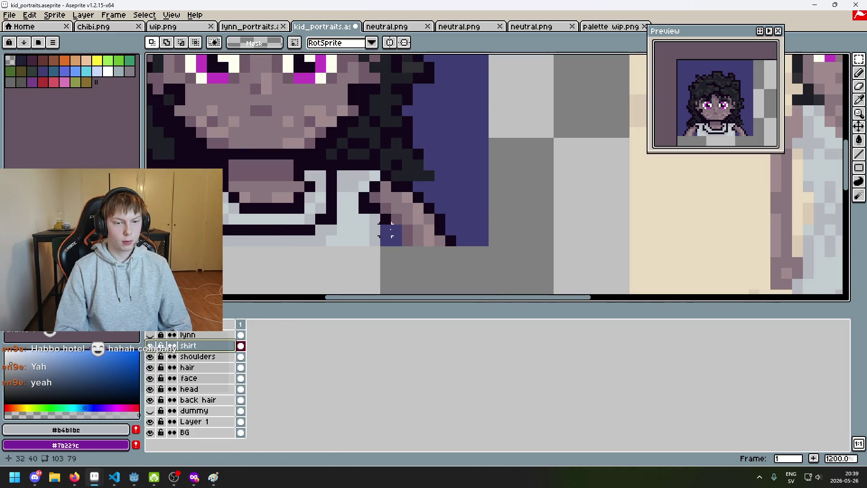
click(207, 356)
key(i)
click(391, 217)
key(b)
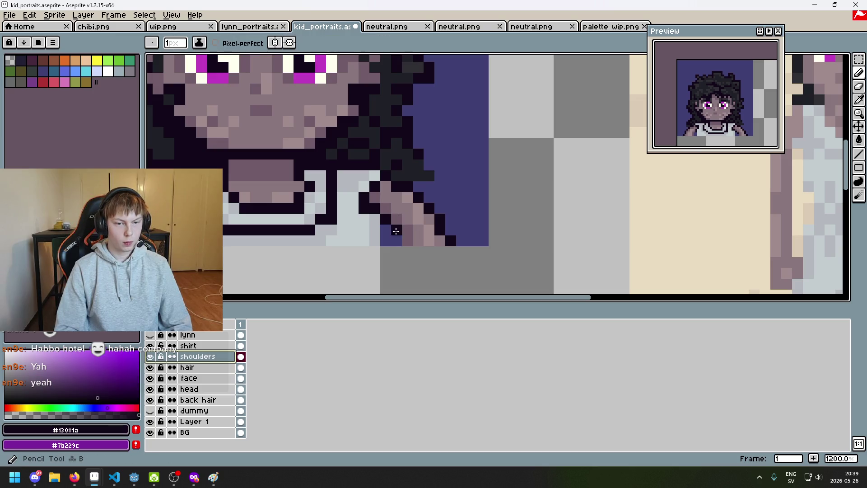
scroll(435, 246, left, 3)
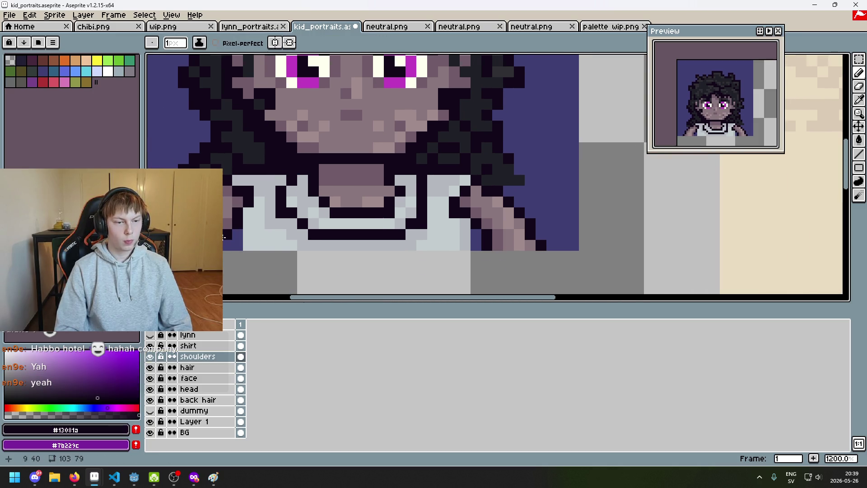
scroll(224, 236, down, 5)
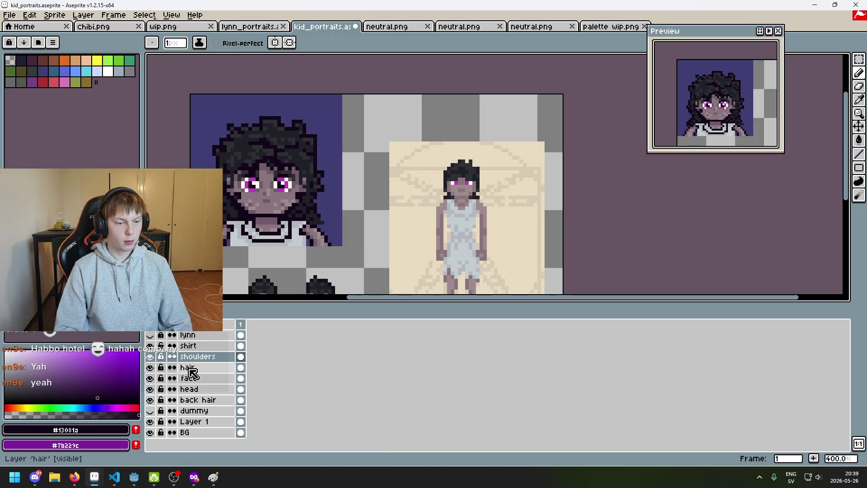
Step: Undo the last erase and toggle the shirt layer to inspect underneath
click(189, 346)
scroll(357, 236, up, 2)
scroll(356, 236, up, 2)
key(v)
scroll(341, 226, down, 2)
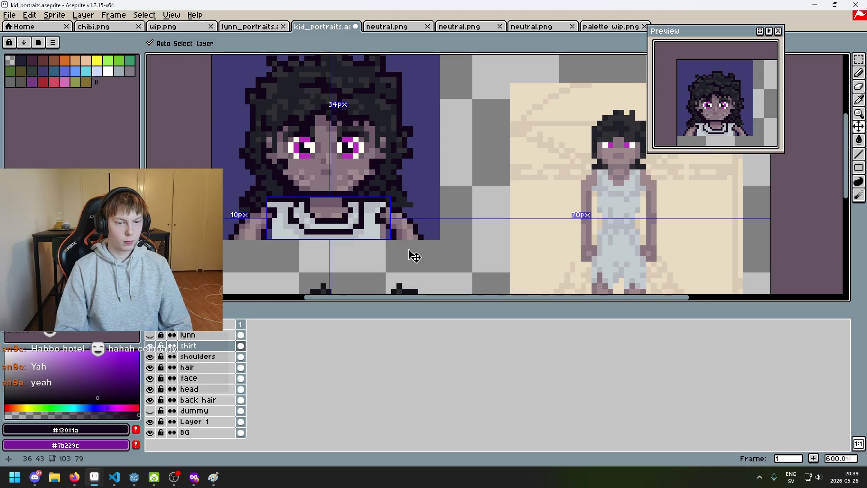
key(ctrl+z)
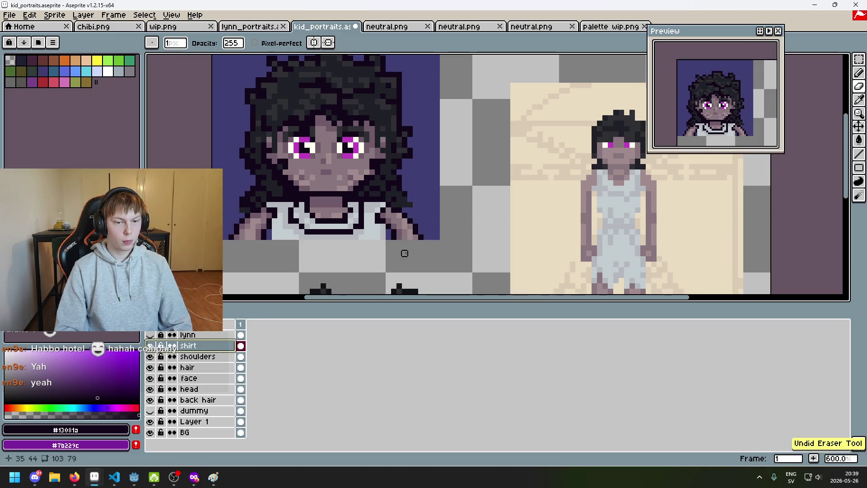
click(209, 356)
scroll(383, 215, up, 4)
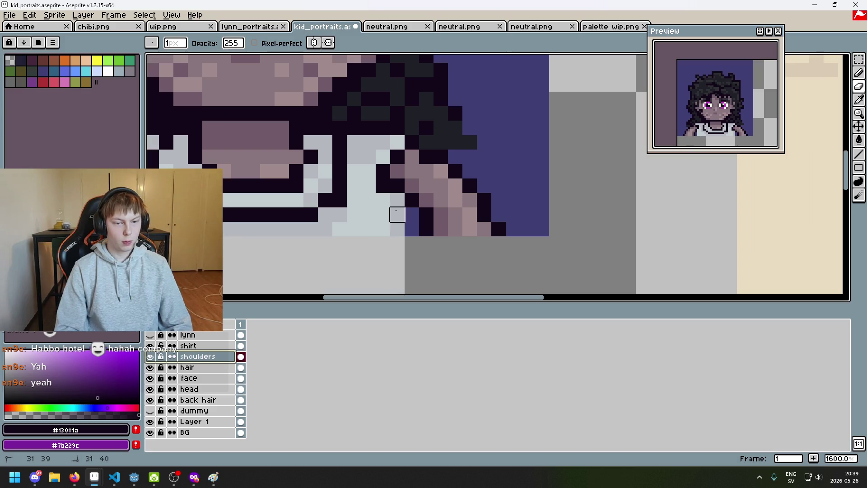
scroll(350, 230, left, 3)
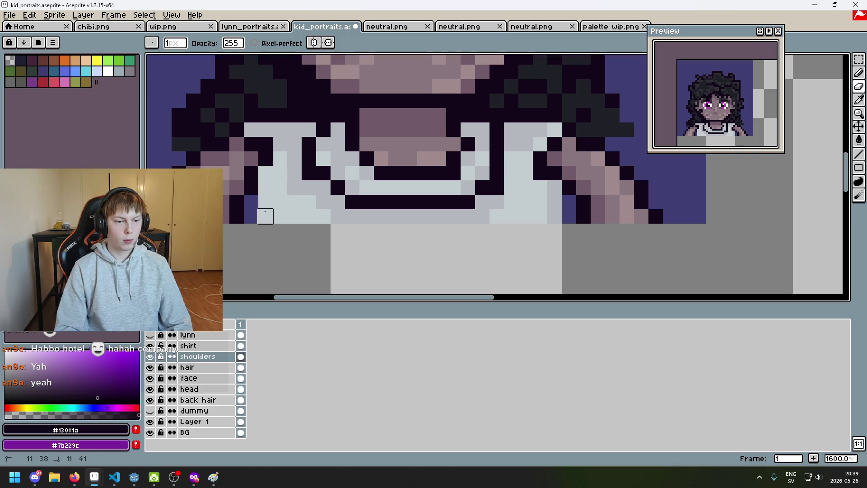
click(150, 345)
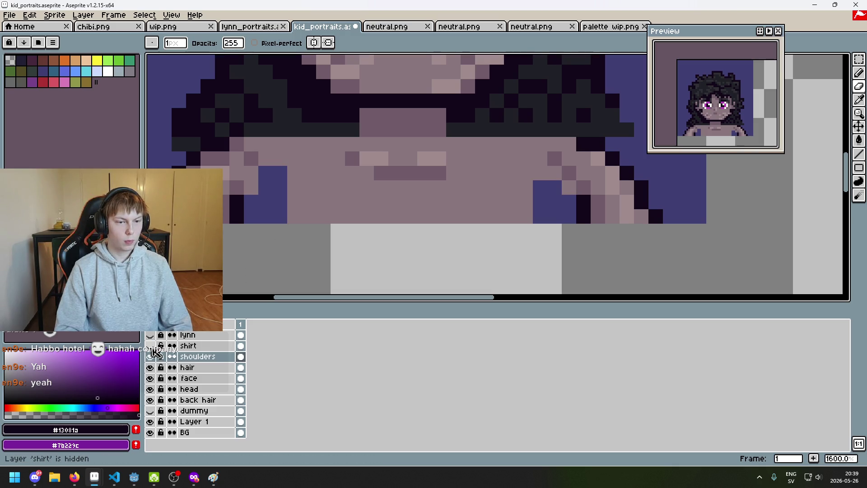
click(150, 346)
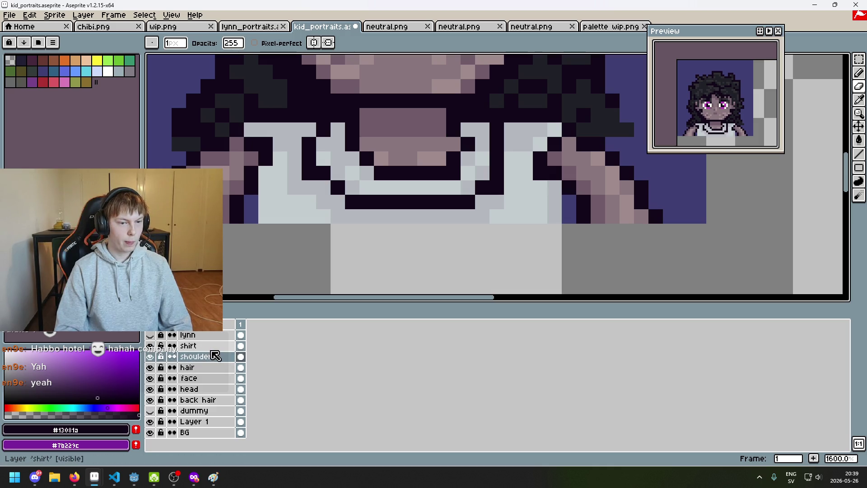
Step: Erase stray shirt pixels beside the hand on the shirt layer
click(212, 345)
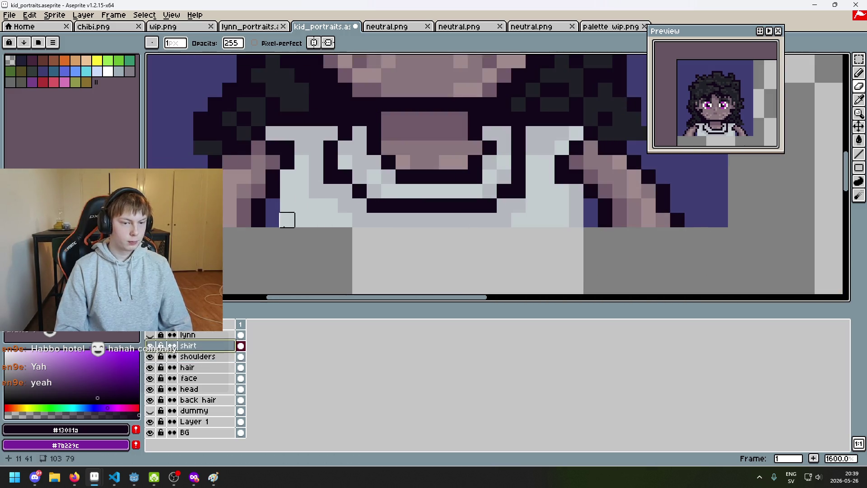
key(i)
key(b)
scroll(281, 185, down, 3)
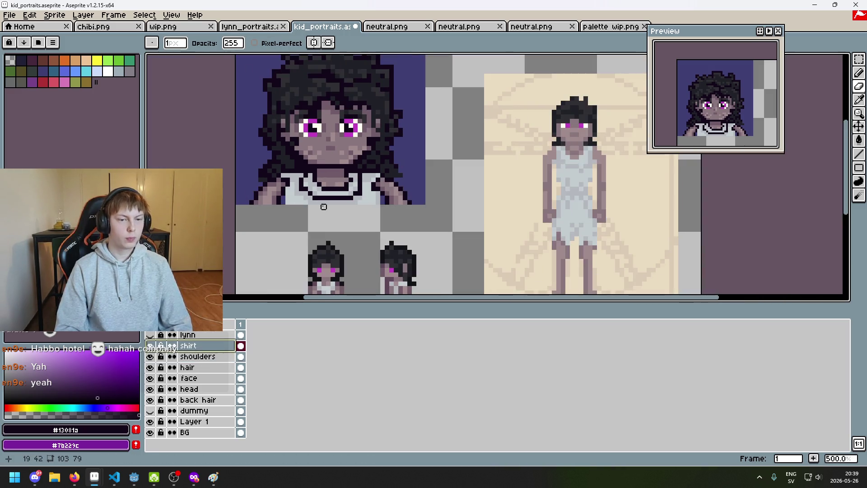
scroll(378, 190, up, 2)
key(e)
mouse_move(375, 190)
mouse_down()
mouse_move(375, 200)
mouse_move(365, 201)
mouse_move(365, 184)
mouse_up()
drag(191, 206, 266, 207)
scroll(313, 250, down, 4)
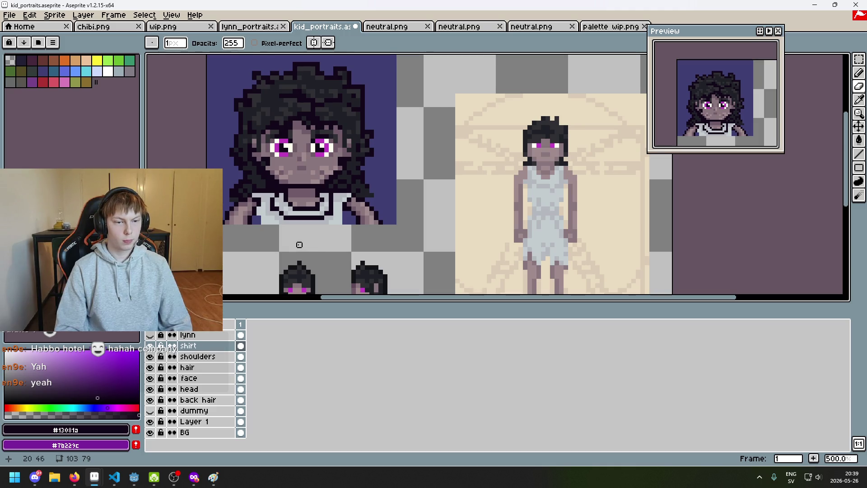
scroll(321, 244, up, 4)
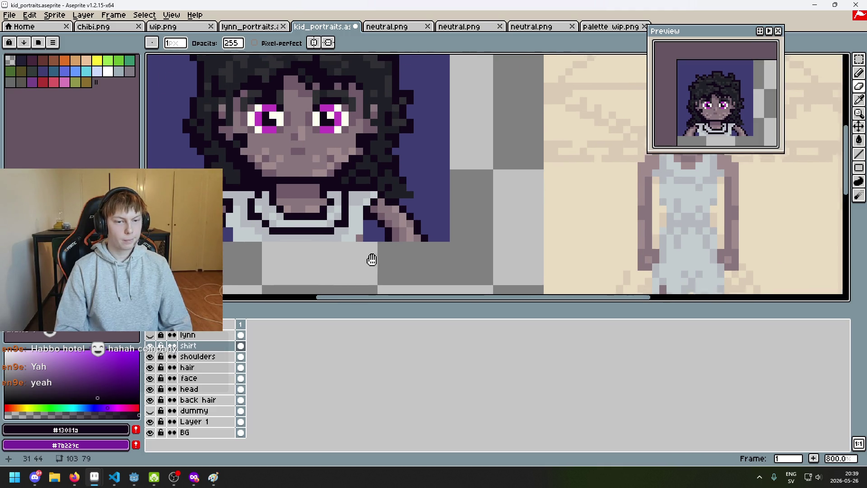
Step: Erase a brown pixel at the hand's edge and draw a dark outline along the shirt edge
click(199, 356)
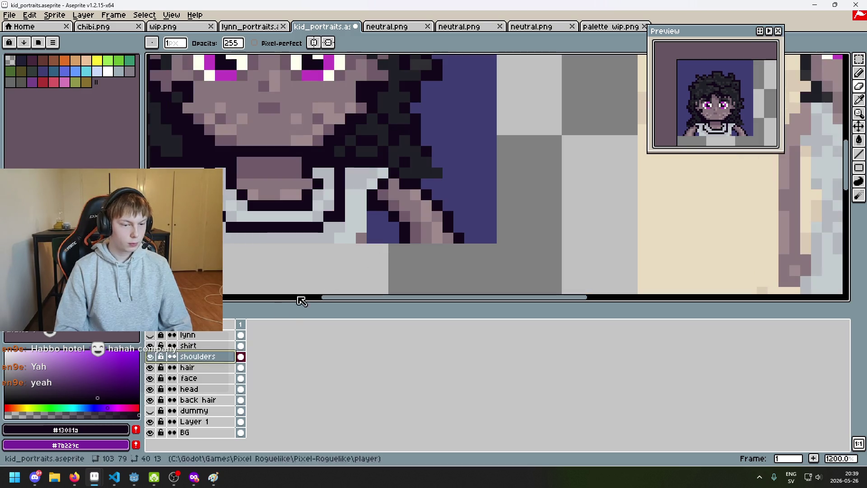
click(362, 239)
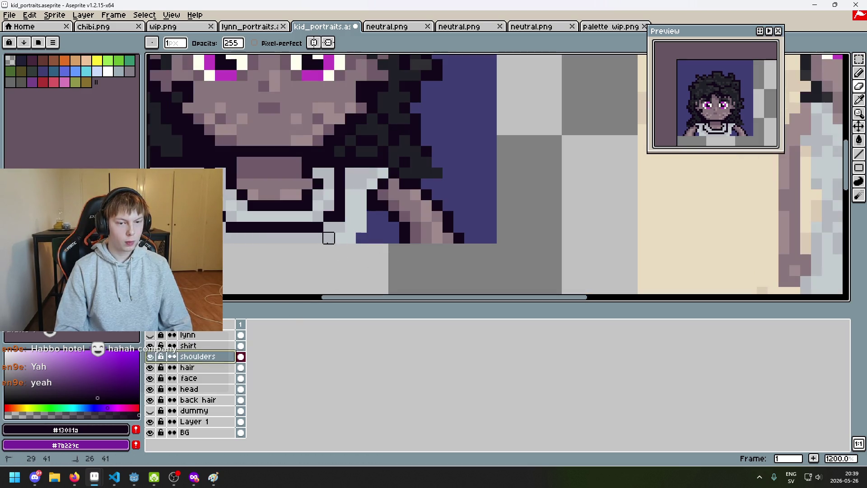
key(plus)
key(plus)
key(plus)
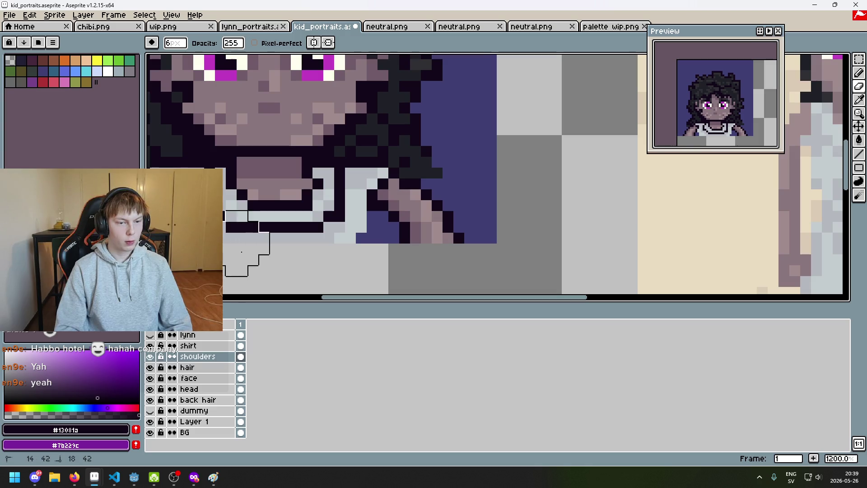
click(172, 348)
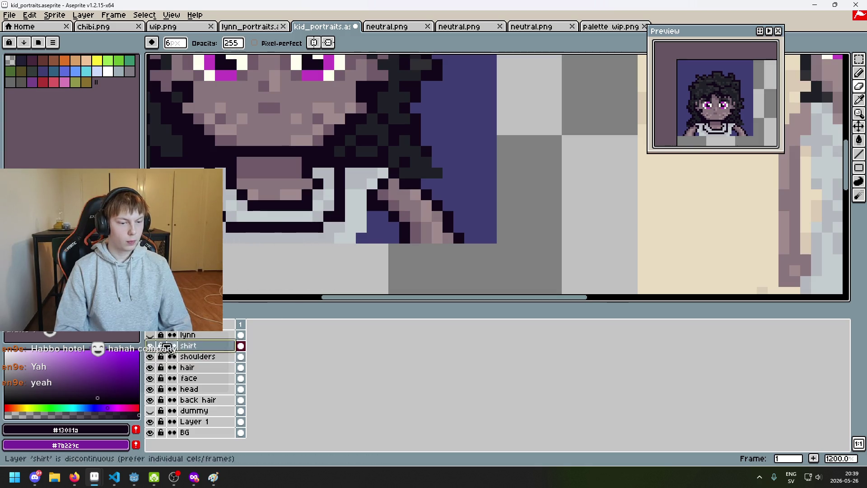
key(e)
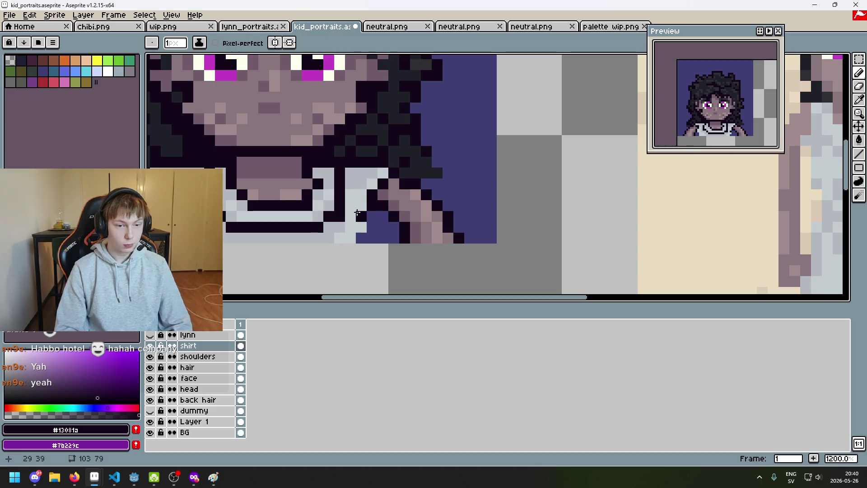
drag(361, 222, 346, 237)
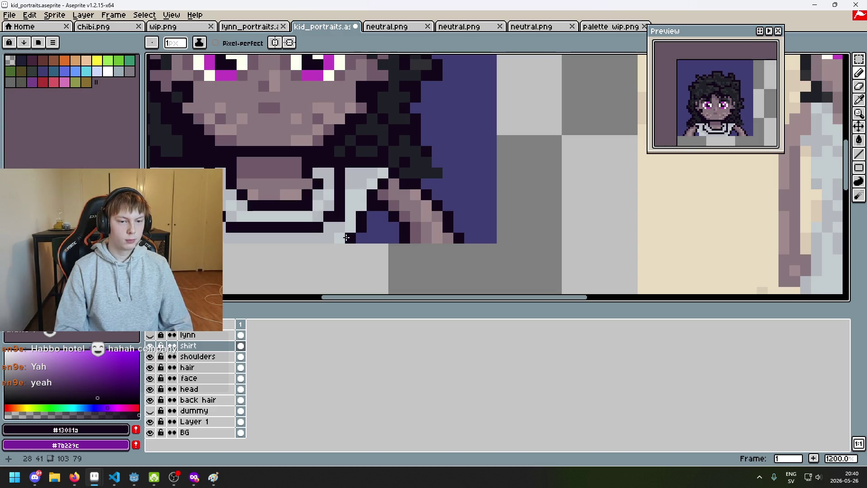
Step: Re-sample the dark outline #13081a, recentre the portrait and turn on vertical symmetry
scroll(346, 237, down, 4)
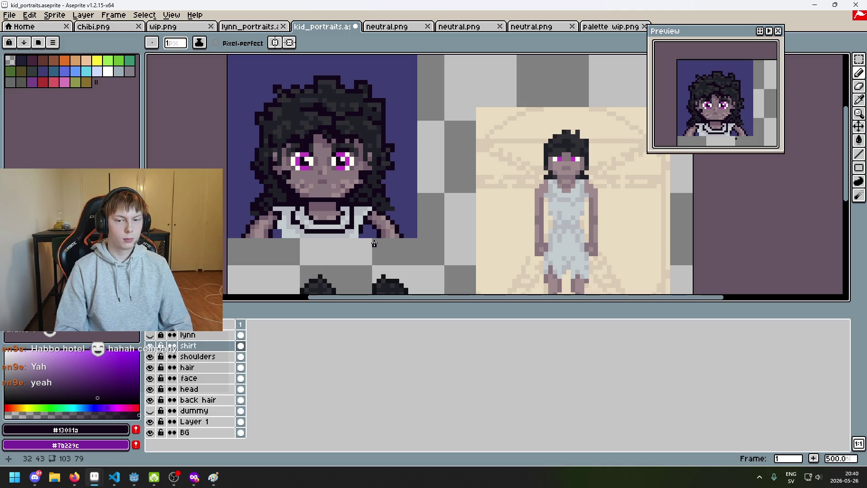
scroll(367, 244, up, 4)
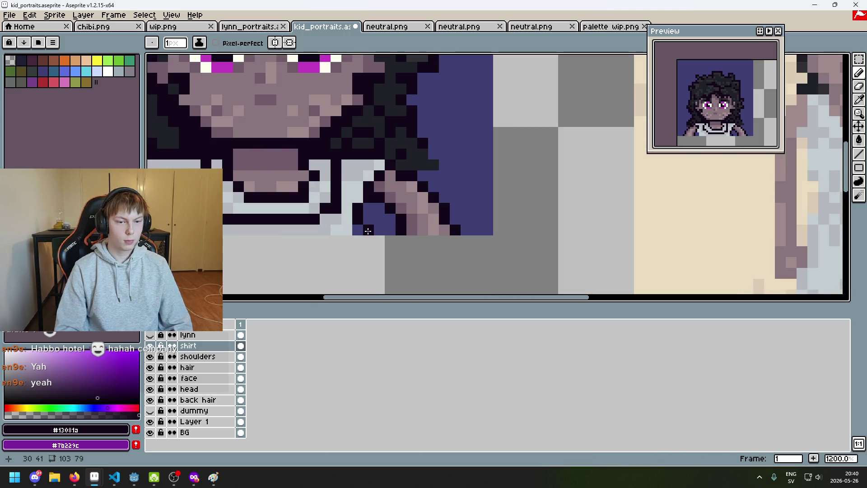
alt+click(353, 231)
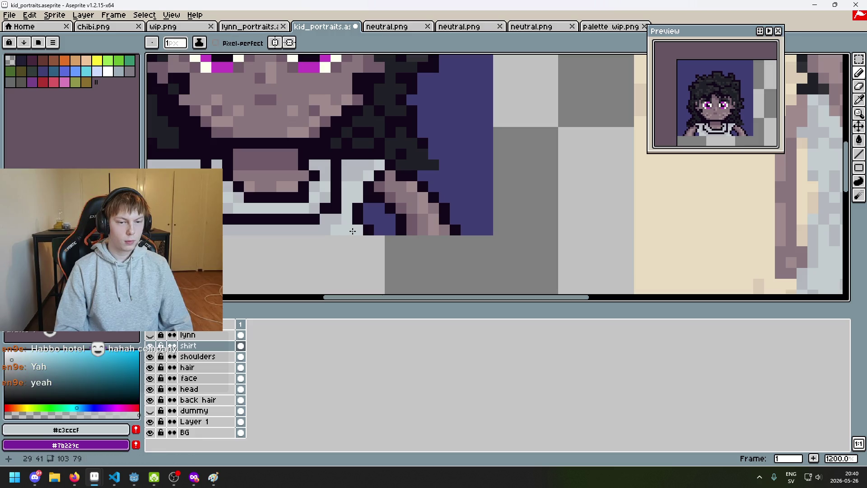
drag(187, 240, 287, 235)
alt+click(277, 220)
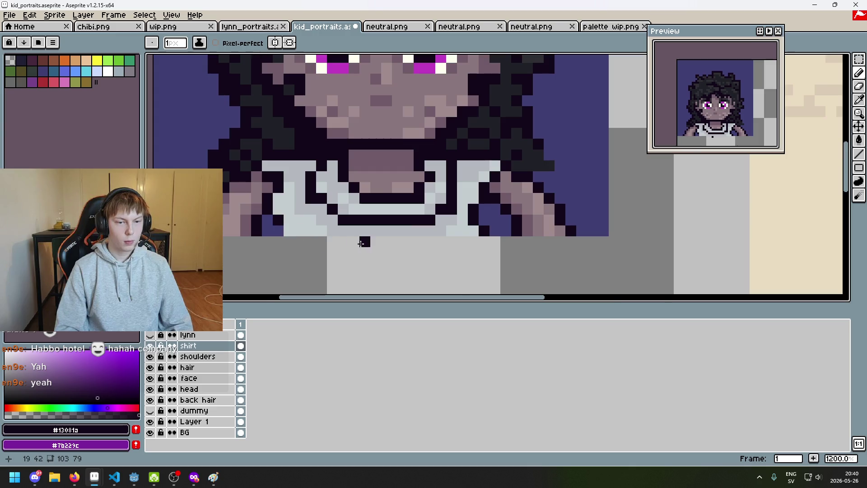
scroll(325, 285, down, 3)
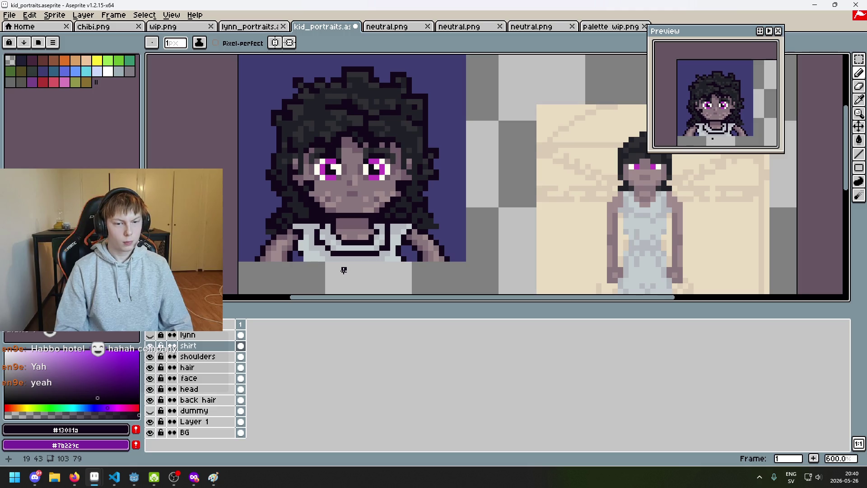
drag(344, 270, 329, 266)
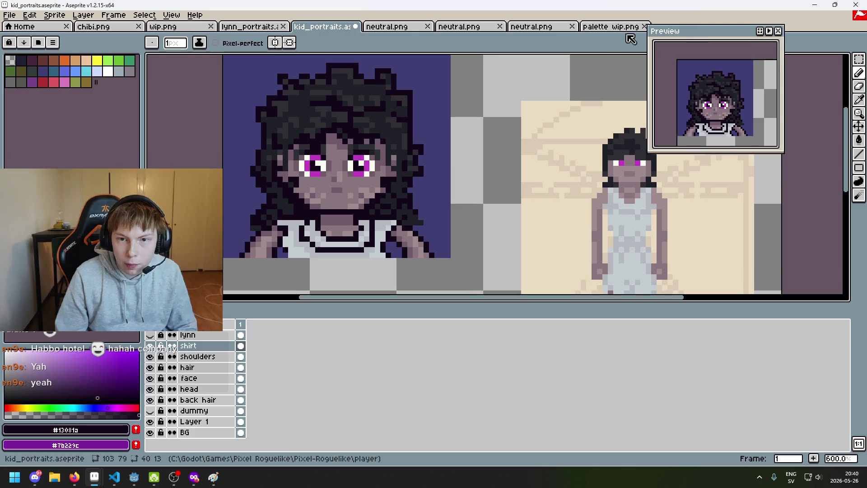
click(277, 42)
key(e)
scroll(359, 259, up, 3)
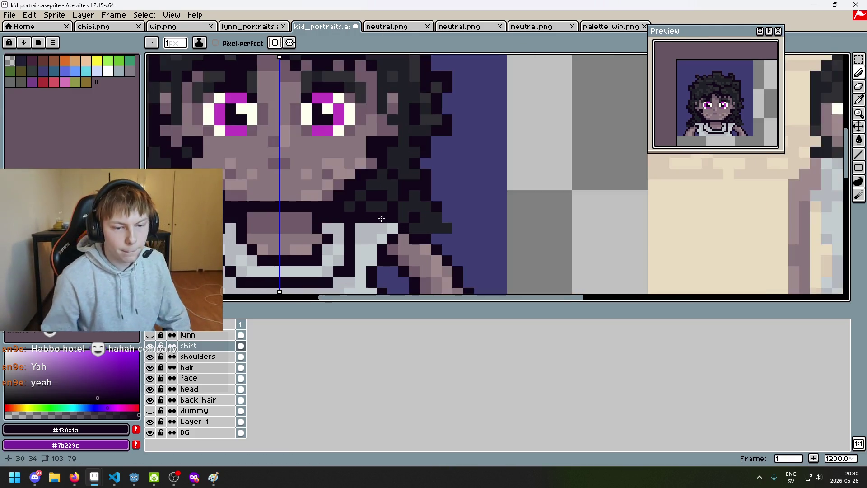
Step: Try 1-pixel eraser strokes on the shoulder edge of the shoulders layer, then undo them
key(minus)
key(minus)
key(minus)
drag(438, 250, 439, 239)
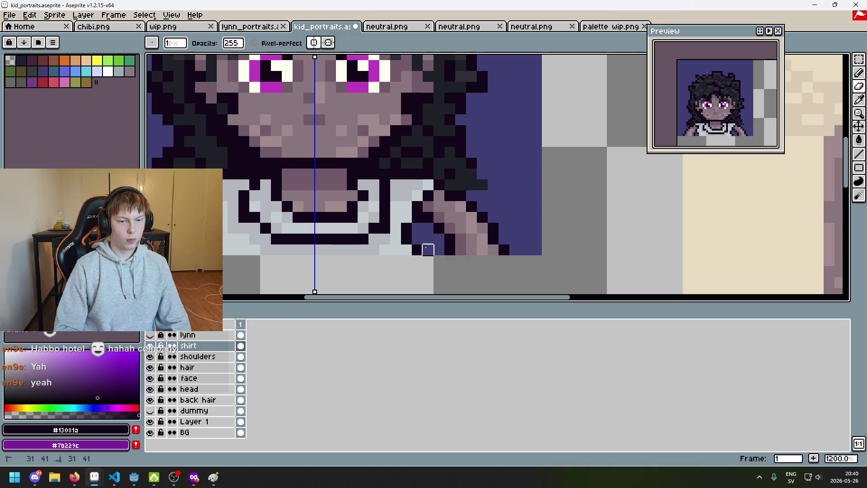
click(438, 250)
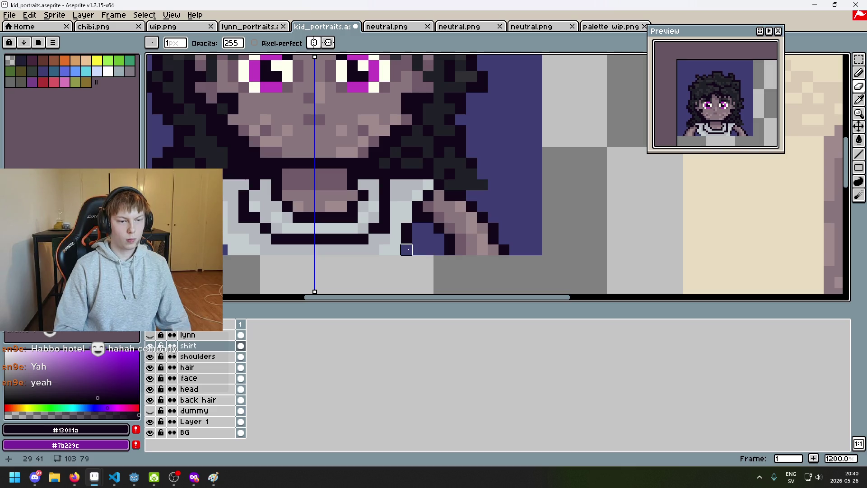
key(ctrl+z)
key(b)
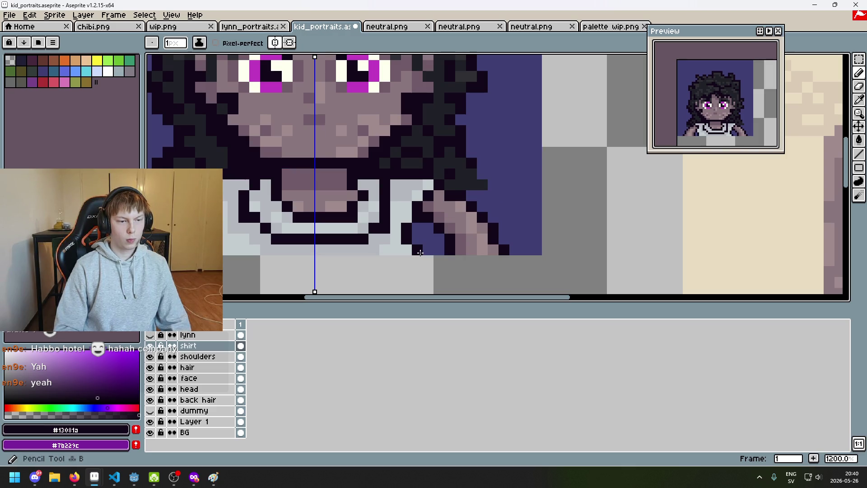
key(e)
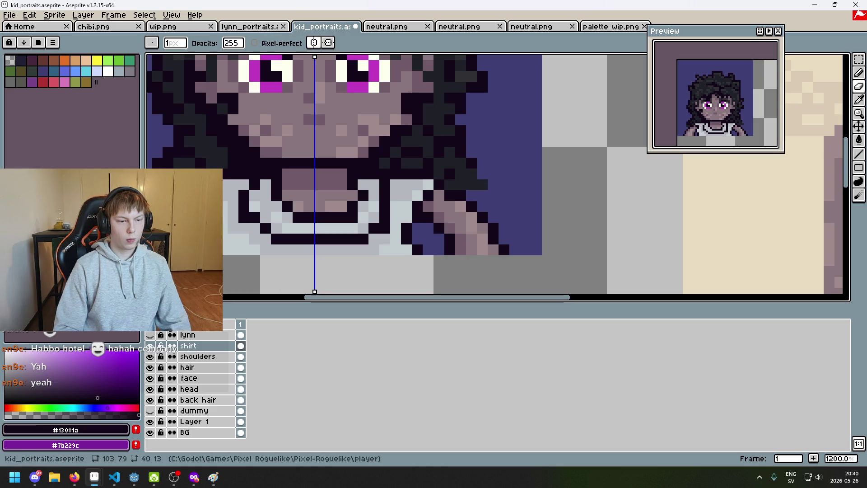
click(198, 356)
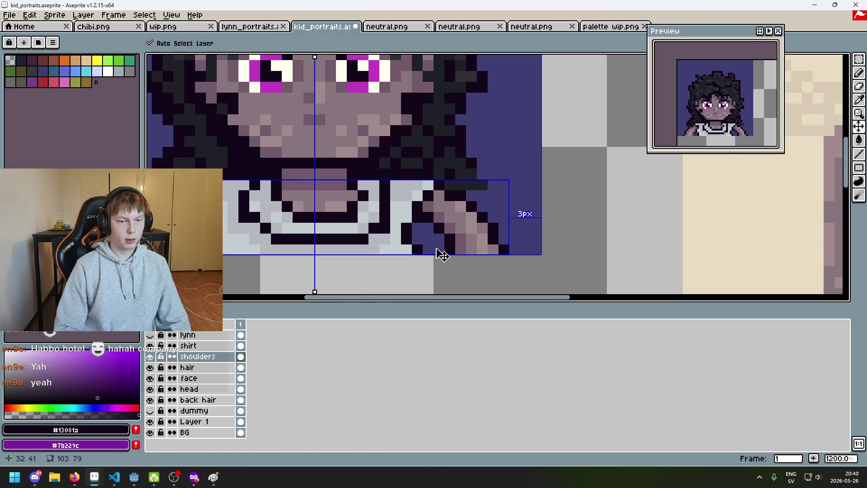
key(ctrl+z)
mouse_move(438, 239)
mouse_down()
mouse_move(438, 250)
mouse_move(438, 239)
mouse_up()
scroll(438, 249, down, 3)
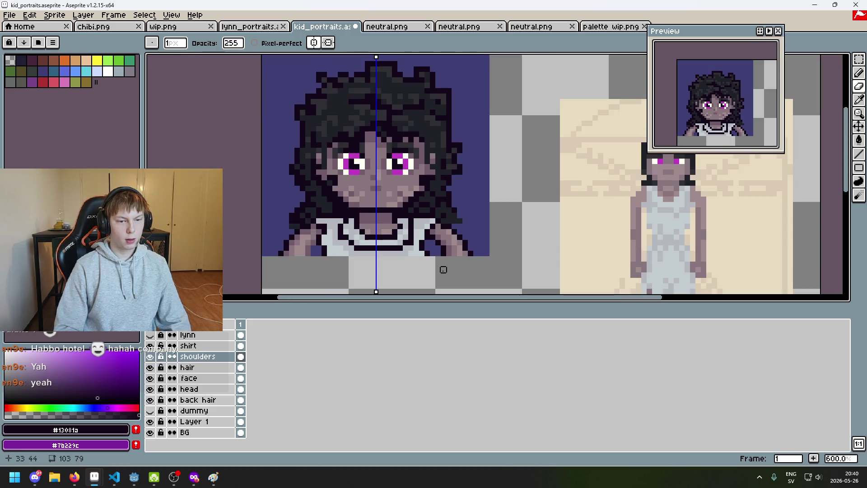
key(ctrl+z)
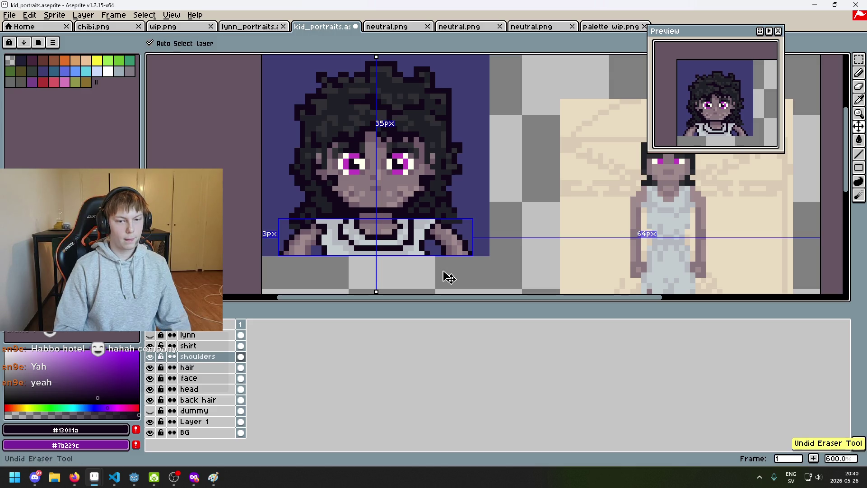
key(ctrl+z)
scroll(442, 259, down, 1)
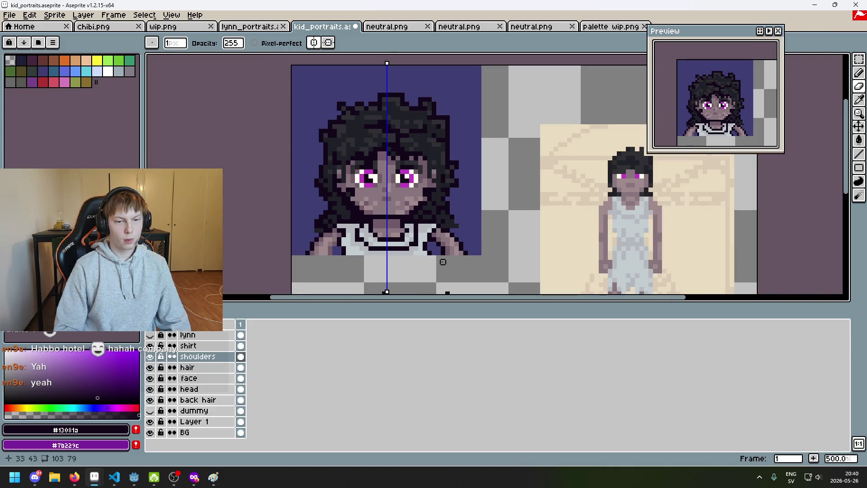
scroll(443, 261, up, 1)
Step: Frame the face and shoulders, then eyedrop skin tone #705b68 and outline colour #13081a
drag(443, 261, 426, 281)
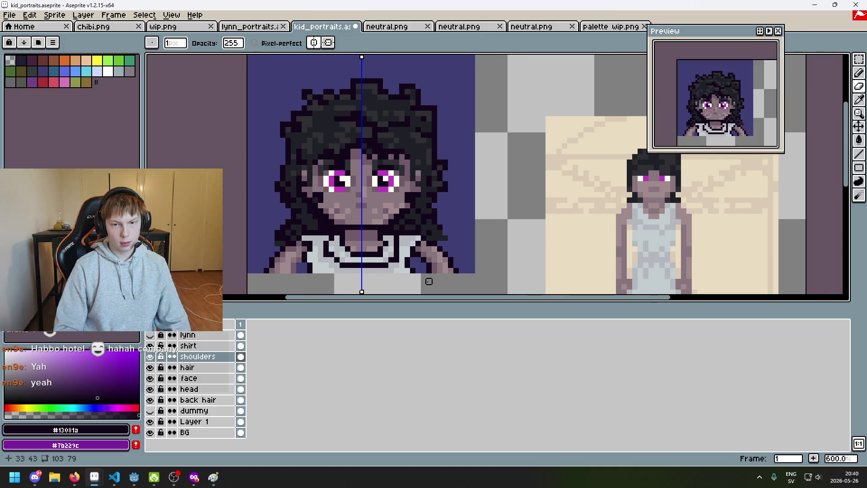
scroll(429, 281, up, 1)
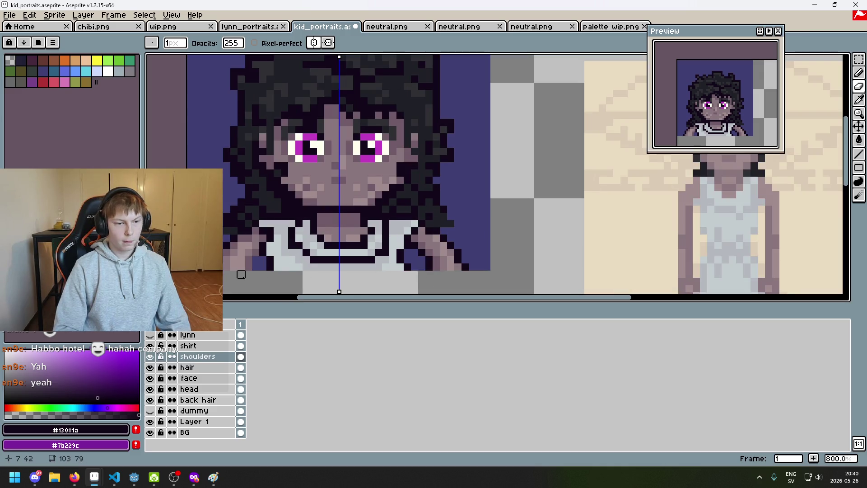
drag(248, 274, 283, 264)
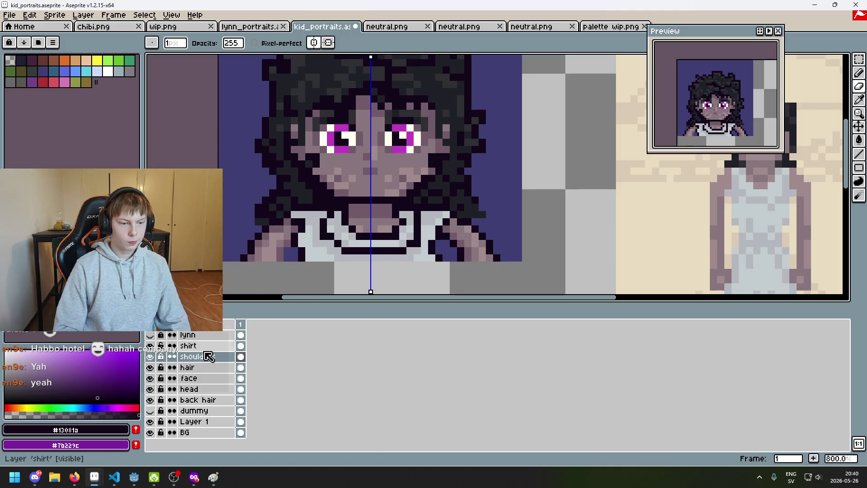
scroll(302, 258, up, 3)
drag(243, 245, 314, 220)
alt+click(315, 220)
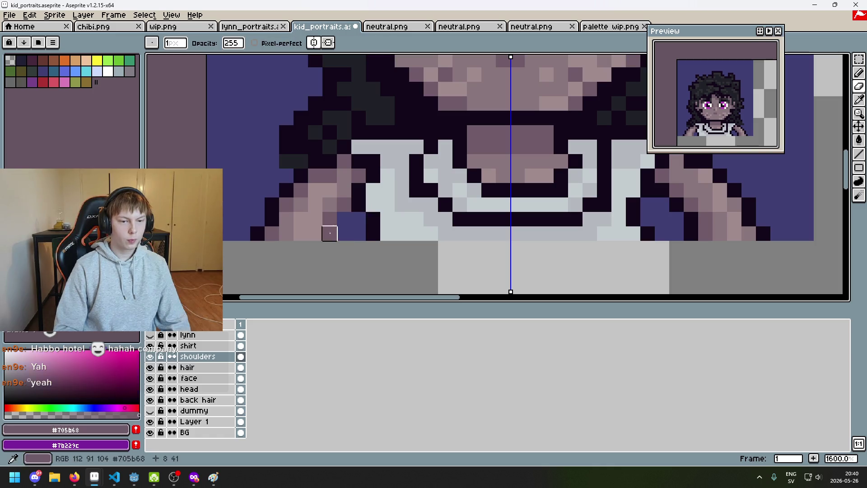
alt+click(356, 194)
scroll(329, 226, down, 3)
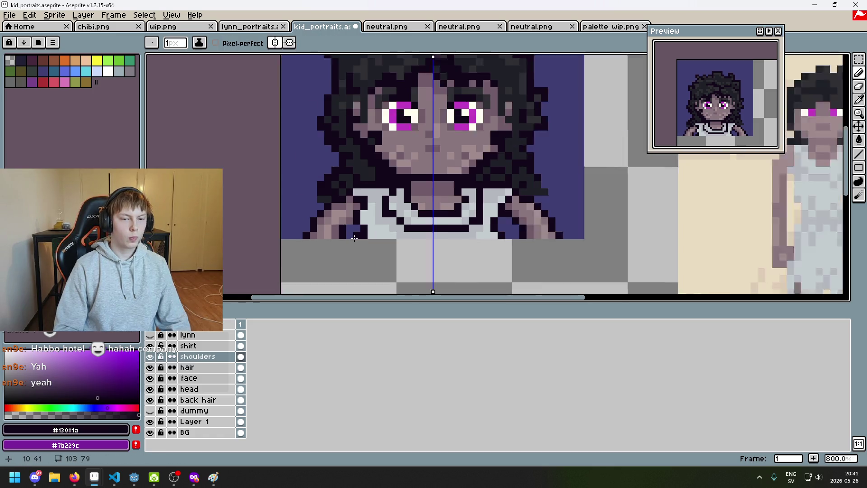
scroll(399, 257, up, 3)
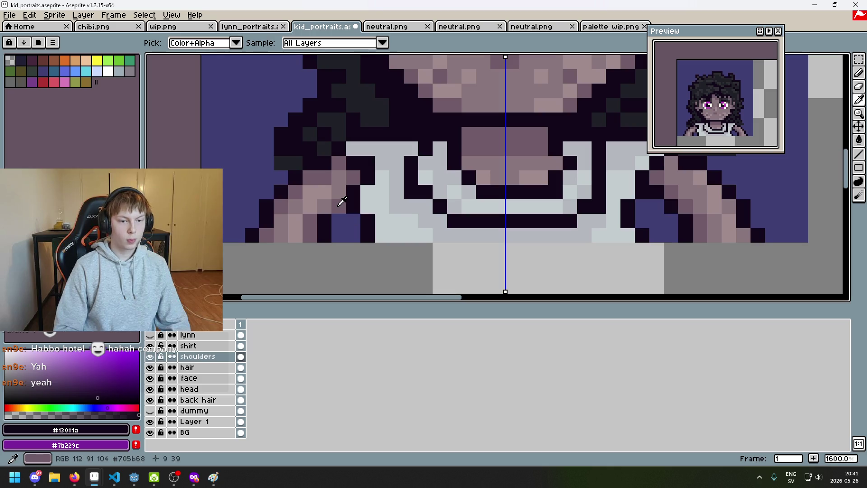
alt+click(336, 206)
alt+click(355, 206)
scroll(343, 217, down, 4)
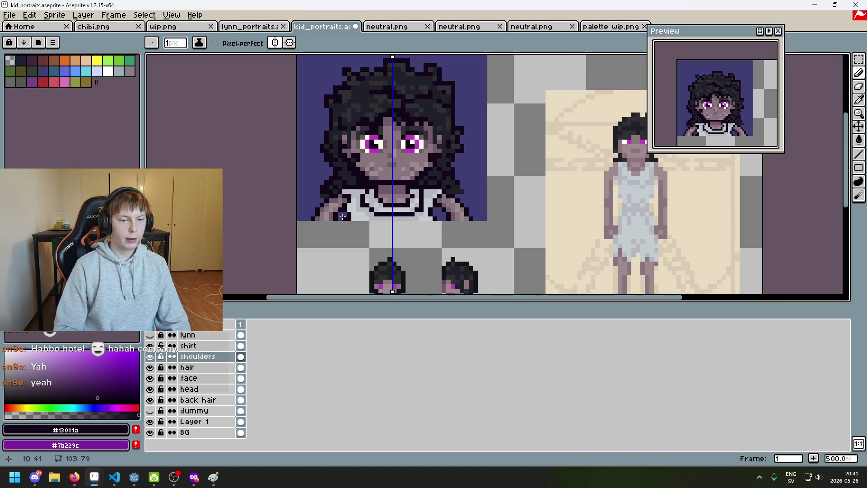
scroll(344, 226, up, 3)
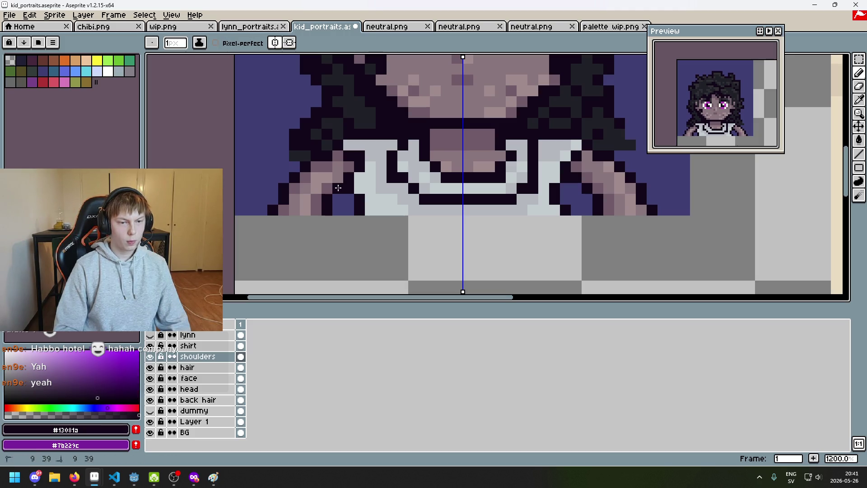
Step: Paint lighter skin #8a767d pixels on the shoulders, adjusting with undo and redo
alt+click(341, 171)
click(313, 199)
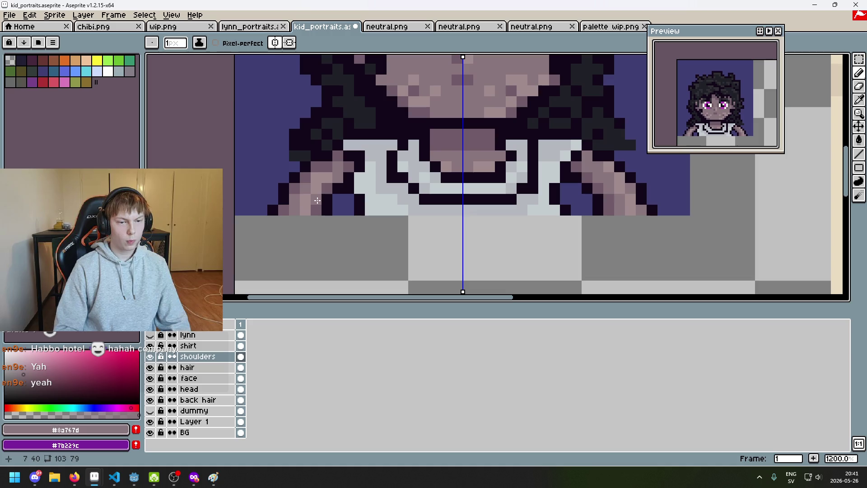
shift+click(313, 206)
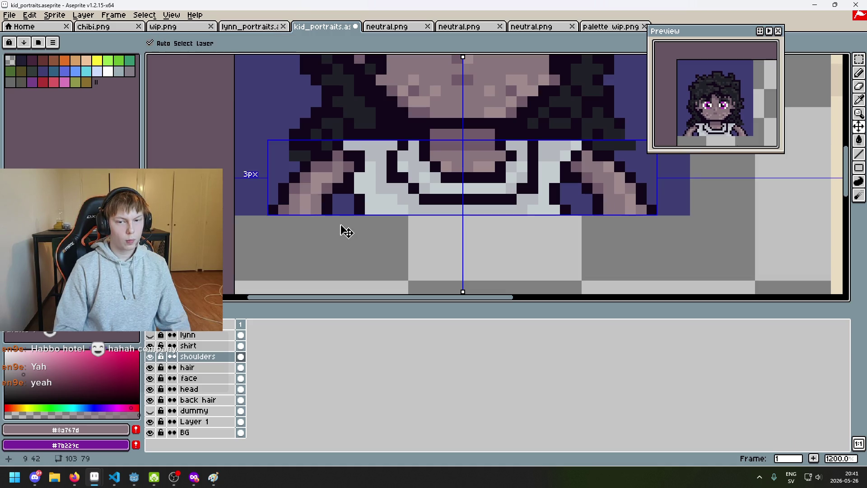
key(ctrl+z)
key(ctrl+z)
key(ctrl+z)
key(ctrl+z)
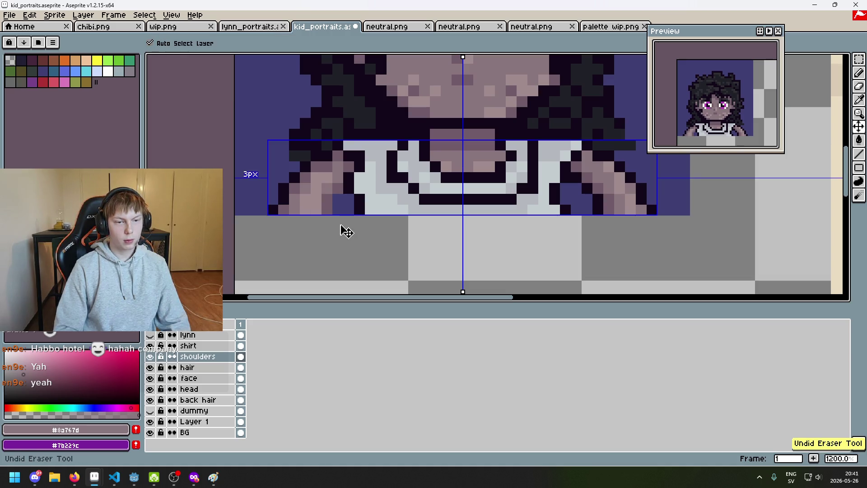
key(ctrl+y)
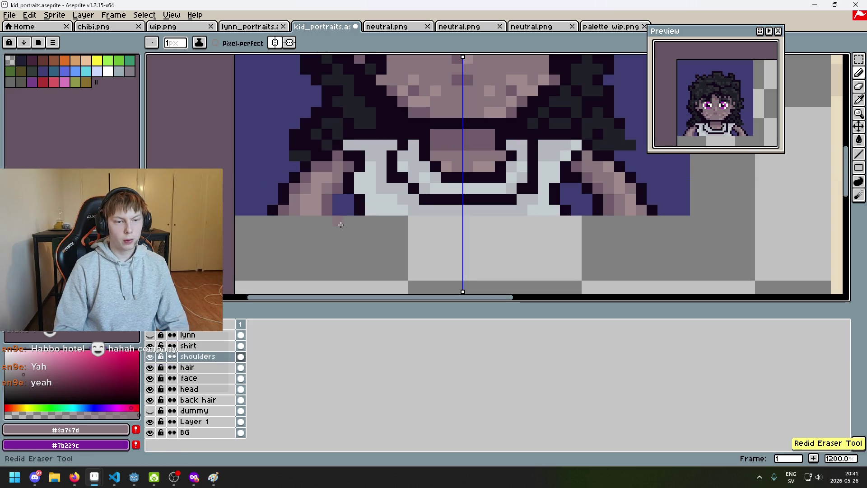
Step: Erase the stray pink pixel to background and turn off horizontal symmetry
key(b)
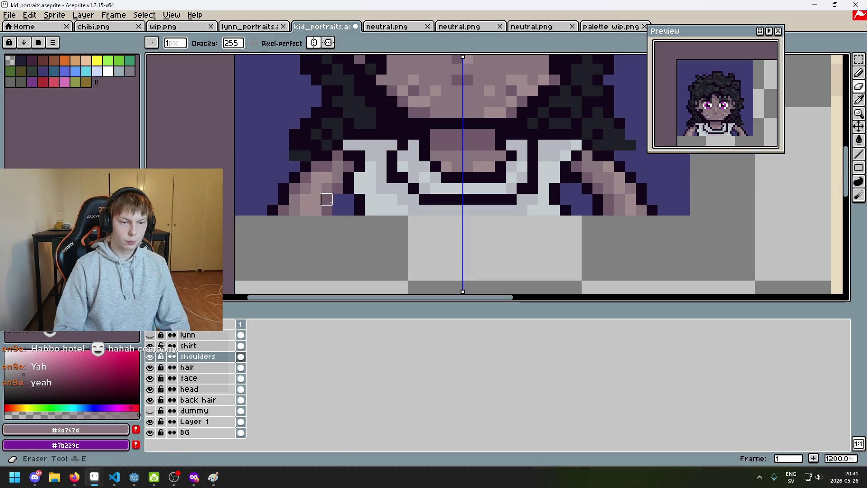
right_click(327, 210)
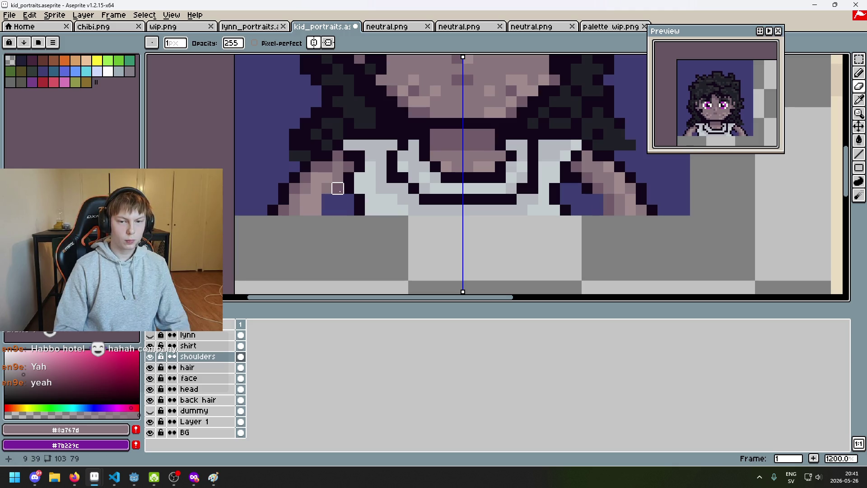
alt+click(337, 188)
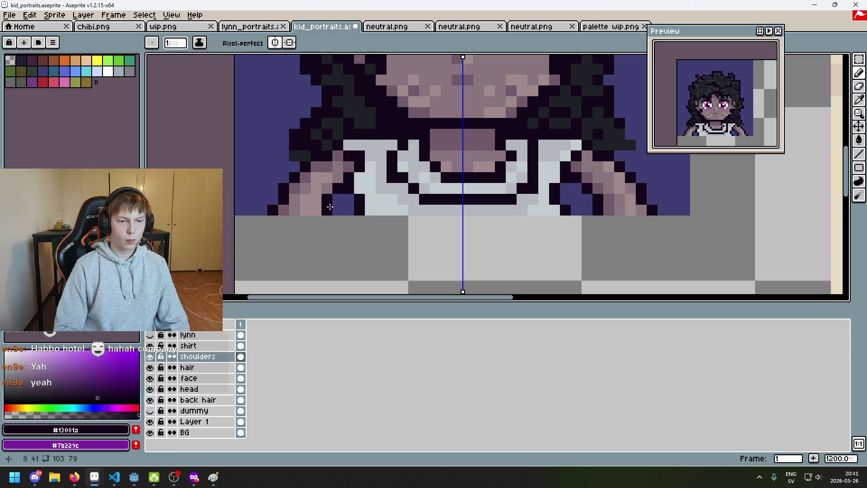
click(275, 42)
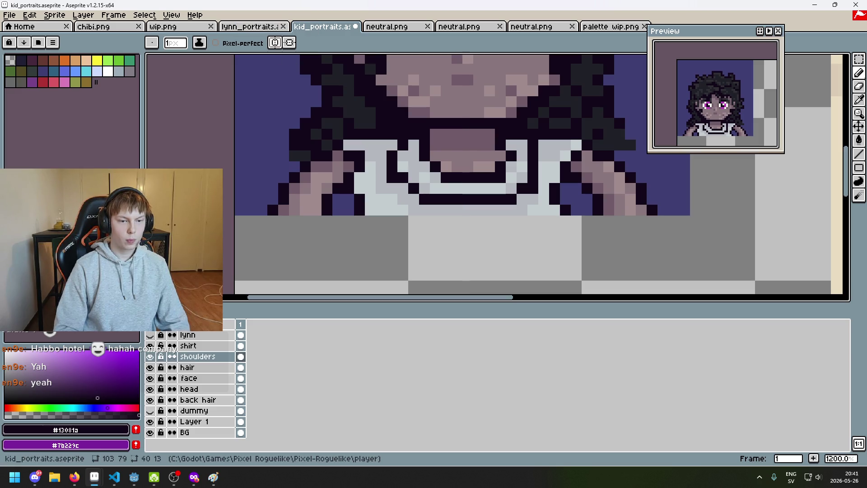
Step: Repaint left-shoulder pixels, finishing lower ones in the lighter skin #8a767d
alt+click(316, 204)
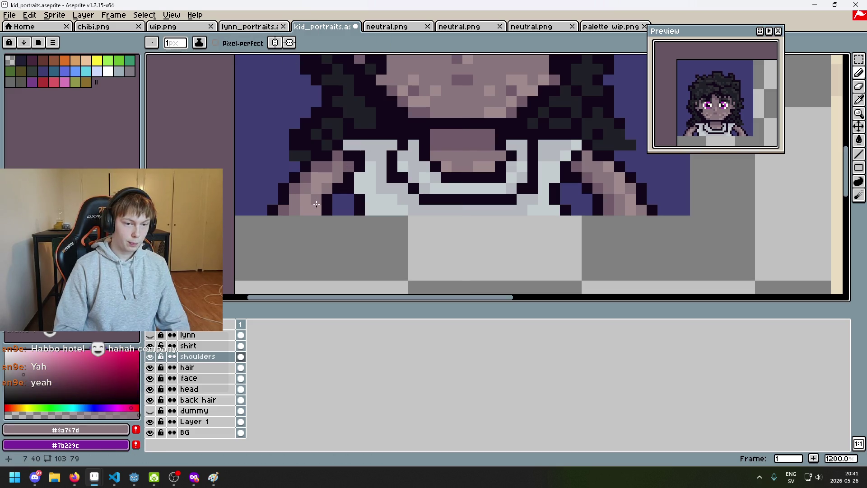
alt+click(327, 171)
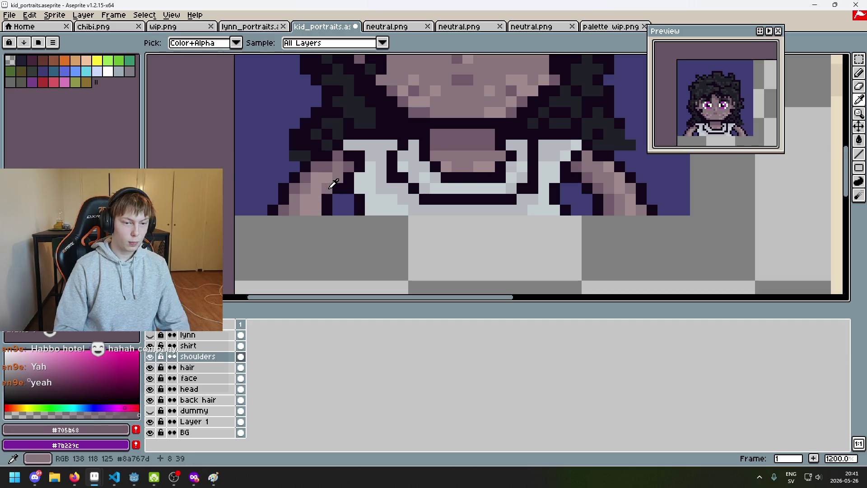
alt+click(321, 200)
click(321, 200)
alt+click(344, 175)
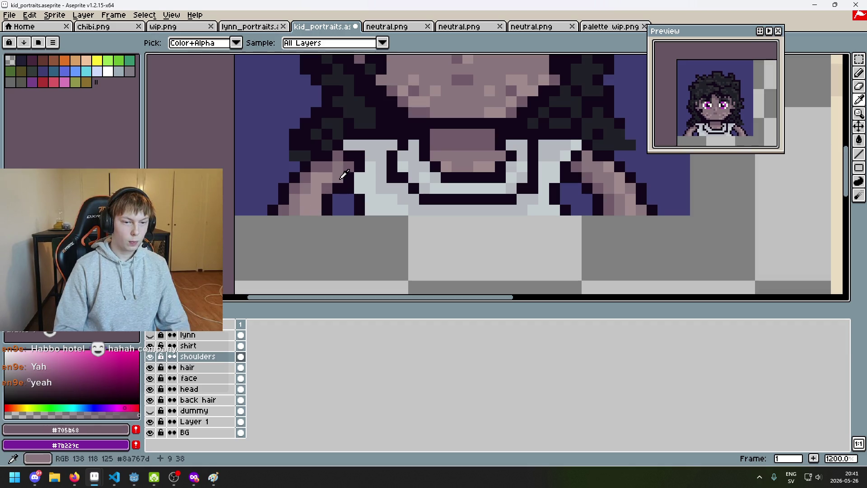
alt+click(344, 175)
click(317, 208)
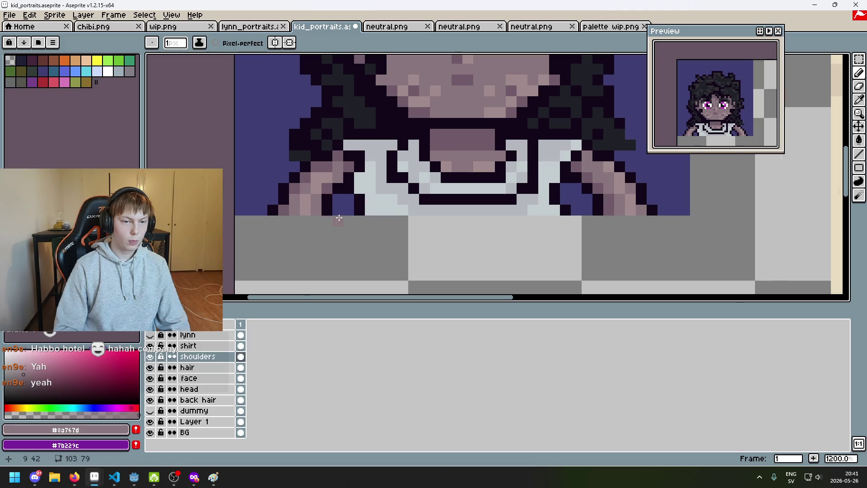
scroll(338, 217, down, 4)
scroll(337, 226, up, 2)
scroll(337, 234, down, 3)
drag(337, 242, 335, 242)
scroll(354, 239, up, 2)
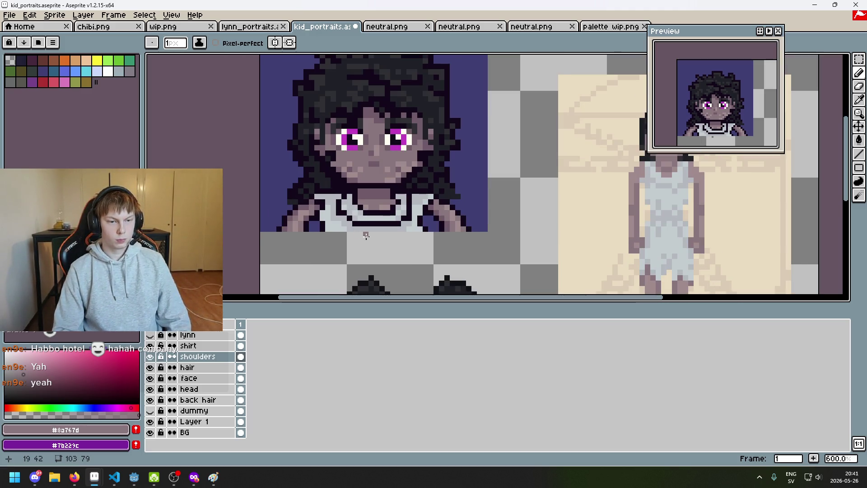
Step: Sample the darker skin tone, then the pink skin tone from the right shoulder
scroll(365, 239, up, 3)
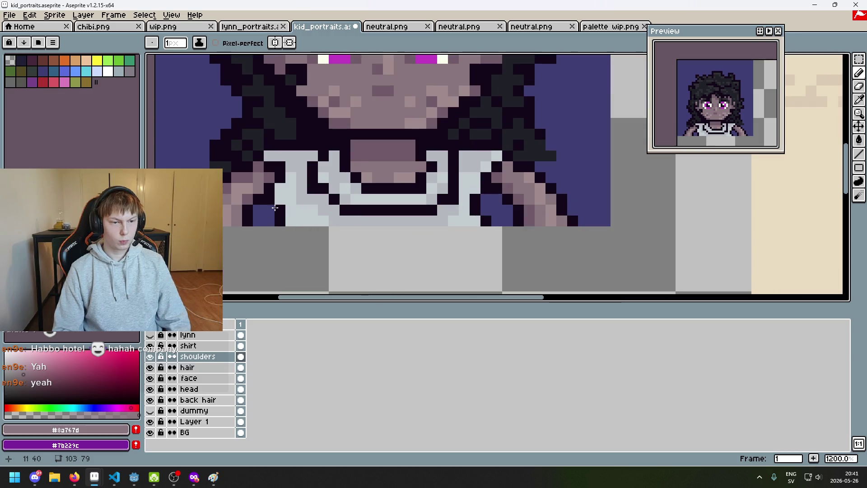
alt+click(258, 194)
scroll(540, 237, down, 1)
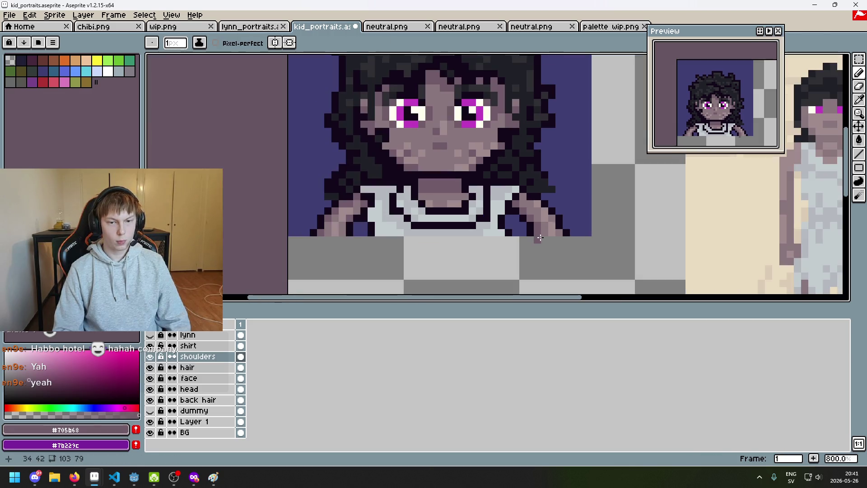
scroll(551, 234, up, 1)
scroll(517, 247, down, 1)
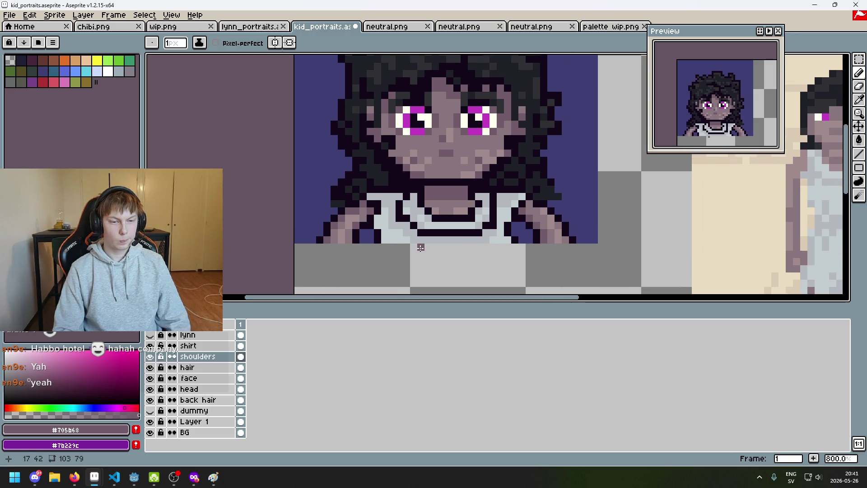
drag(370, 236, 347, 235)
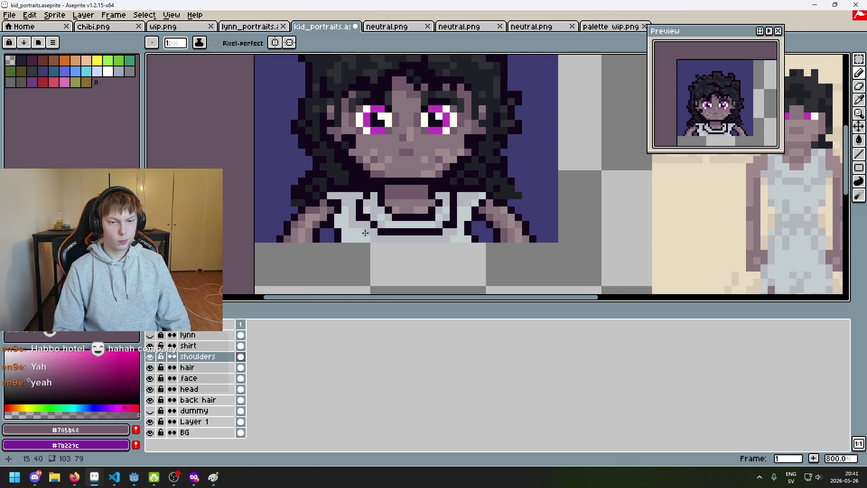
scroll(469, 198, up, 1)
alt+click(495, 201)
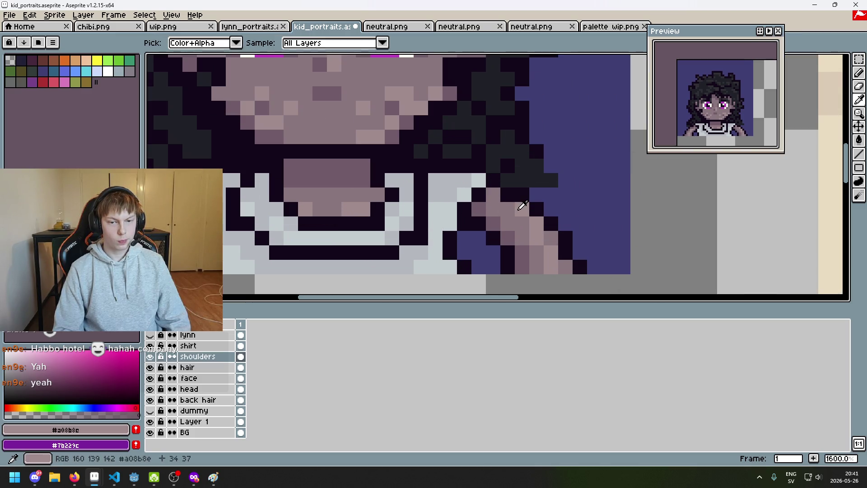
scroll(515, 212, down, 3)
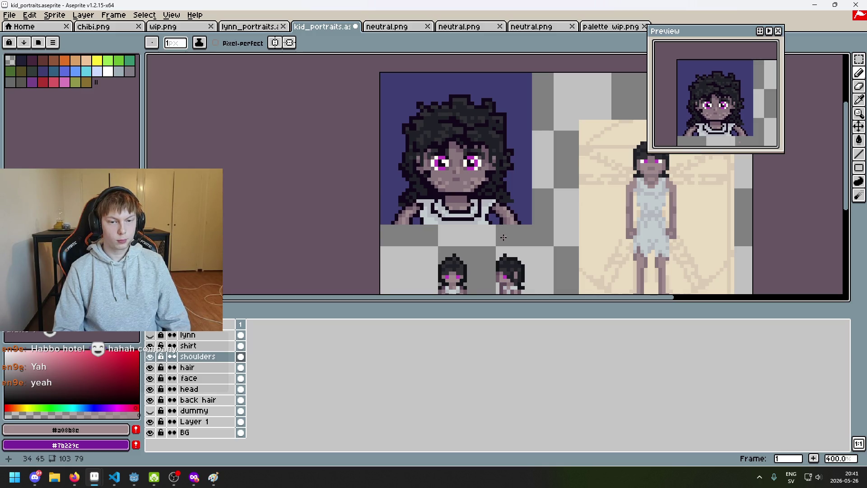
scroll(507, 230, up, 2)
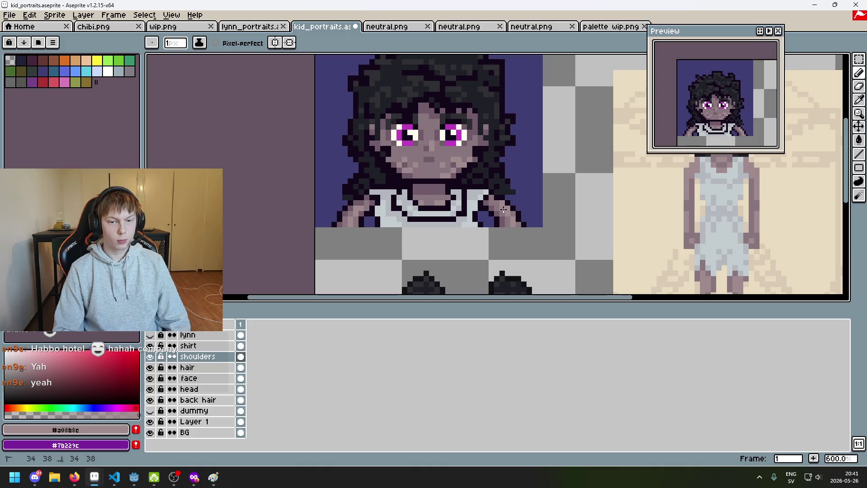
scroll(528, 226, down, 3)
scroll(528, 229, up, 5)
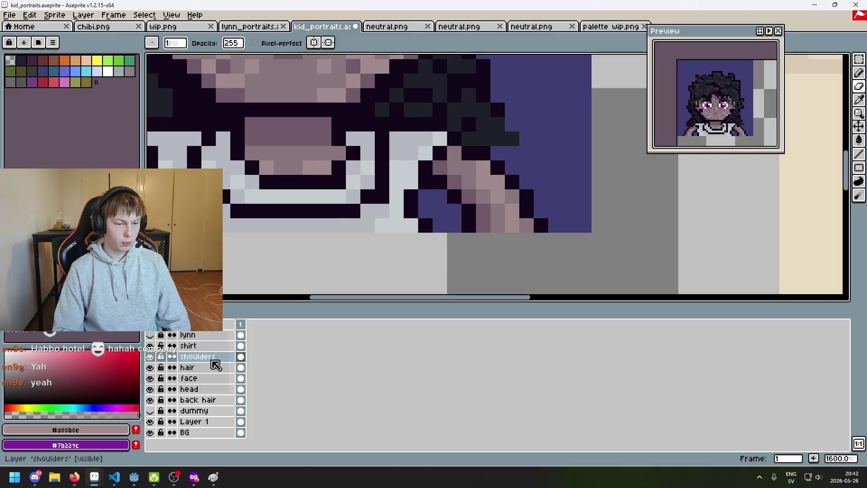
scroll(438, 184, down, 2)
scroll(439, 191, down, 1)
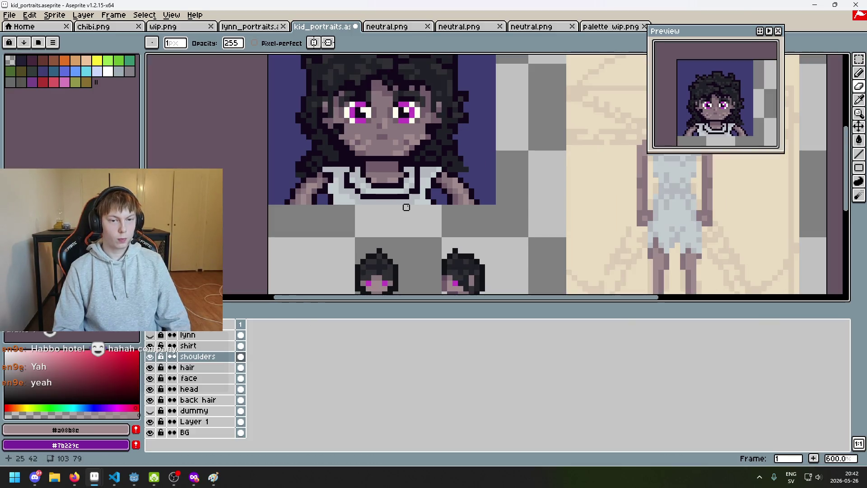
Step: Check the shoulders by toggling the shirt layer, select it, and enable vertical symmetry
click(151, 347)
click(152, 347)
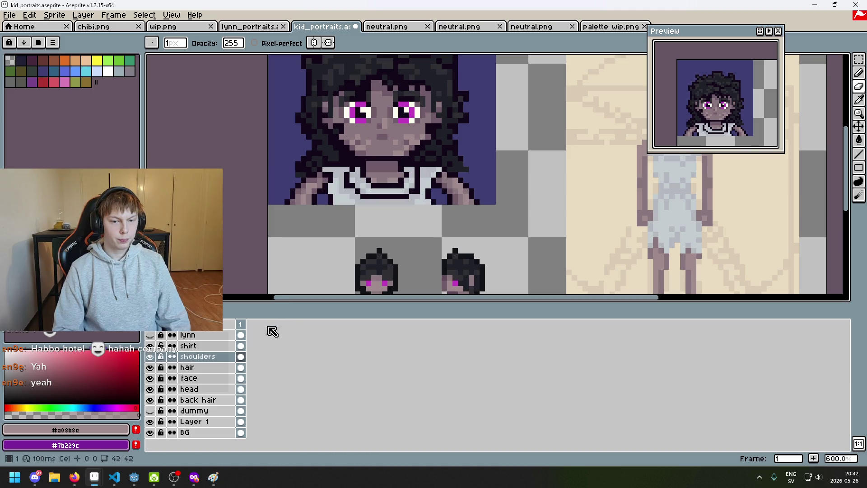
click(180, 345)
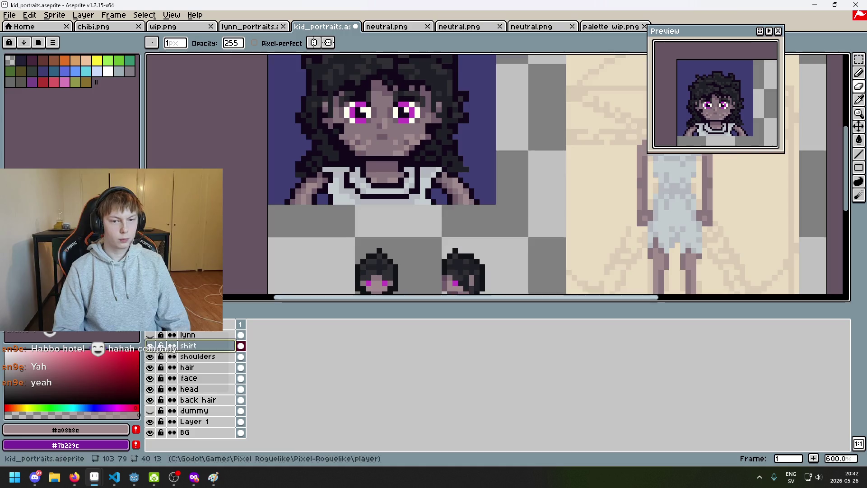
scroll(375, 212, up, 4)
click(320, 43)
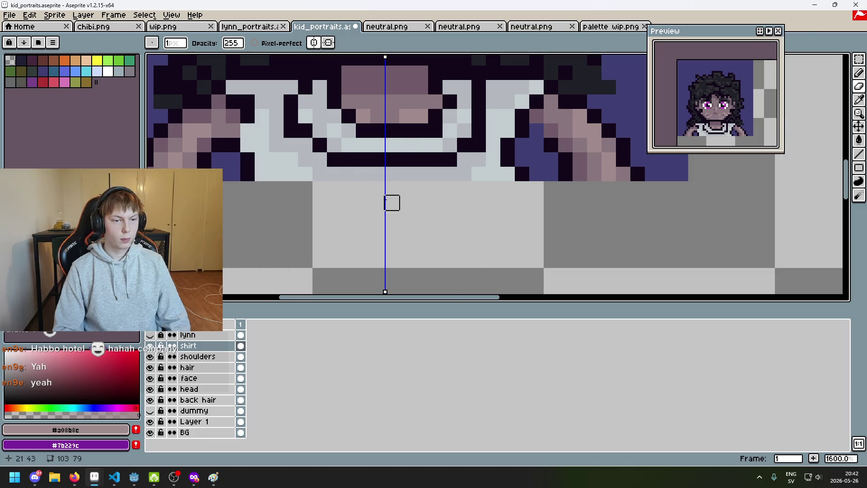
scroll(339, 202, down, 3)
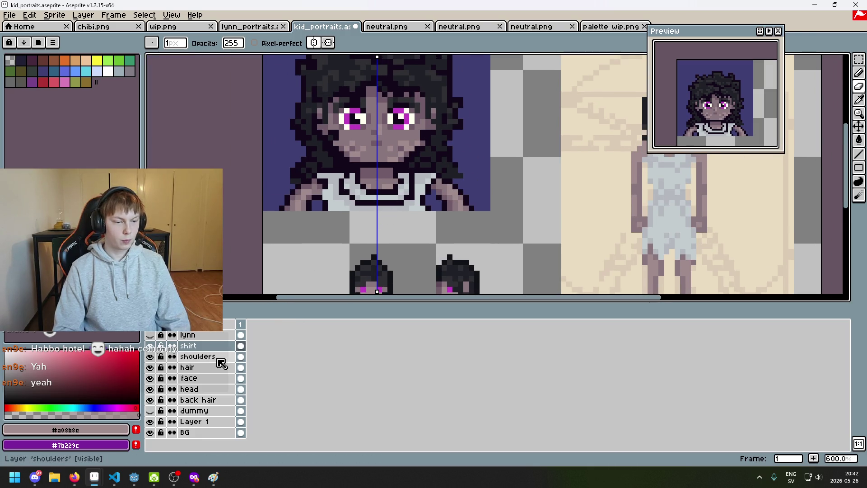
Step: On the shoulders layer, repaint armpit pixels in dark mauve, disable symmetry, and sample outline #13081a
click(212, 356)
scroll(438, 173, up, 3)
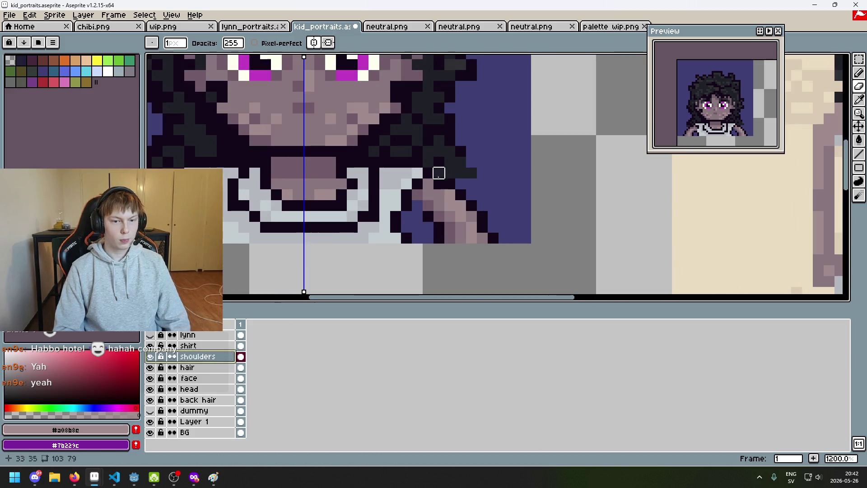
click(314, 42)
click(313, 42)
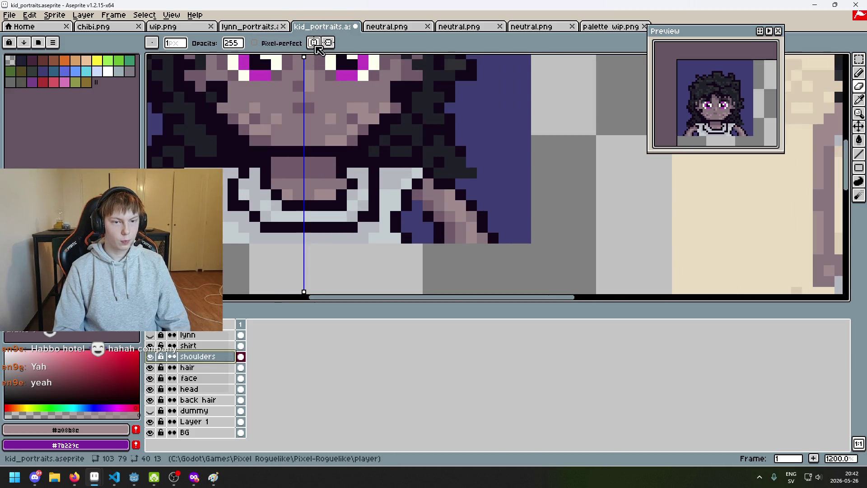
alt+click(418, 194)
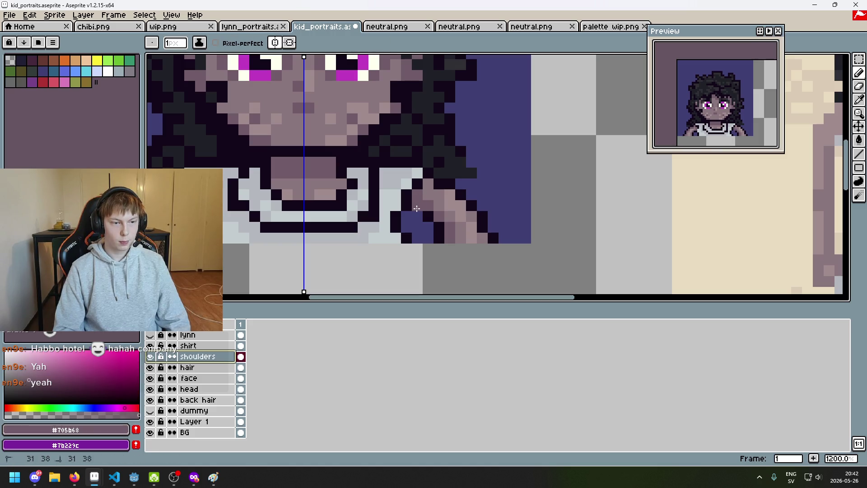
click(275, 43)
scroll(382, 191, down, 6)
scroll(383, 183, up, 6)
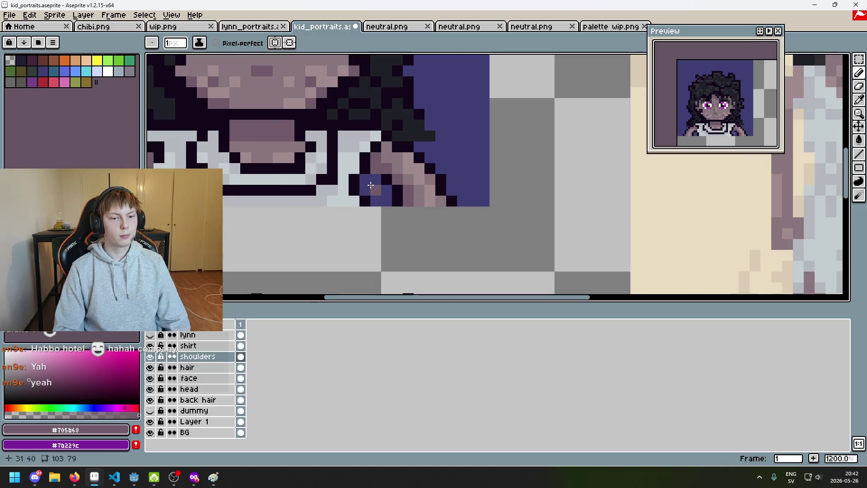
alt+click(382, 180)
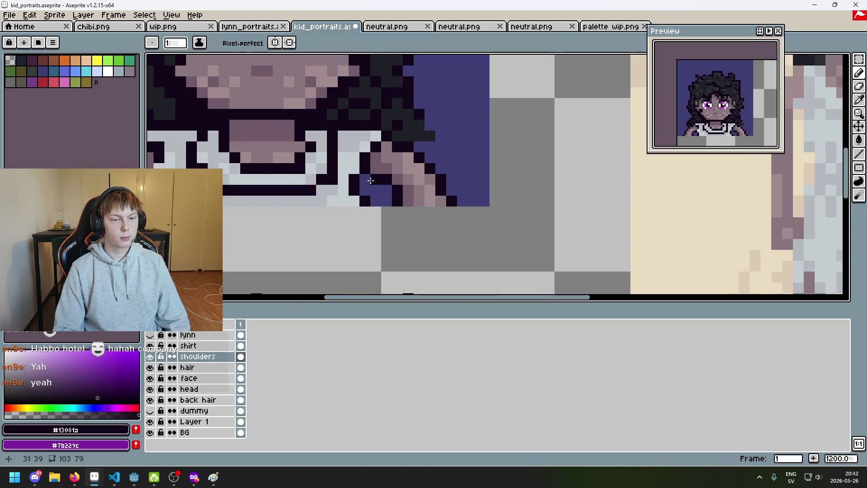
scroll(384, 216, down, 6)
scroll(376, 217, up, 6)
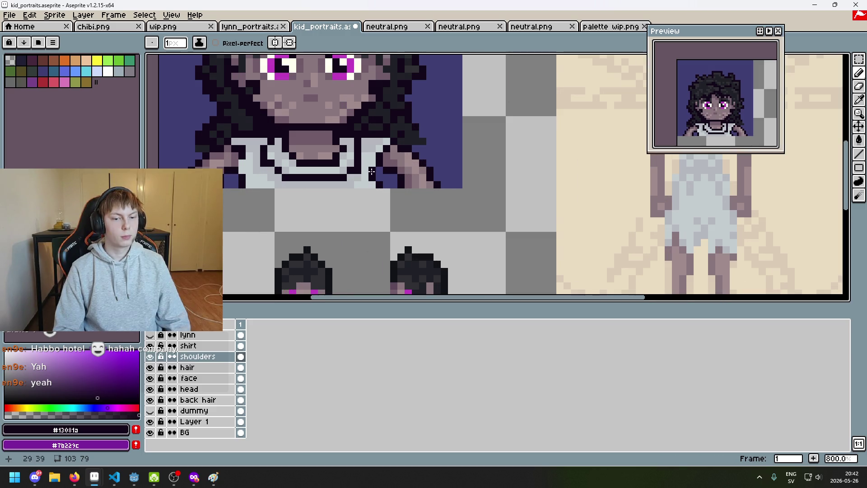
scroll(378, 173, down, 6)
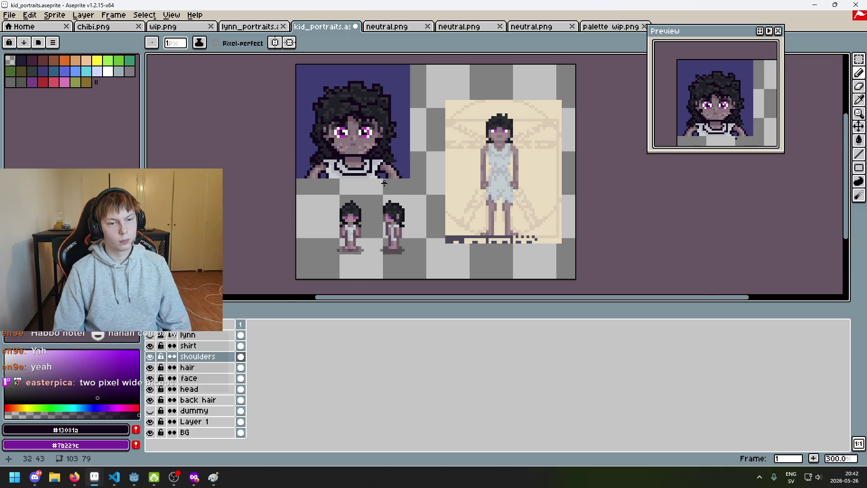
Step: Toggle mirrored drawing on and back off, then sample the dark mauve shoulder colour
scroll(386, 185, up, 2)
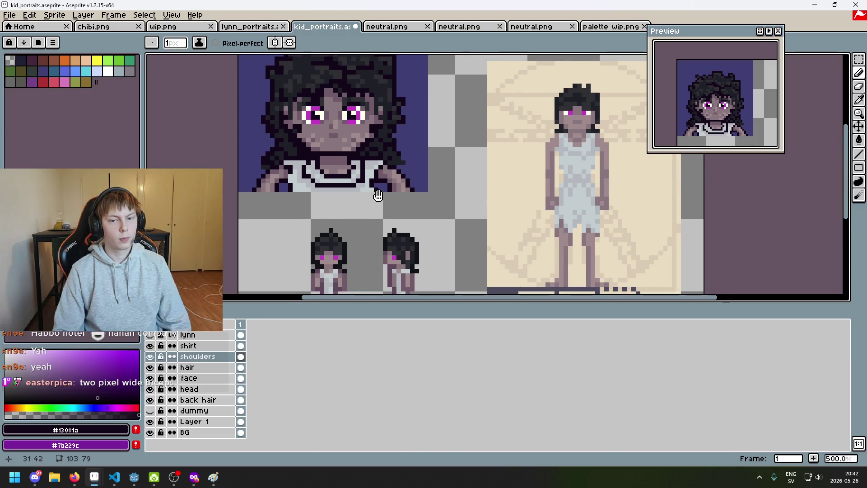
scroll(378, 195, up, 4)
click(275, 42)
scroll(378, 168, down, 5)
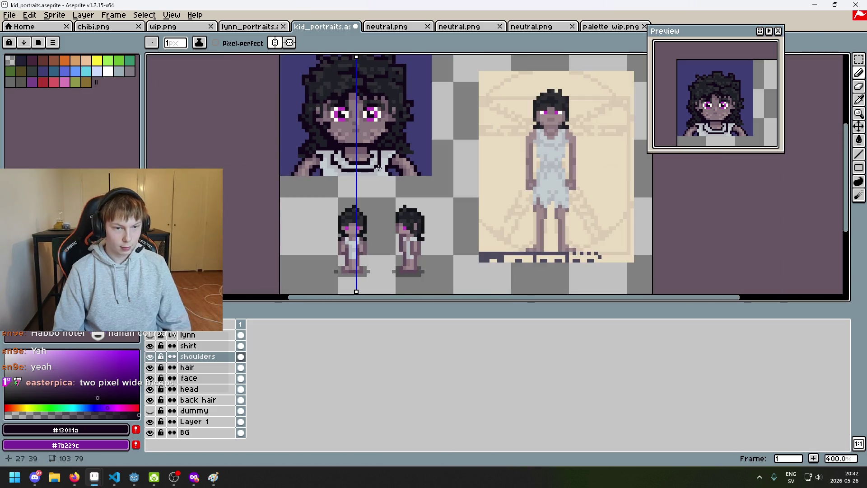
click(275, 42)
scroll(451, 156, up, 2)
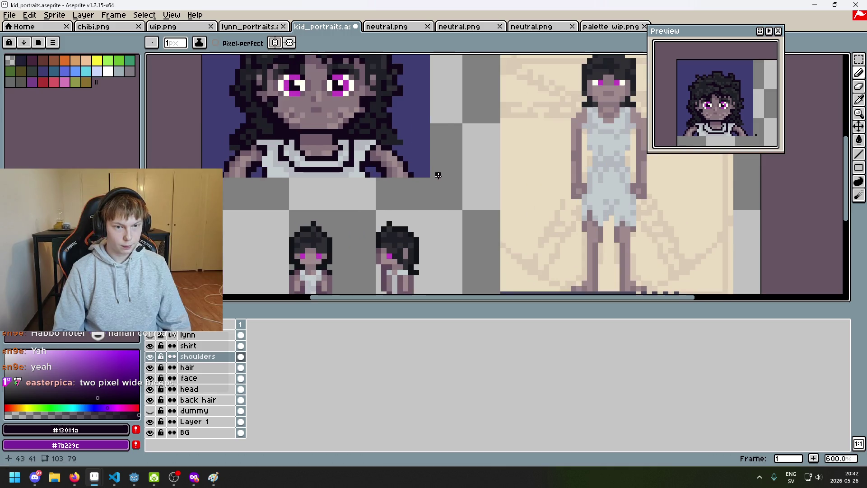
scroll(451, 156, up, 4)
alt+click(412, 123)
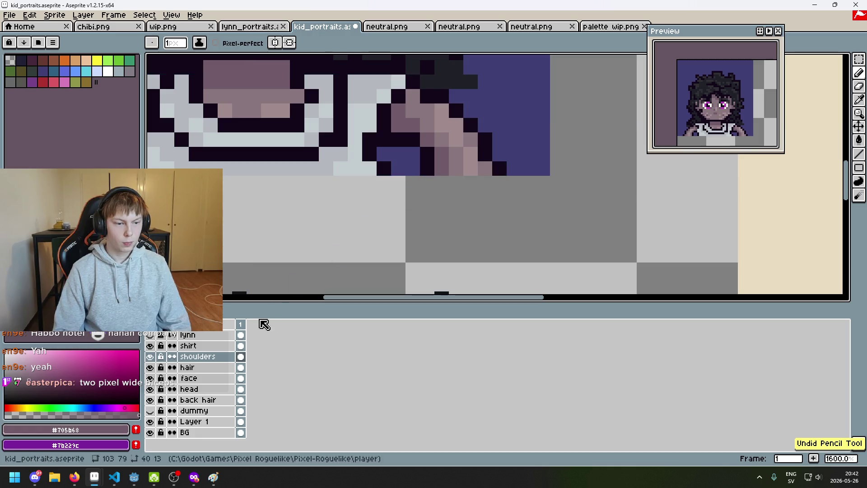
Step: Erase the stray blue pixel from the shirt layer and turn mirrored drawing off
key(ctrl+y)
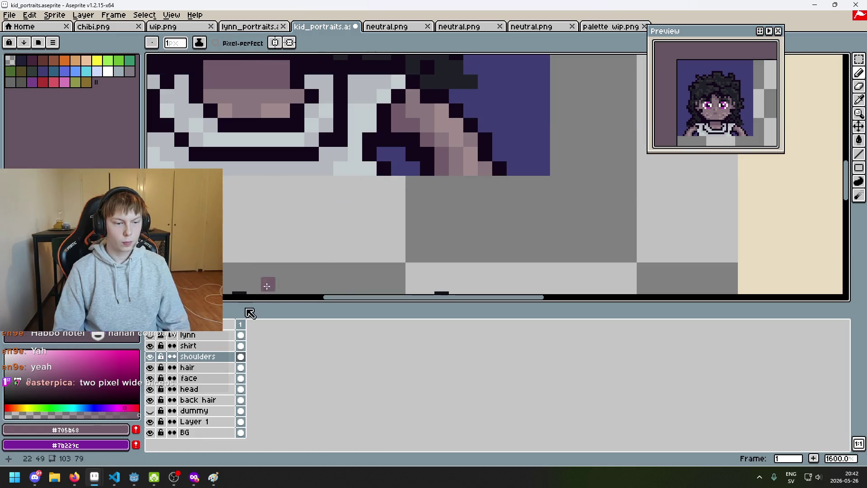
click(200, 347)
key(e)
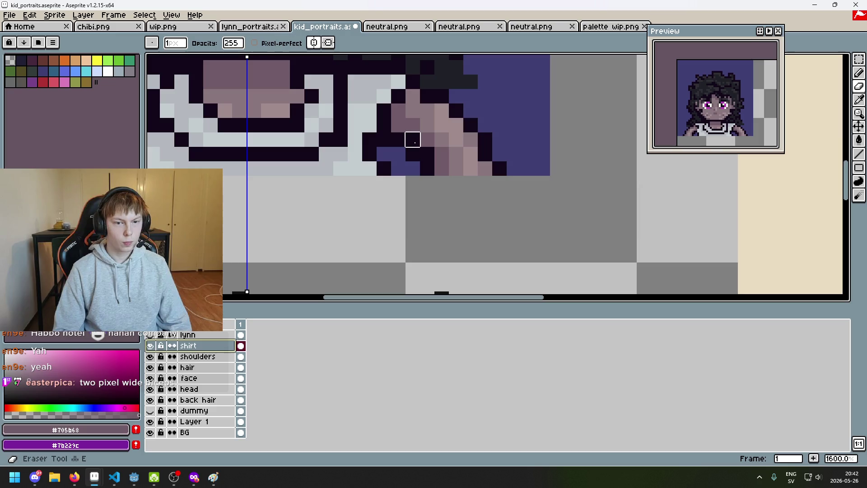
click(412, 153)
scroll(384, 183, down, 1)
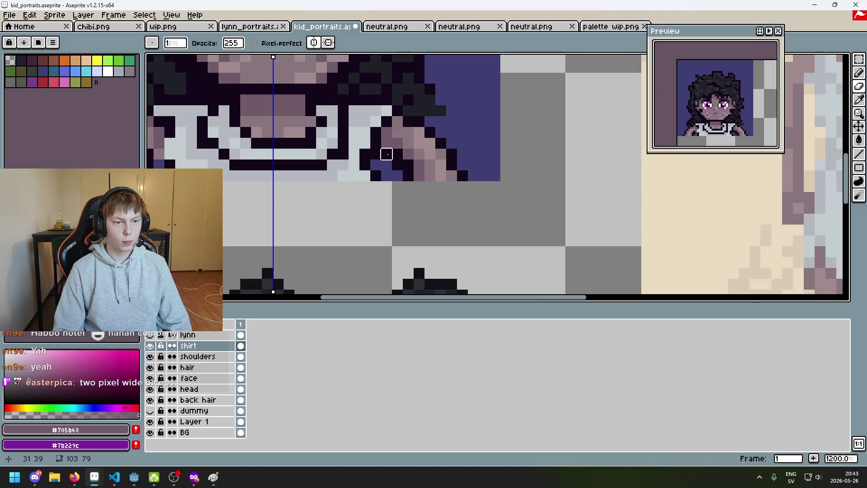
click(314, 42)
Step: On the shoulders layer, reshade the right armpit skin pixels in dark and lighter mauve
click(186, 356)
scroll(392, 147, up, 3)
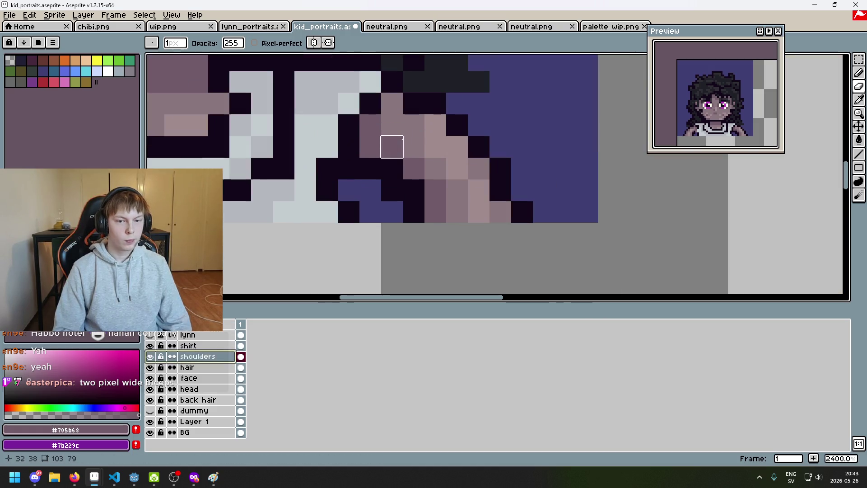
click(398, 169)
click(414, 193)
alt+click(435, 163)
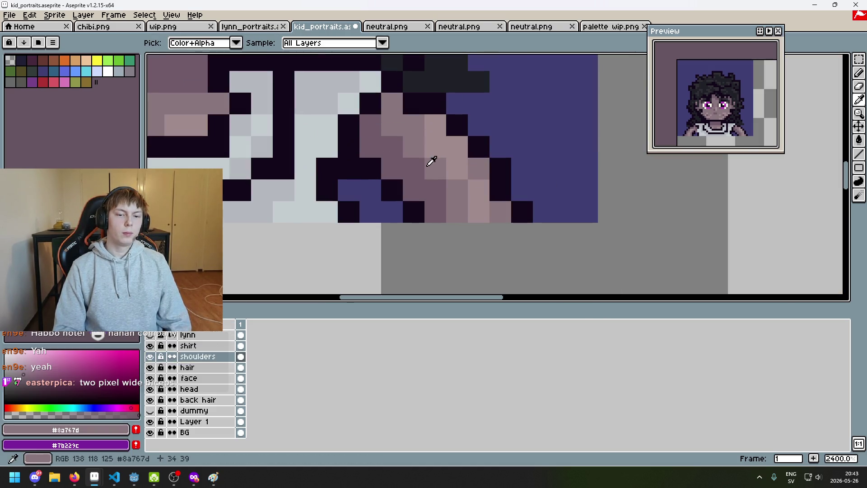
click(443, 190)
scroll(441, 193, down, 5)
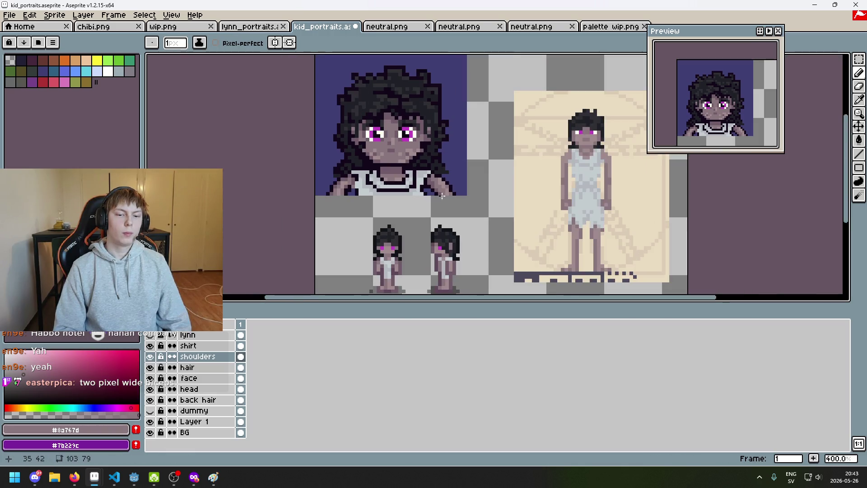
scroll(381, 192, up, 6)
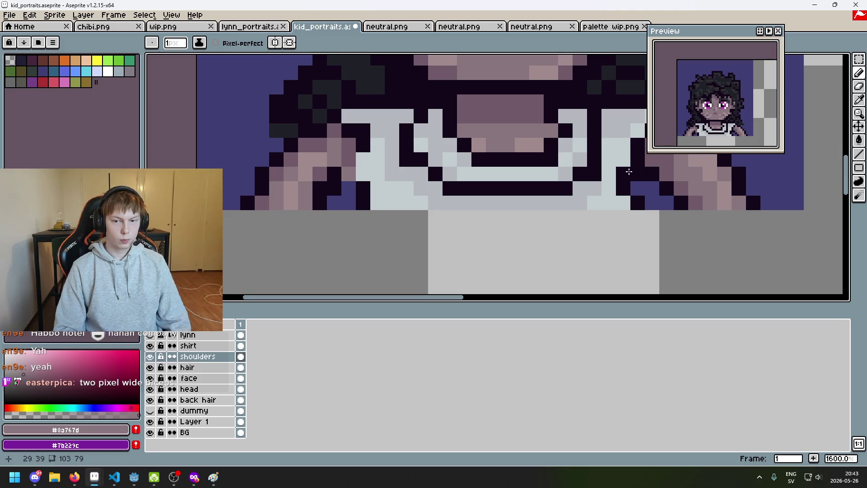
scroll(307, 117, down, 2)
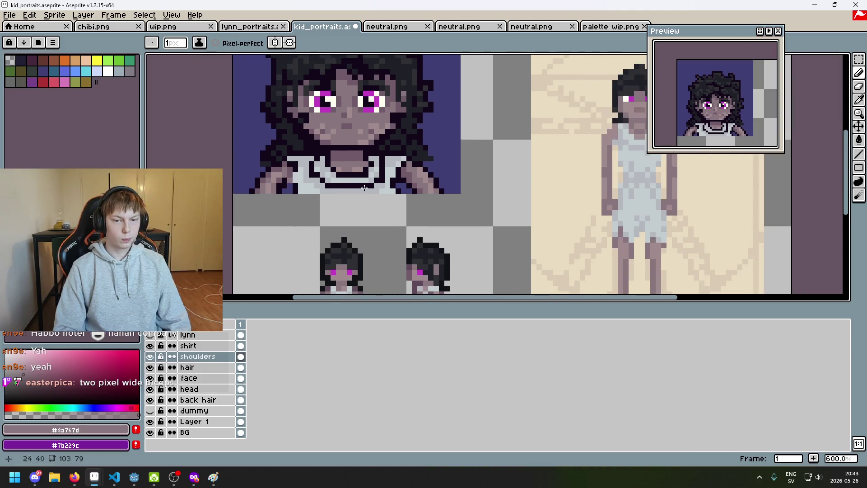
scroll(254, 190, up, 1)
scroll(244, 183, up, 3)
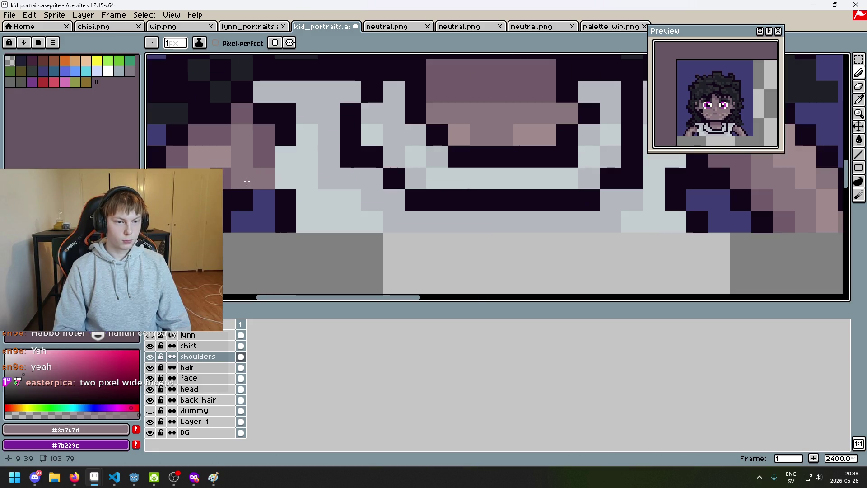
Step: Alt-pick shoulder shades and paint the black armpit pixels dark and light mauve
key(alt)
alt+click(321, 162)
click(345, 187)
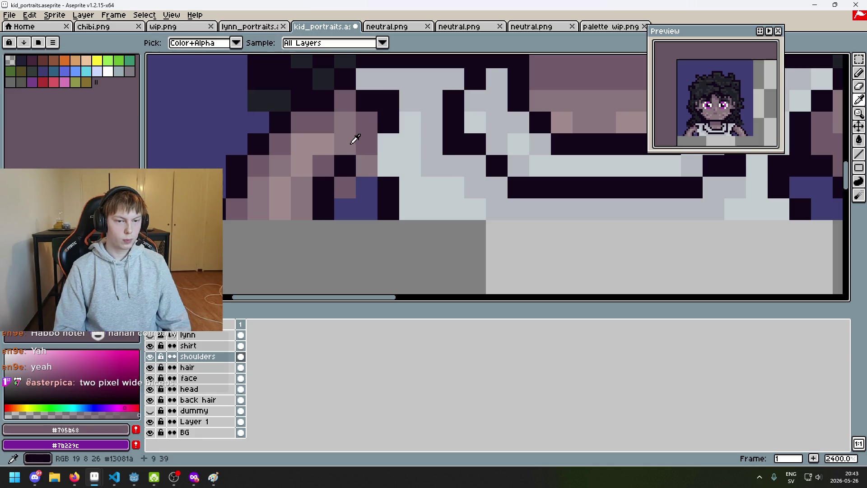
alt+click(354, 145)
click(330, 166)
alt+click(344, 187)
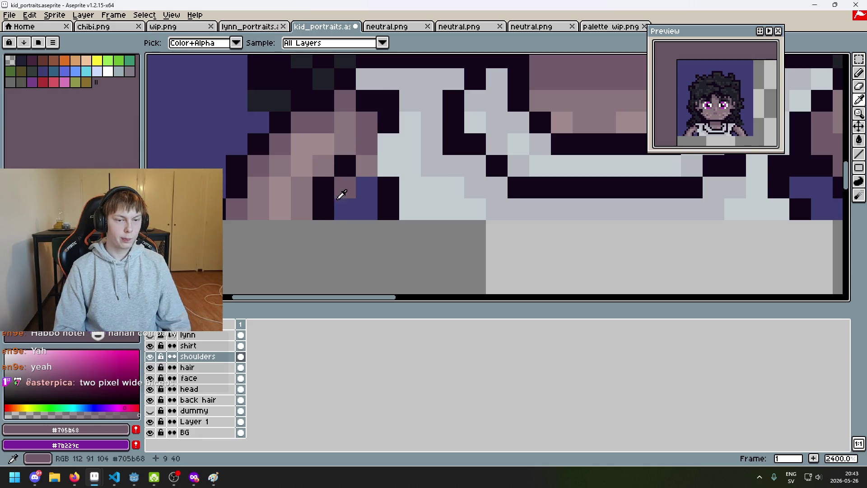
click(323, 188)
alt+click(324, 184)
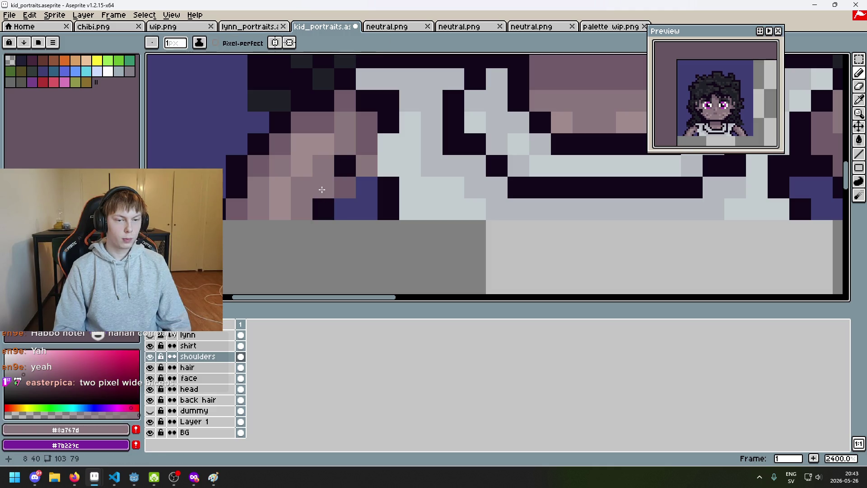
click(323, 208)
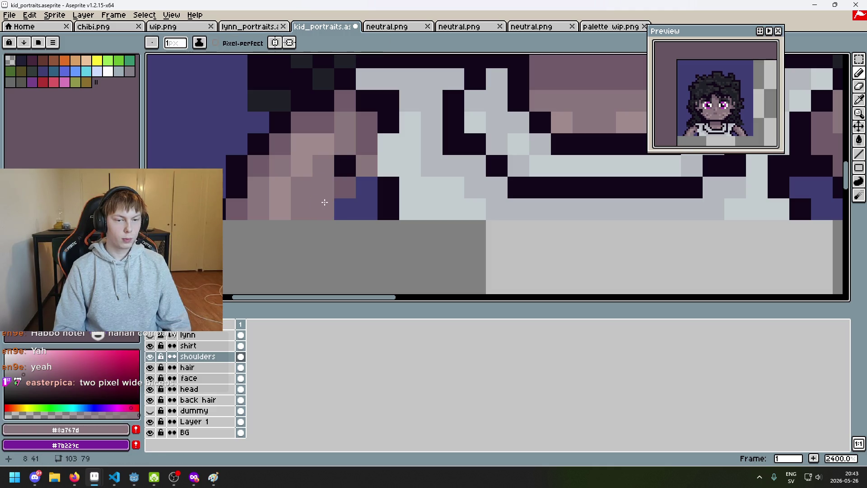
Step: Build a dark mauve #705b68 column up the lower-left shoulder beside the outline
key(ctrl+z)
alt+click(344, 185)
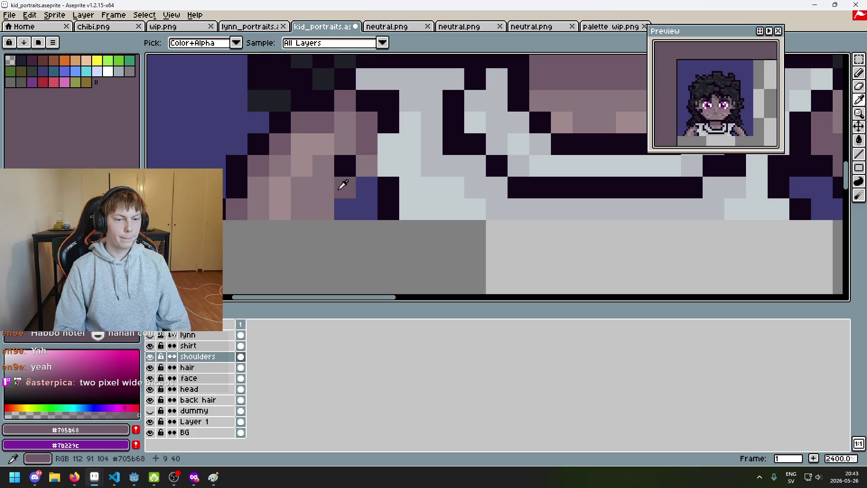
key(ctrl+z)
click(300, 214)
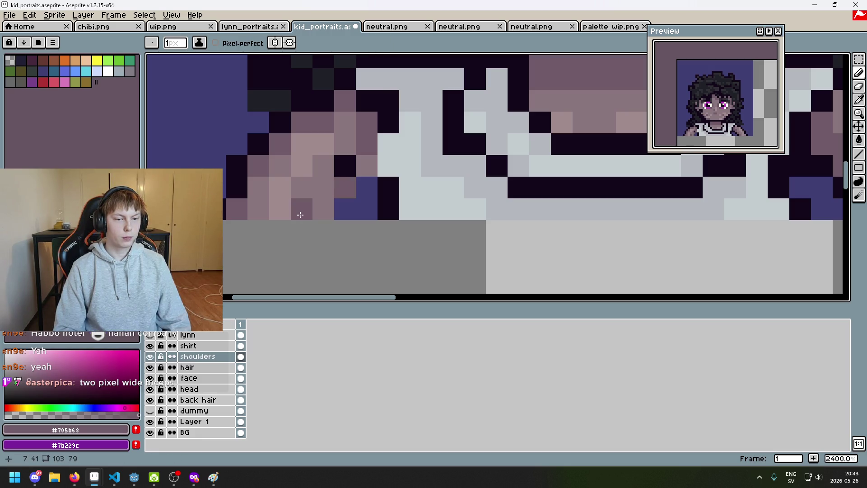
click(299, 192)
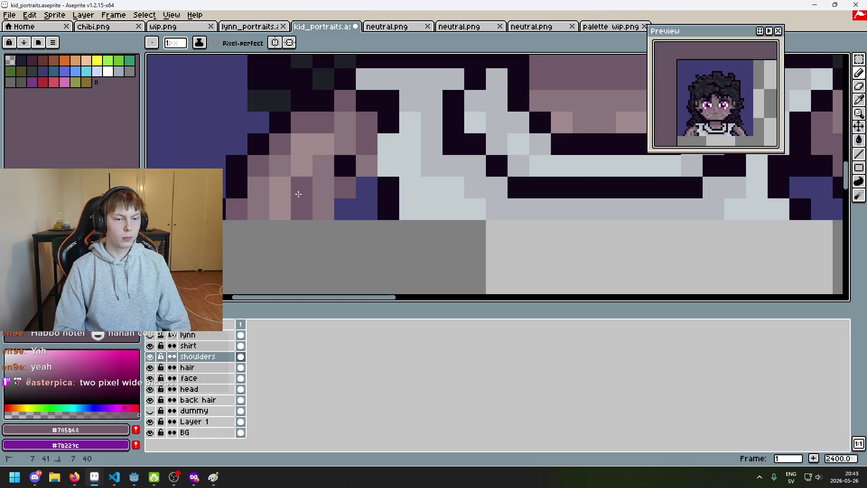
click(321, 165)
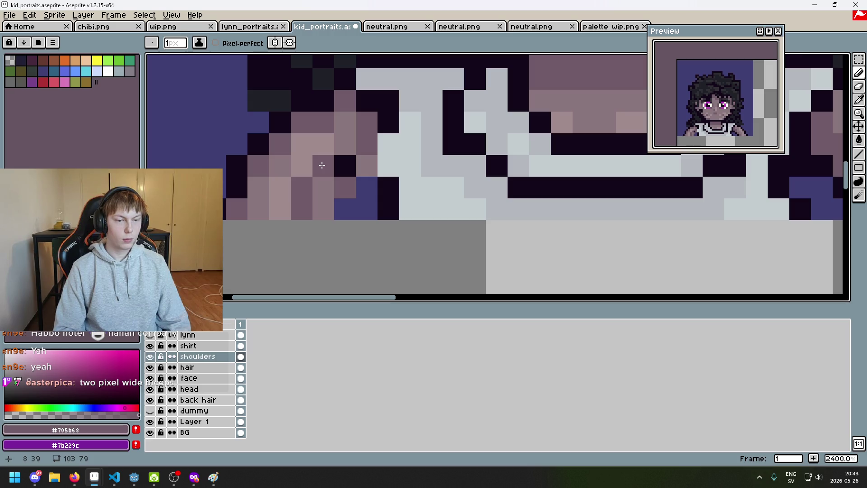
scroll(322, 163, down, 5)
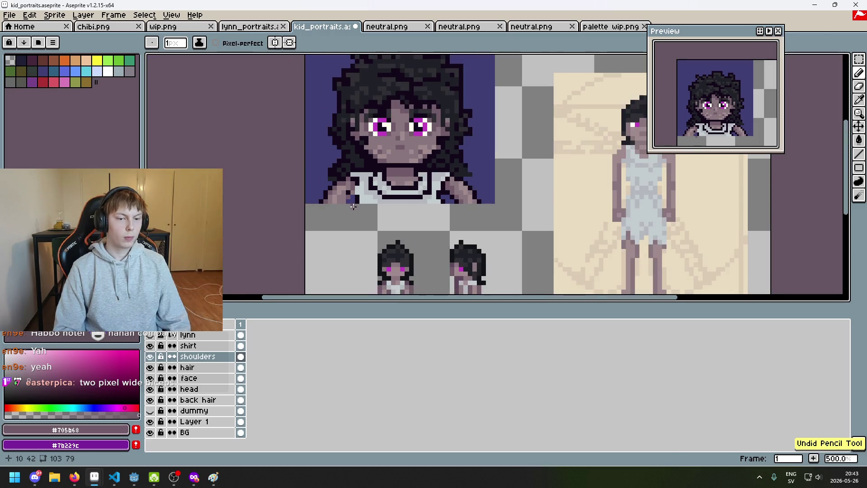
Step: Fill the blue shoulder-edge gap and the dark armpit pixel with mauve skin tones
scroll(349, 197, up, 4)
click(348, 197)
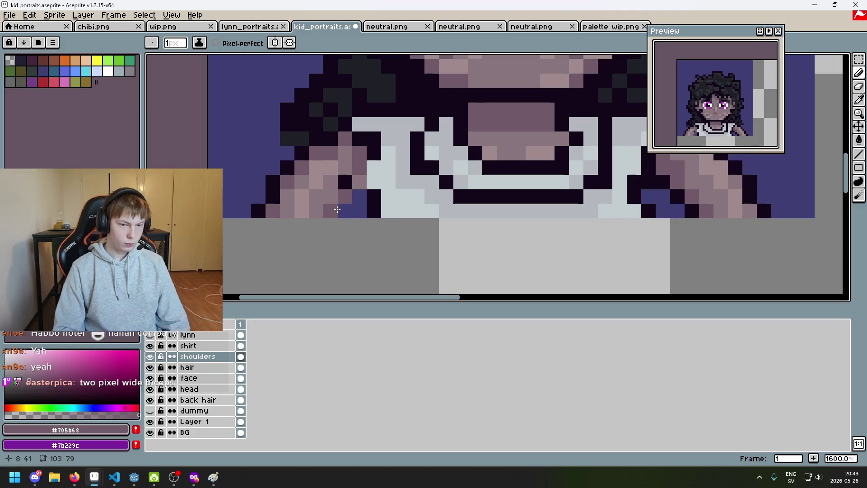
alt+click(345, 165)
click(346, 178)
alt+click(360, 168)
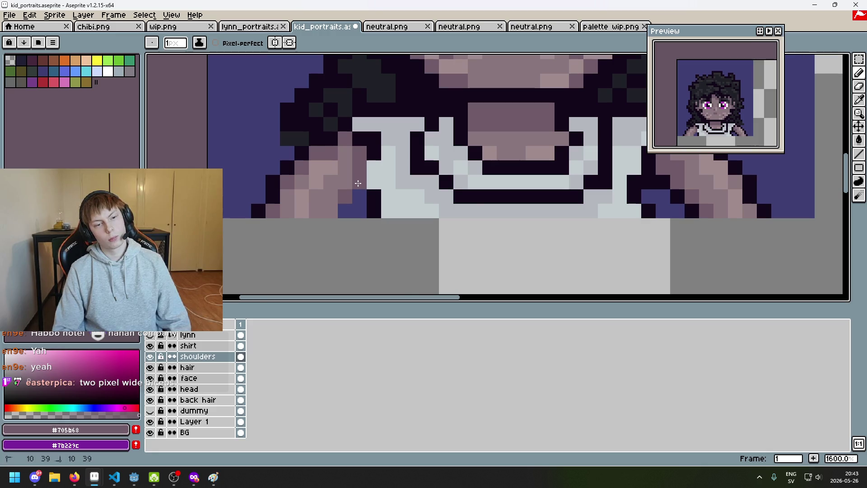
Step: Undo the last pencil stroke on the armpit
scroll(377, 198, down, 4)
scroll(366, 206, up, 3)
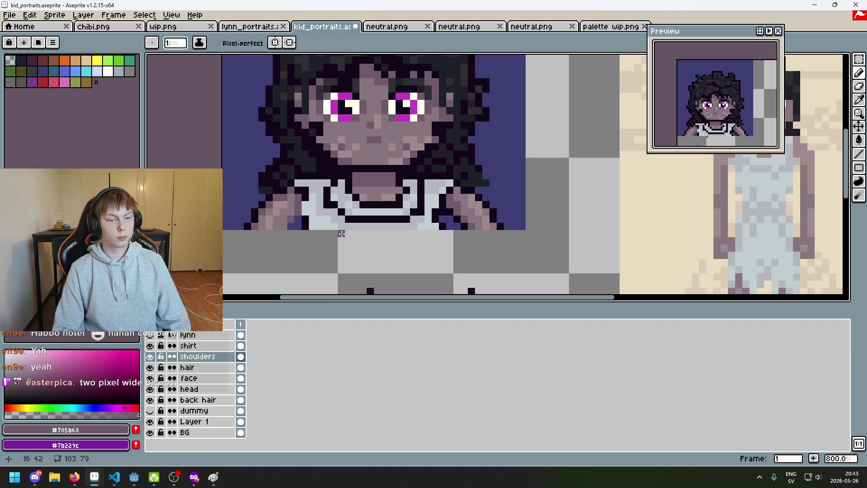
scroll(338, 235, down, 4)
scroll(338, 235, up, 1)
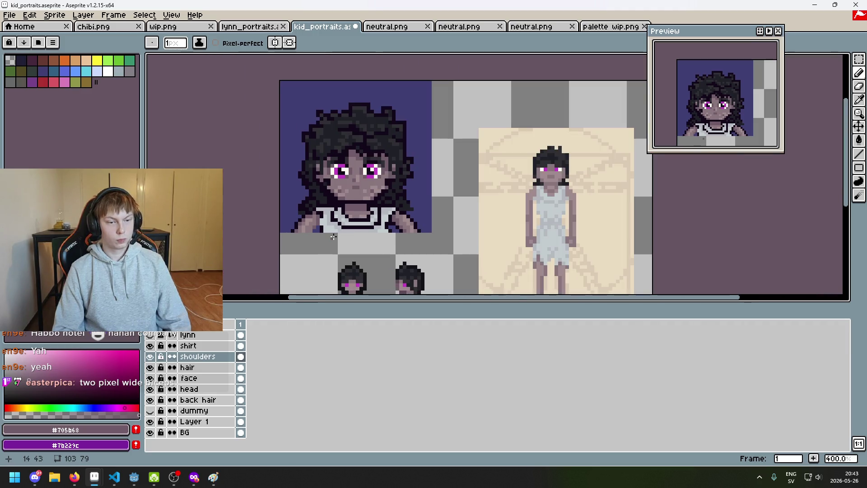
scroll(333, 237, up, 5)
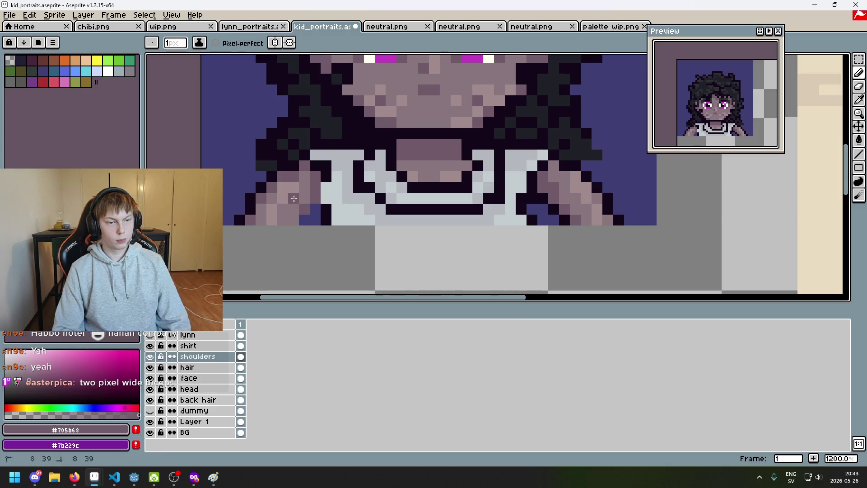
scroll(302, 224, down, 5)
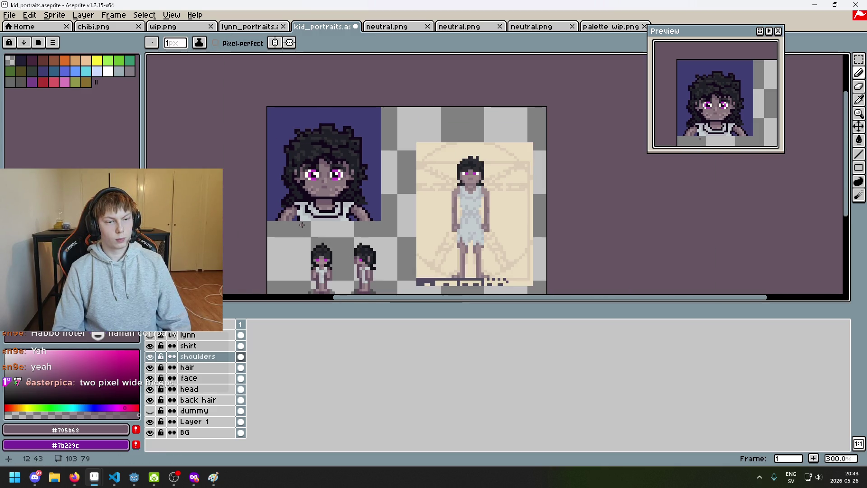
key(ctrl+z)
Step: Lighten two left-shoulder skin pixels with the light skin tone
scroll(301, 224, up, 2)
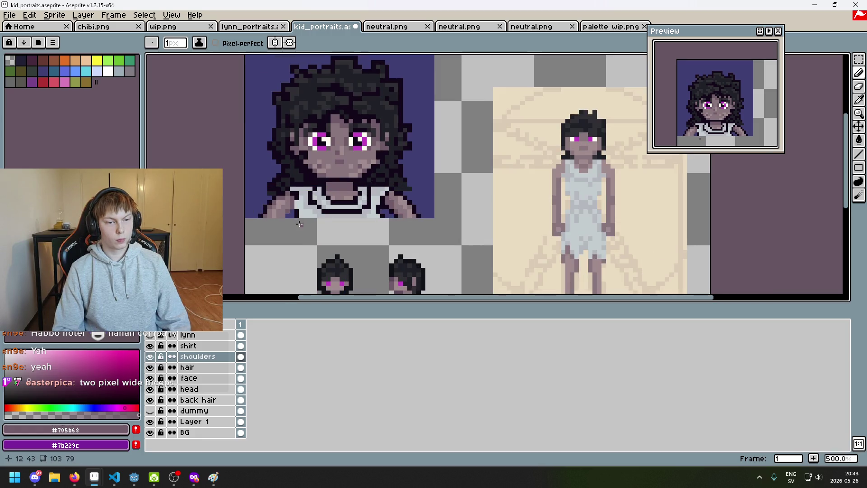
scroll(285, 218, up, 5)
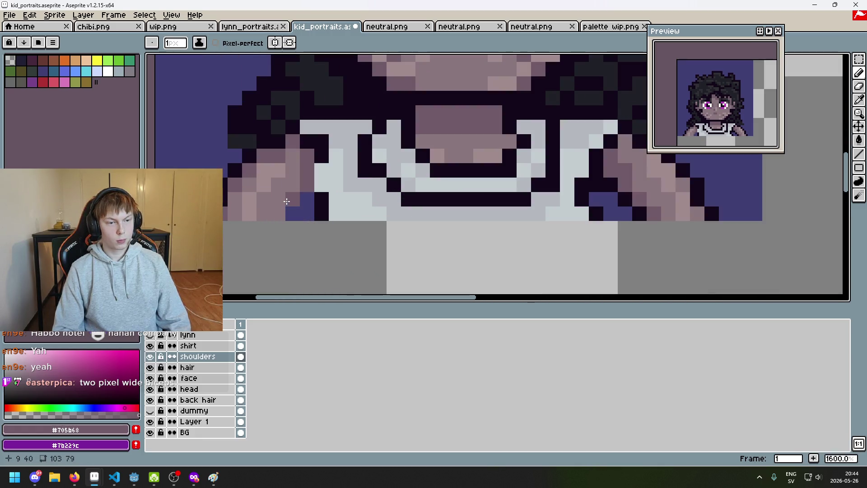
alt+click(278, 168)
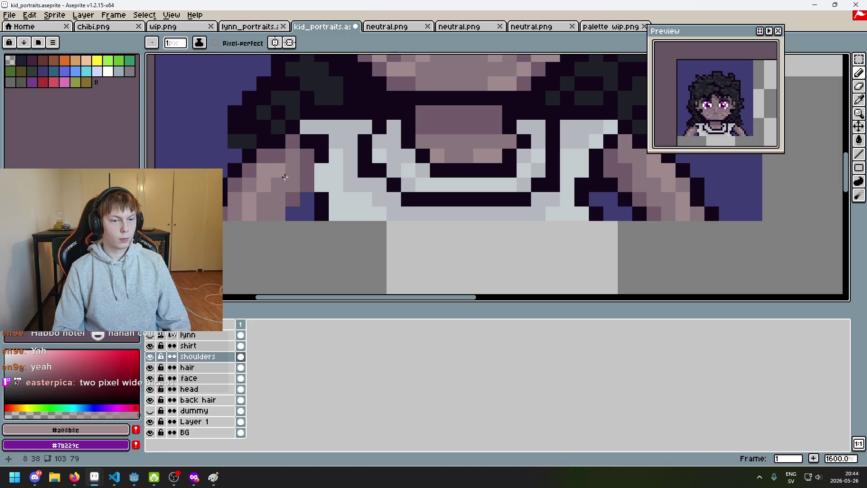
click(294, 171)
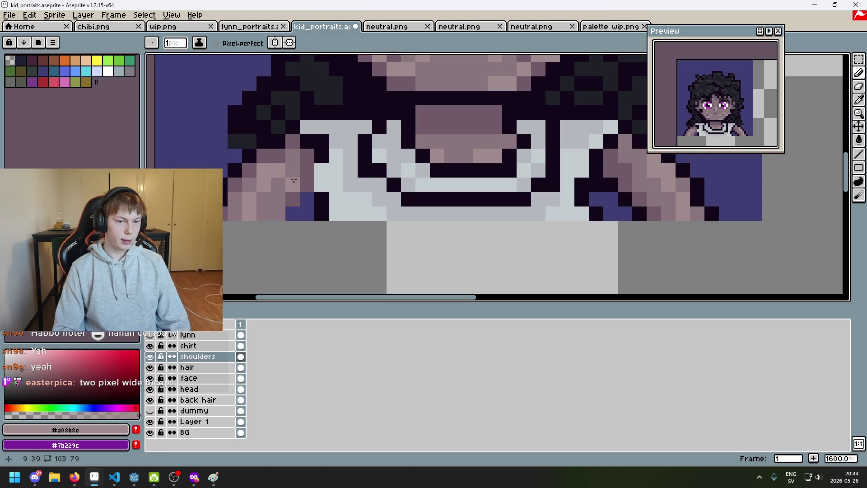
click(280, 182)
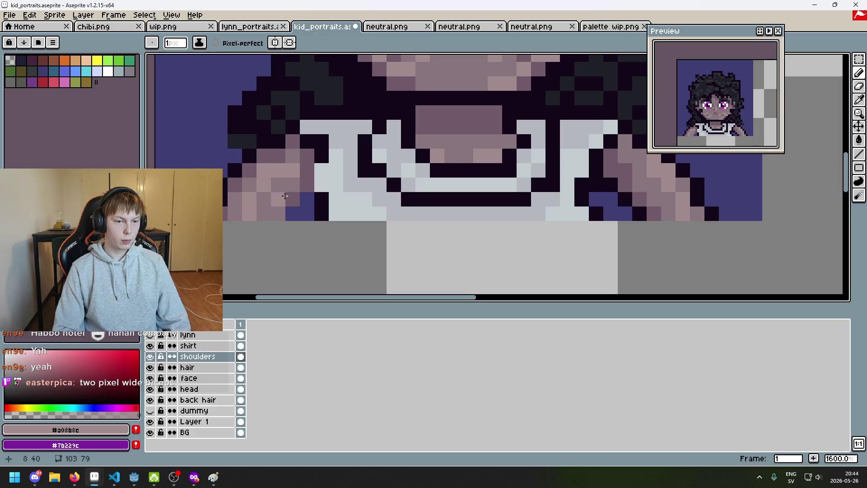
Step: Paint dark #705b68 shadow pixels along the left shoulder and near the armpit
alt+click(244, 207)
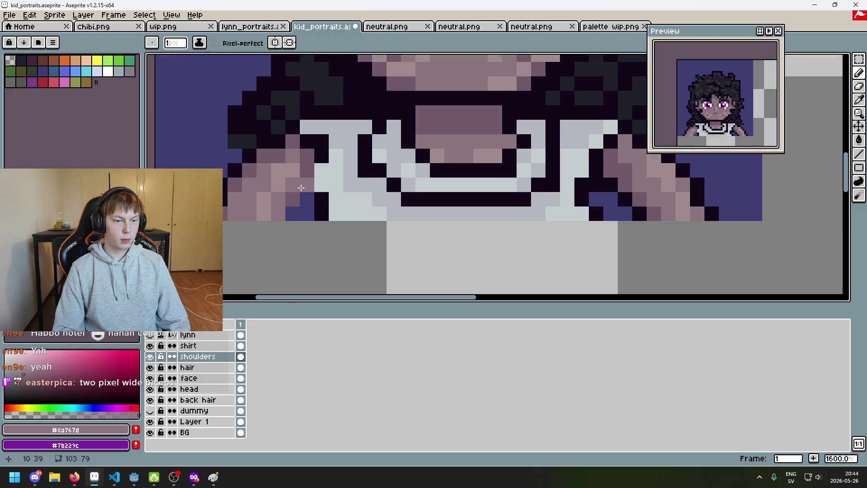
scroll(301, 187, down, 3)
scroll(289, 187, up, 3)
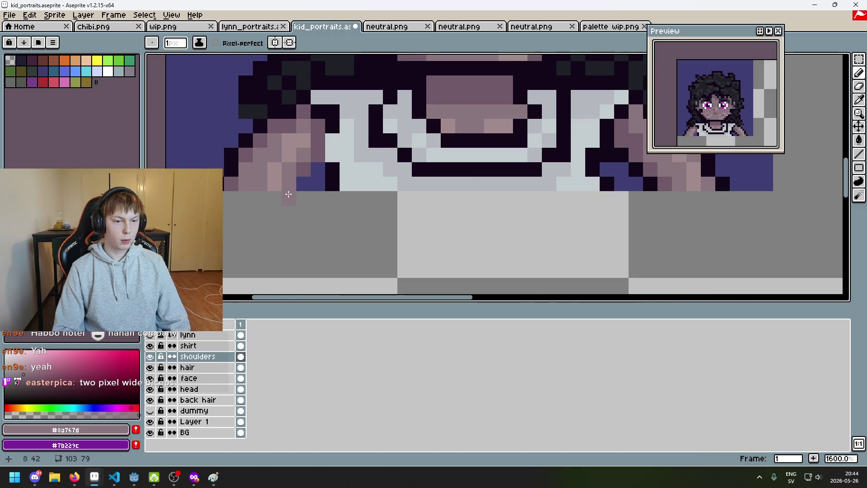
alt+click(298, 165)
click(248, 185)
click(246, 169)
click(260, 155)
click(275, 156)
scroll(323, 184, down, 5)
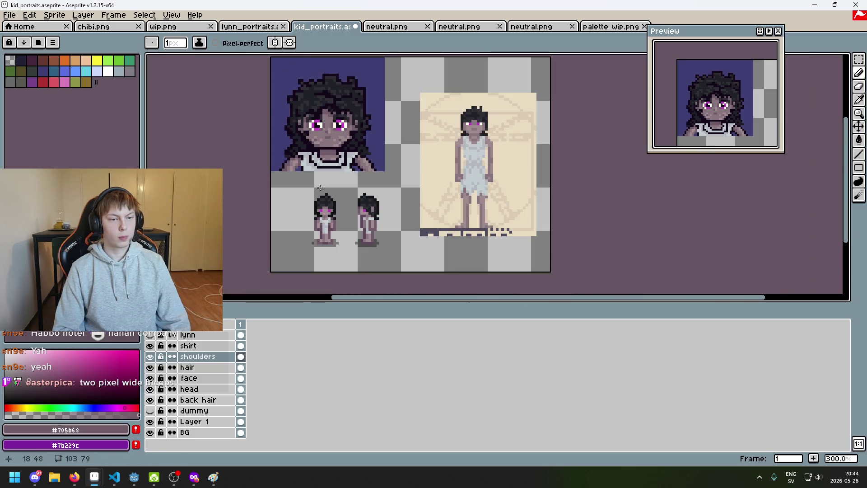
scroll(311, 188, up, 4)
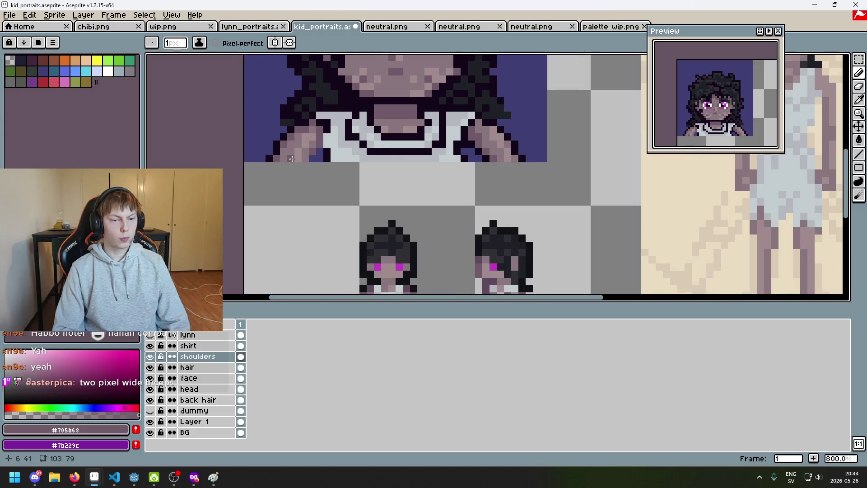
scroll(304, 192, down, 4)
scroll(304, 199, up, 1)
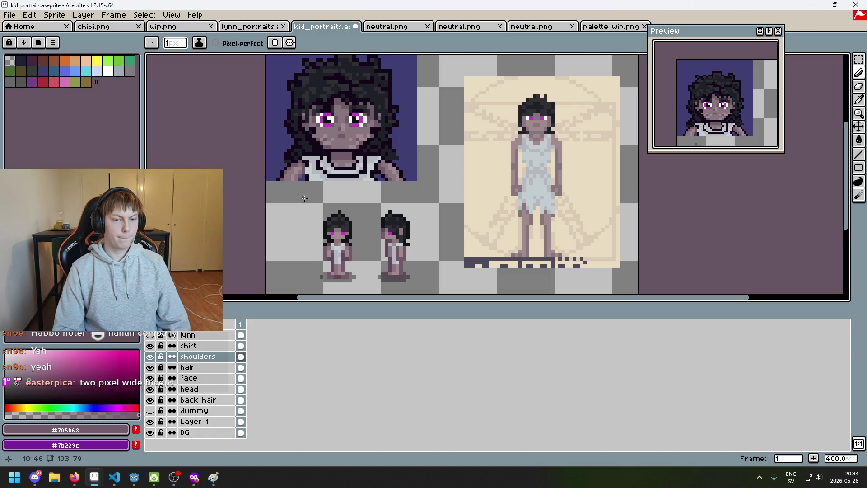
scroll(297, 186, up, 6)
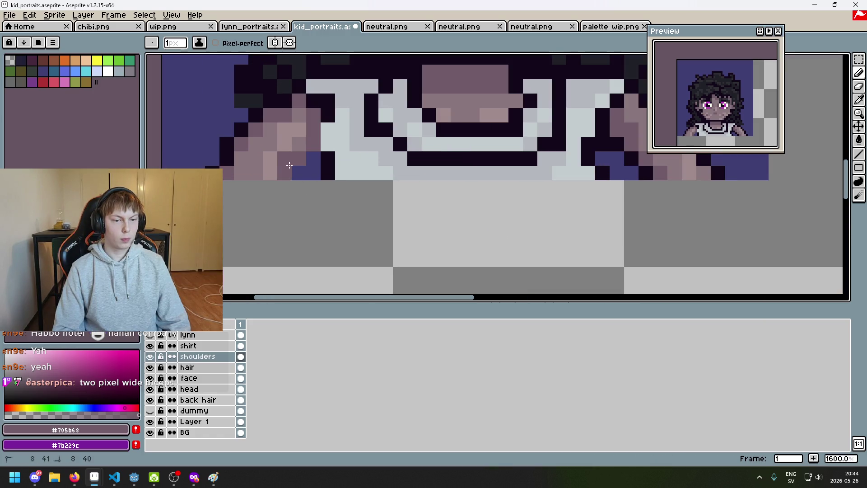
scroll(288, 169, down, 5)
scroll(288, 169, up, 4)
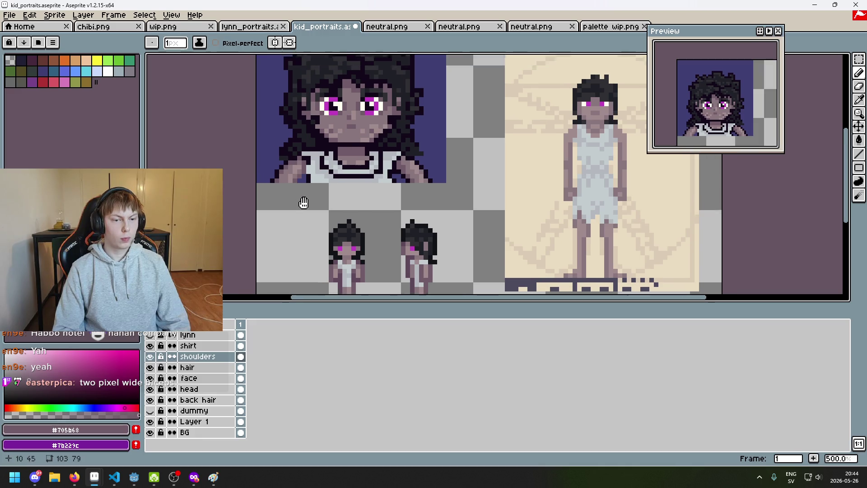
alt+click(284, 176)
scroll(289, 179, down, 6)
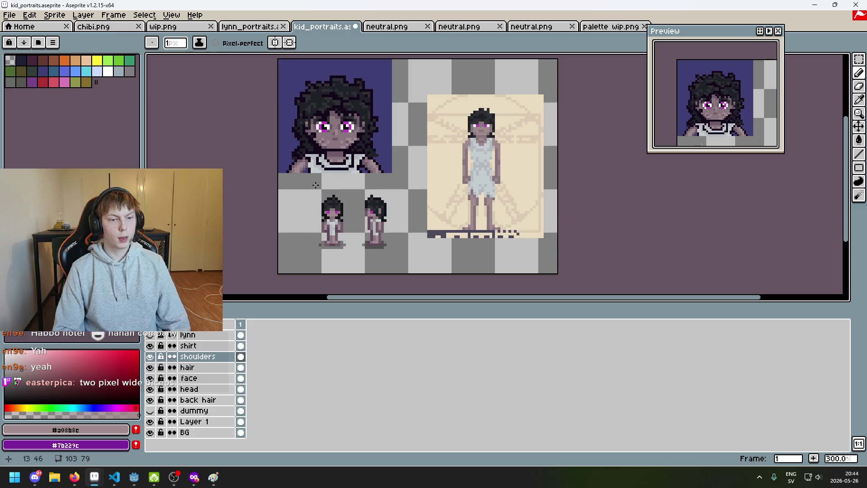
scroll(302, 172, up, 6)
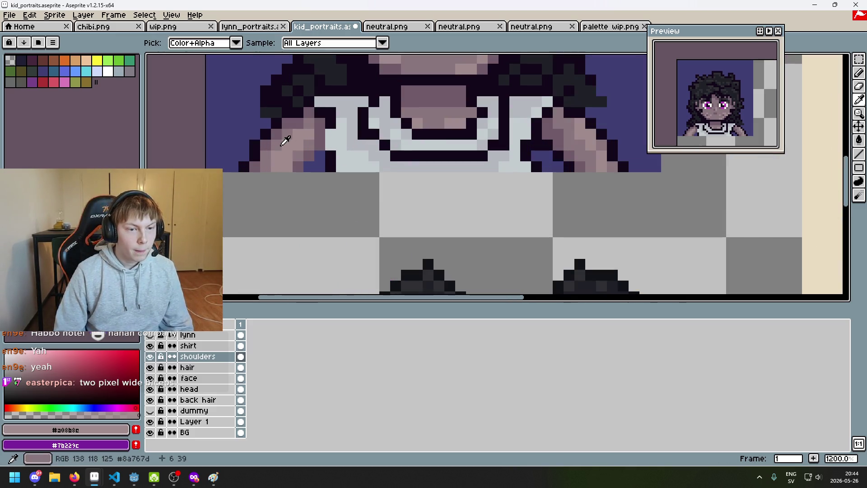
alt+click(282, 144)
scroll(285, 154, down, 5)
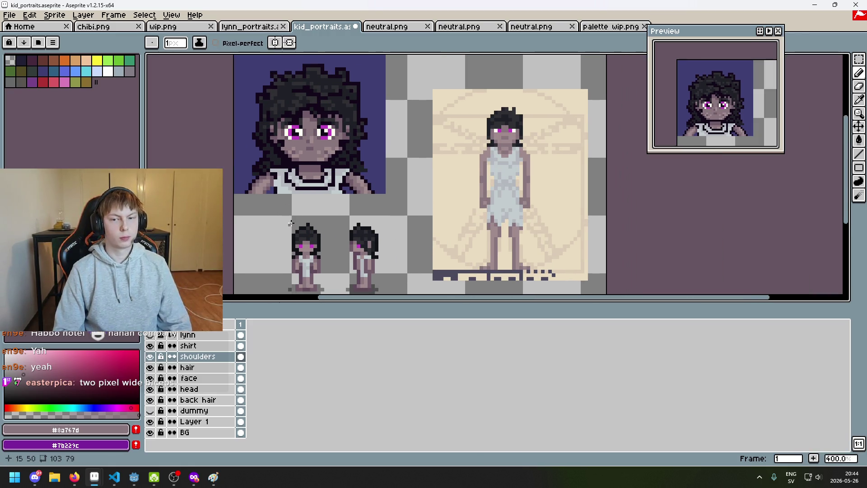
mouse_move(309, 220)
mouse_down()
mouse_move(341, 244)
mouse_move(385, 251)
mouse_up()
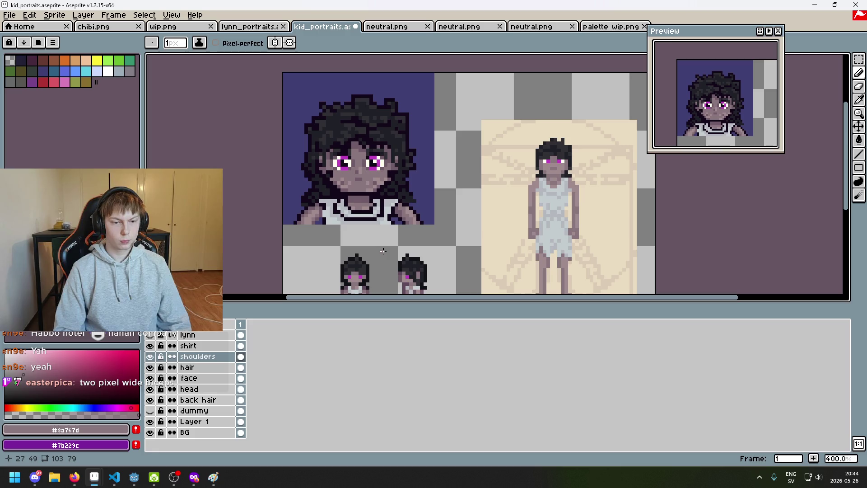
scroll(362, 233, up, 3)
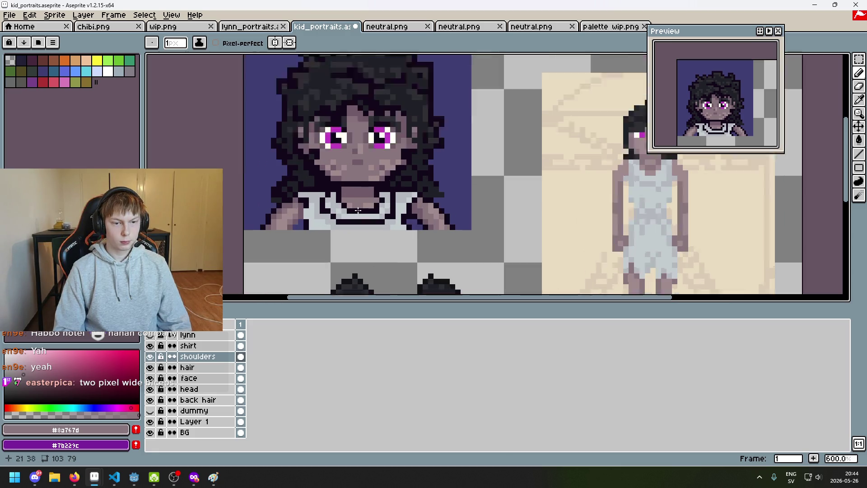
scroll(368, 236, down, 1)
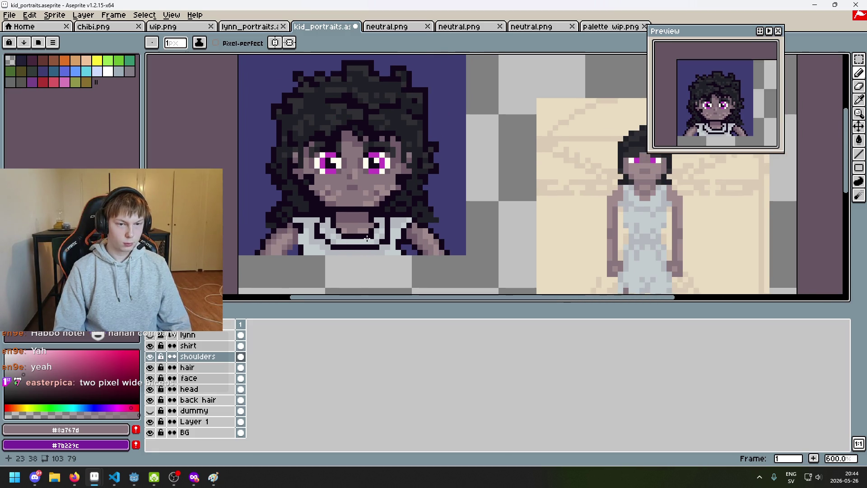
scroll(367, 238, down, 4)
scroll(360, 243, up, 3)
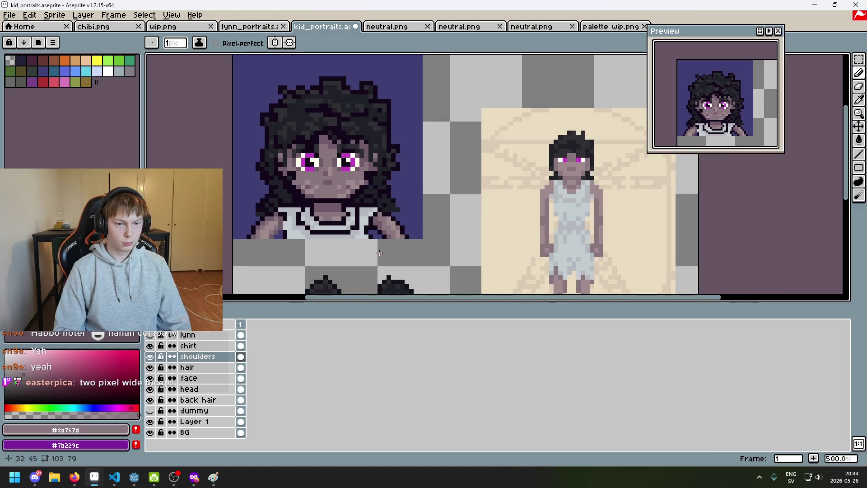
mouse_move(358, 248)
mouse_down()
mouse_move(384, 244)
mouse_move(390, 253)
mouse_up()
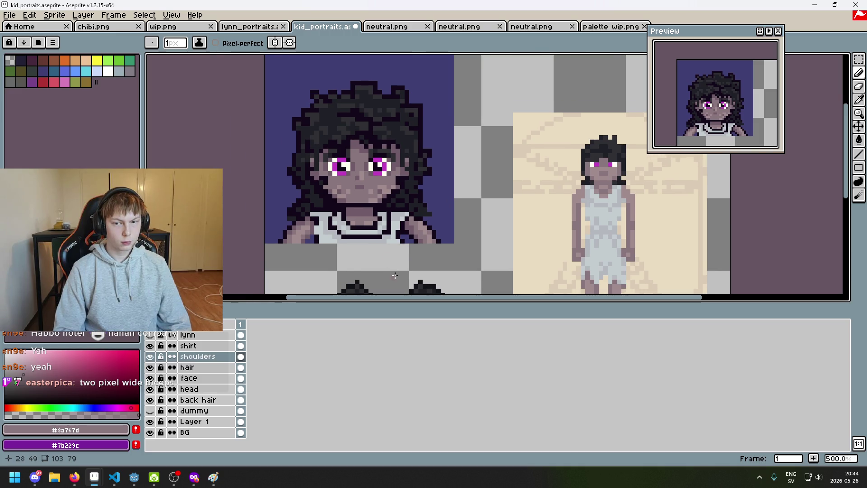
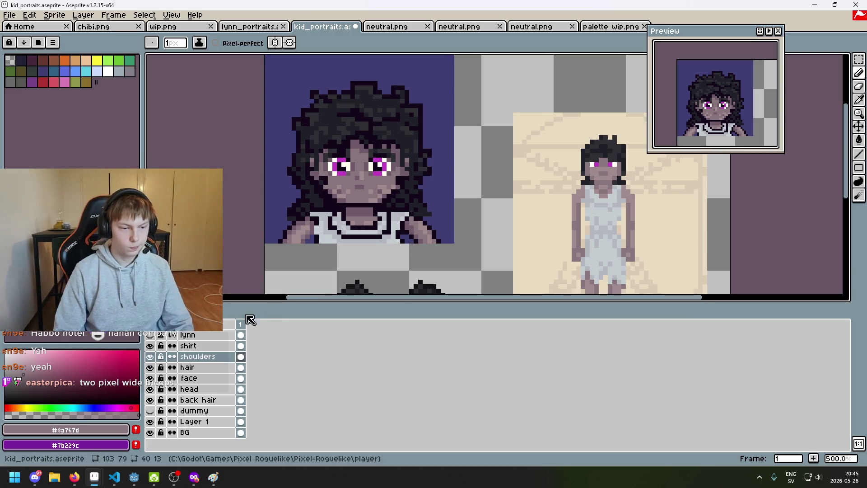
Step: Toggle the shoulders and shirt layers' visibility to compare, then select the shirt layer
click(150, 356)
click(150, 356)
click(151, 346)
click(150, 346)
click(215, 348)
scroll(396, 255, up, 1)
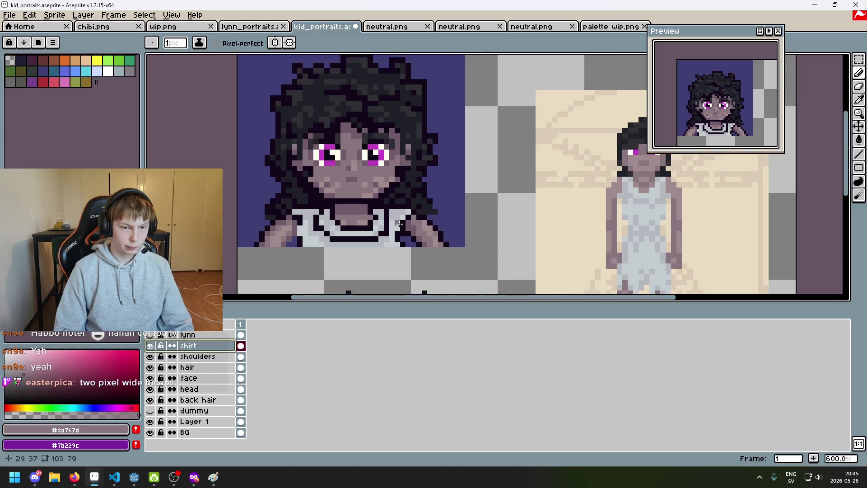
scroll(395, 255, up, 1)
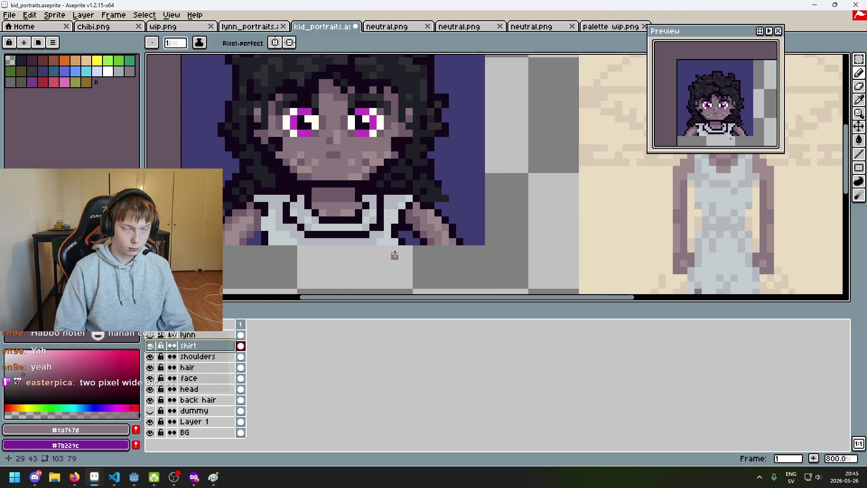
Step: Save the portrait file with Ctrl+S
key(ctrl+s)
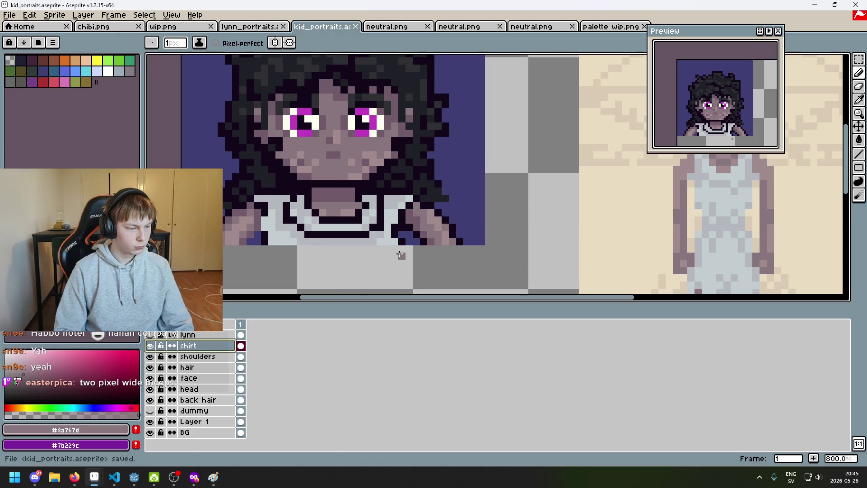
scroll(400, 254, down, 2)
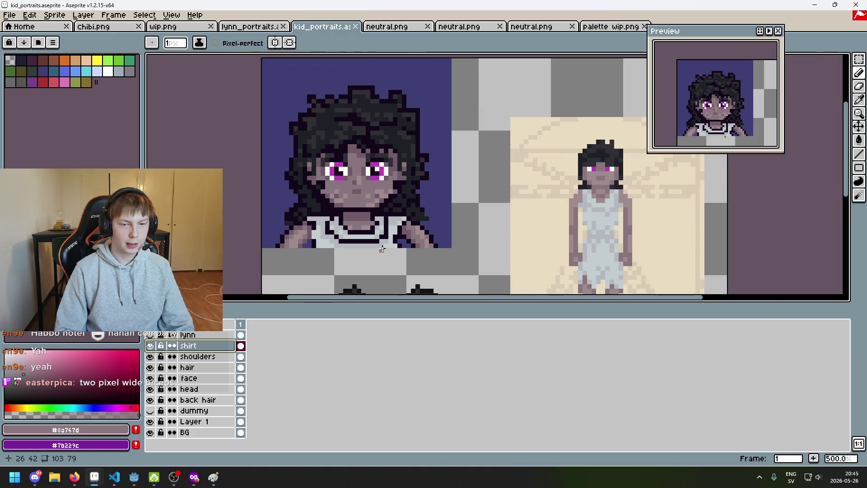
scroll(382, 249, up, 4)
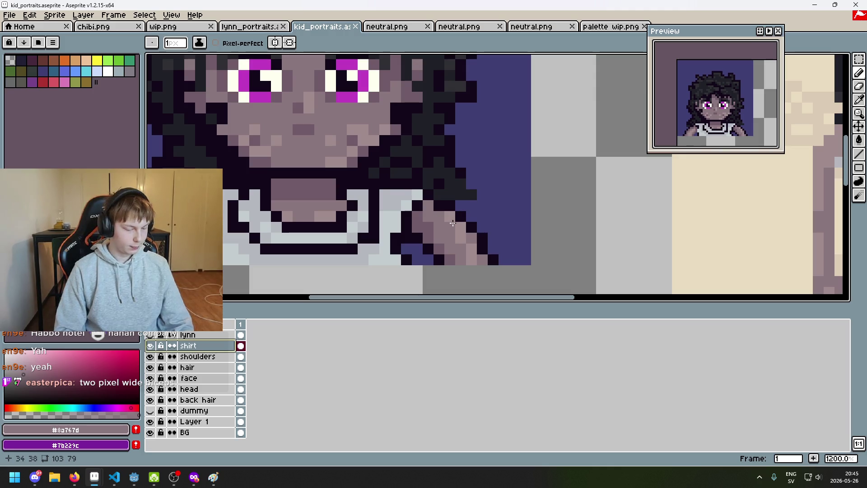
scroll(445, 234, down, 6)
scroll(385, 163, up, 3)
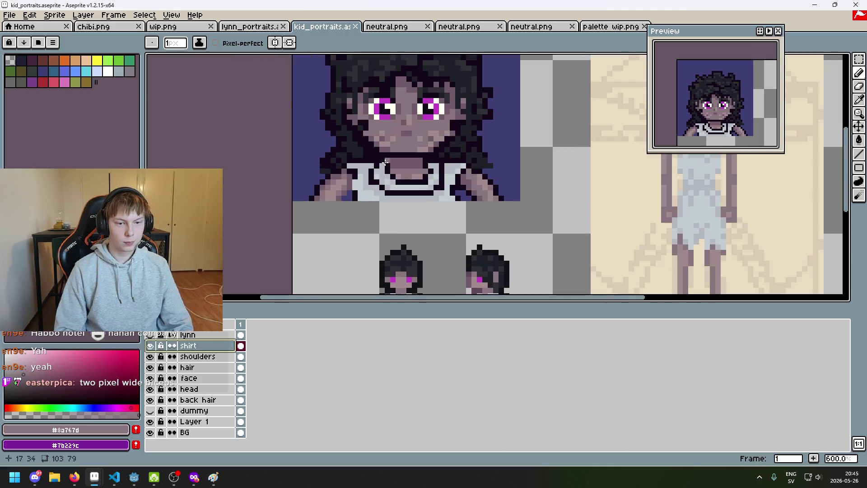
Step: Recheck the shirt and shoulders layers by toggling visibility, then select the shoulders layer
click(150, 345)
click(150, 345)
click(152, 356)
click(151, 357)
click(194, 357)
scroll(366, 162, up, 3)
Step: Pick the dark outline colour from the portrait and turn on vertical symmetry
alt+click(331, 230)
click(344, 245)
key(ctrl+z)
click(277, 43)
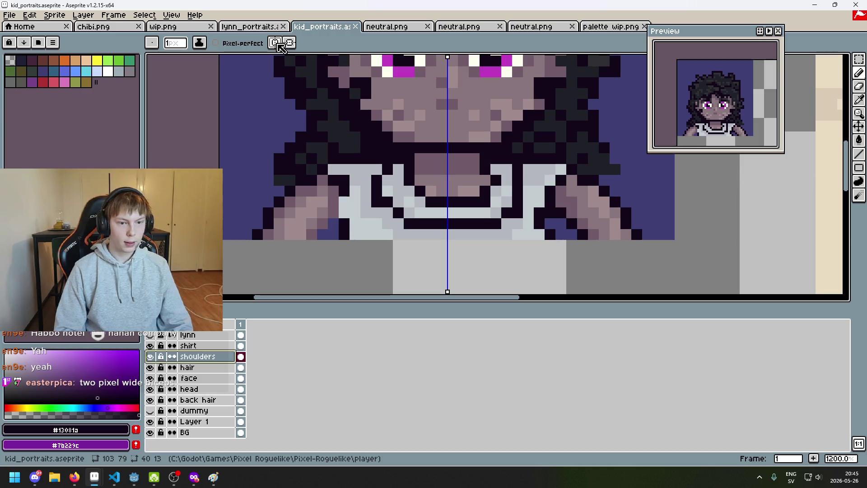
Step: Turn symmetry off and add dark outline pixels to the left shoulder
click(333, 225)
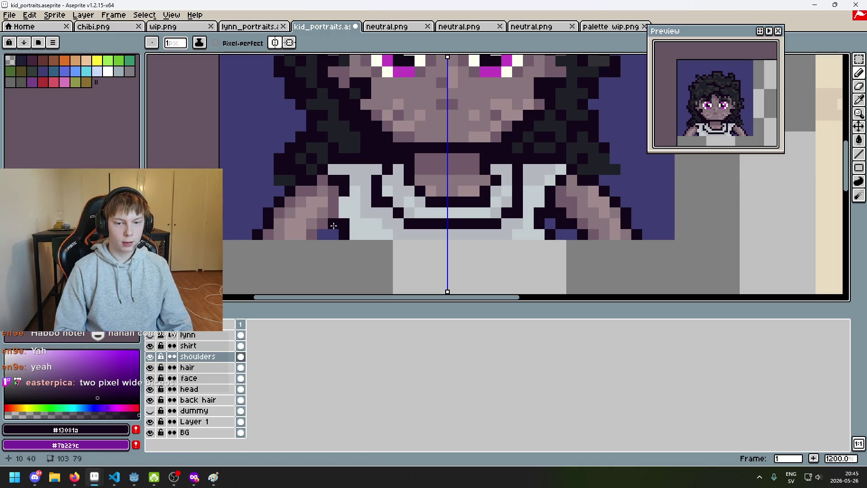
key(ctrl+z)
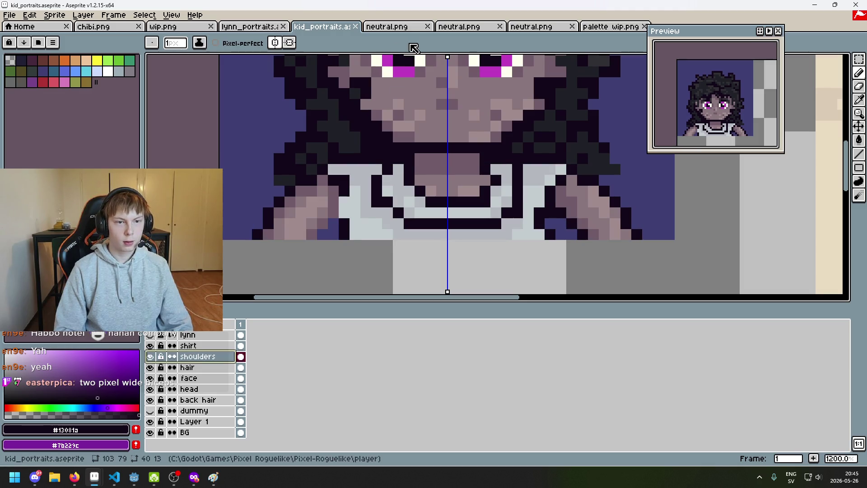
click(277, 45)
click(334, 234)
click(335, 223)
scroll(490, 235, up, 3)
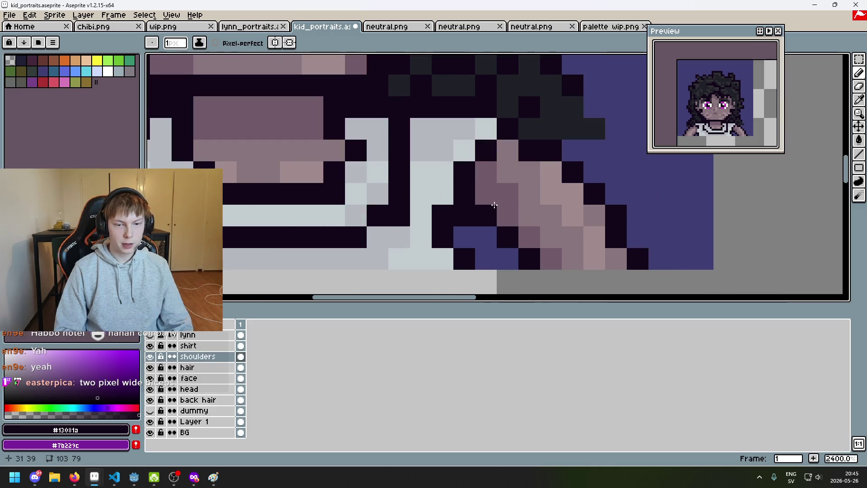
Step: Paint dark outline pixels on the right shoulder
click(507, 256)
key(ctrl+z)
click(507, 258)
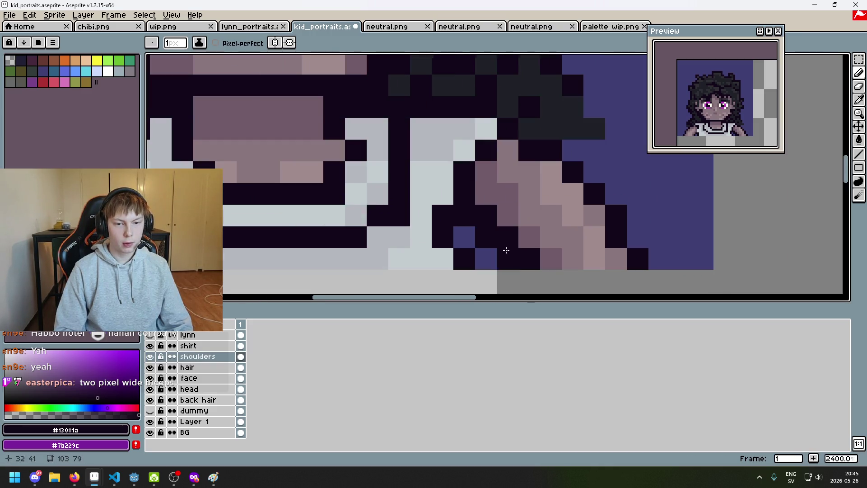
scroll(464, 239, down, 6)
Step: With symmetry back on, paint mauve skin-shade pixels along the shoulder edge
click(275, 42)
scroll(491, 251, up, 1)
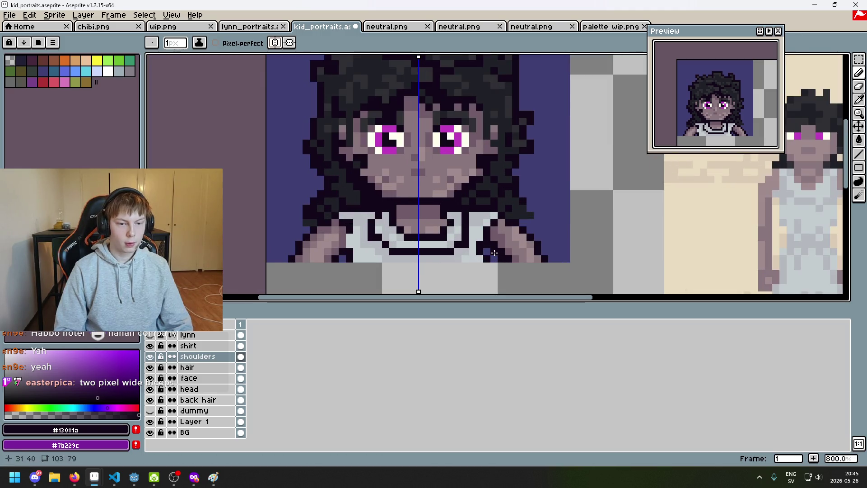
scroll(518, 201, up, 3)
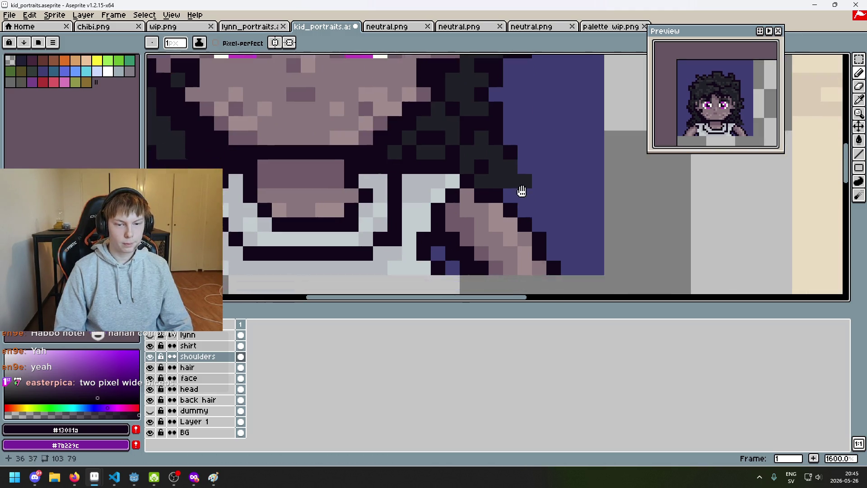
alt+click(446, 186)
drag(445, 186, 472, 216)
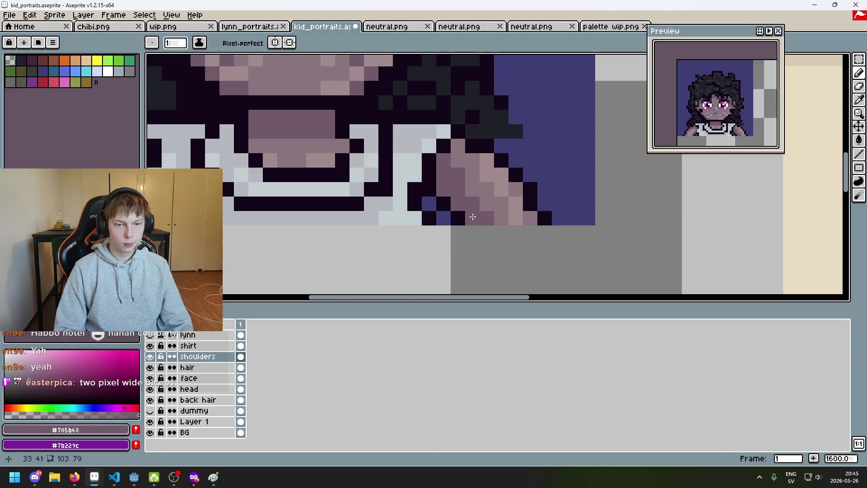
alt+click(497, 201)
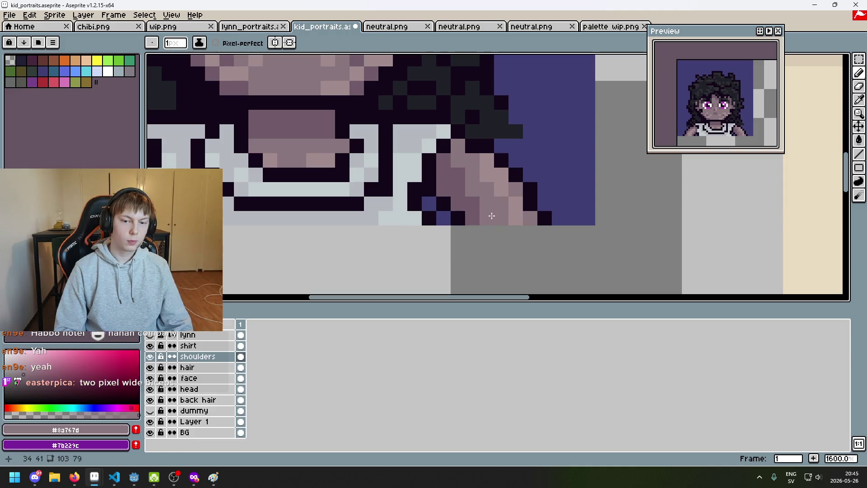
key(ctrl+z)
key(ctrl+z)
key(ctrl+z)
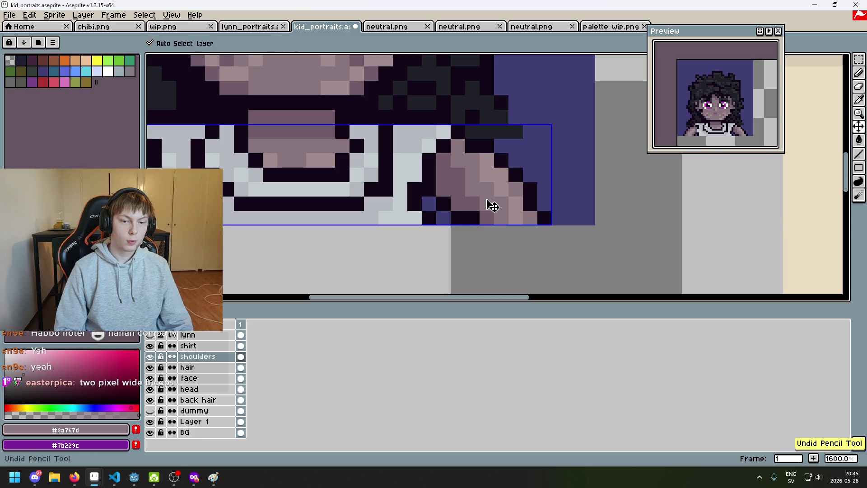
alt+click(451, 190)
drag(457, 204, 473, 218)
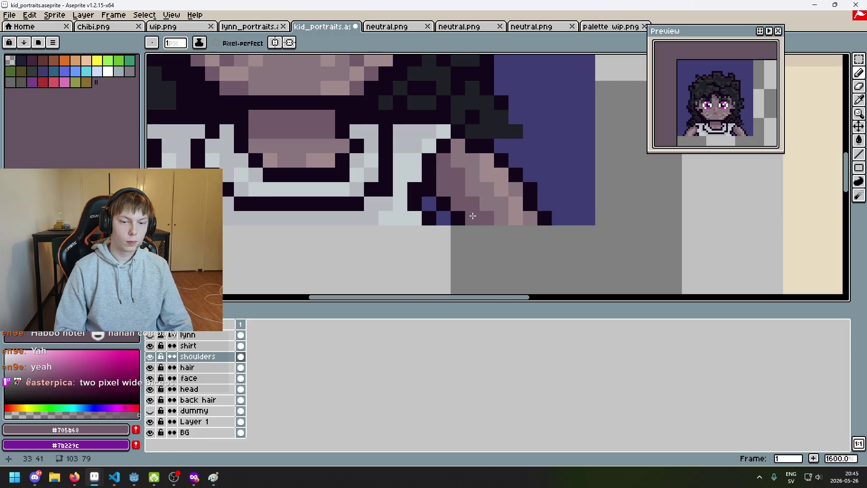
Step: Undo the last shoulder stroke and pick the light skin tone #a08b8e from the shoulder
alt+click(486, 191)
click(465, 188)
scroll(460, 179, down, 5)
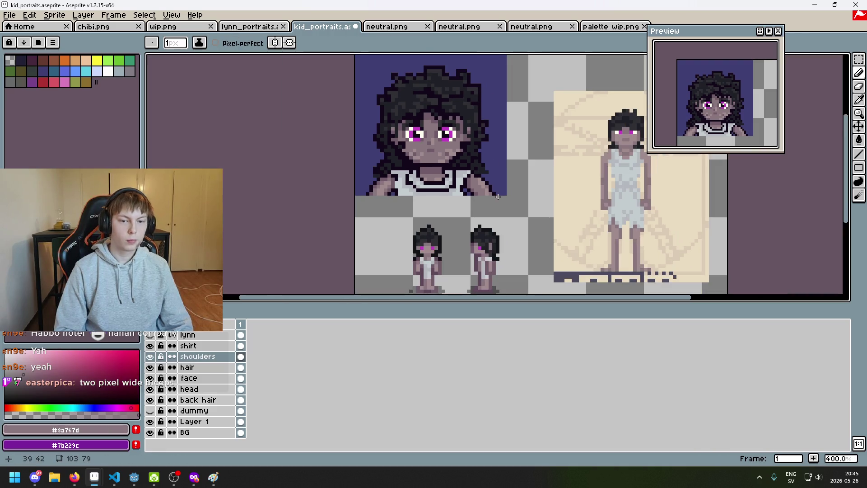
key(ctrl+z)
scroll(473, 192, up, 2)
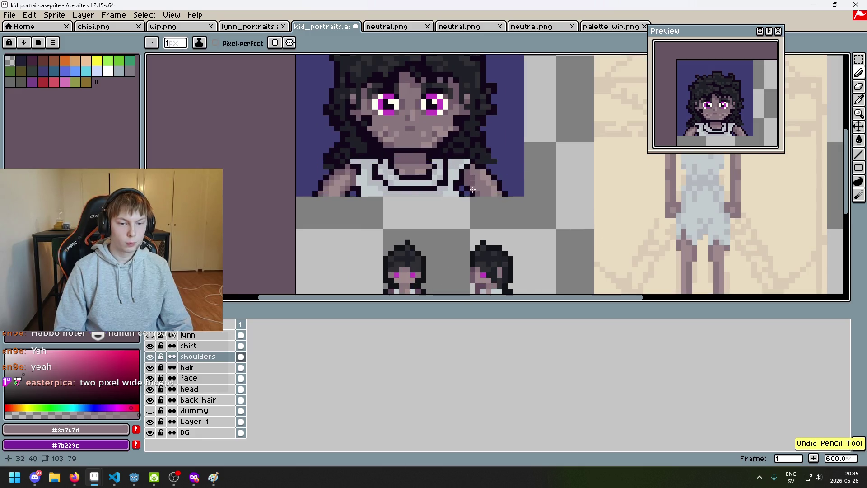
scroll(472, 176, up, 4)
key(alt)
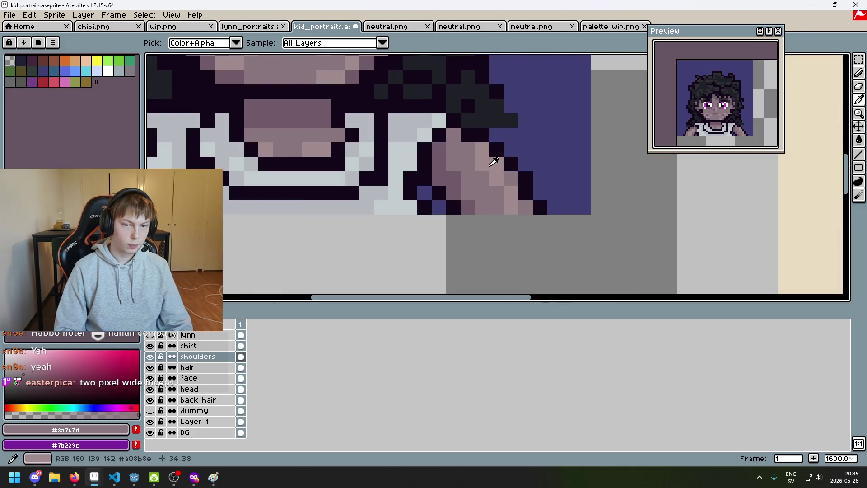
scroll(493, 194, down, 5)
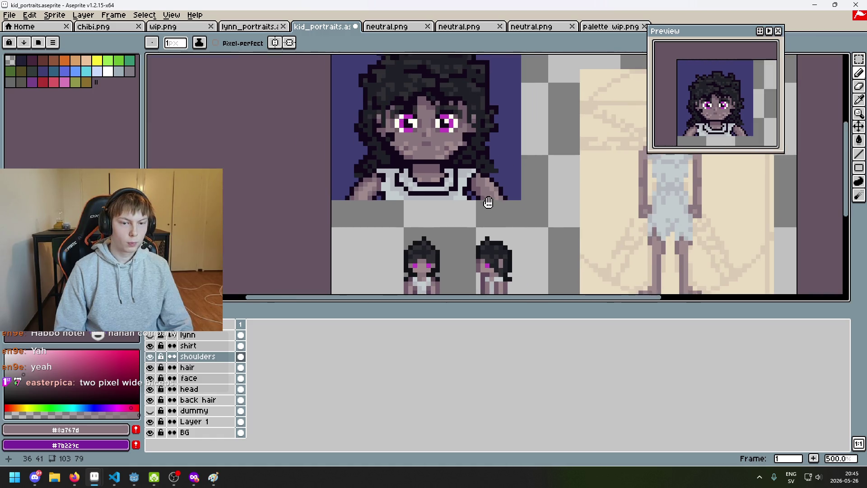
scroll(475, 219, up, 4)
key(alt)
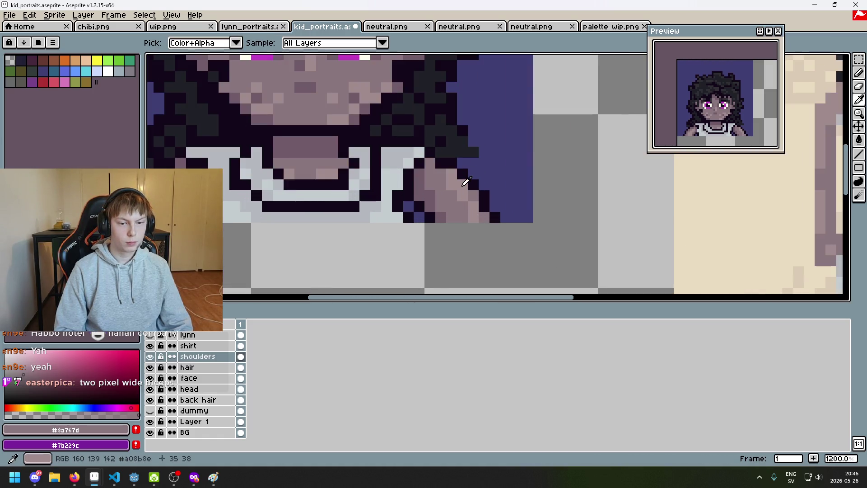
alt+click(463, 182)
Step: Save the kid_portraits.aseprite file
scroll(476, 239, down, 8)
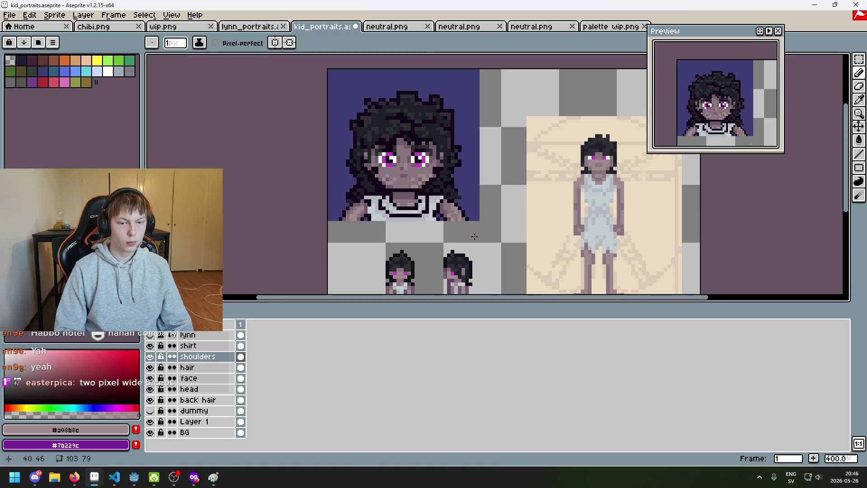
scroll(477, 240, up, 1)
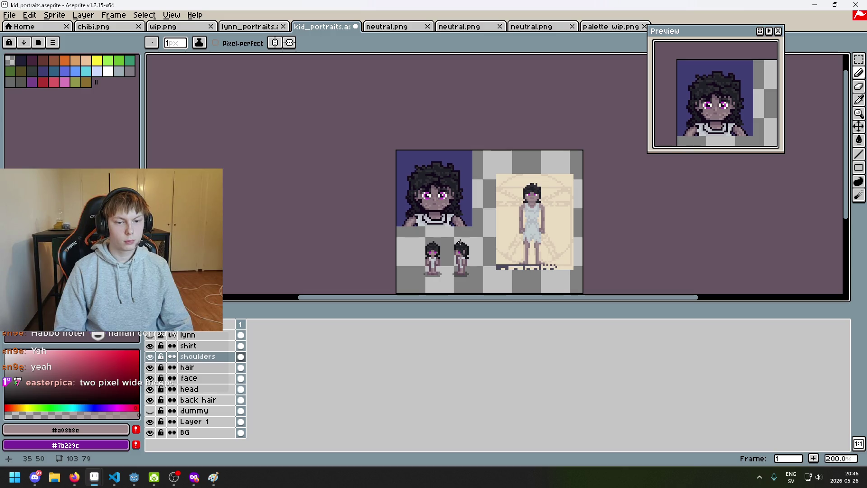
scroll(461, 226, up, 5)
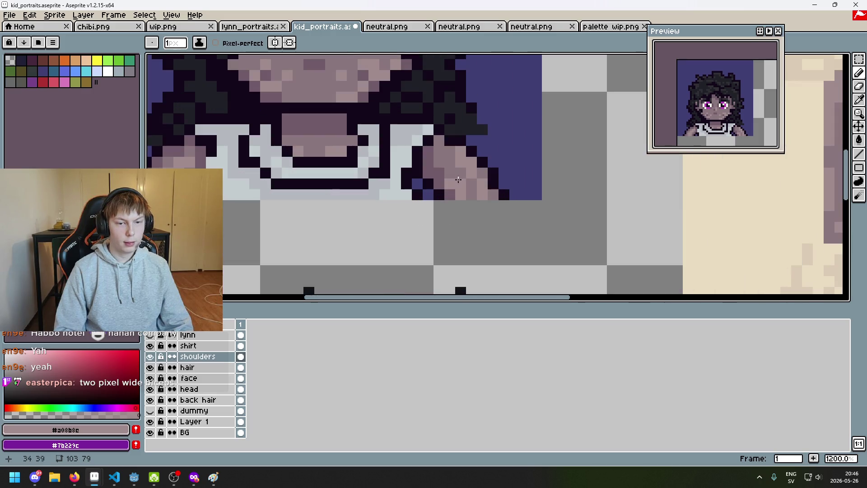
scroll(433, 204, down, 3)
key(ctrl+s)
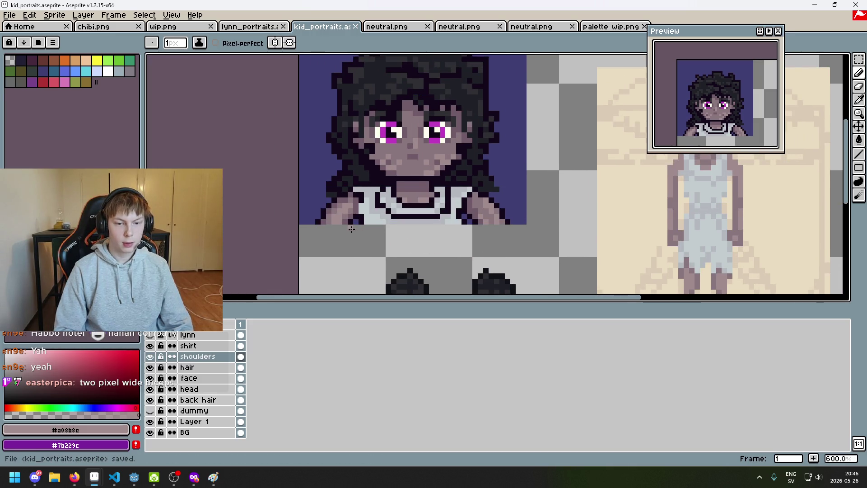
scroll(351, 231, up, 3)
Step: Pick skin colour #8a767d, undo the last pencil stroke, and save the file
alt+click(336, 203)
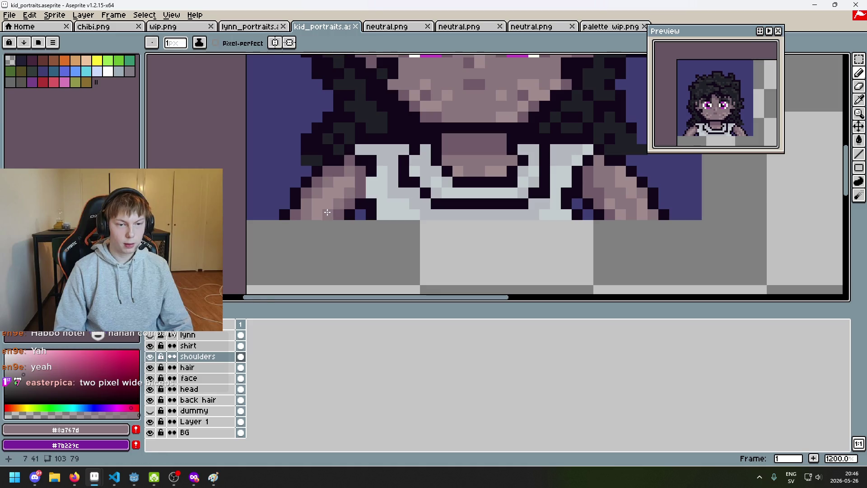
scroll(327, 212, down, 6)
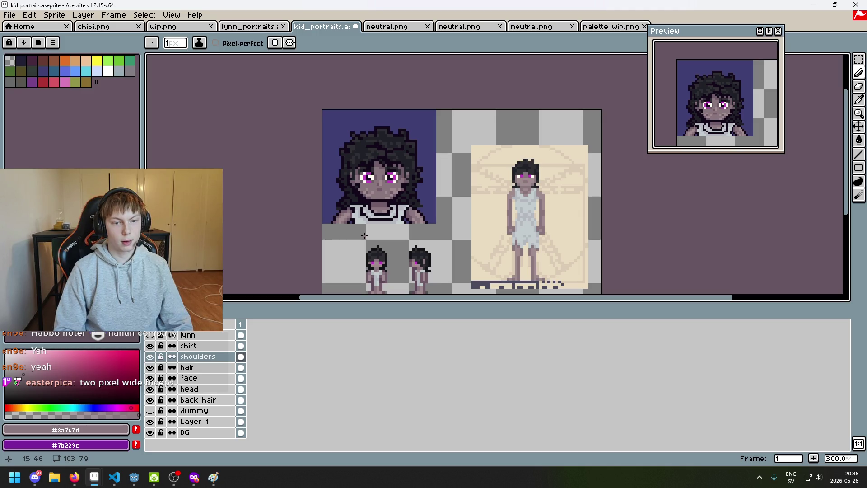
scroll(364, 236, up, 7)
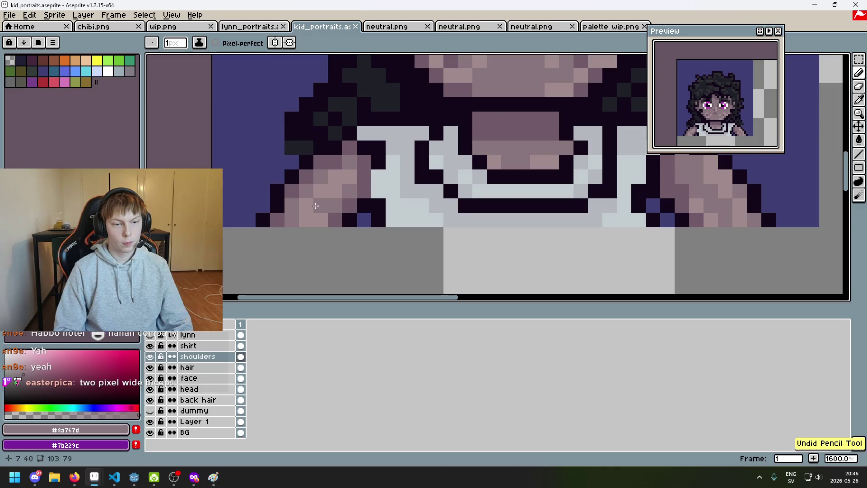
scroll(307, 220, down, 6)
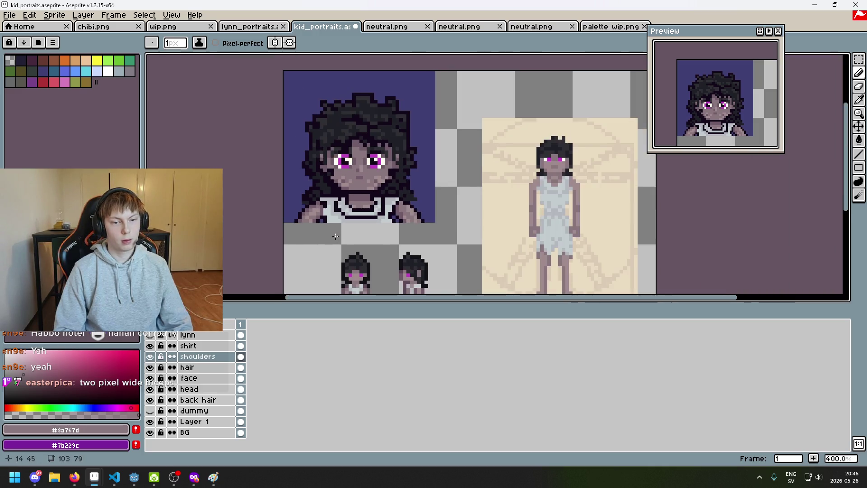
scroll(335, 236, down, 1)
scroll(324, 232, up, 6)
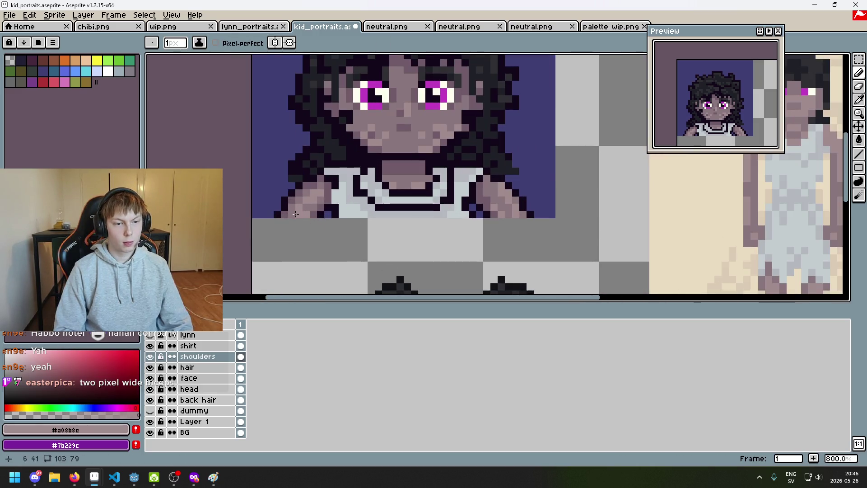
scroll(328, 231, down, 6)
key(ctrl+z)
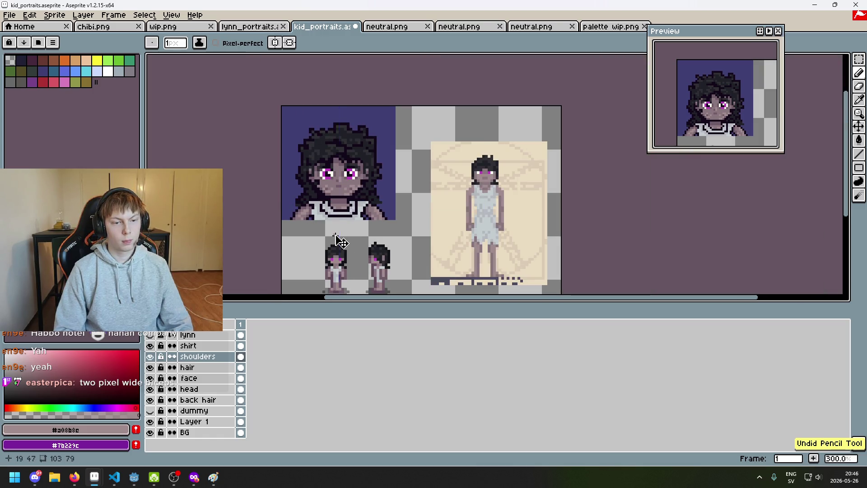
key(ctrl+s)
Step: Pick the darker shoulder shade #705b68 and save the portrait again
drag(335, 236, 341, 259)
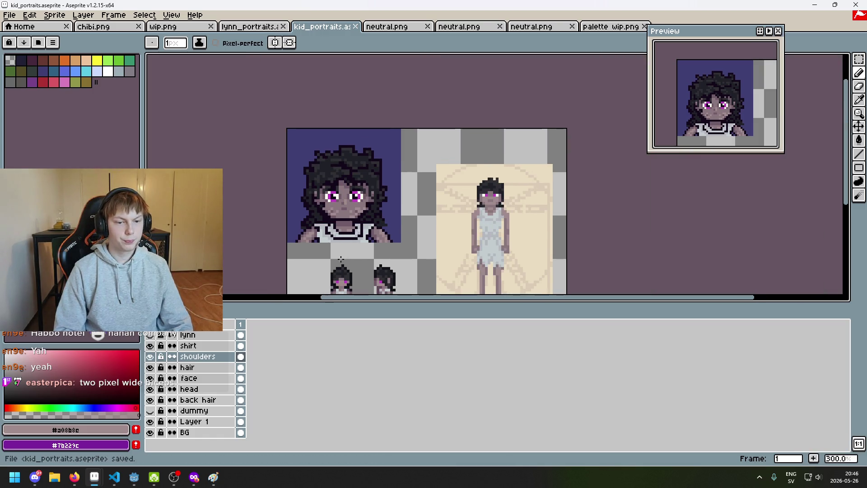
scroll(340, 259, up, 4)
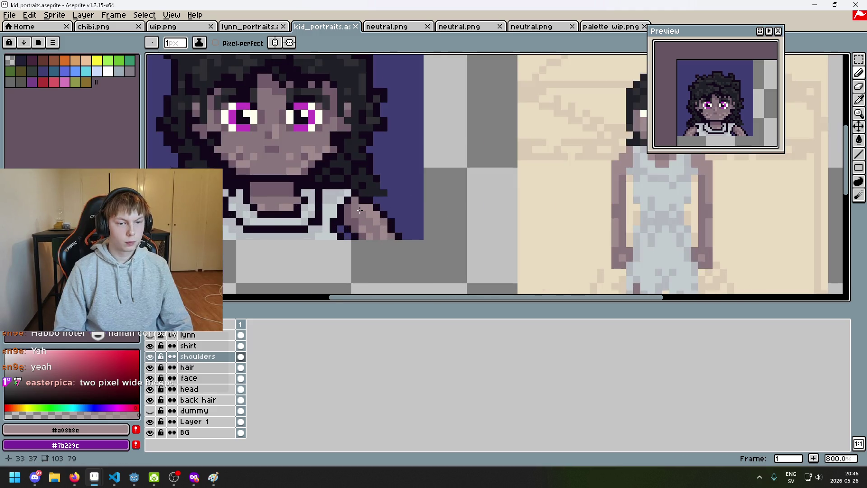
alt+click(355, 203)
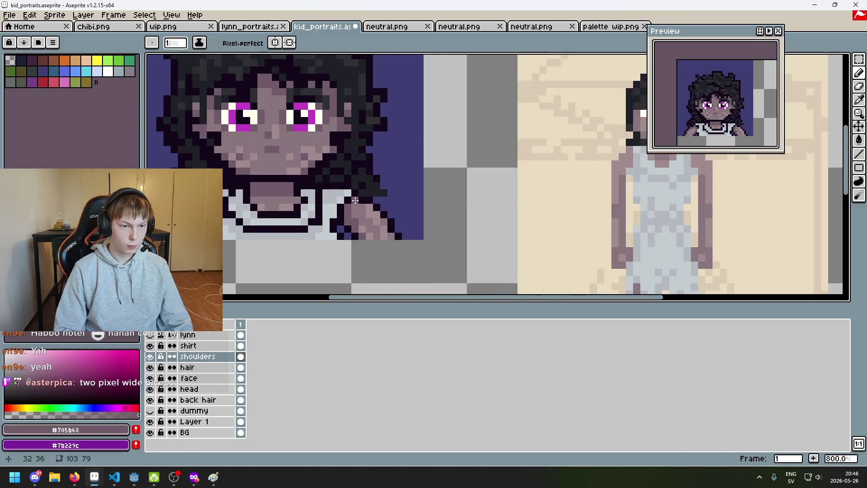
scroll(356, 200, down, 2)
key(ctrl+s)
drag(452, 237, 498, 209)
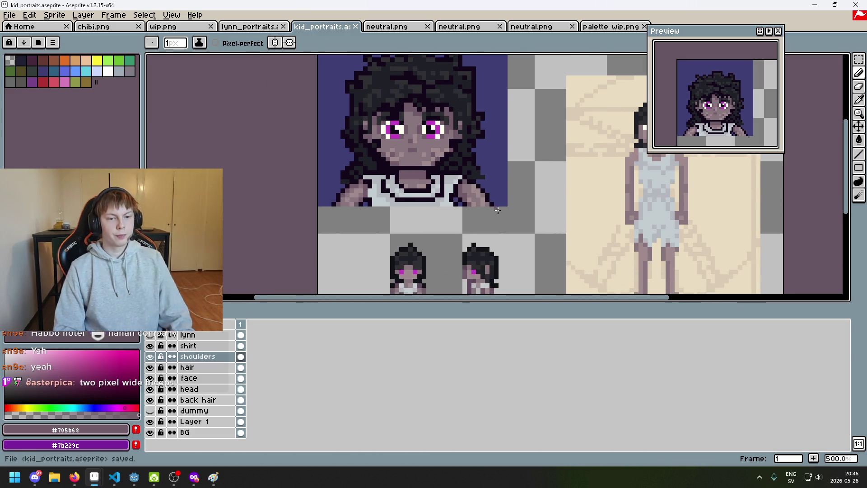
scroll(398, 185, up, 4)
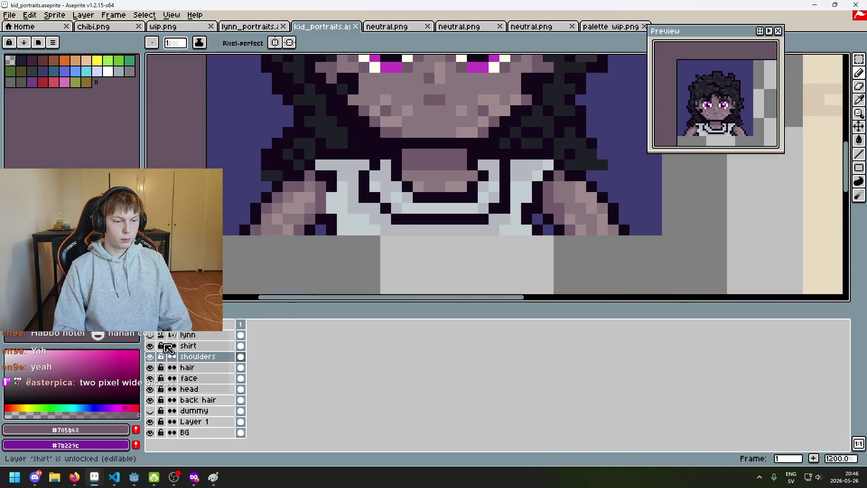
Step: Switch to the shirt layer and back to shoulders, then undo the last stroke
click(185, 346)
scroll(362, 273, down, 5)
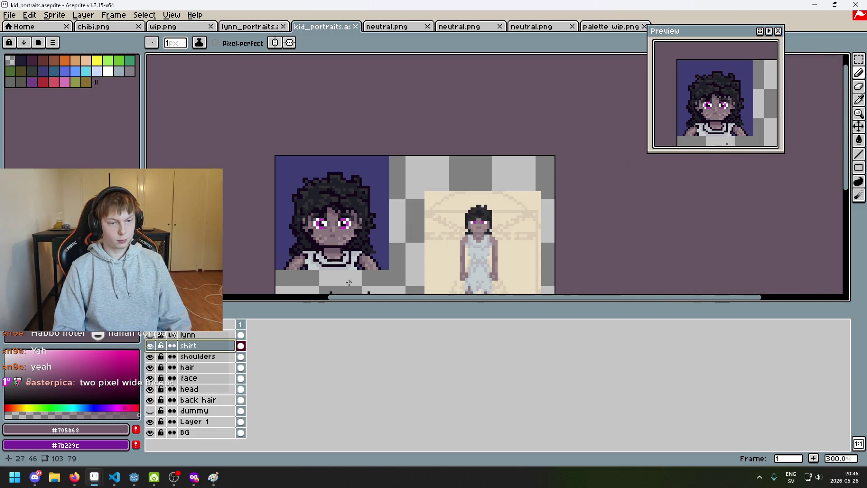
scroll(350, 282, up, 5)
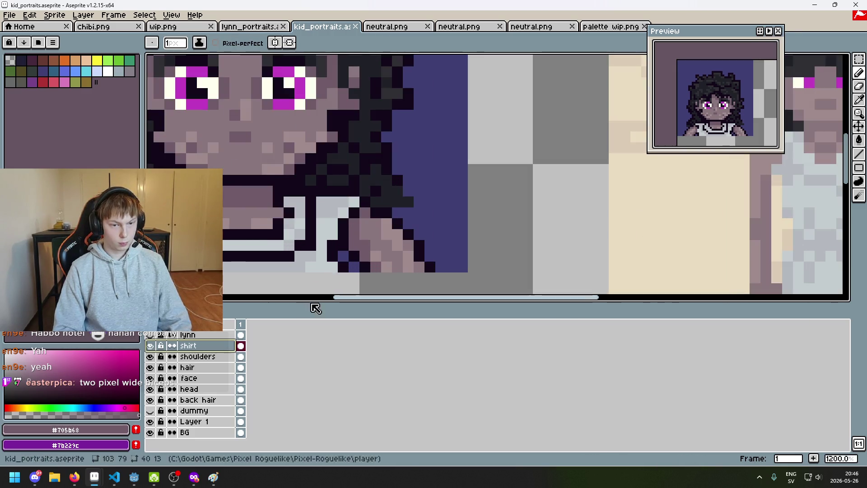
click(208, 357)
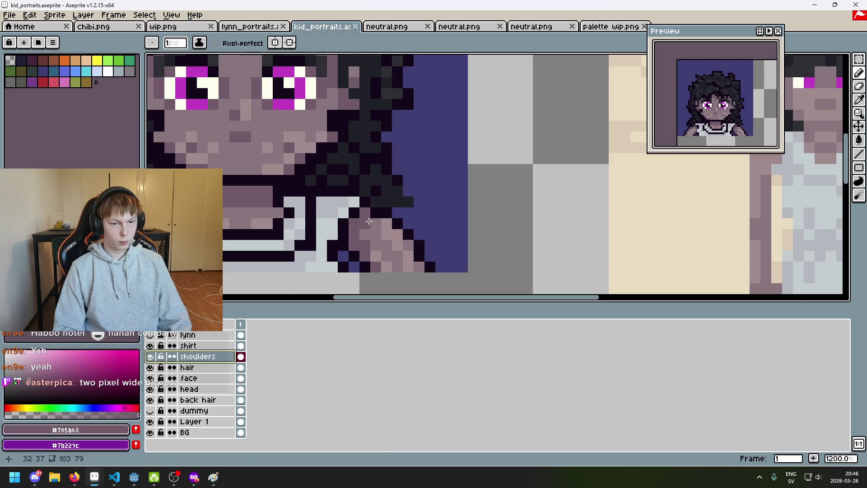
scroll(396, 238, down, 4)
scroll(395, 238, down, 2)
scroll(395, 238, up, 2)
key(ctrl+z)
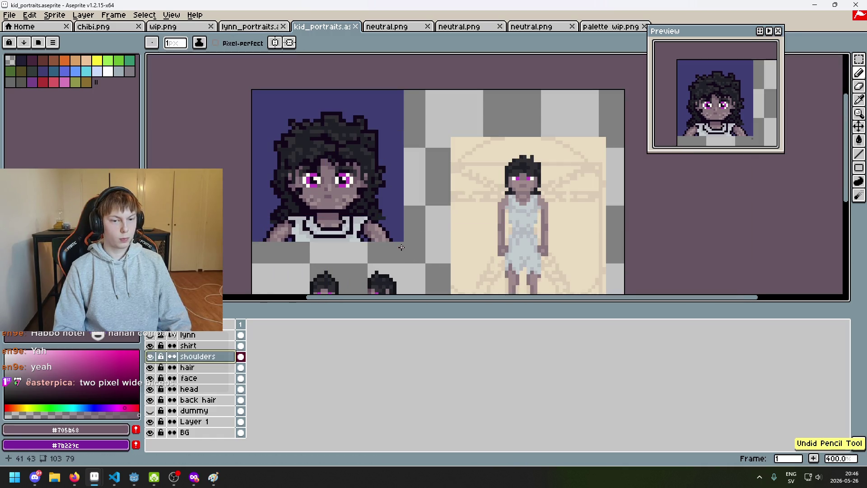
scroll(370, 234, up, 3)
scroll(370, 235, up, 1)
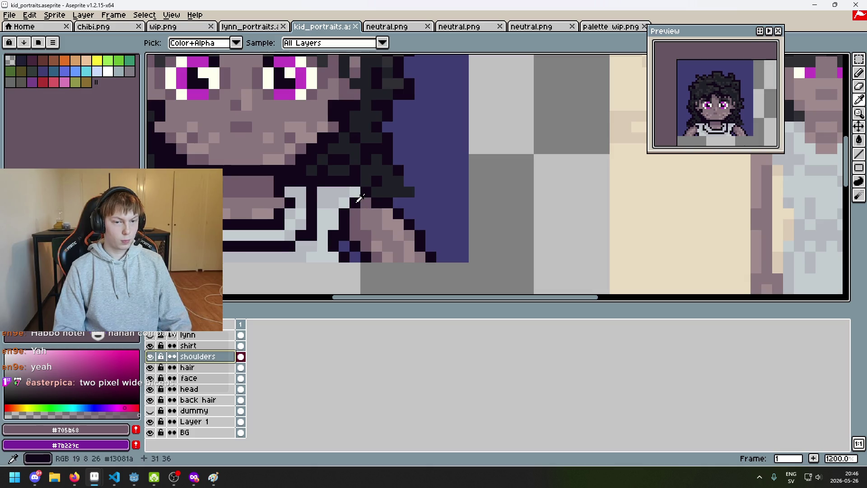
scroll(355, 203, down, 6)
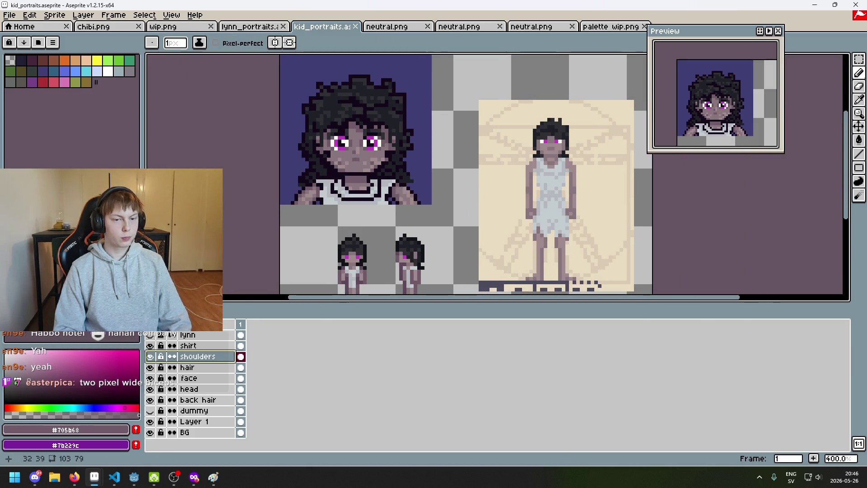
drag(390, 216, 399, 236)
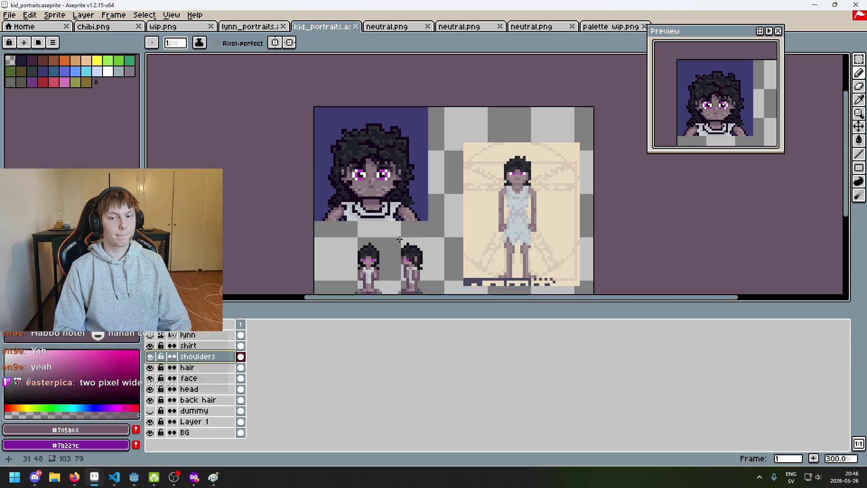
Step: Touch up the shoulder shading with a single pixel
scroll(400, 239, up, 2)
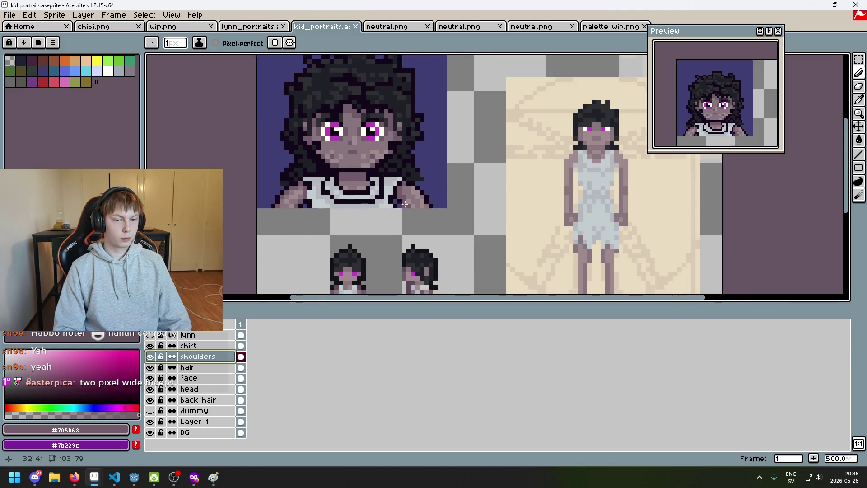
scroll(404, 208, up, 4)
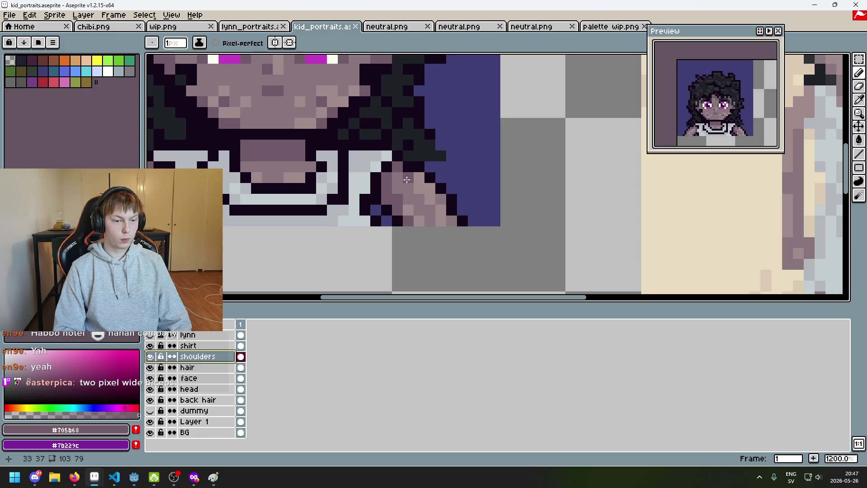
click(407, 180)
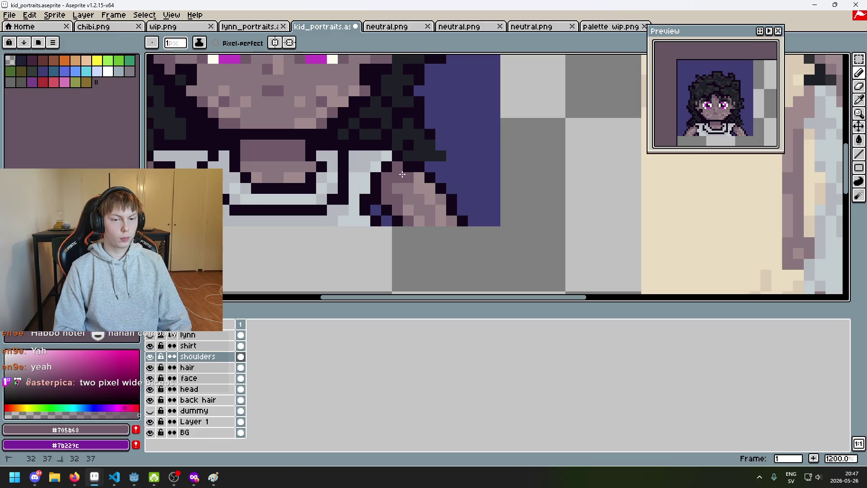
scroll(402, 175, down, 6)
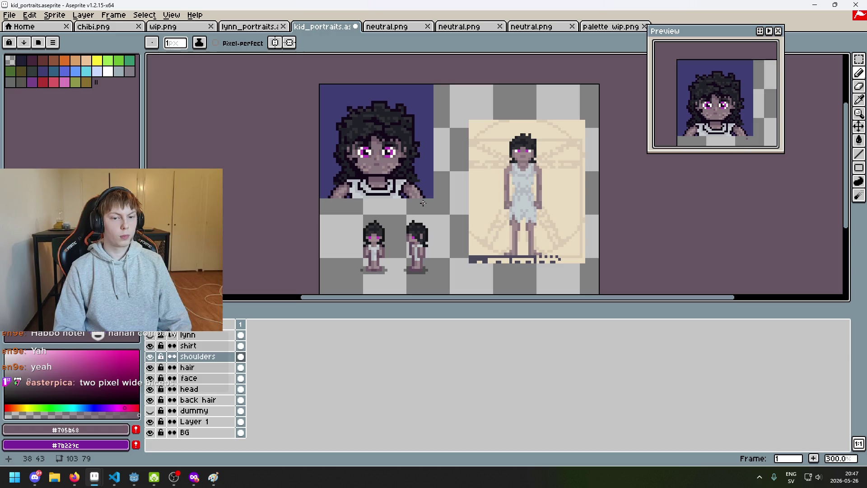
Step: Pick the lighter shade #8a767d and paint a shading pixel on the shoulder
scroll(409, 206, up, 1)
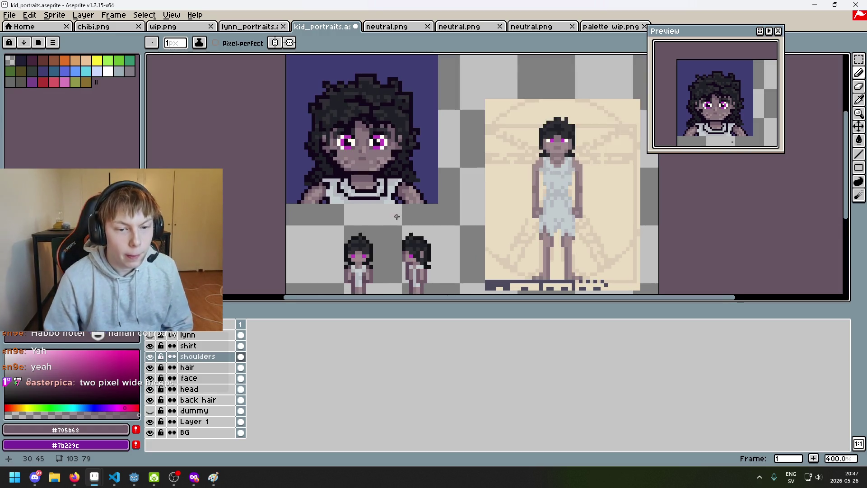
scroll(410, 204, up, 3)
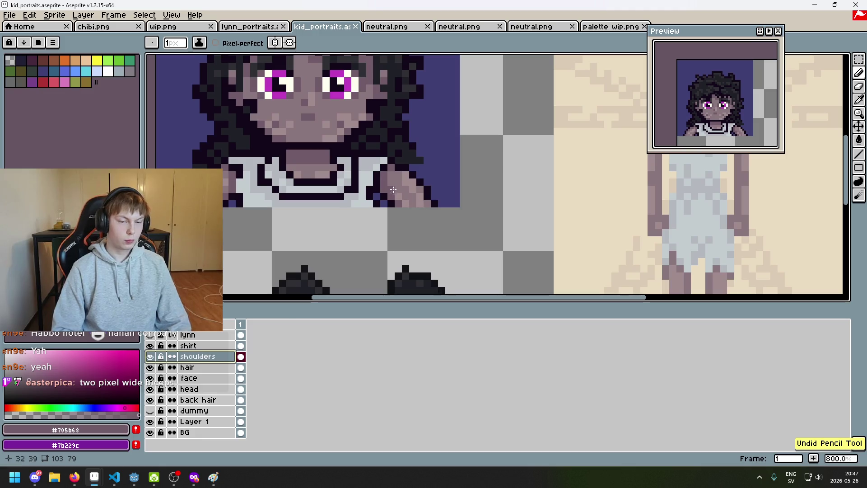
scroll(427, 197, down, 4)
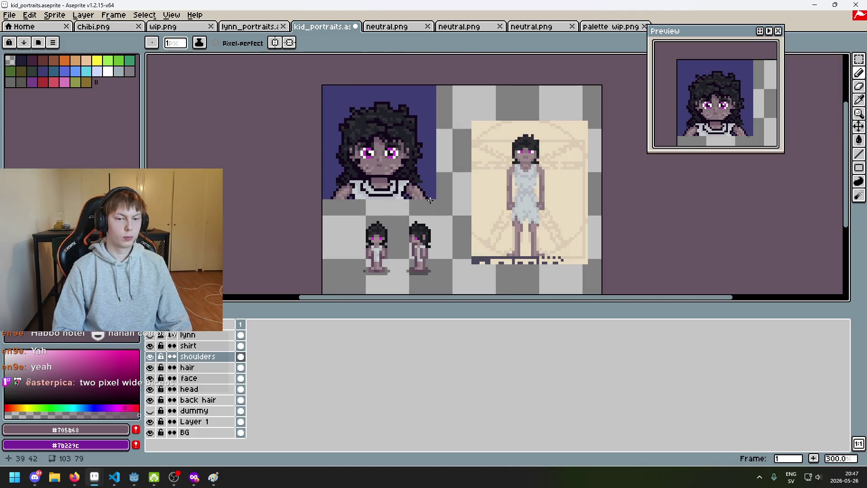
scroll(429, 200, up, 4)
scroll(413, 186, down, 4)
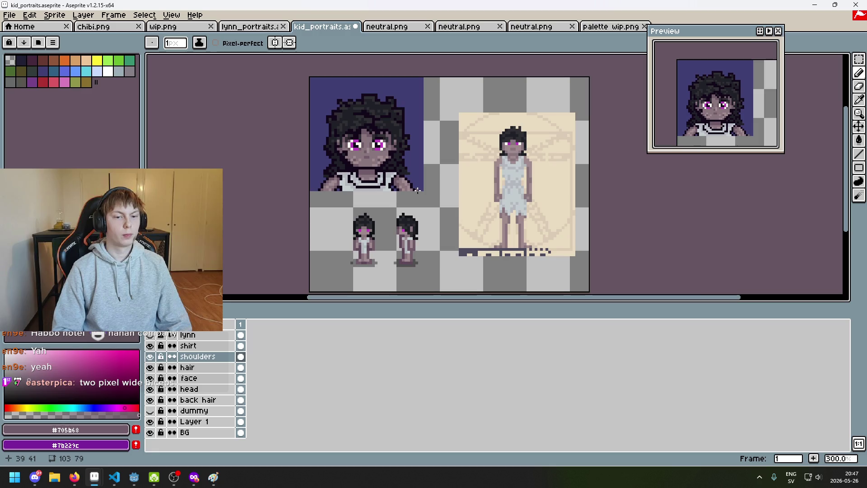
scroll(417, 190, up, 2)
scroll(388, 167, up, 2)
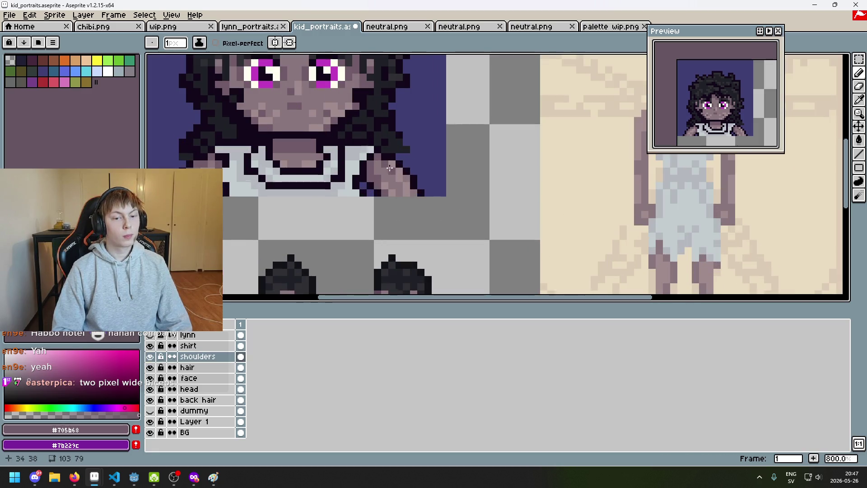
scroll(389, 167, down, 4)
scroll(455, 206, up, 1)
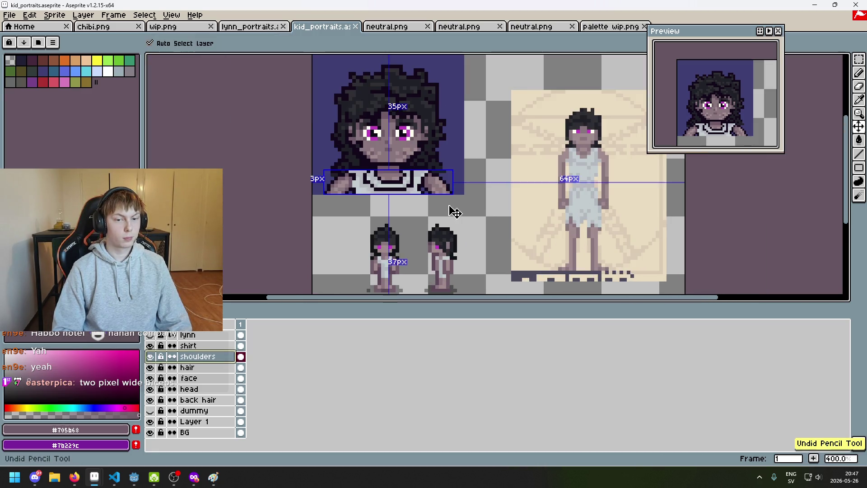
scroll(440, 172, up, 3)
scroll(428, 174, up, 2)
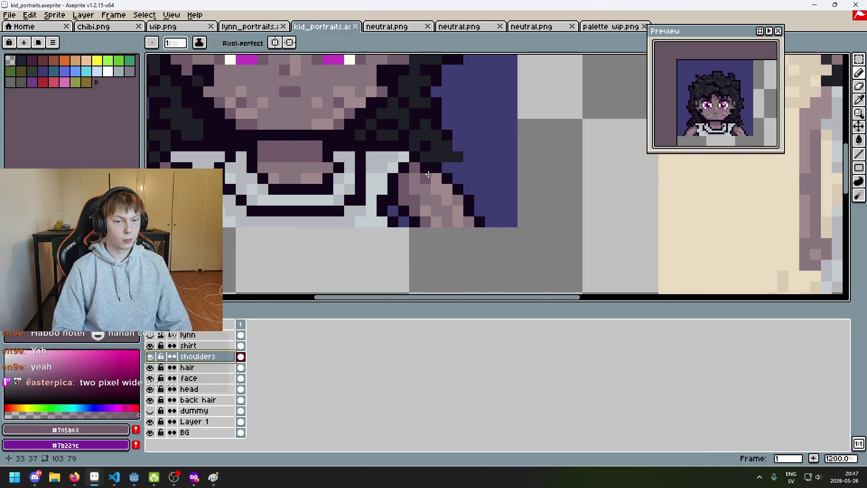
alt+click(428, 174)
click(444, 186)
Step: Undo and restore that shoulder pixel, then pick the darker shade #705b68
scroll(447, 190, down, 6)
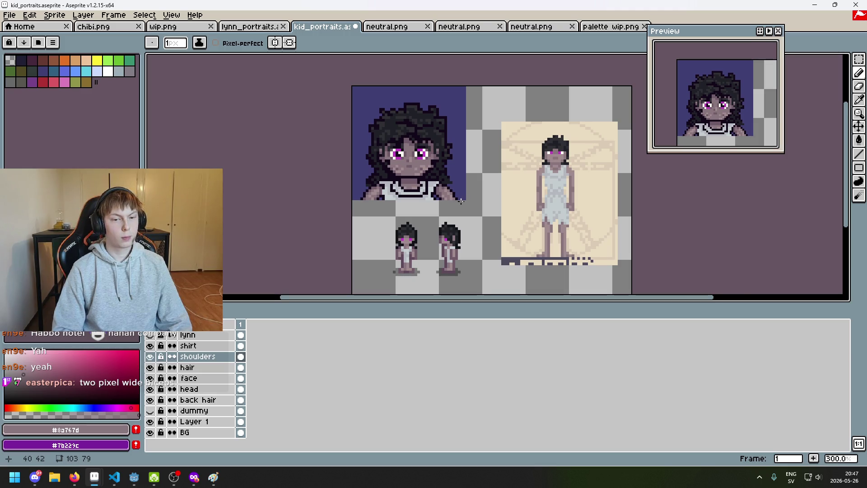
scroll(460, 201, up, 3)
scroll(433, 180, down, 5)
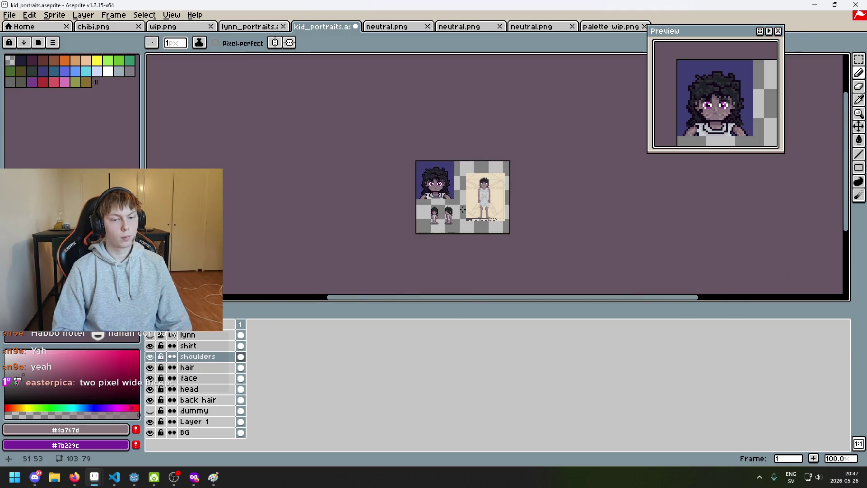
scroll(461, 208, up, 1)
scroll(450, 204, up, 2)
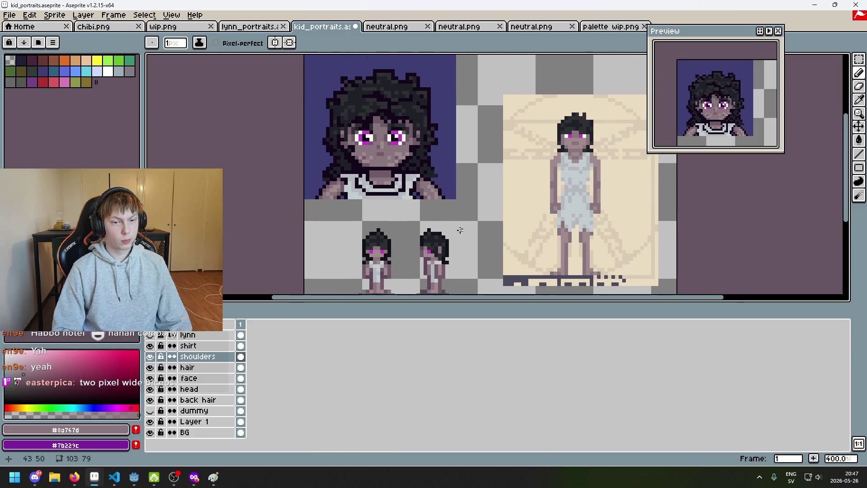
key(ctrl+z)
key(ctrl+y)
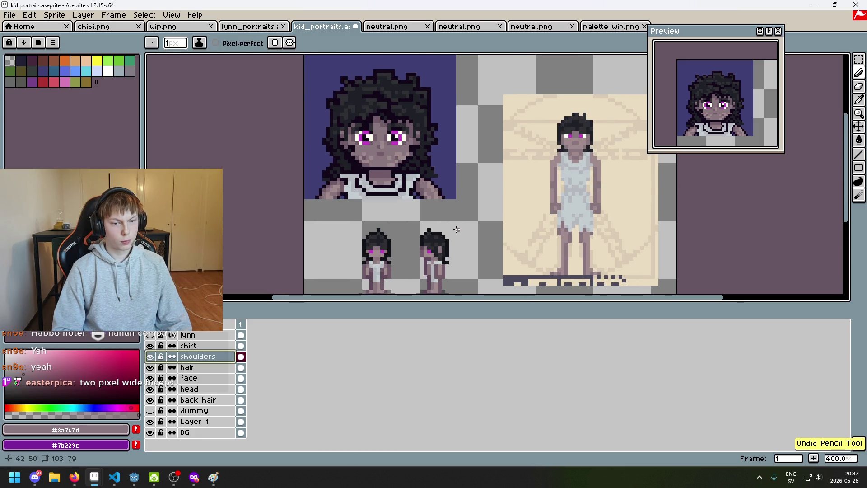
scroll(449, 220, up, 5)
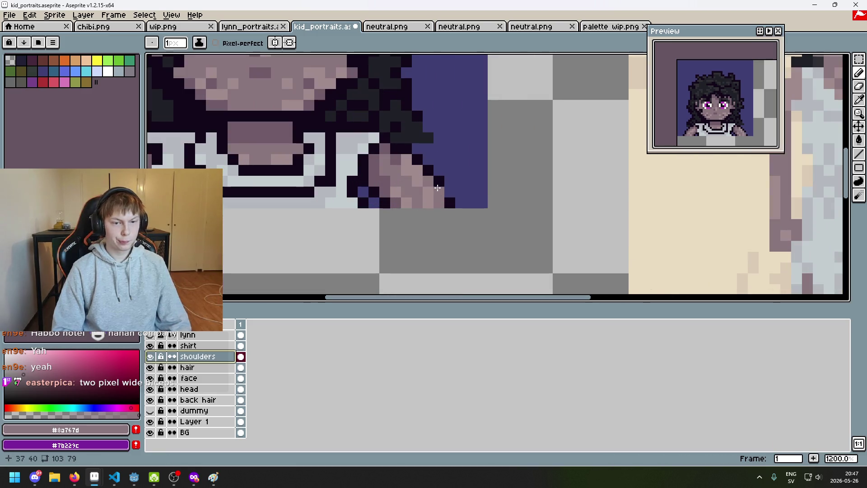
alt+click(399, 161)
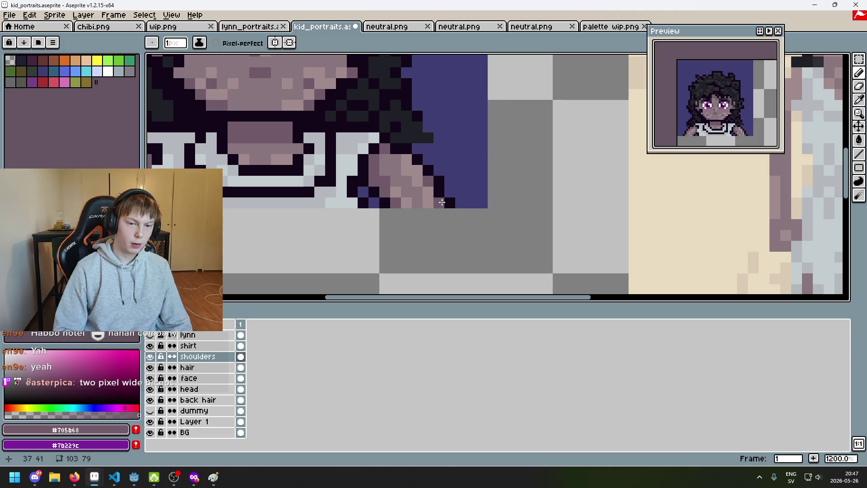
Step: Undo the last pencil stroke and save kid_portraits.aseprite
scroll(447, 204, down, 6)
scroll(457, 213, up, 2)
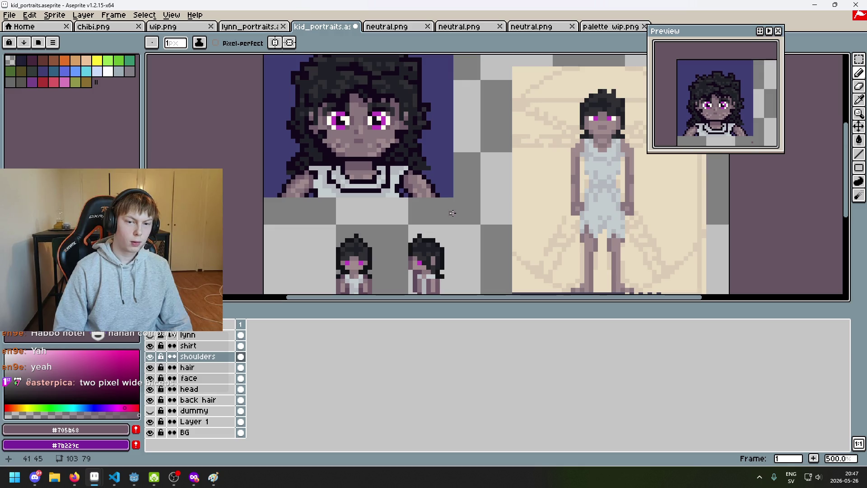
scroll(416, 174, up, 1)
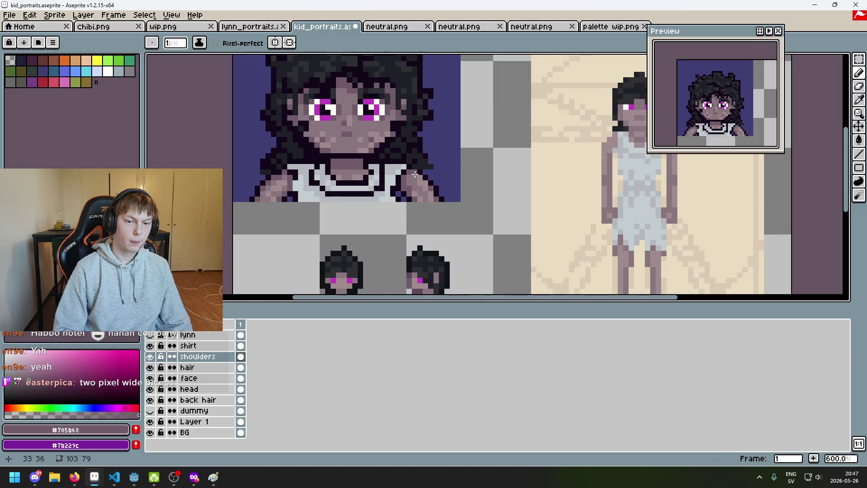
scroll(415, 175, down, 4)
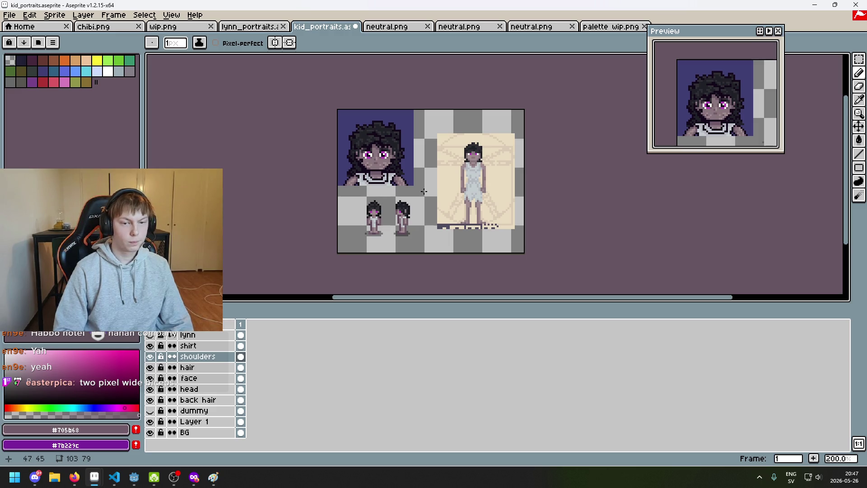
scroll(420, 211, up, 1)
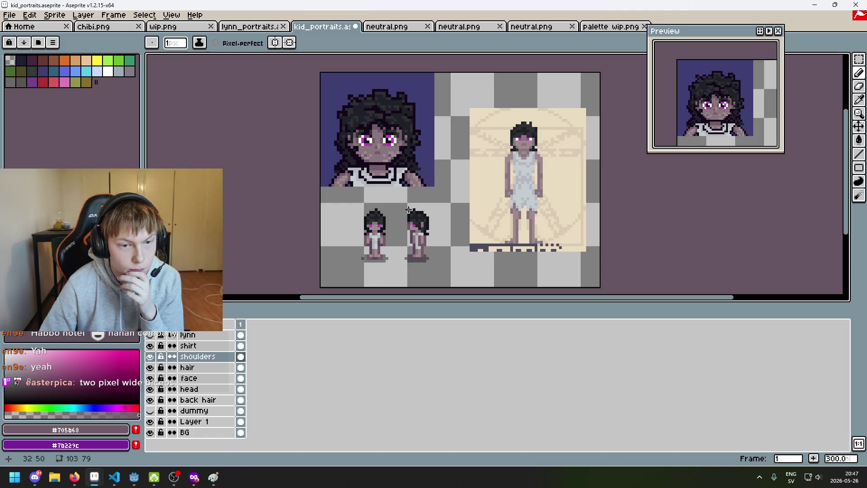
scroll(409, 200, up, 4)
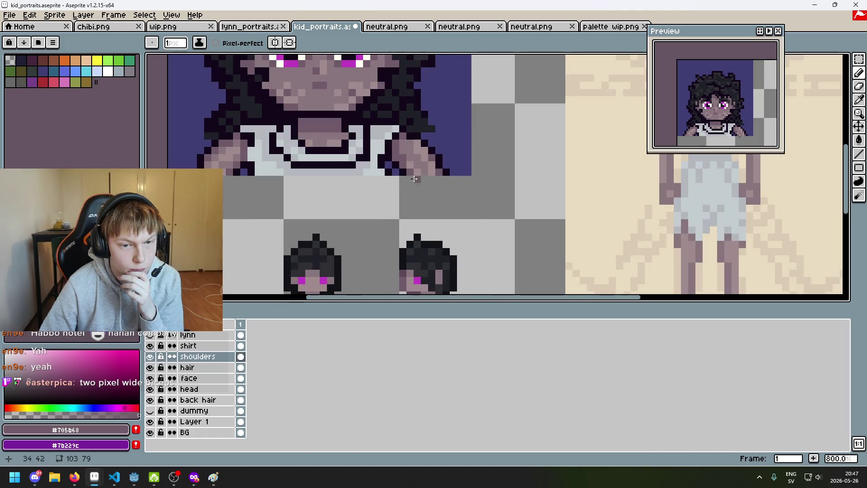
scroll(415, 158, down, 4)
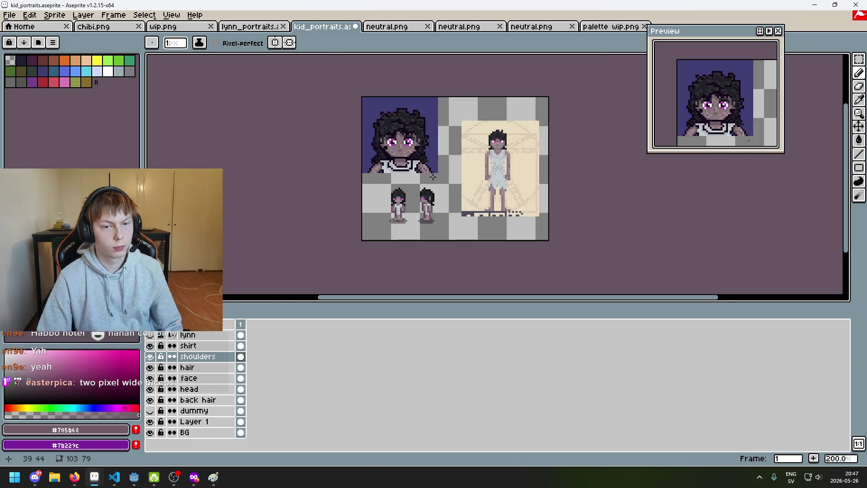
key(ctrl+z)
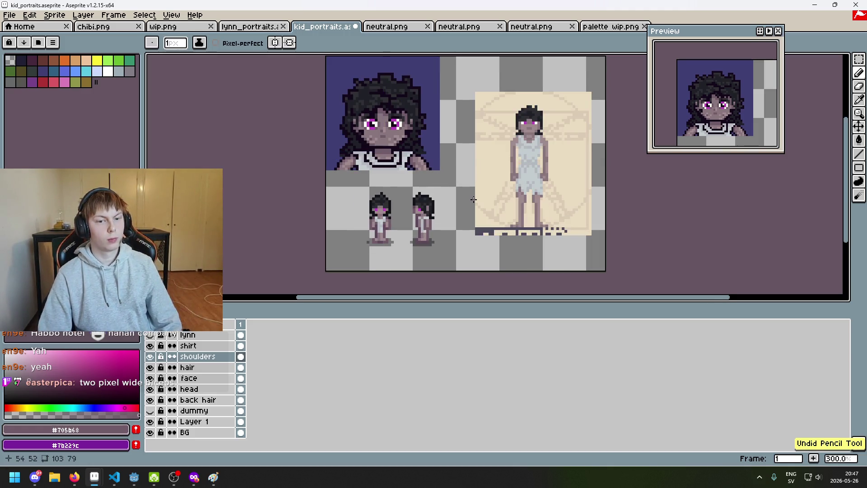
mouse_move(434, 193)
mouse_down()
mouse_move(458, 232)
mouse_move(477, 240)
mouse_move(464, 238)
mouse_up()
key(ctrl+s)
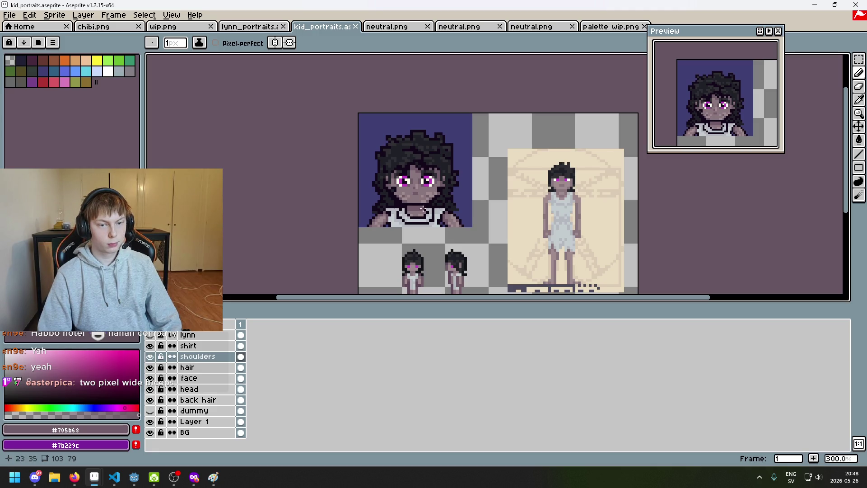
Step: Zoom and pan the view to centre the portrait
scroll(422, 208, down, 3)
scroll(429, 212, up, 2)
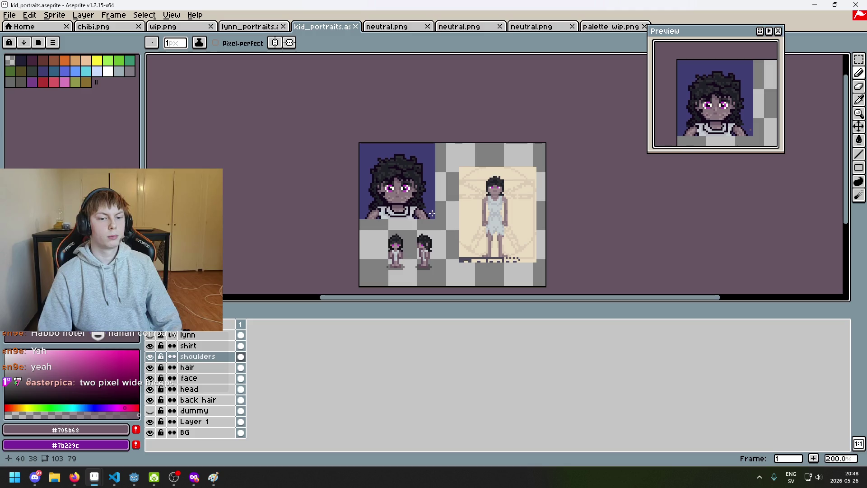
scroll(420, 206, up, 3)
drag(418, 204, 401, 231)
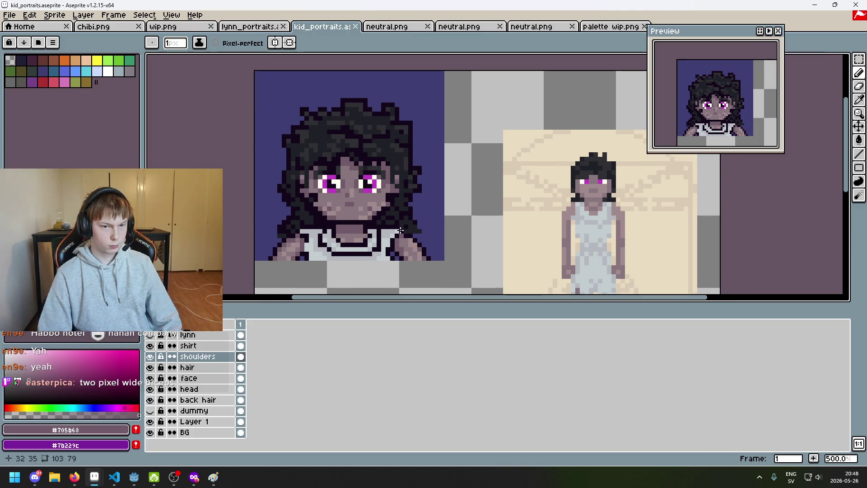
click(198, 378)
scroll(367, 234, down, 1)
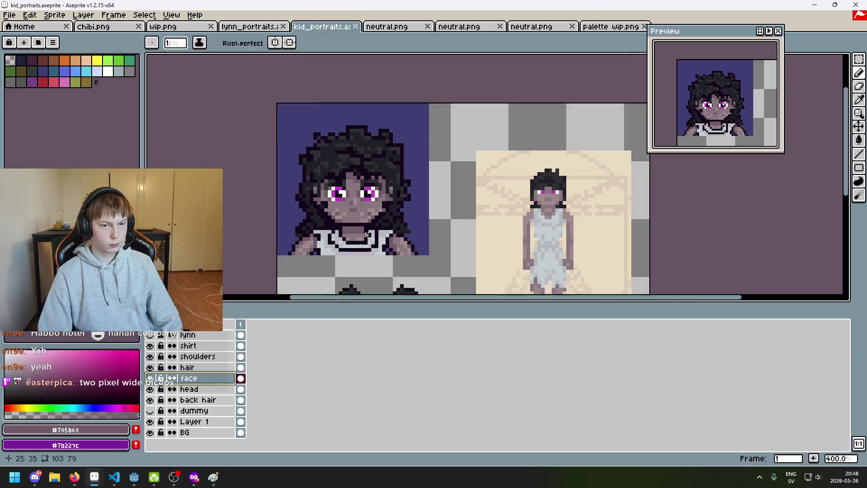
scroll(367, 234, down, 2)
scroll(432, 209, up, 1)
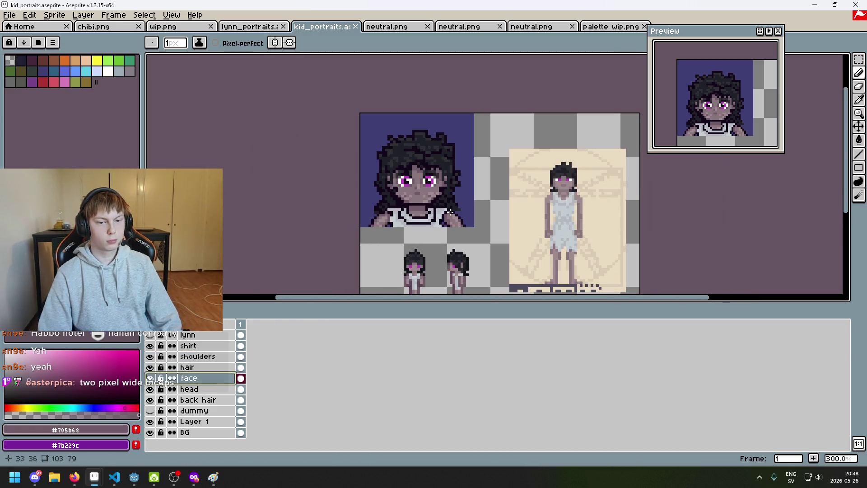
scroll(438, 206, up, 4)
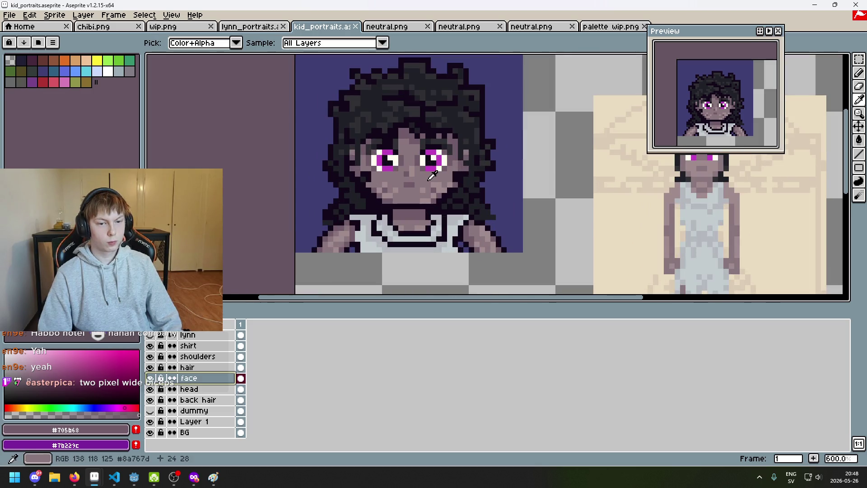
alt+click(384, 193)
scroll(384, 193, up, 2)
click(361, 180)
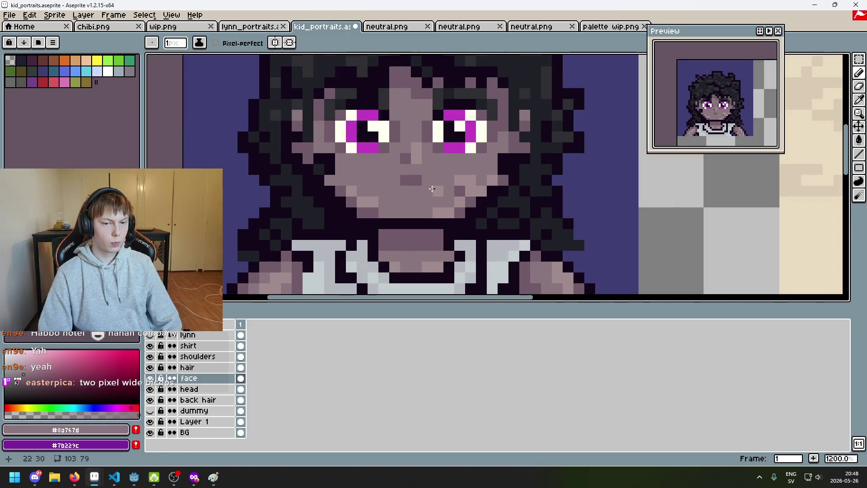
key(ctrl+z)
scroll(456, 194, down, 5)
drag(478, 222, 455, 184)
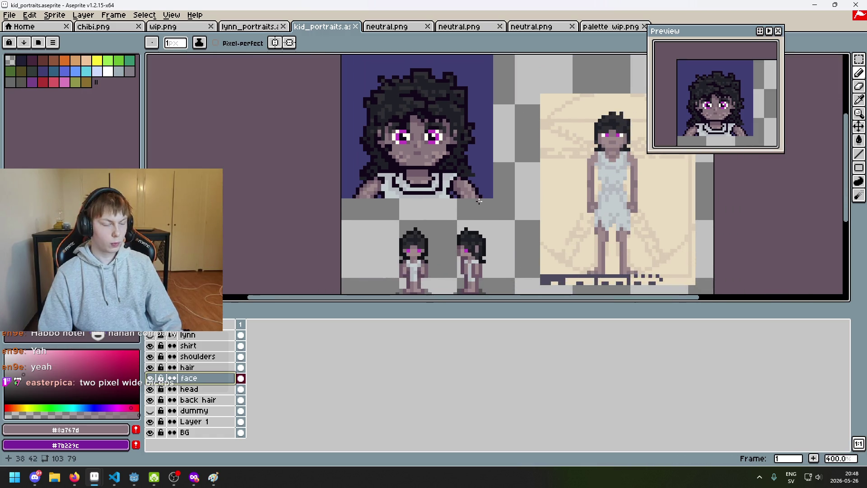
scroll(475, 202, down, 2)
scroll(472, 204, up, 1)
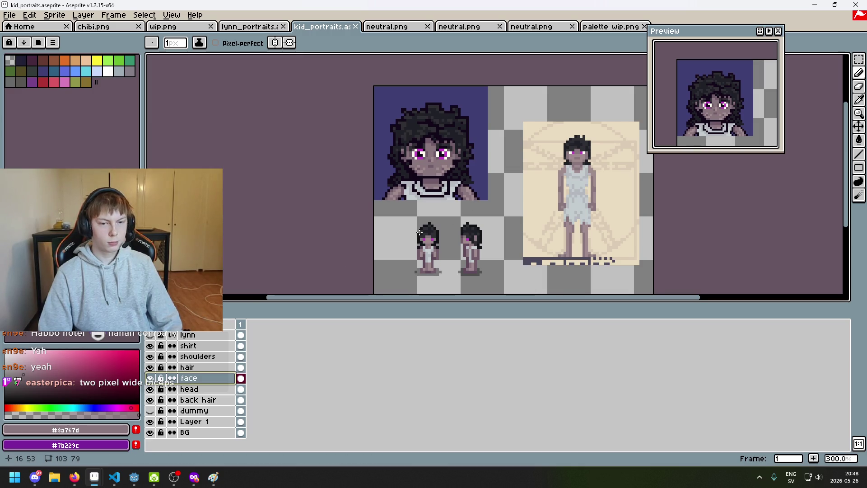
scroll(434, 184, up, 2)
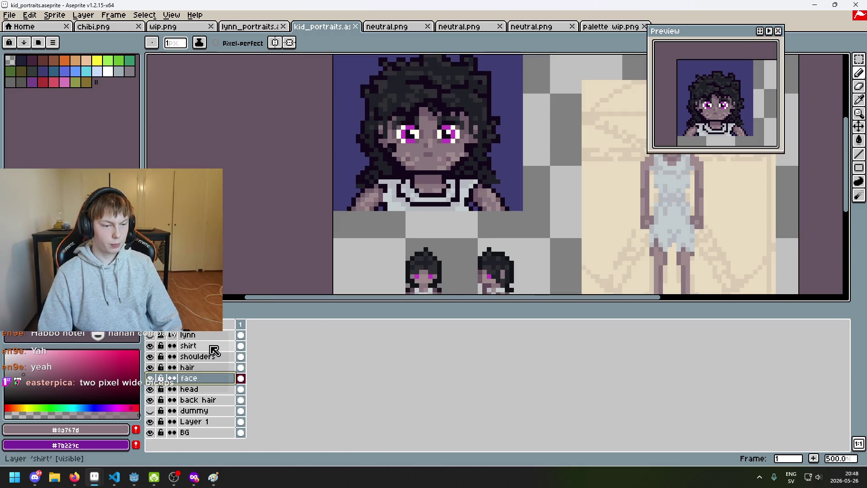
click(198, 345)
scroll(451, 232, up, 2)
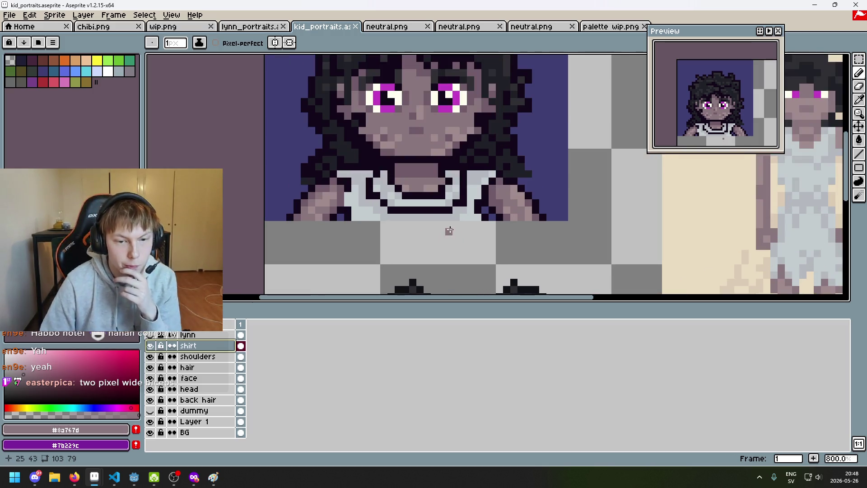
drag(464, 232, 397, 267)
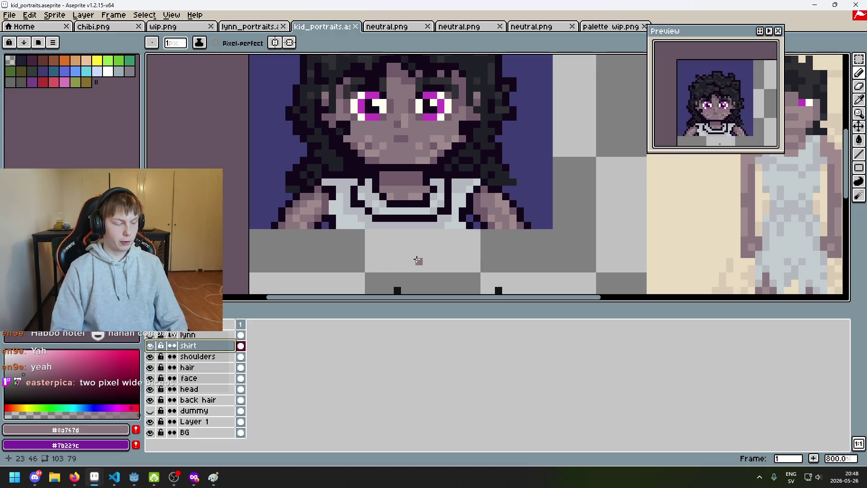
scroll(421, 227, down, 1)
scroll(421, 227, down, 2)
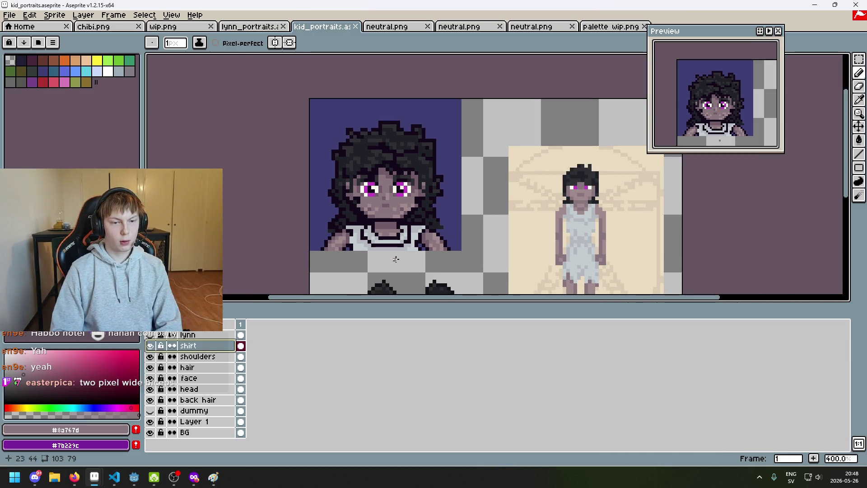
Step: Toggle the lynn layer on and off several times to compare the portraits
click(150, 335)
click(150, 335)
click(150, 335)
click(150, 335)
click(150, 335)
click(149, 335)
click(150, 335)
click(150, 335)
click(150, 335)
click(150, 335)
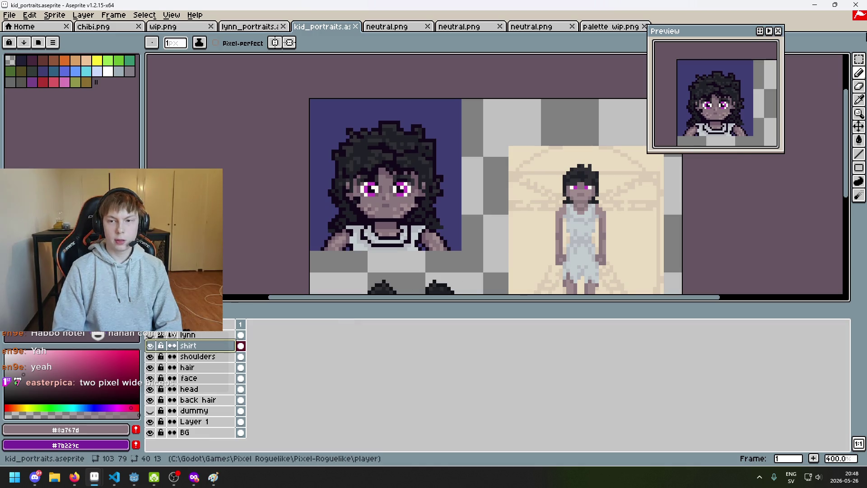
Step: Marquee-select the left portrait and nudge the shirt pixels down by one pixel
click(859, 60)
drag(309, 98, 494, 296)
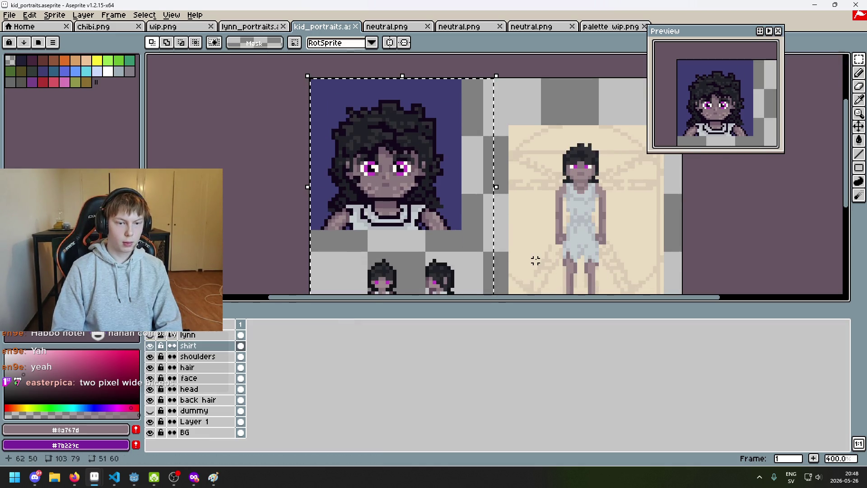
key(Down)
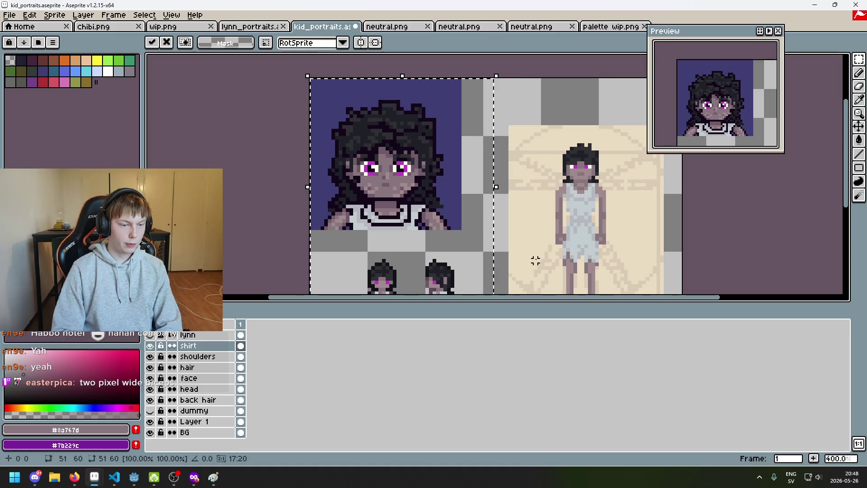
key(ctrl+d)
Step: Select the shirt through back hair layers and move the whole bust up one pixel
drag(195, 356, 210, 394)
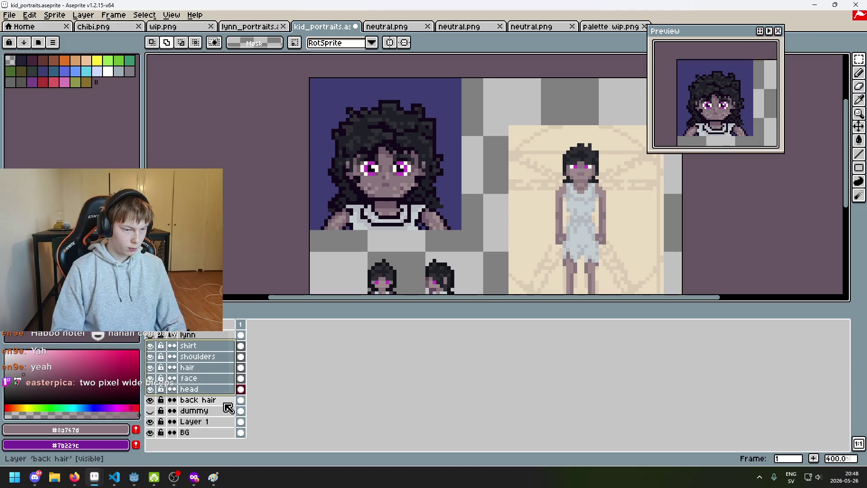
shift+click(221, 400)
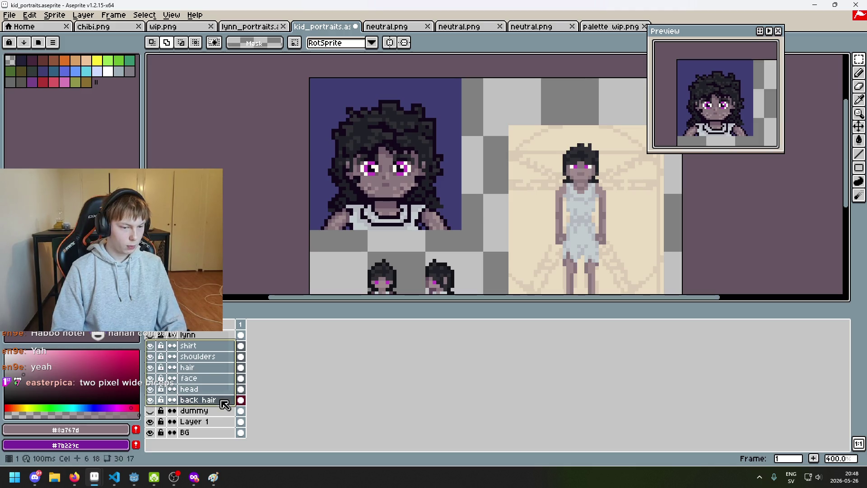
click(859, 127)
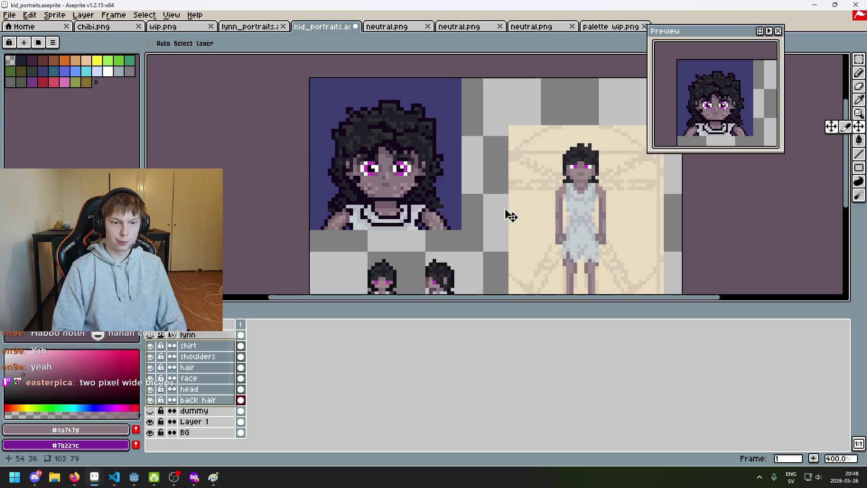
drag(510, 215, 507, 213)
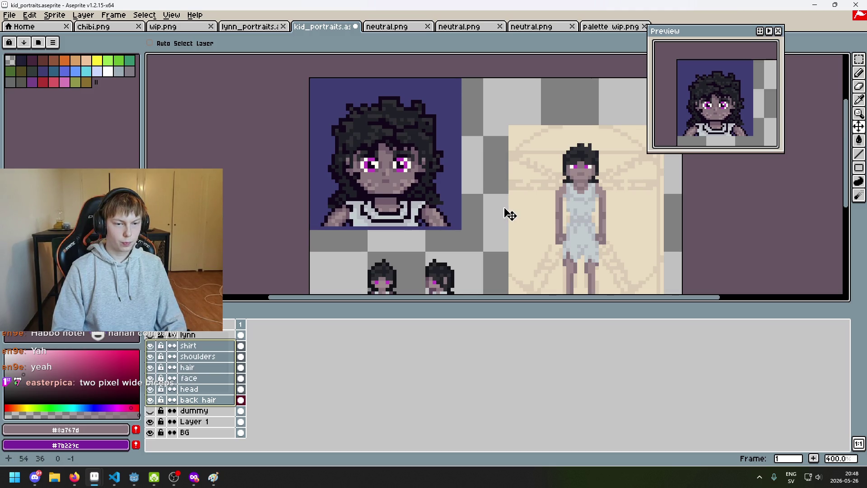
click(859, 59)
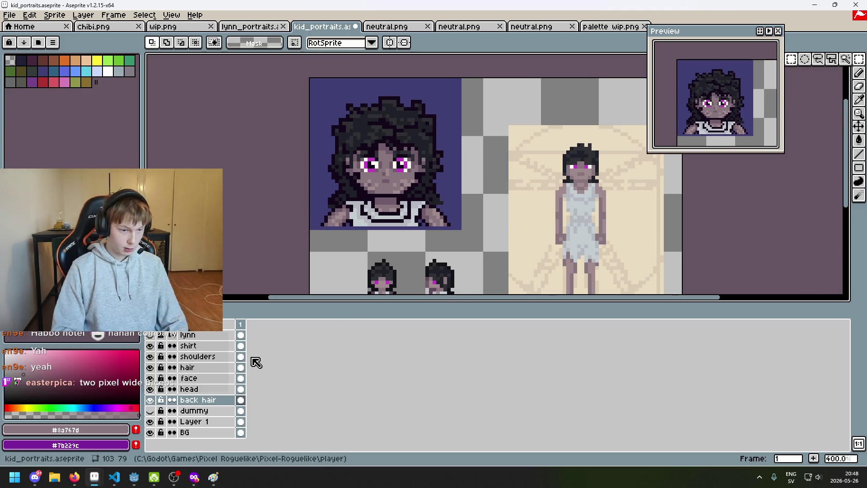
click(206, 345)
scroll(359, 202, up, 2)
scroll(359, 201, up, 3)
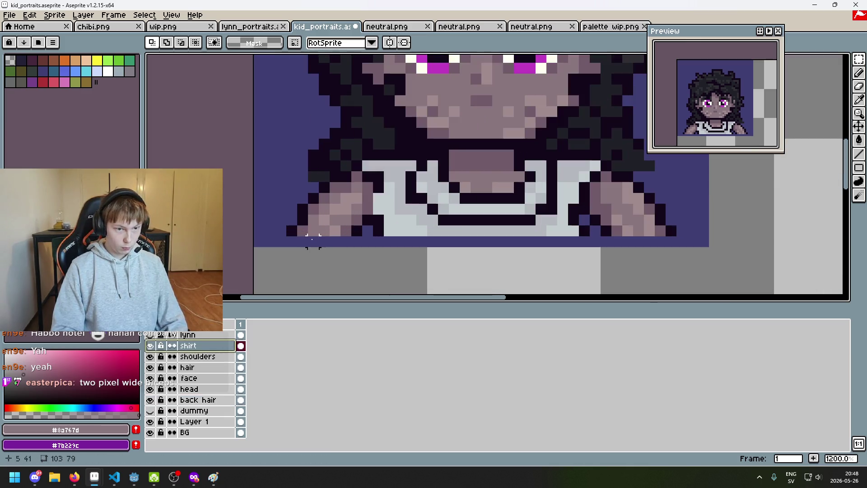
Step: Pick the dark outline colour and erase the old outline row on the shirt
key(b)
alt+click(291, 235)
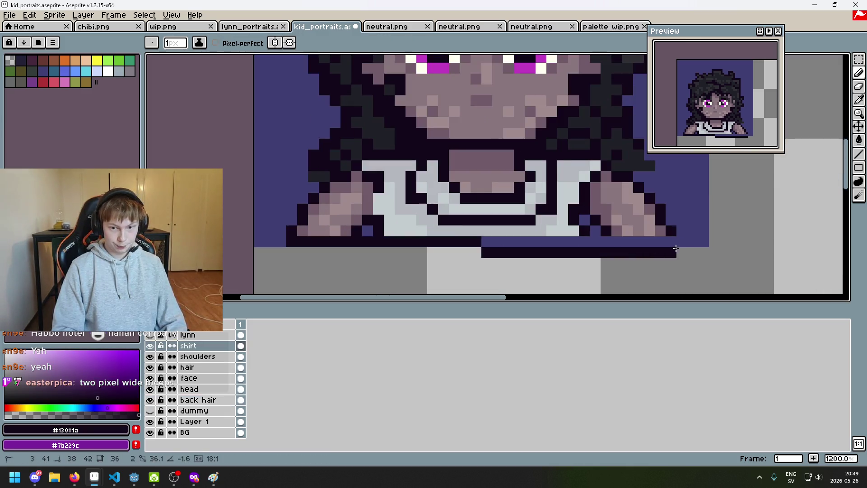
scroll(677, 253, down, 6)
scroll(679, 255, up, 1)
mouse_move(679, 256)
mouse_down()
mouse_move(552, 226)
mouse_move(459, 249)
mouse_move(486, 255)
mouse_up()
scroll(446, 240, up, 1)
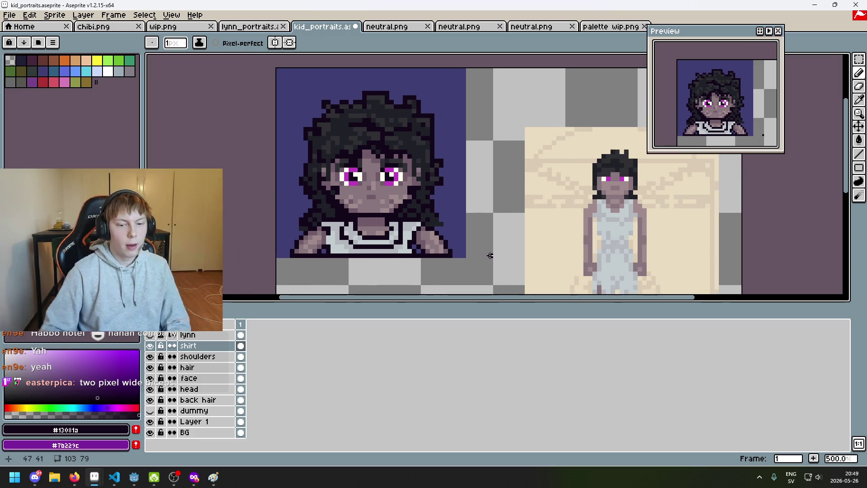
scroll(500, 242, down, 2)
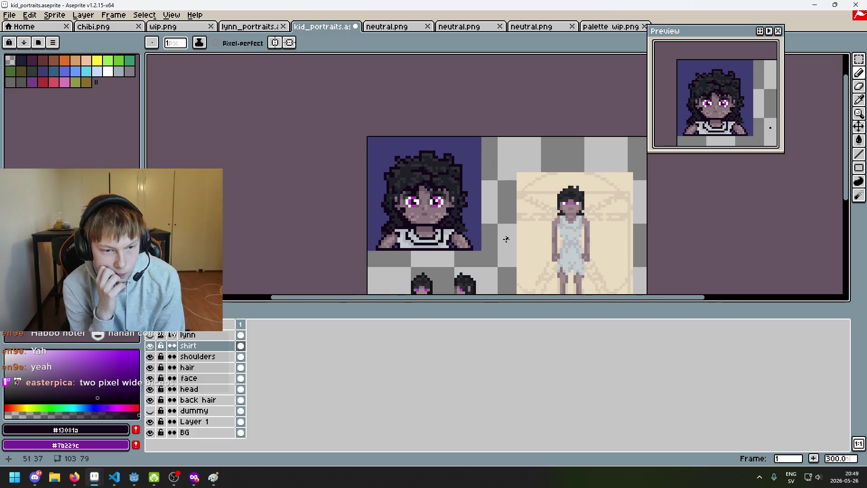
scroll(495, 233, up, 7)
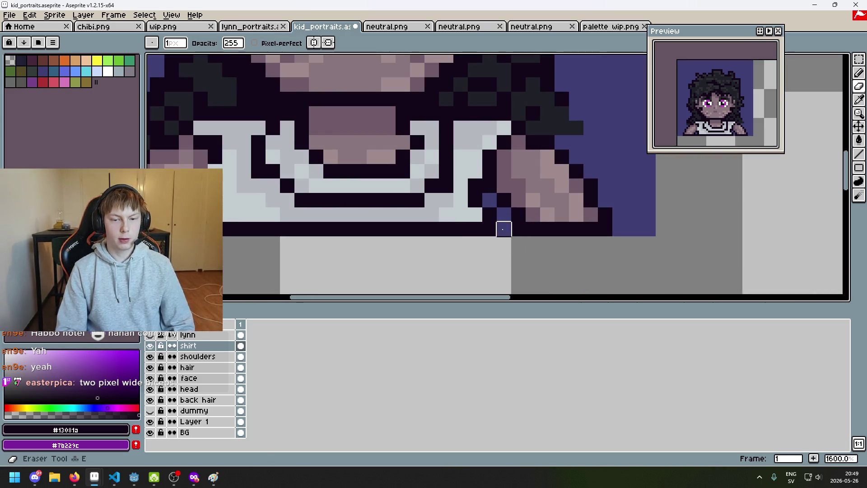
scroll(329, 255, left, 3)
scroll(328, 225, down, 5)
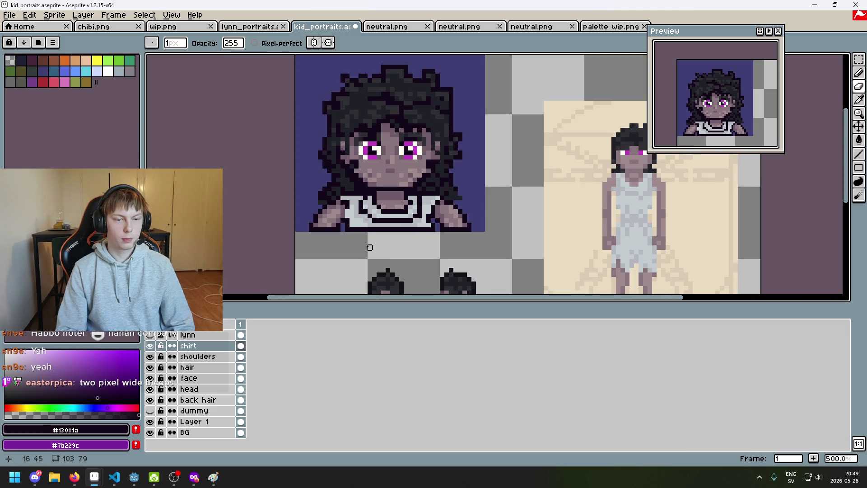
scroll(320, 227, up, 4)
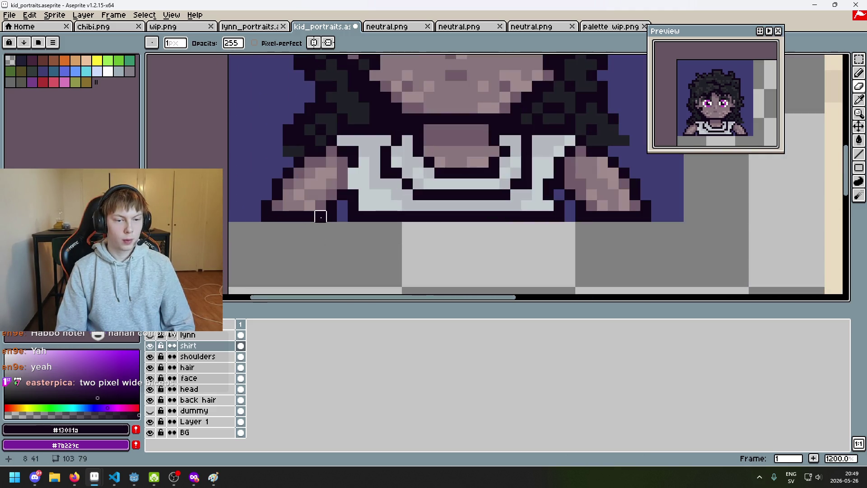
drag(331, 216, 266, 216)
scroll(343, 249, right, 4)
drag(381, 209, 425, 209)
Step: On the shoulders layer, pencil a dark outline under both shoulders
click(207, 356)
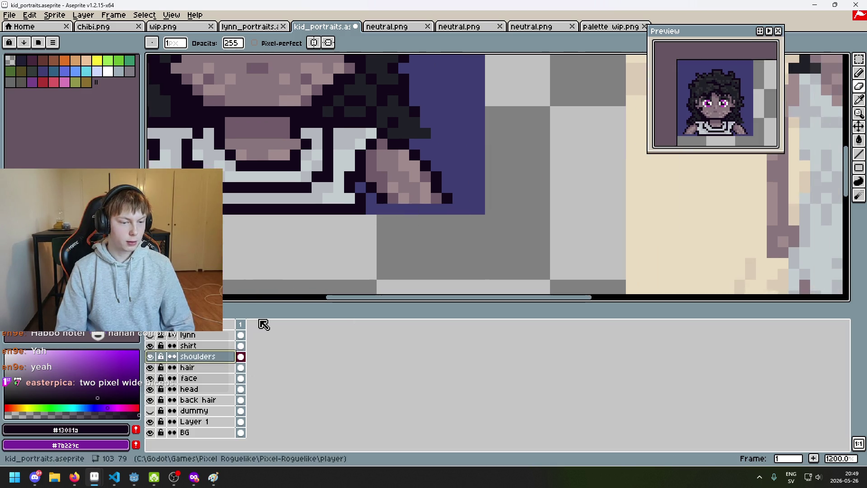
key(b)
drag(382, 209, 447, 208)
scroll(379, 203, left, 5)
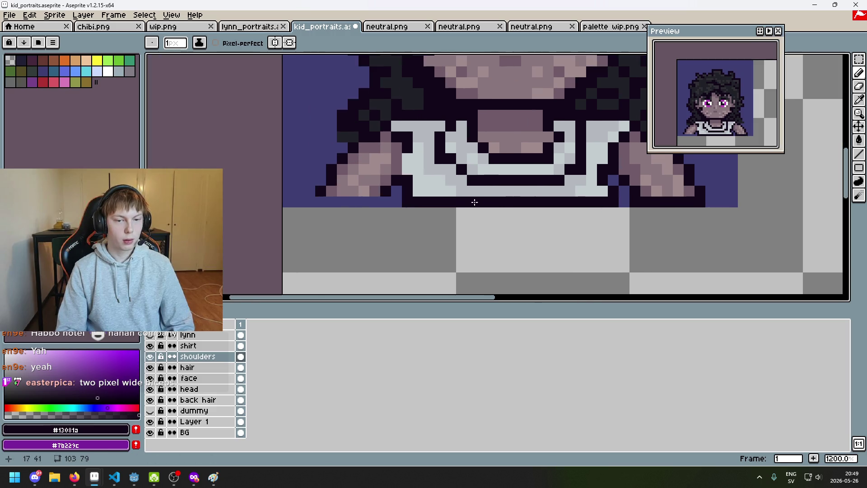
drag(380, 199, 319, 201)
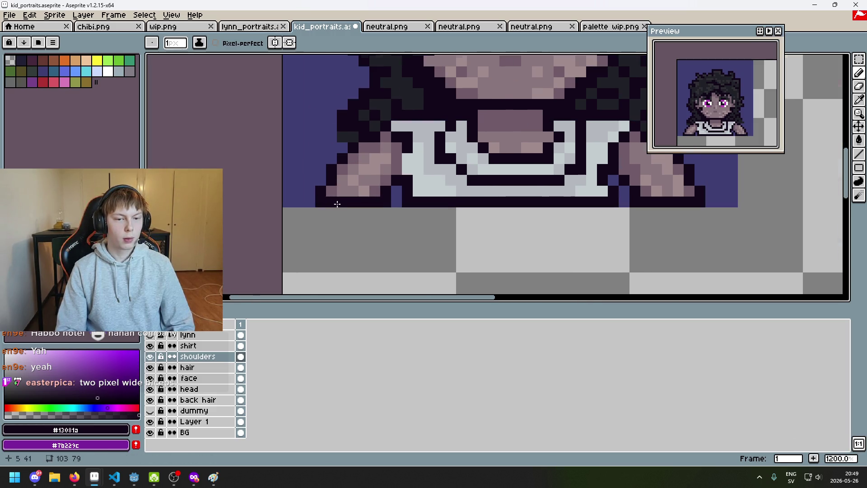
scroll(343, 258, down, 4)
scroll(343, 258, down, 3)
Step: Save kid_portraits.aseprite
key(ctrl+s)
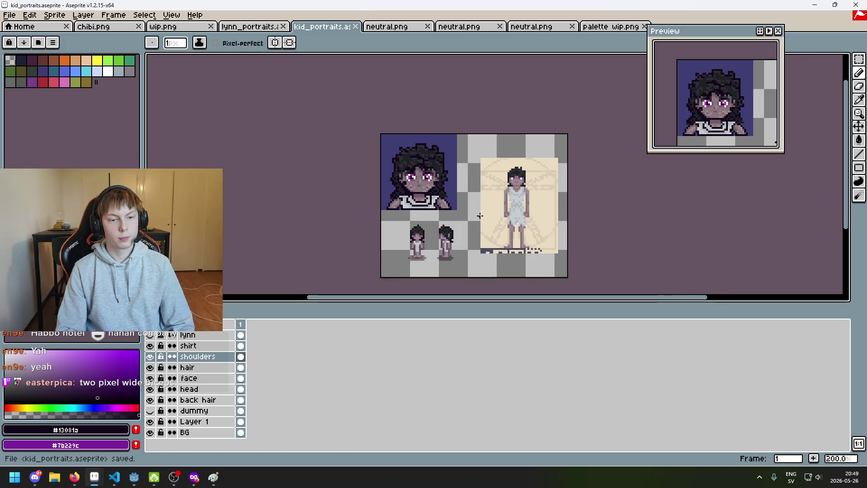
scroll(479, 215, up, 1)
scroll(447, 226, up, 1)
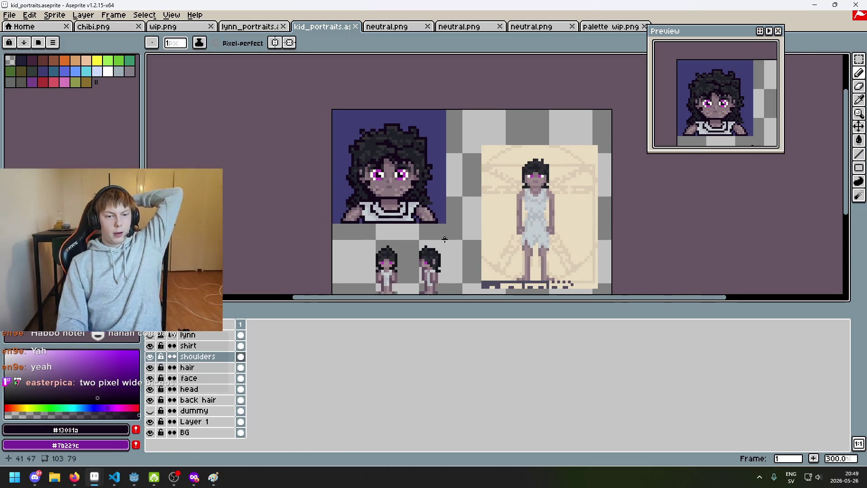
scroll(451, 232, down, 1)
drag(469, 169, 460, 134)
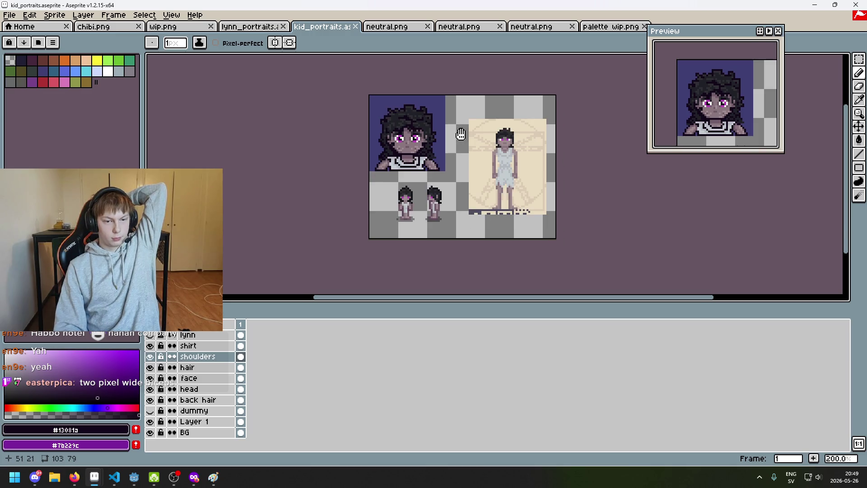
scroll(430, 127, up, 1)
scroll(436, 137, up, 2)
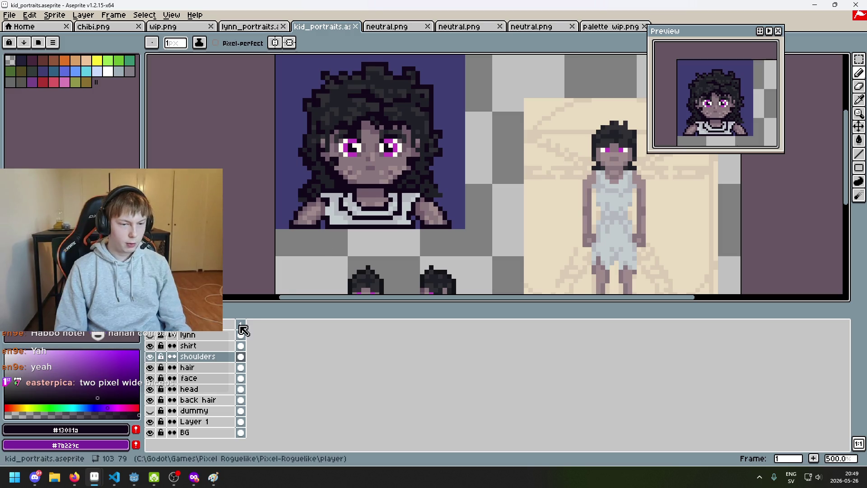
Step: Duplicate the face layer as a hidden face Copy backup placed below face
click(194, 378)
scroll(338, 249, up, 2)
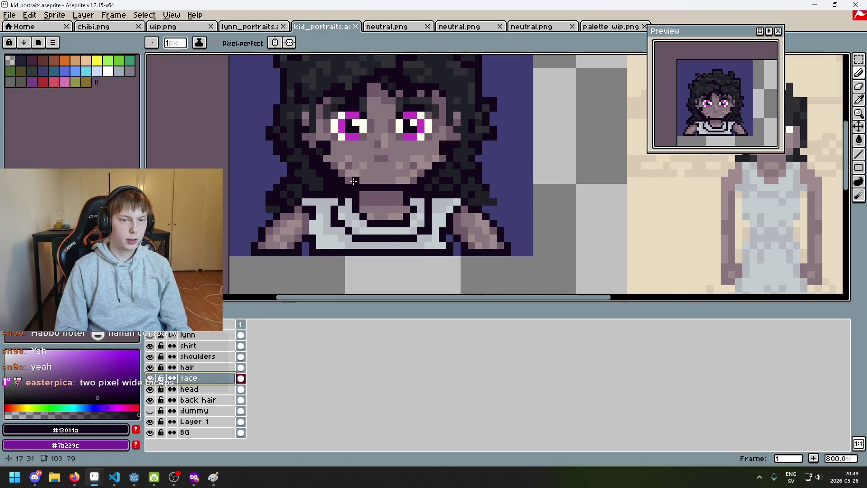
scroll(338, 249, down, 5)
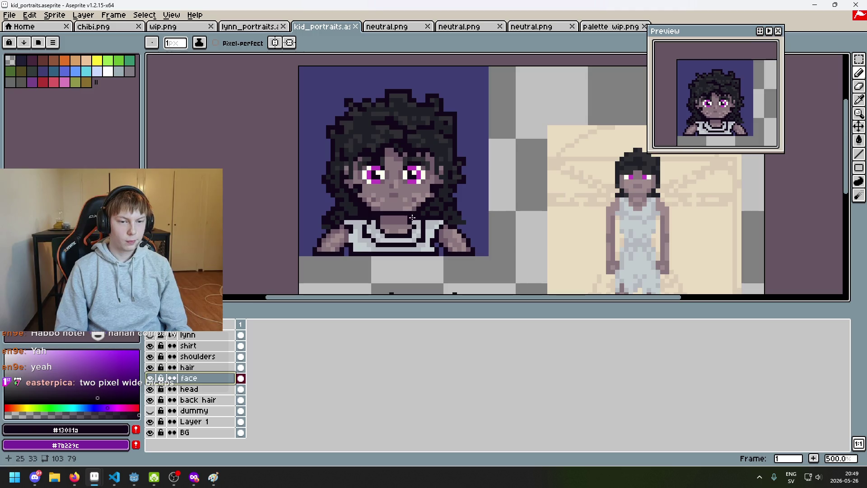
scroll(440, 241, up, 6)
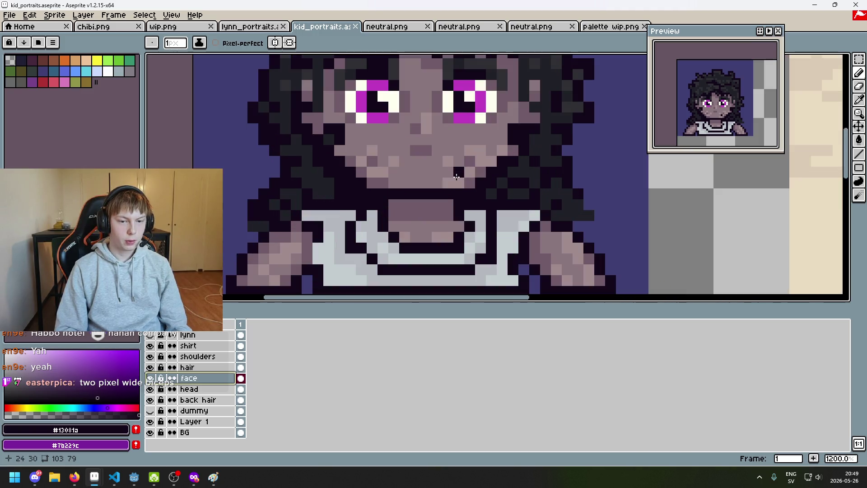
right_click(204, 378)
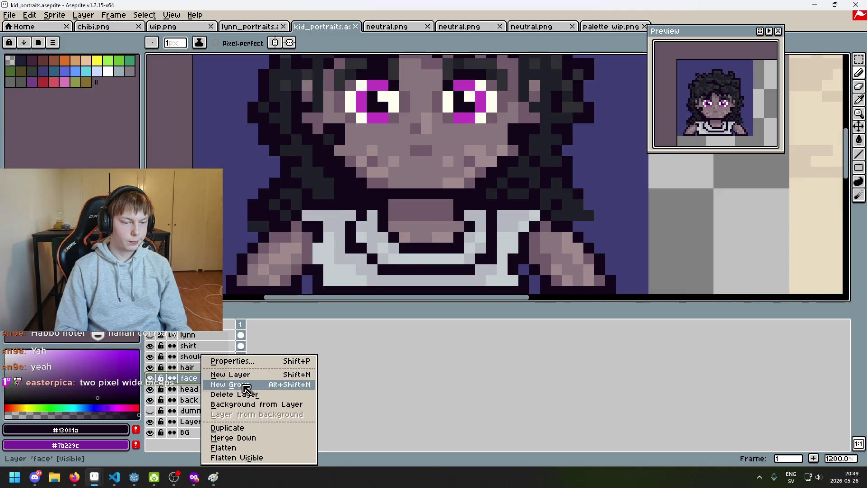
click(264, 429)
mouse_move(217, 393)
mouse_down()
mouse_move(211, 381)
mouse_move(204, 389)
mouse_move(209, 379)
mouse_up()
click(150, 389)
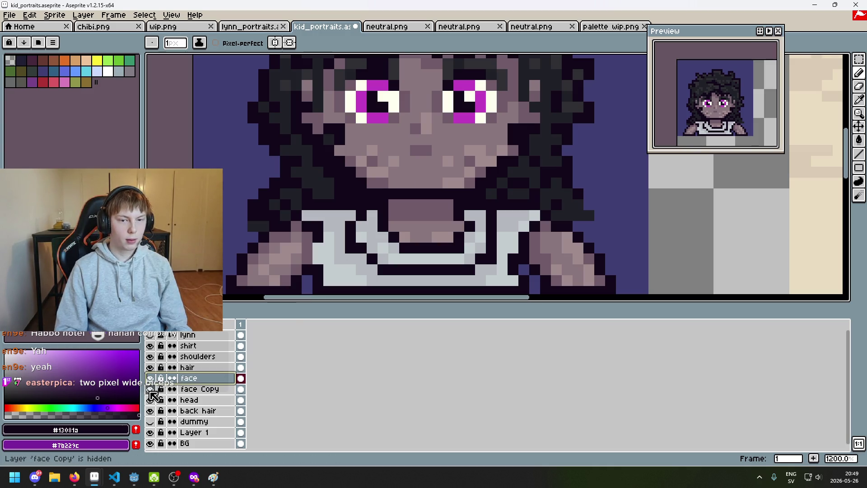
Step: Eyedrop the skin tone and repaint a face pixel with the lighter colour
scroll(375, 190, up, 3)
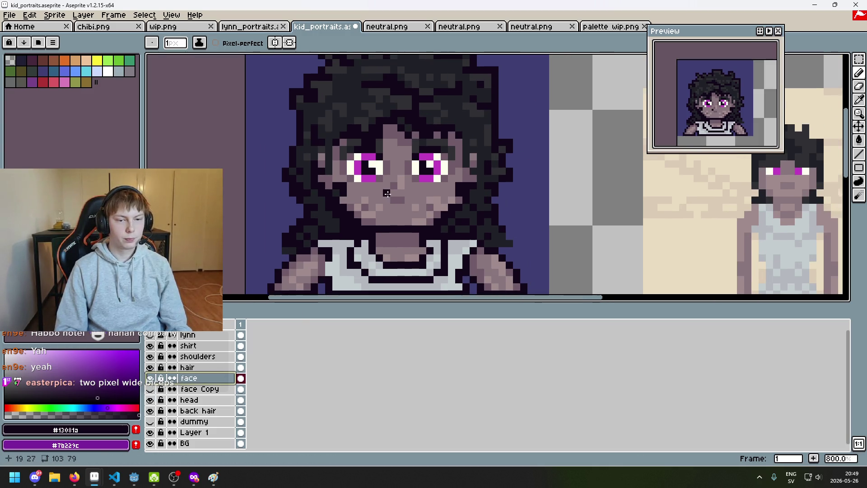
key(alt)
alt+click(375, 190)
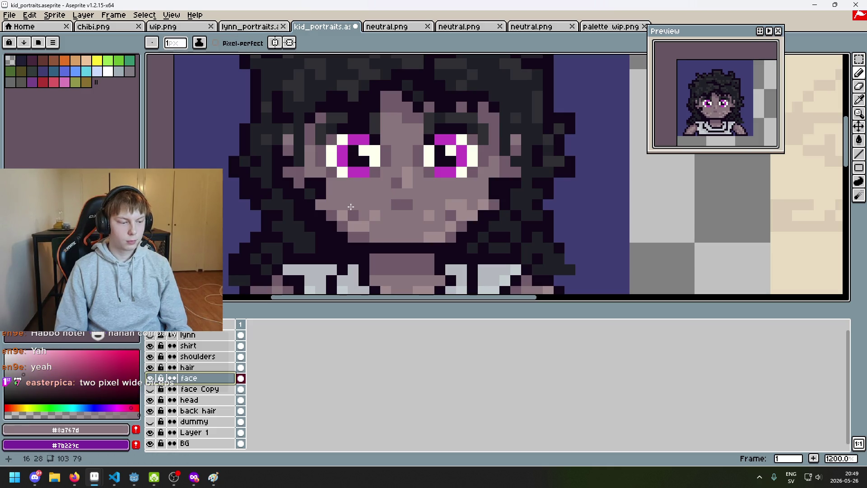
click(352, 216)
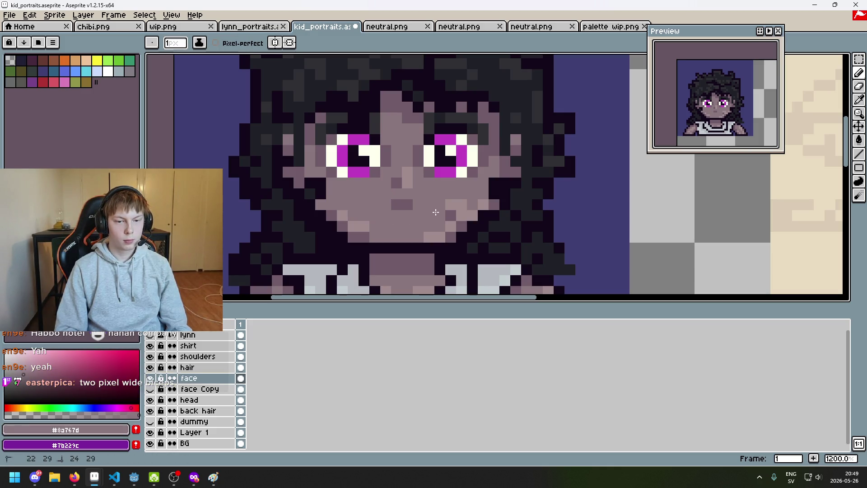
scroll(465, 202, down, 3)
scroll(465, 202, up, 1)
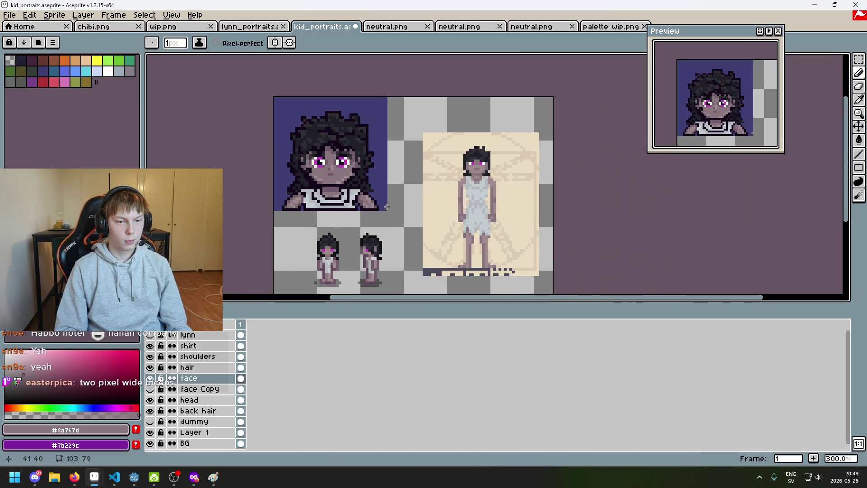
drag(380, 201, 391, 234)
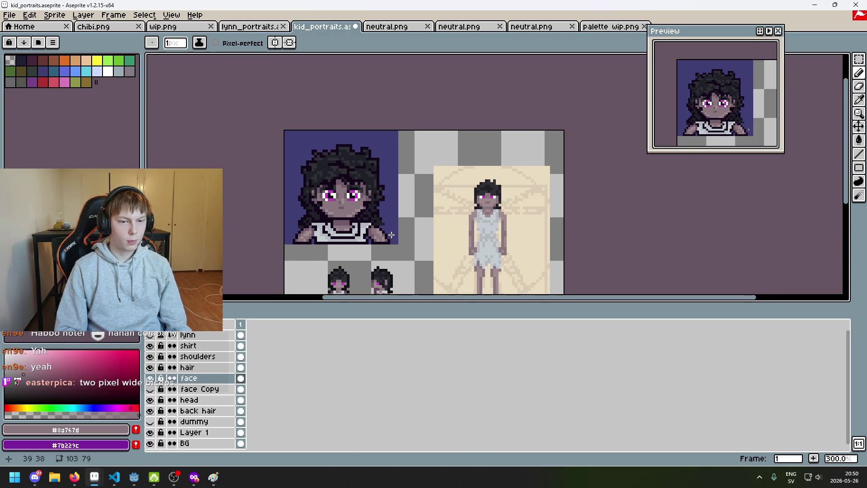
scroll(379, 235, up, 2)
scroll(355, 215, up, 2)
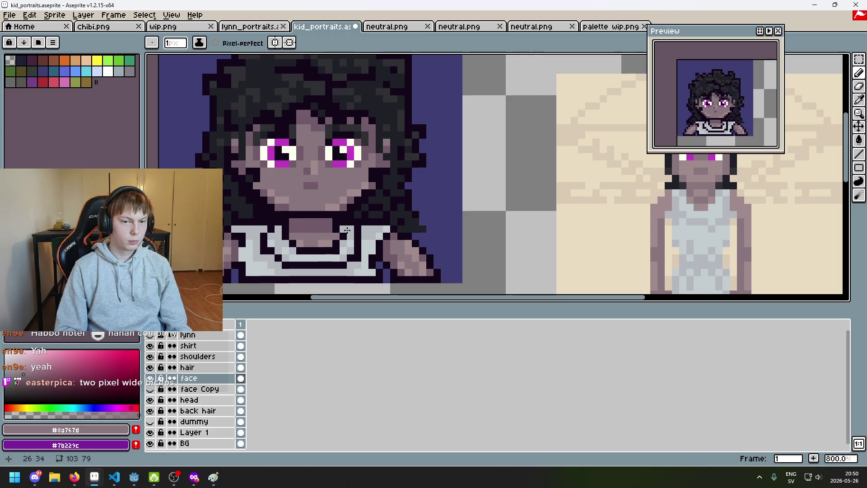
scroll(346, 230, down, 2)
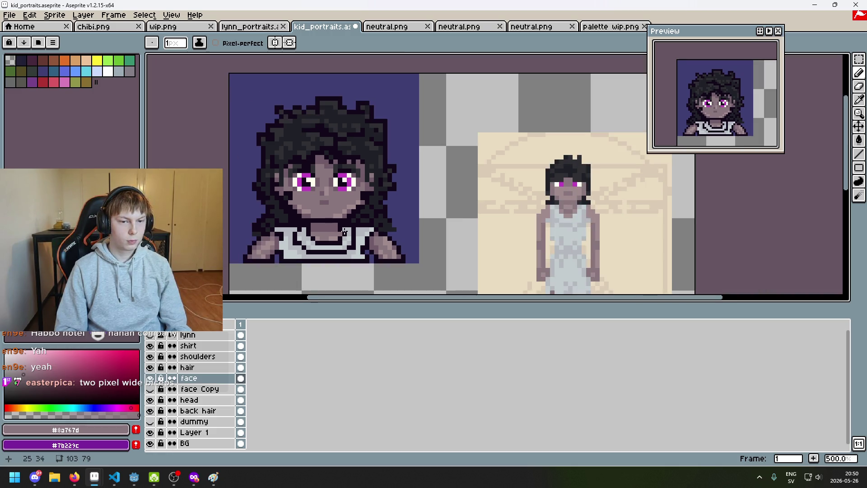
click(150, 336)
click(150, 335)
click(151, 336)
click(151, 336)
click(151, 336)
click(151, 336)
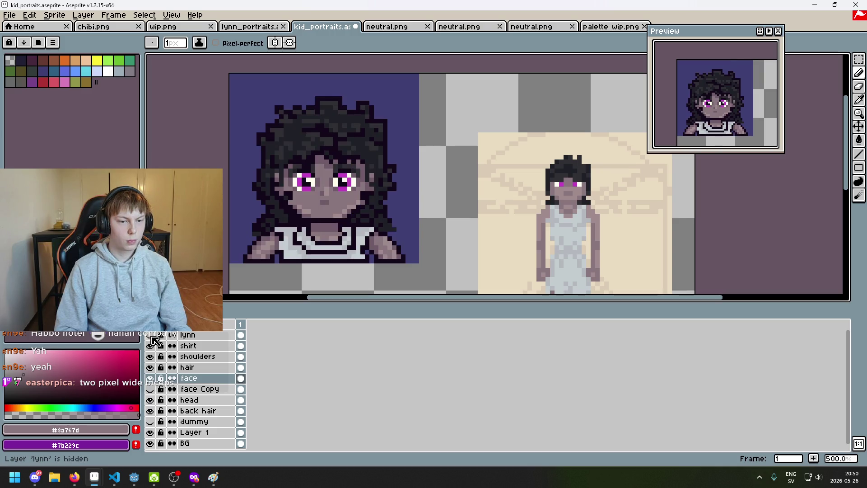
click(151, 336)
click(152, 336)
scroll(236, 256, down, 2)
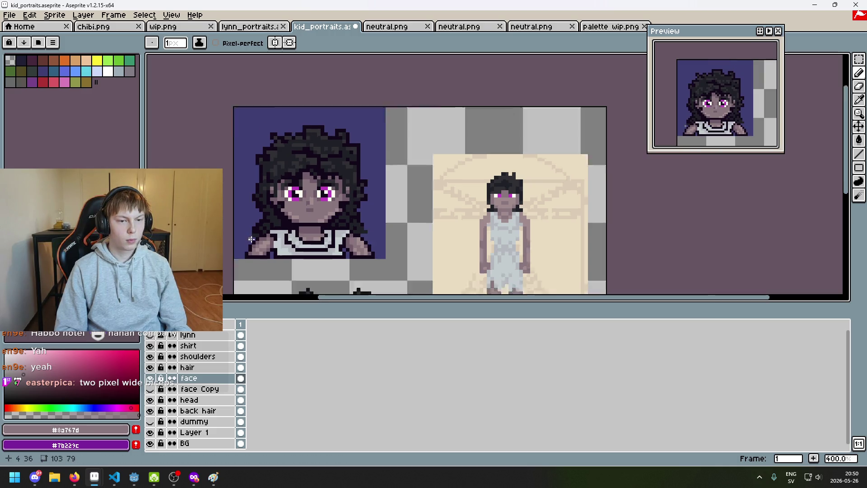
click(152, 336)
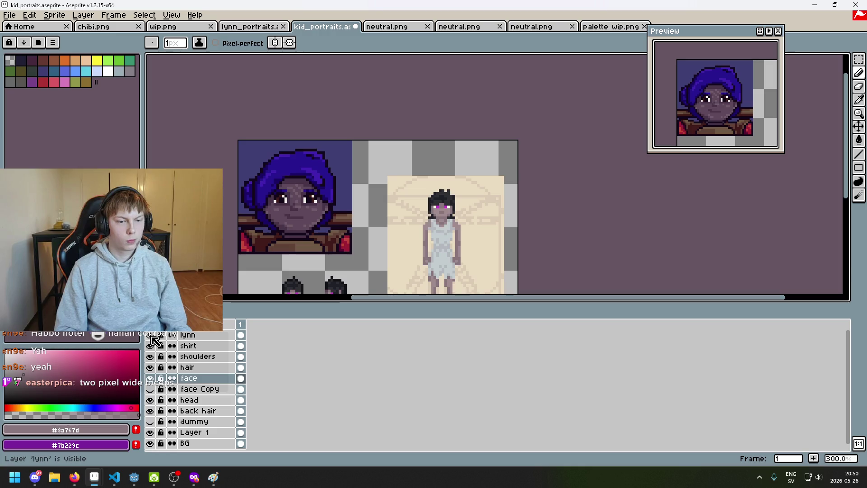
click(151, 336)
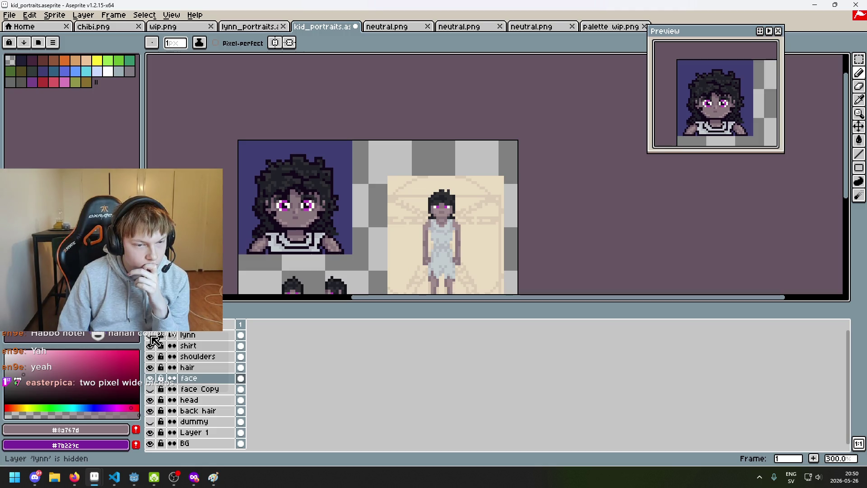
scroll(374, 197, up, 2)
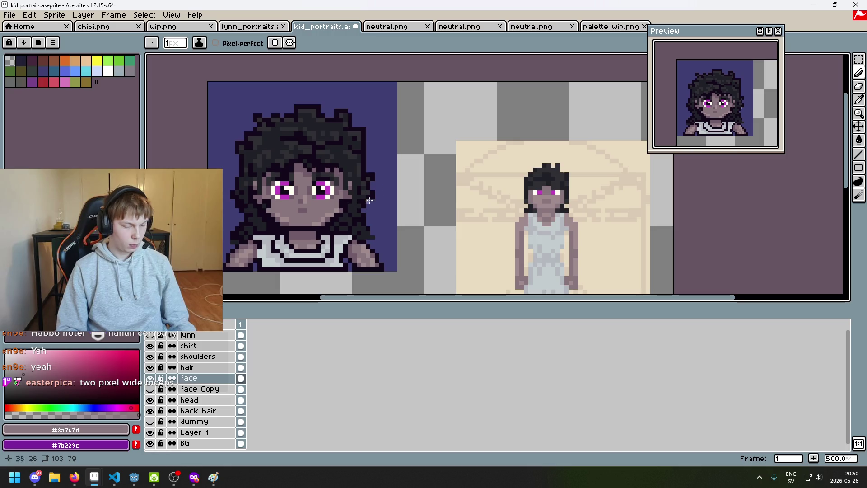
scroll(374, 197, up, 2)
alt+click(270, 203)
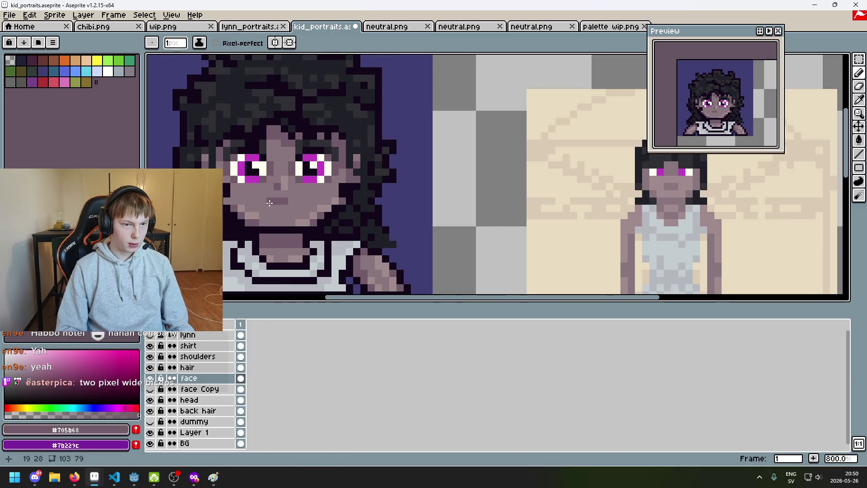
scroll(319, 218, down, 5)
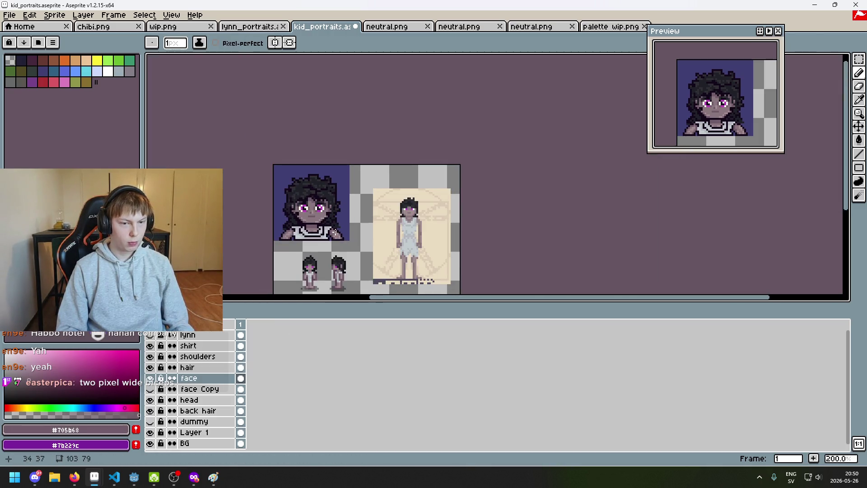
scroll(292, 200, up, 5)
key(ctrl+z)
scroll(313, 198, up, 2)
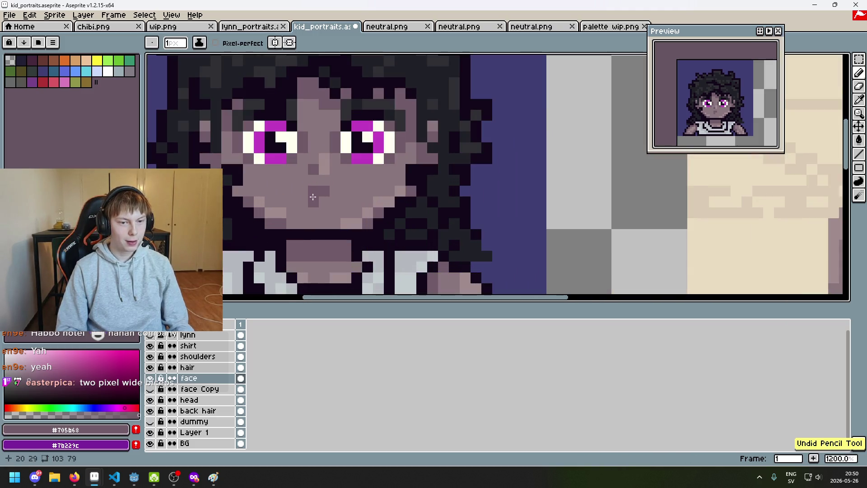
click(305, 189)
scroll(309, 184, down, 3)
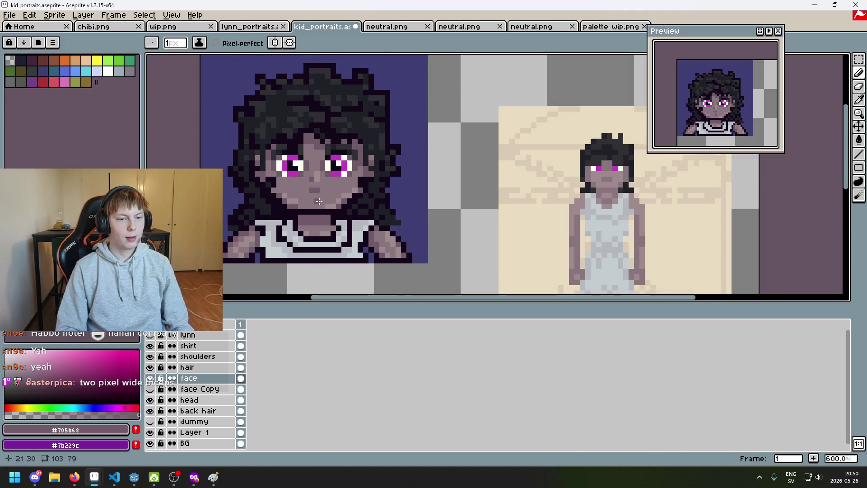
scroll(311, 184, up, 3)
click(311, 188)
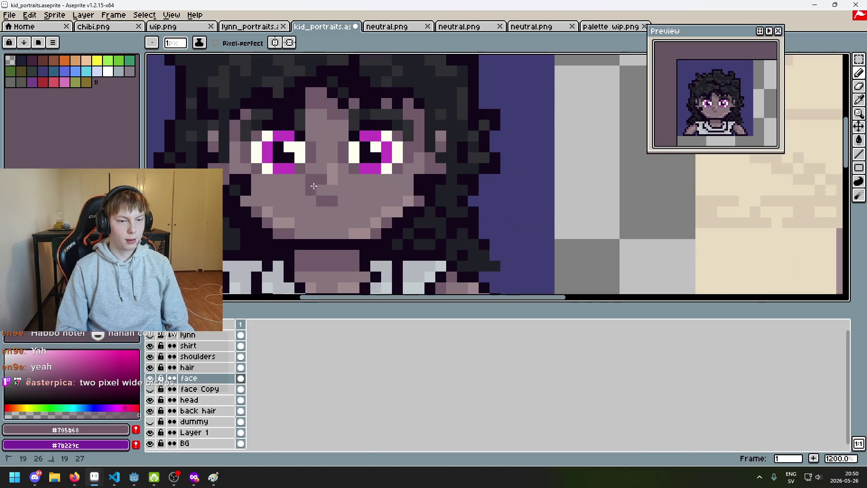
scroll(316, 190, down, 3)
key(ctrl+z)
scroll(328, 199, up, 2)
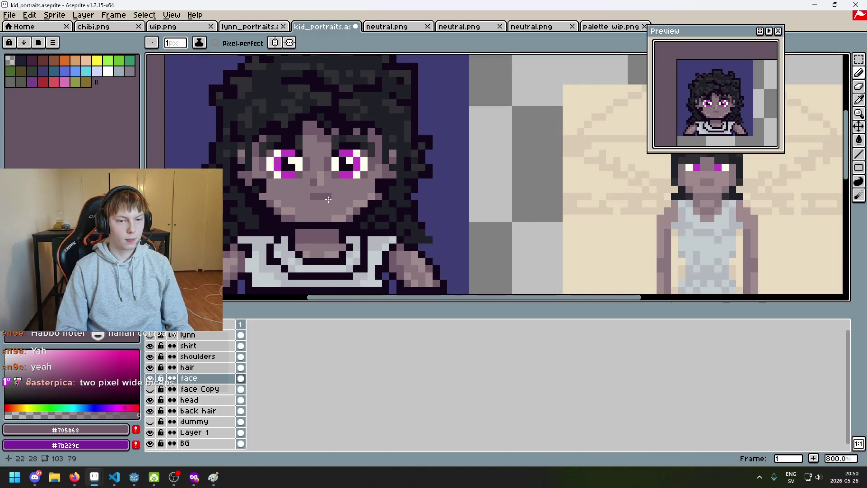
scroll(329, 191, up, 1)
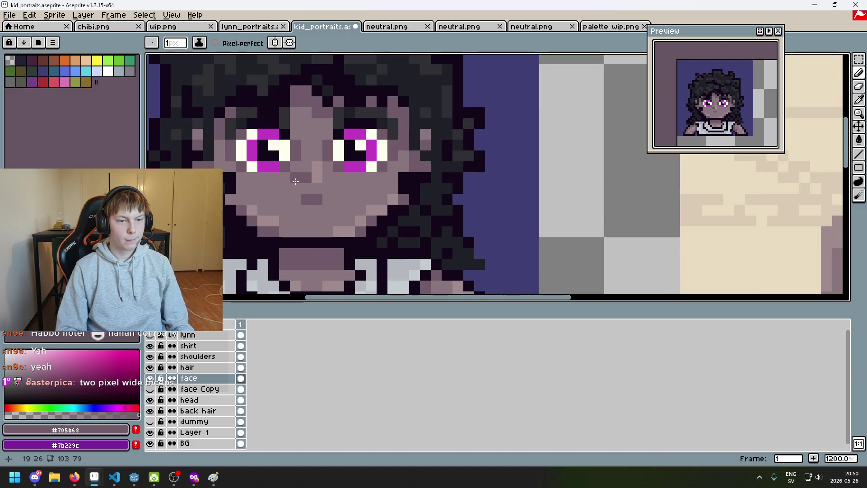
scroll(303, 189, down, 5)
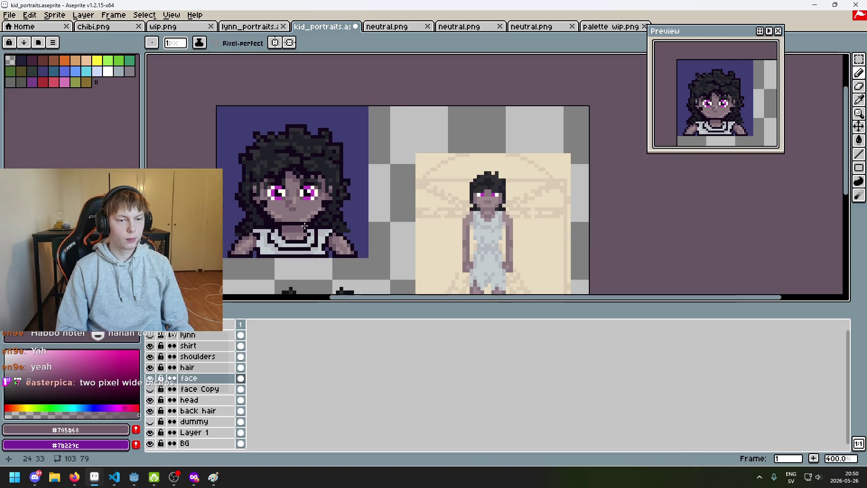
scroll(307, 225, down, 2)
scroll(307, 226, up, 1)
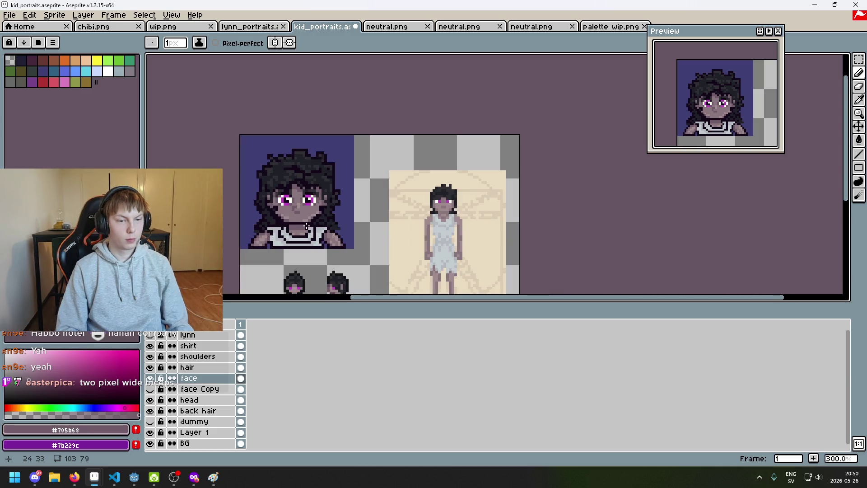
scroll(307, 225, up, 1)
scroll(302, 219, up, 2)
key(ctrl+z)
scroll(295, 209, up, 1)
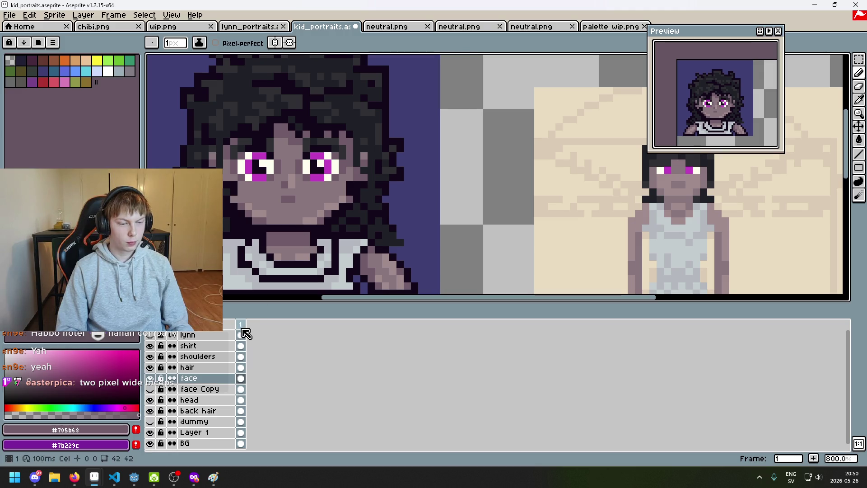
key(m)
Step: Paint a dark shadow row under the chin and sample the #705b68 skin colour
drag(247, 226, 355, 233)
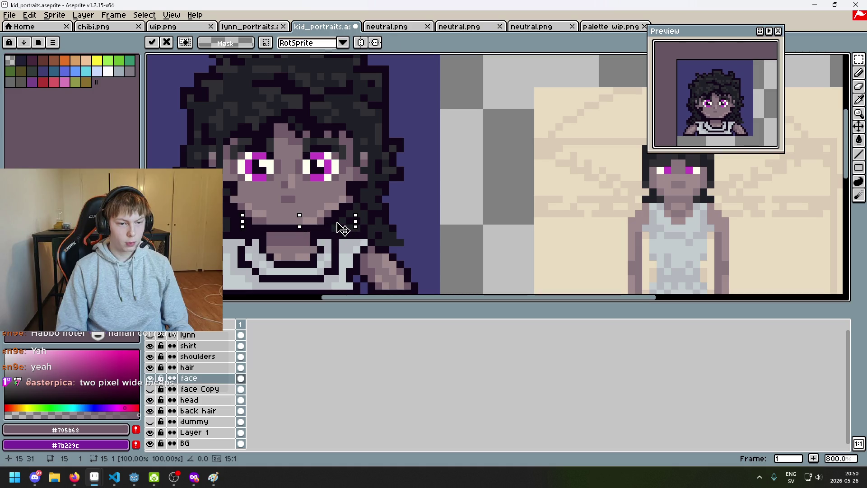
key(b)
scroll(248, 217, up, 2)
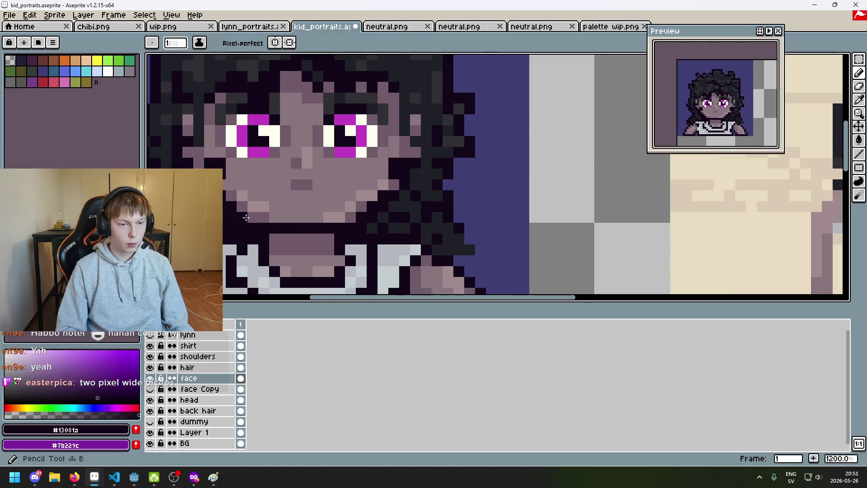
scroll(387, 227, down, 5)
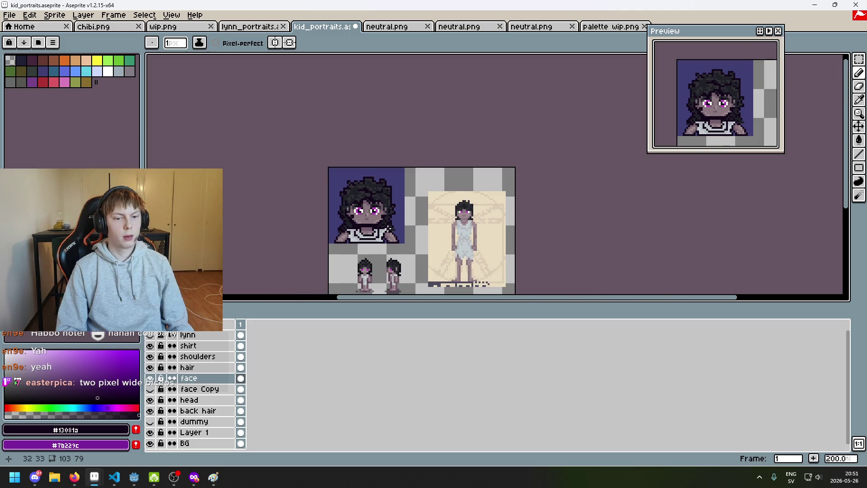
scroll(387, 227, up, 5)
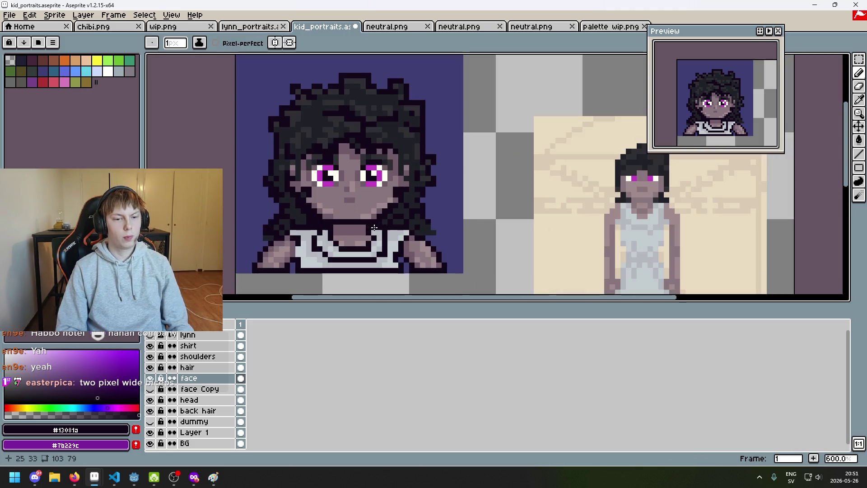
scroll(374, 228, up, 1)
drag(272, 206, 364, 204)
alt+click(363, 204)
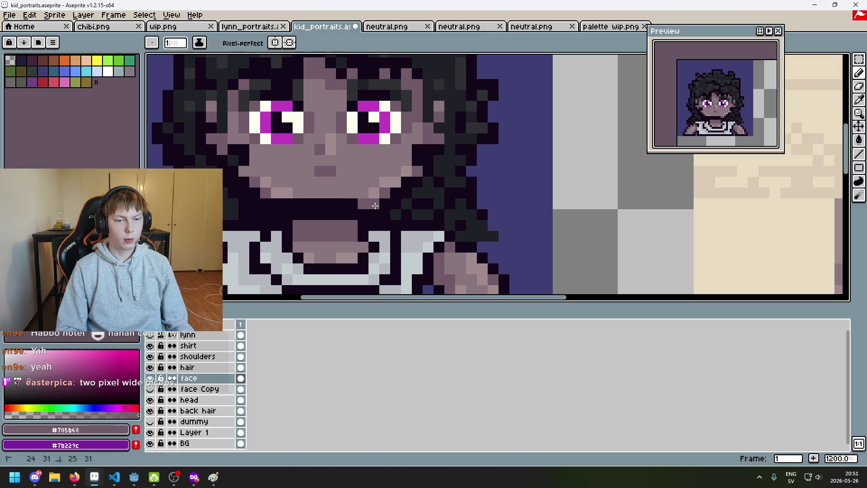
scroll(403, 229, down, 4)
Step: Try nudging the head down with a rectangular selection, then undo it
key(ctrl)
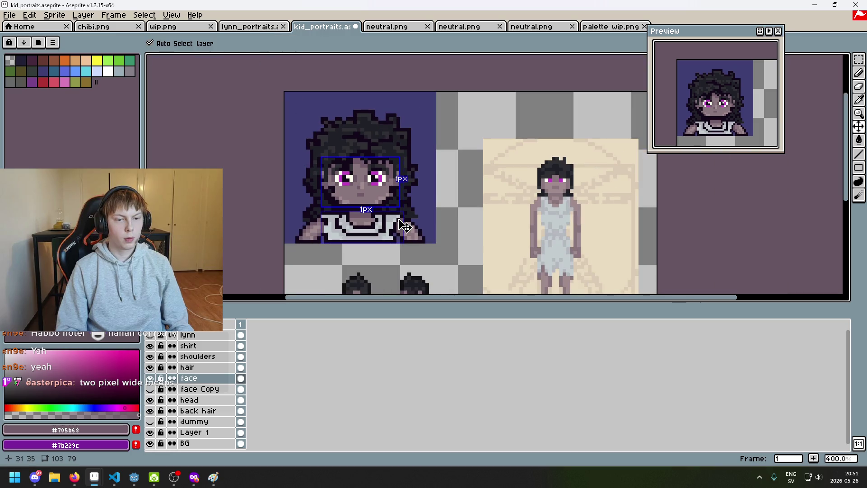
scroll(386, 219, down, 3)
scroll(385, 215, up, 2)
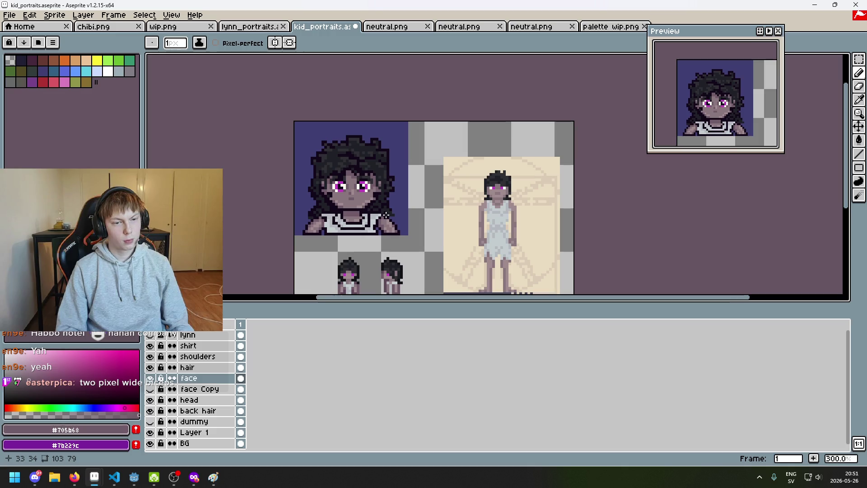
key(m)
drag(314, 141, 396, 199)
key(Down)
key(Down)
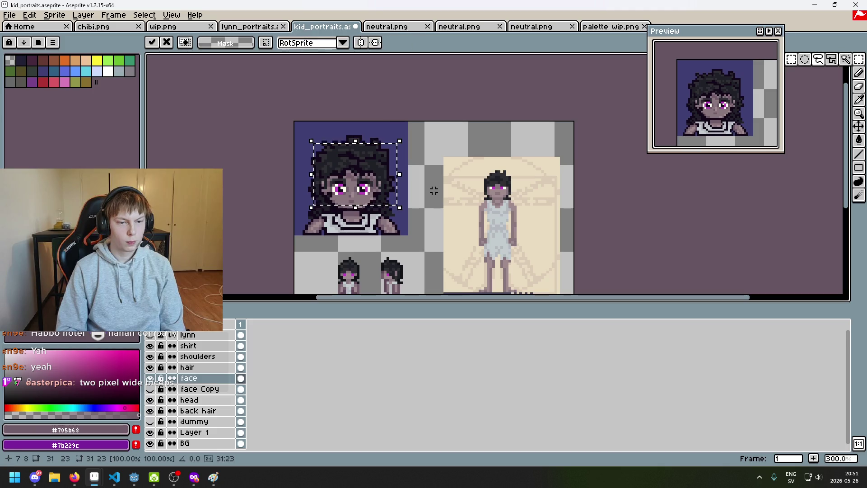
key(ctrl+d)
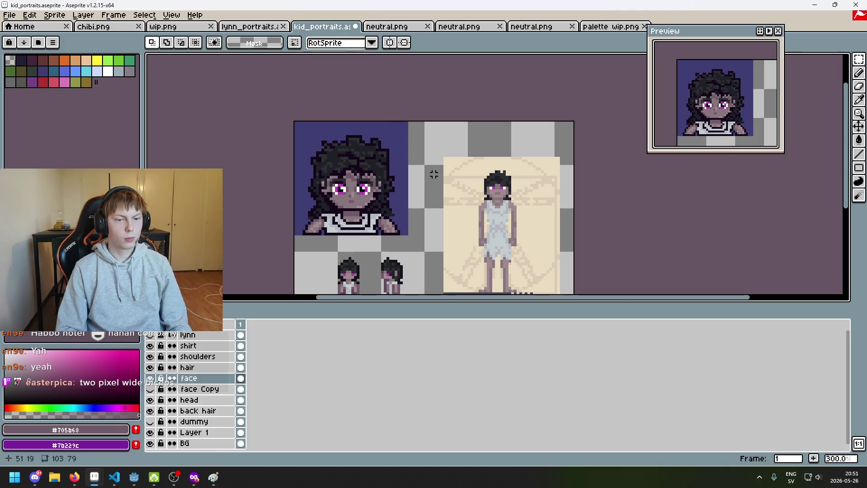
scroll(434, 174, down, 1)
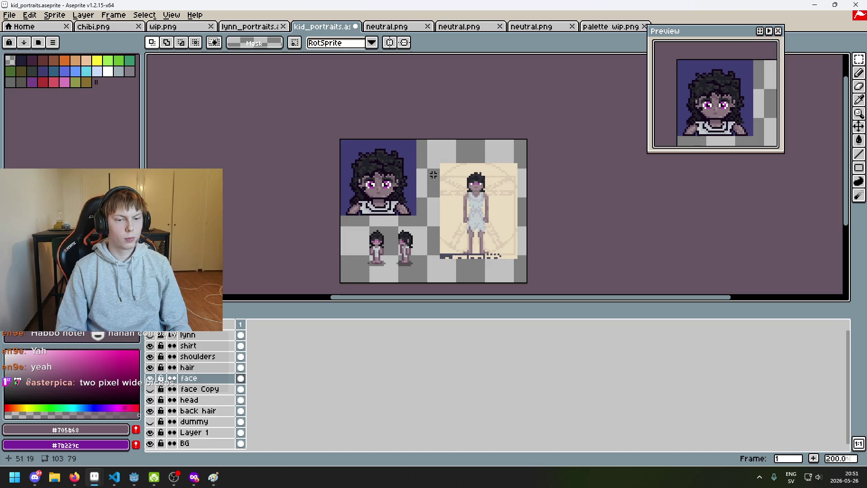
key(ctrl+z)
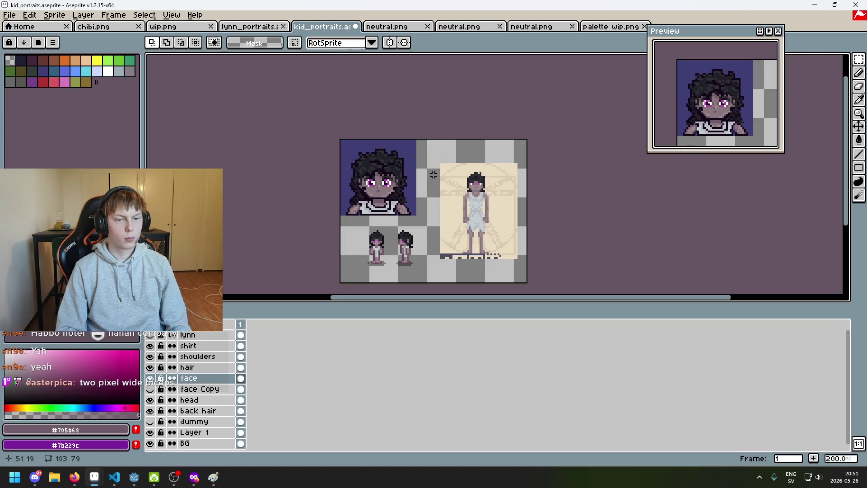
key(ctrl+d)
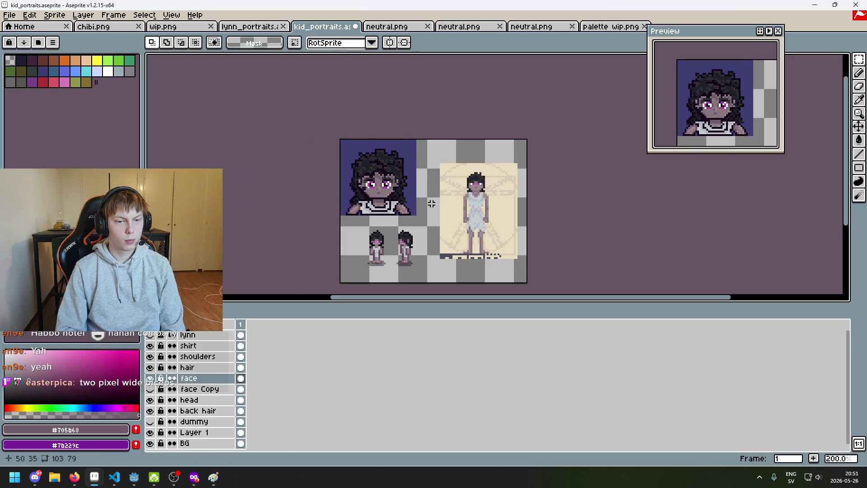
key(ctrl+z)
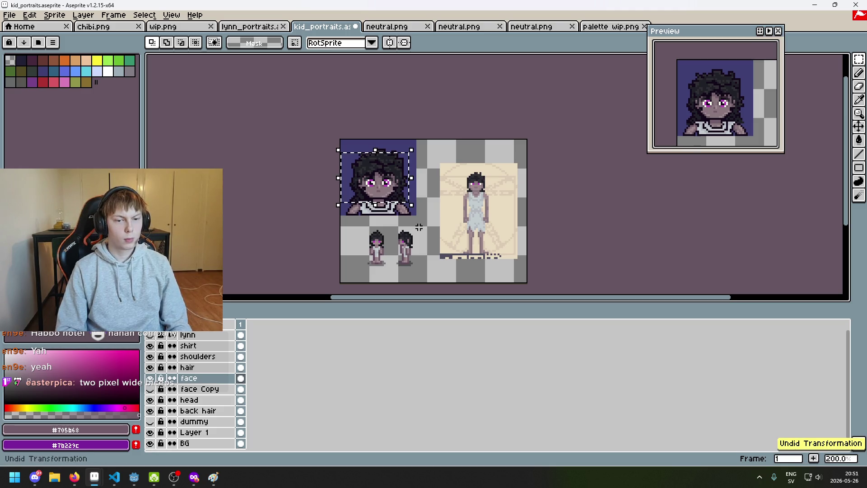
key(ctrl+d)
scroll(399, 187, up, 3)
Step: Lasso the eyes and brow and move them down about two pixels
mouse_move(859, 59)
click(832, 61)
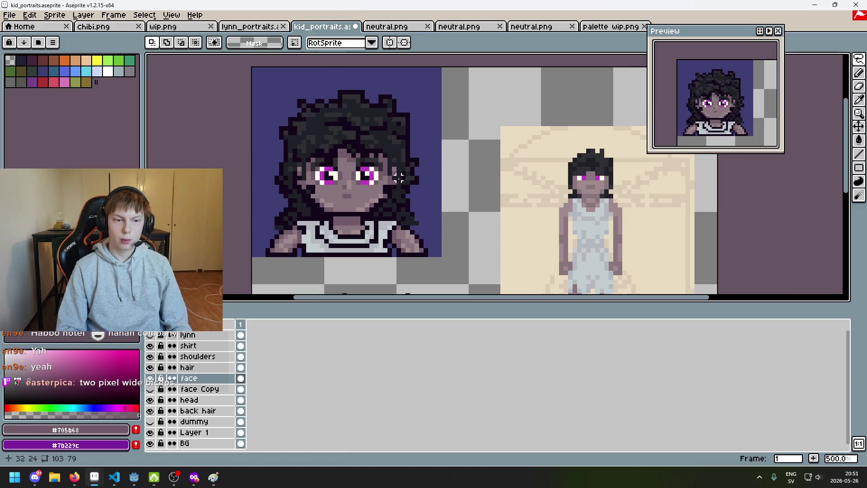
mouse_move(335, 195)
mouse_down()
mouse_move(314, 181)
mouse_move(361, 134)
mouse_move(386, 168)
mouse_up()
drag(333, 193, 334, 195)
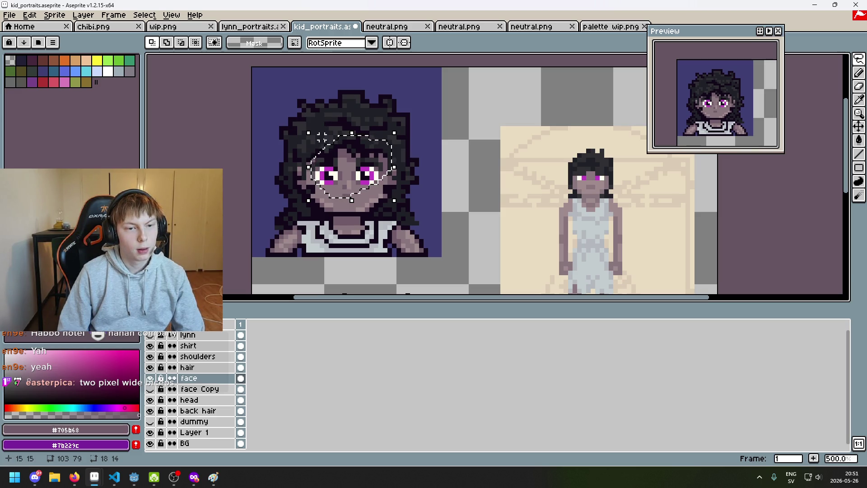
drag(321, 135, 321, 137)
click(426, 137)
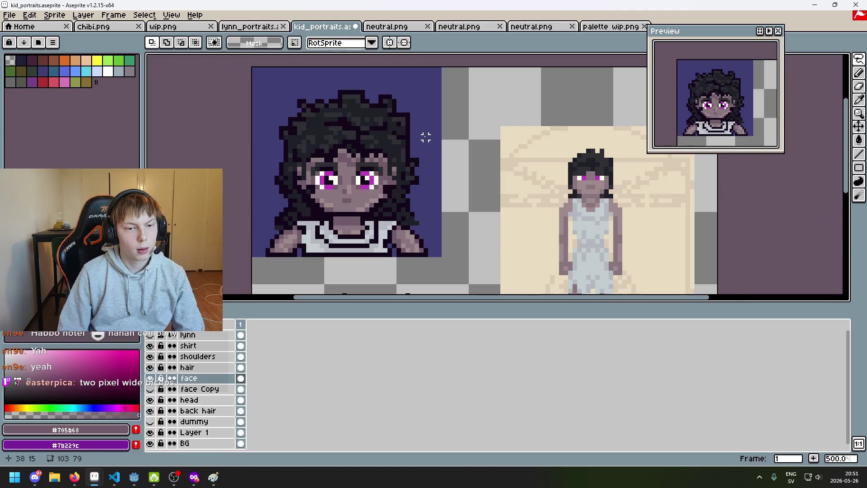
Step: Select the top of the hair, then drop the selection without changes
scroll(426, 137, down, 3)
scroll(445, 152, up, 4)
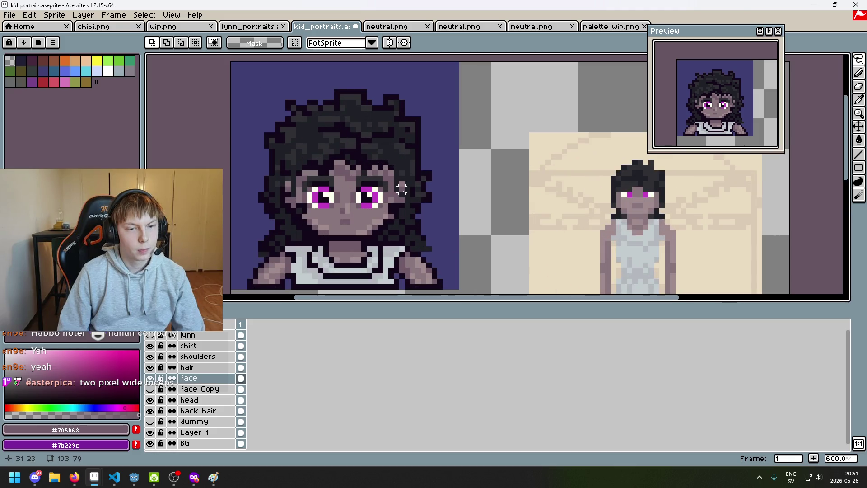
drag(391, 135, 412, 162)
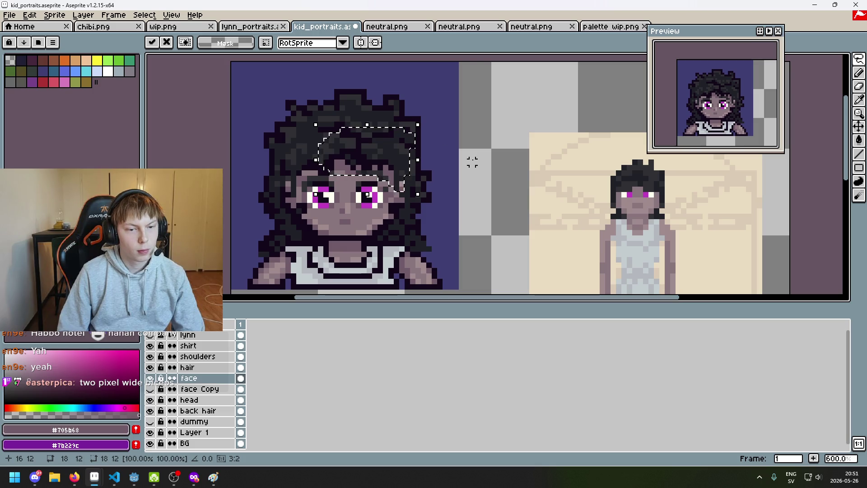
key(ctrl+d)
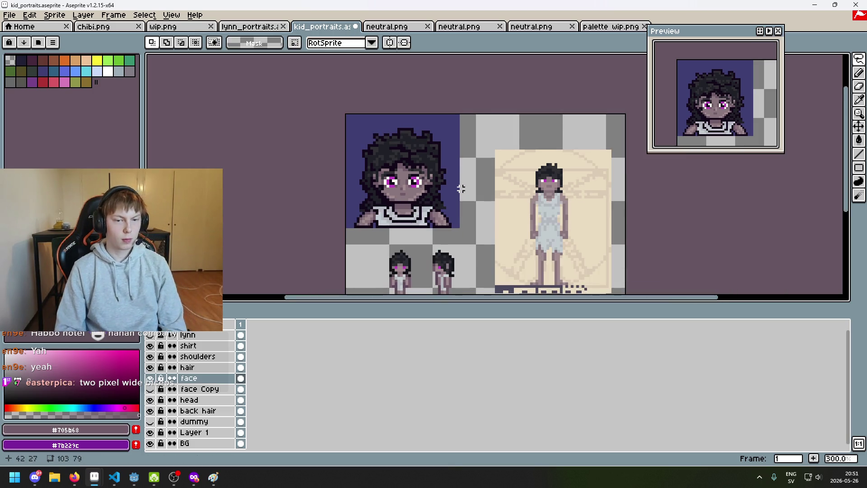
drag(445, 180, 386, 198)
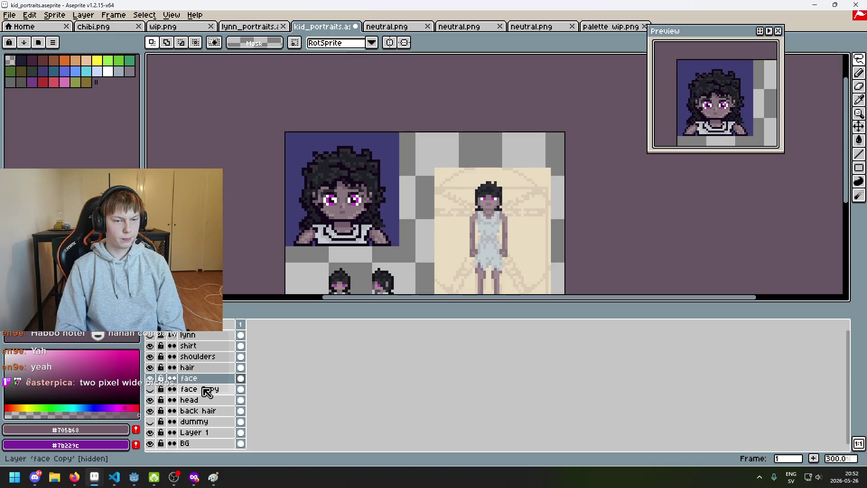
click(151, 389)
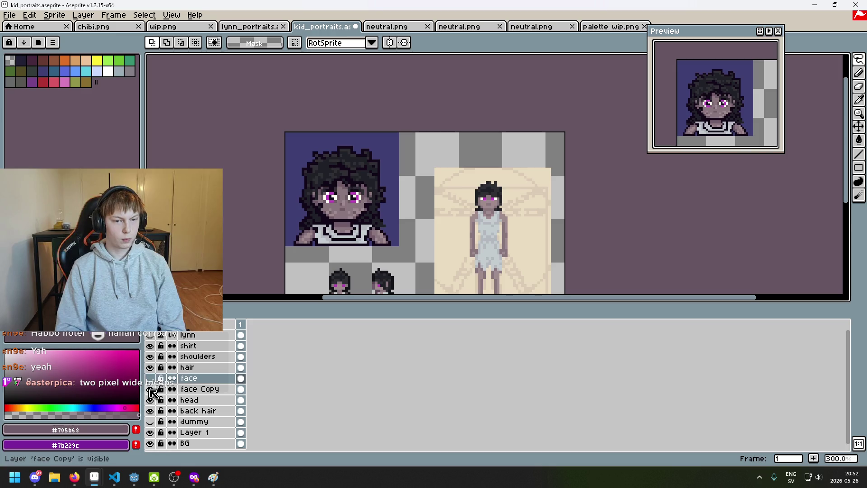
click(151, 389)
click(151, 379)
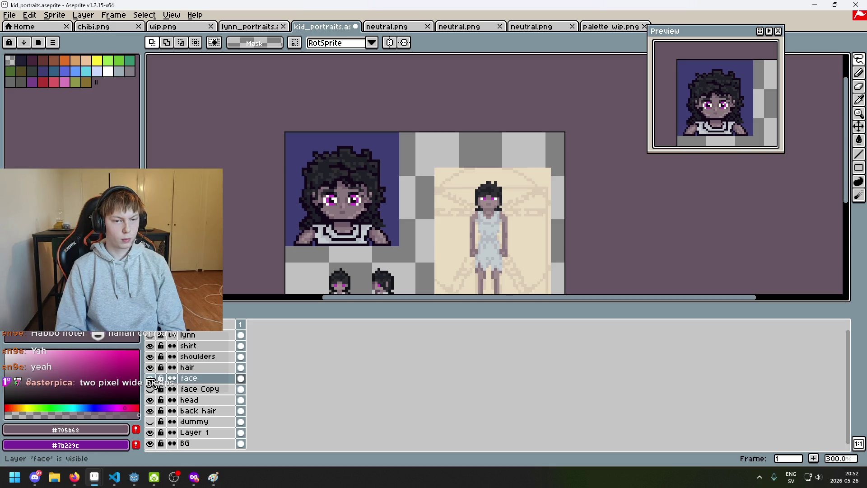
click(151, 379)
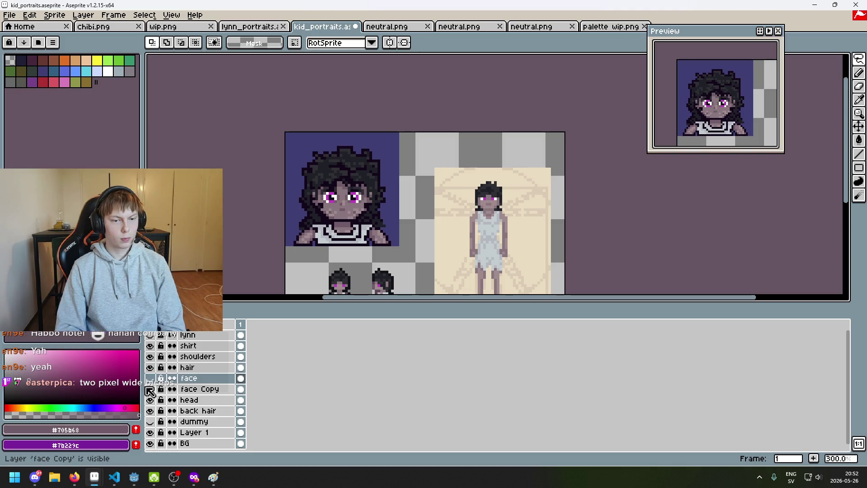
drag(142, 385, 144, 386)
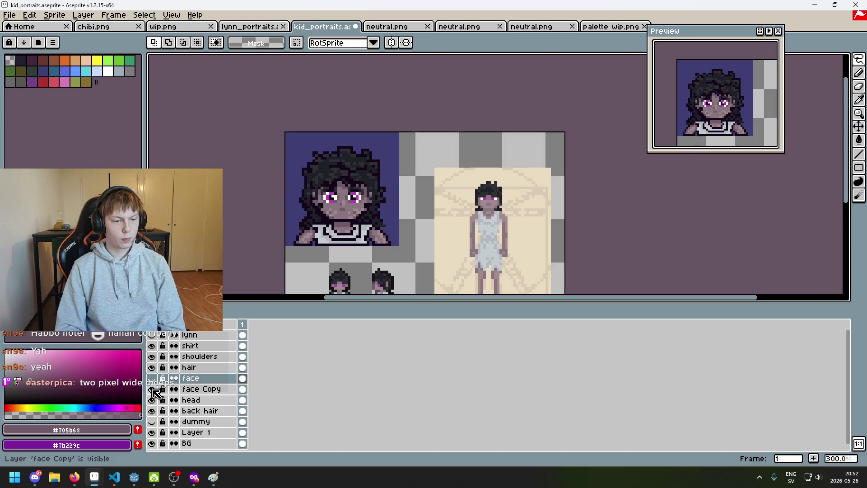
click(151, 378)
scroll(240, 253, down, 2)
scroll(335, 246, up, 1)
drag(335, 247, 545, 214)
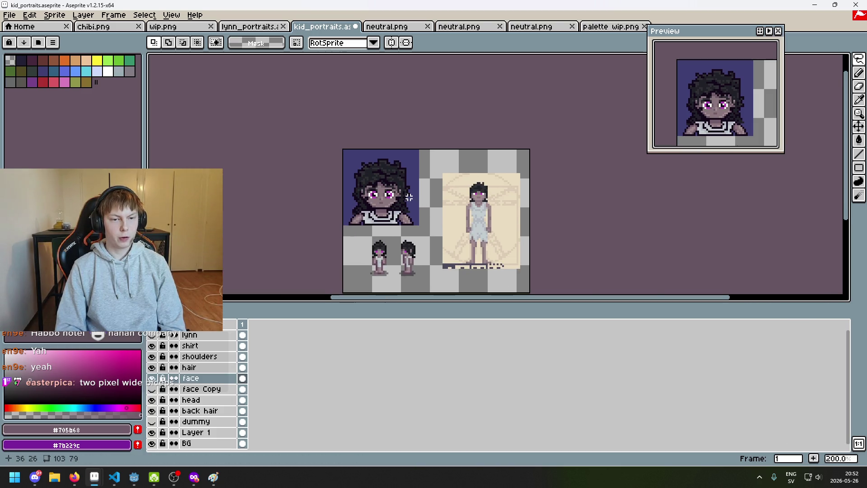
scroll(408, 197, up, 2)
scroll(351, 175, up, 3)
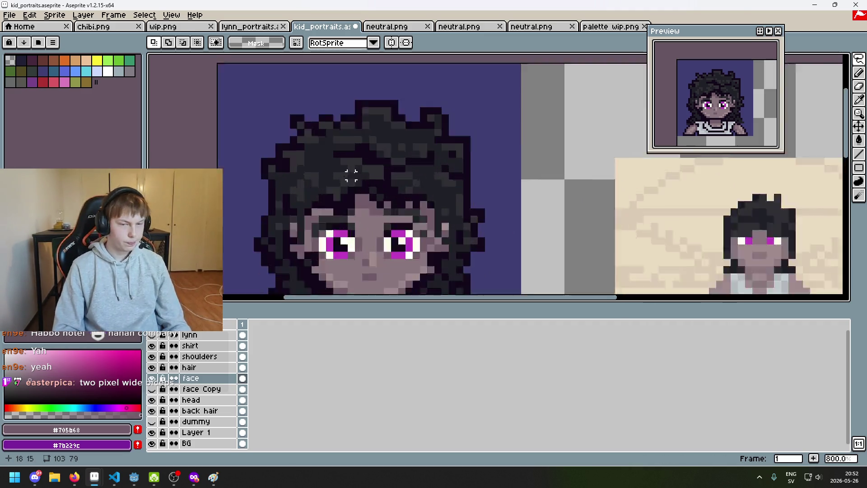
scroll(351, 175, up, 1)
key(b)
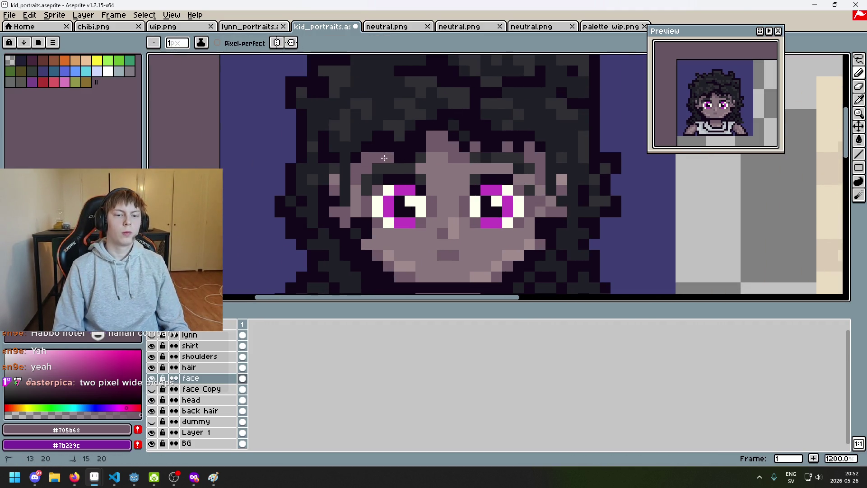
scroll(385, 158, down, 3)
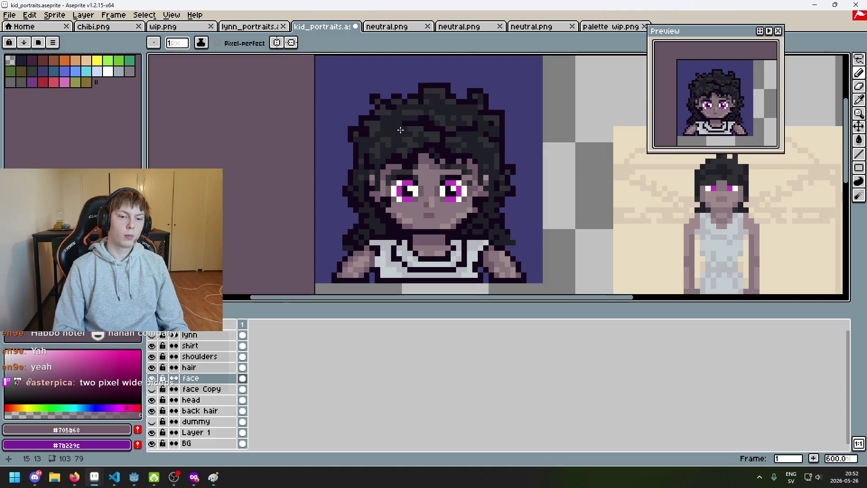
scroll(400, 130, down, 2)
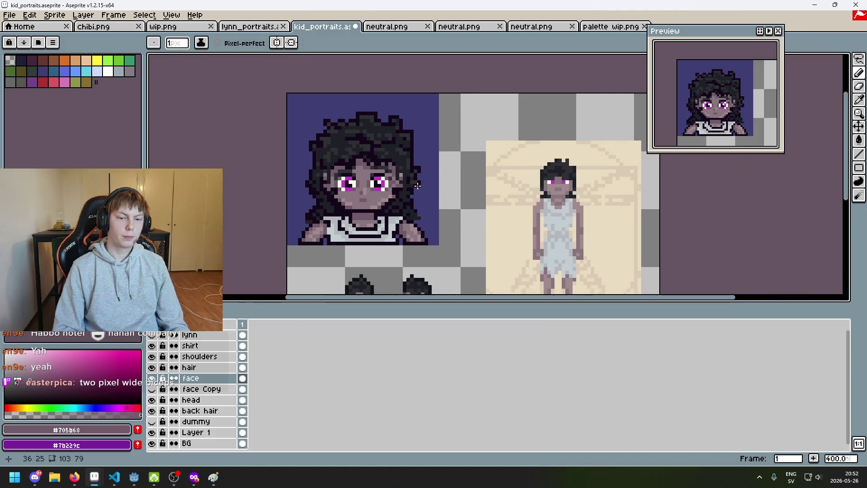
scroll(416, 190, down, 3)
scroll(413, 194, up, 1)
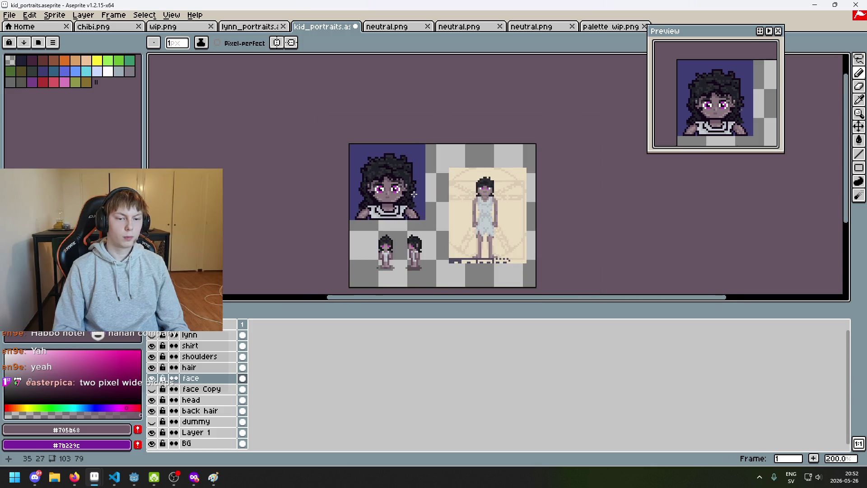
scroll(414, 194, up, 3)
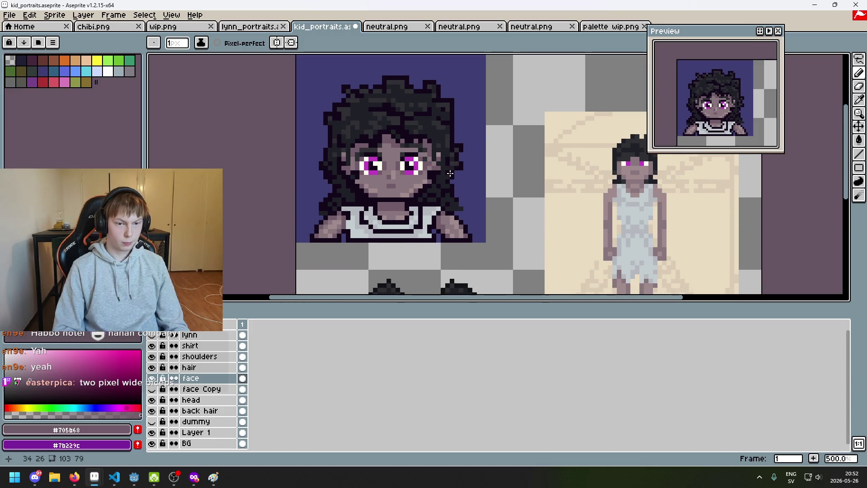
Step: Duplicate the face layer and undo the last pencil stroke
right_click(204, 381)
click(202, 381)
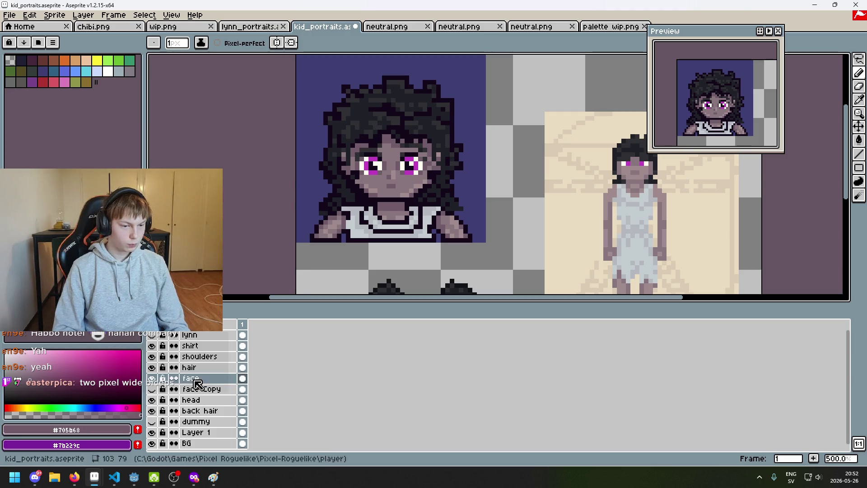
right_click(202, 381)
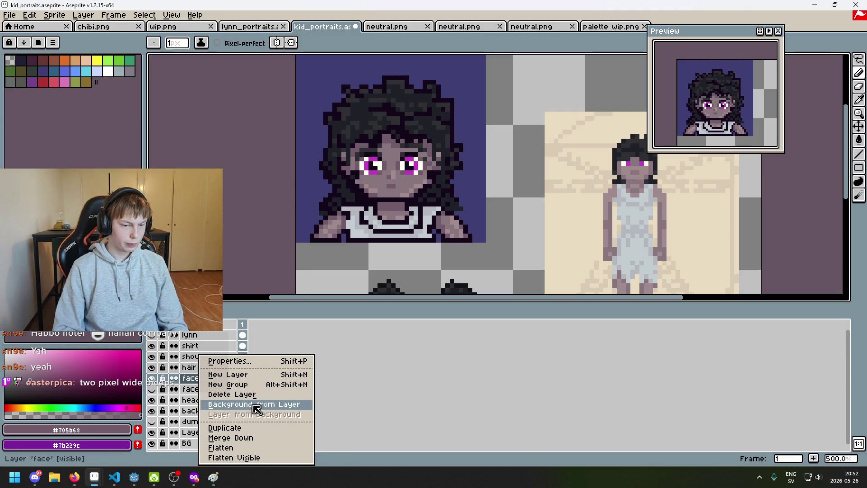
click(261, 432)
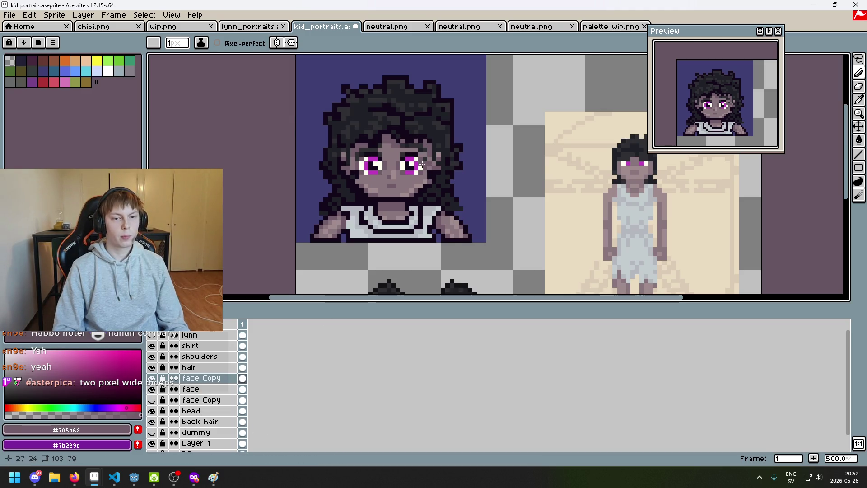
scroll(400, 159, up, 2)
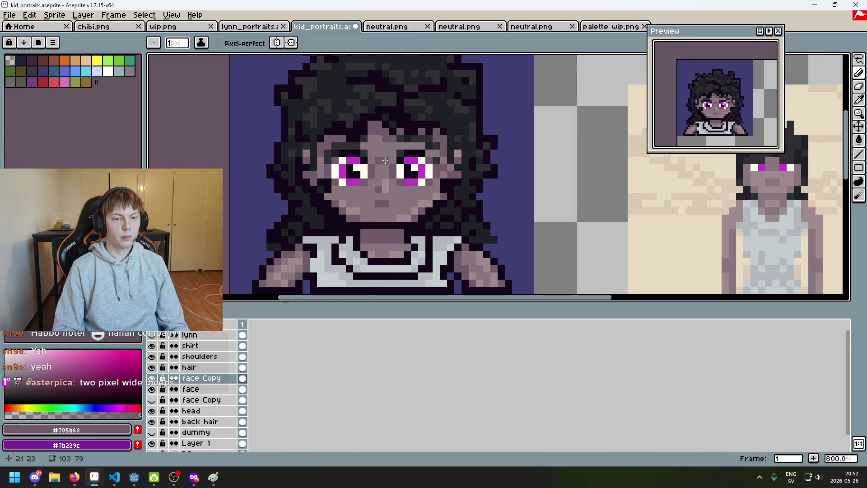
scroll(399, 171, down, 3)
key(ctrl+z)
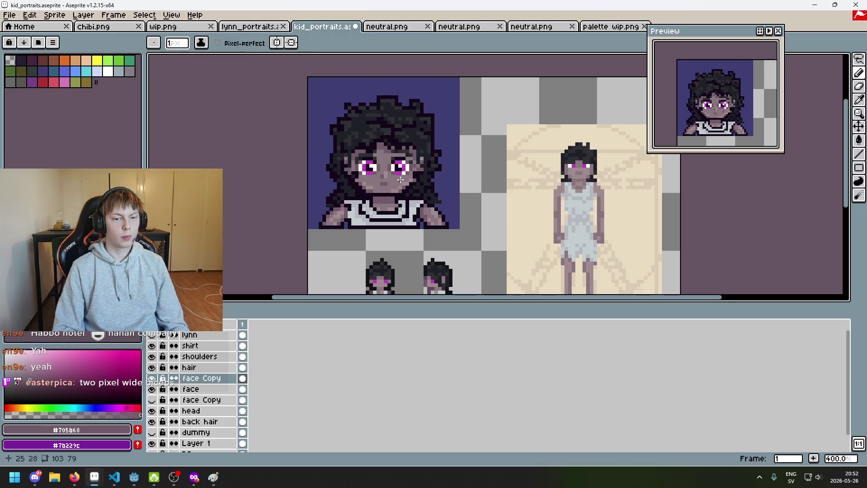
scroll(409, 189, down, 2)
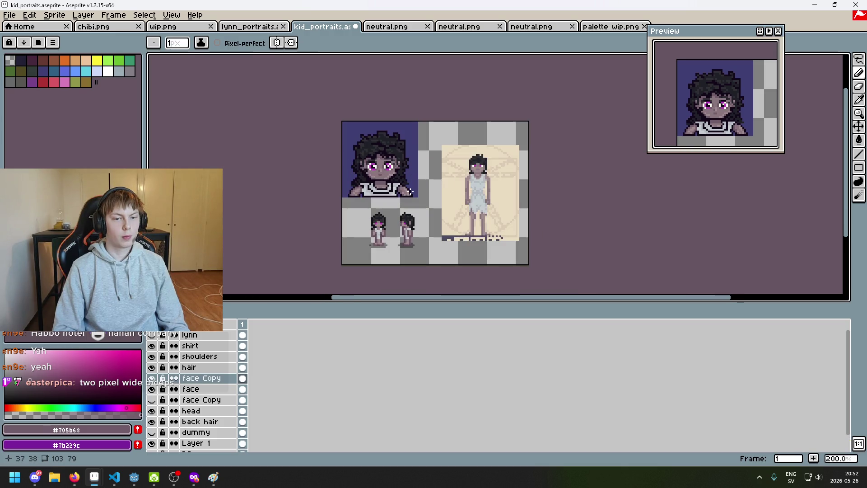
Step: Toggle the lynn layer's visibility to compare the portraits
click(151, 335)
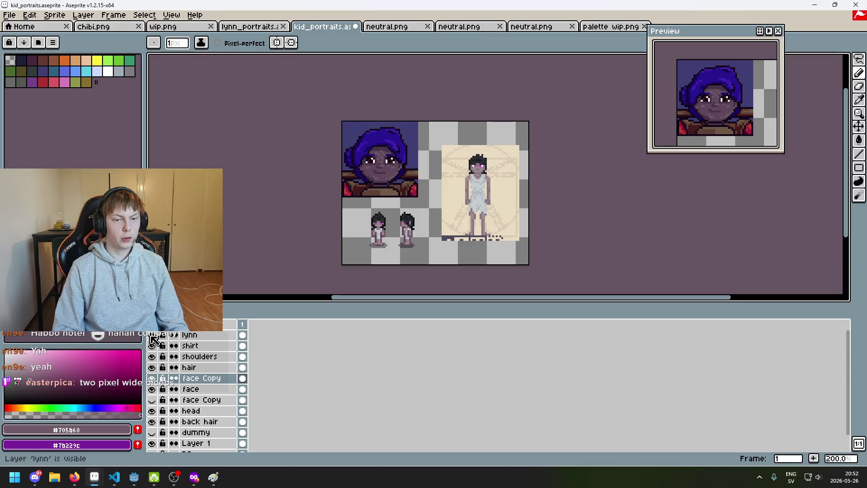
click(151, 335)
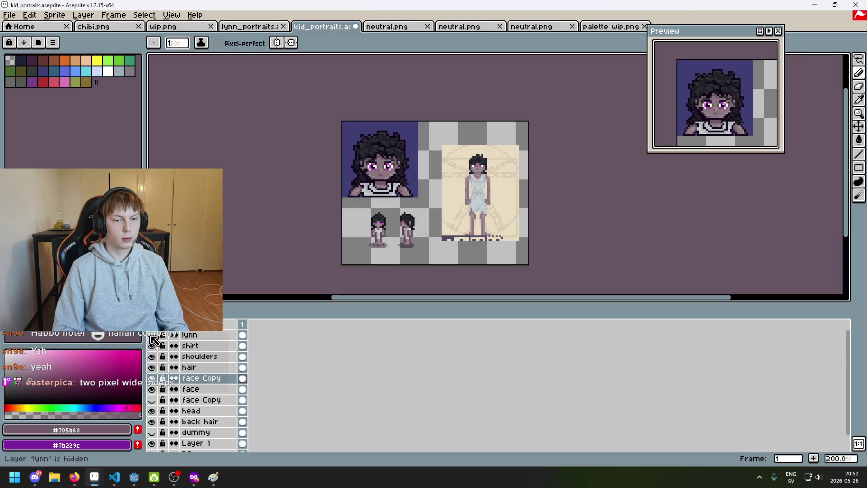
click(152, 335)
click(152, 335)
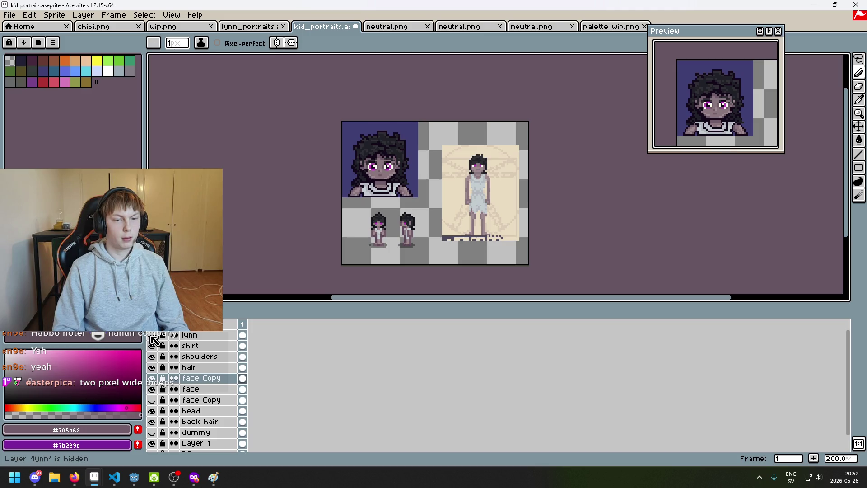
scroll(364, 175, up, 3)
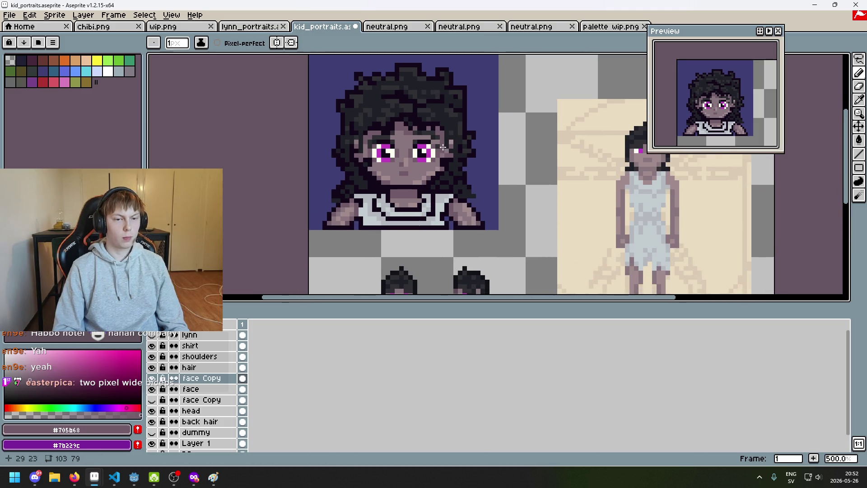
scroll(437, 144, up, 2)
key(m)
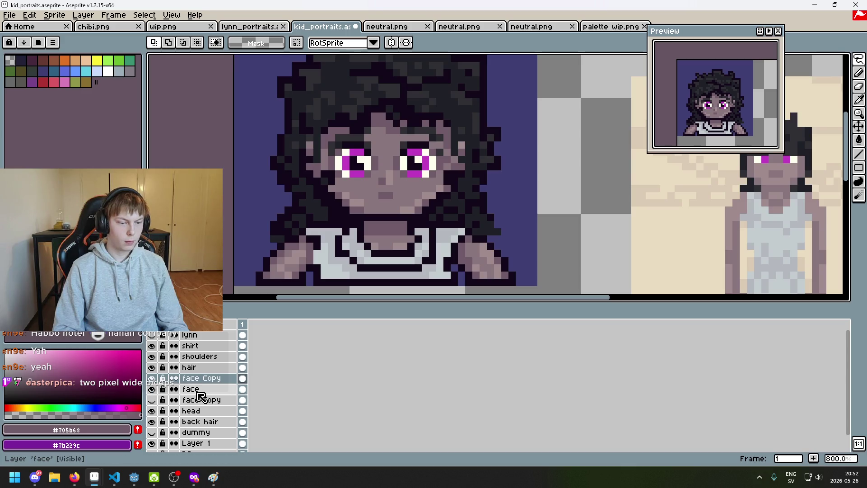
Step: Check the face layers' contents and delete the original face layer
click(152, 388)
click(152, 388)
click(154, 387)
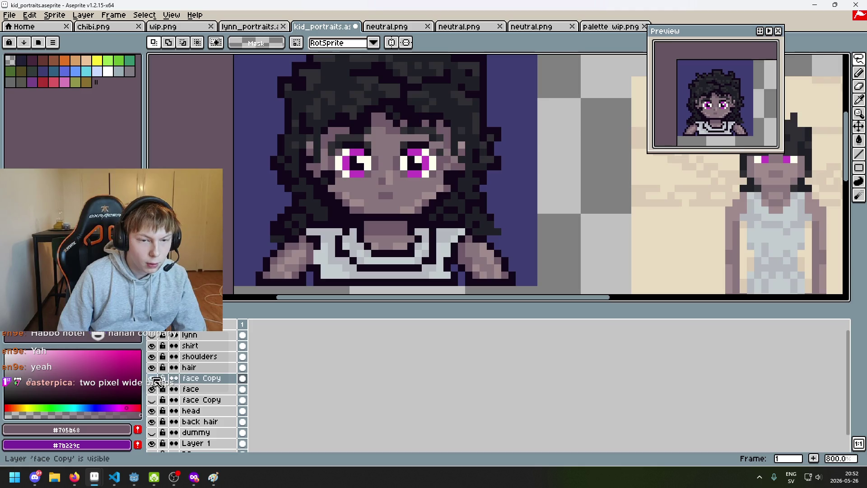
click(195, 389)
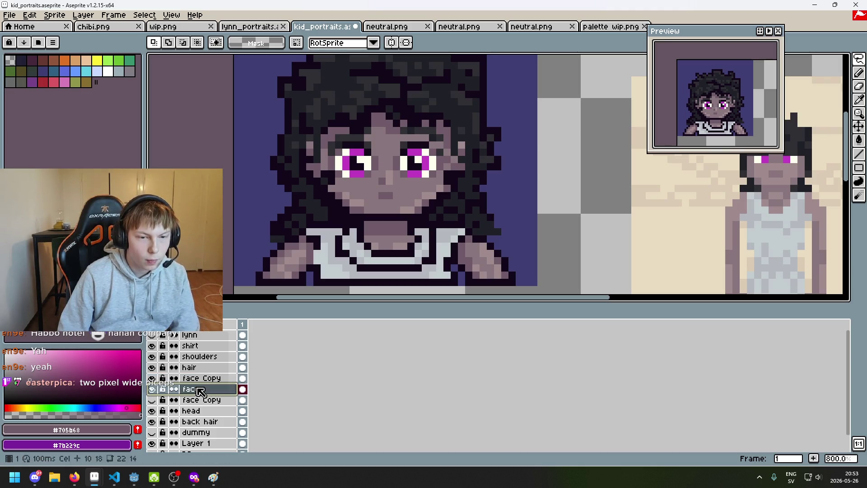
key(Delete)
click(152, 378)
Step: Show the face Copy layer, lasso the eyebrows and nudge them down a pixel
click(152, 378)
scroll(408, 130, up, 2)
mouse_move(454, 143)
mouse_down()
mouse_move(395, 128)
mouse_move(431, 122)
mouse_move(457, 138)
mouse_up()
key(Down)
key(Up)
key(Down)
key(Down)
click(344, 240)
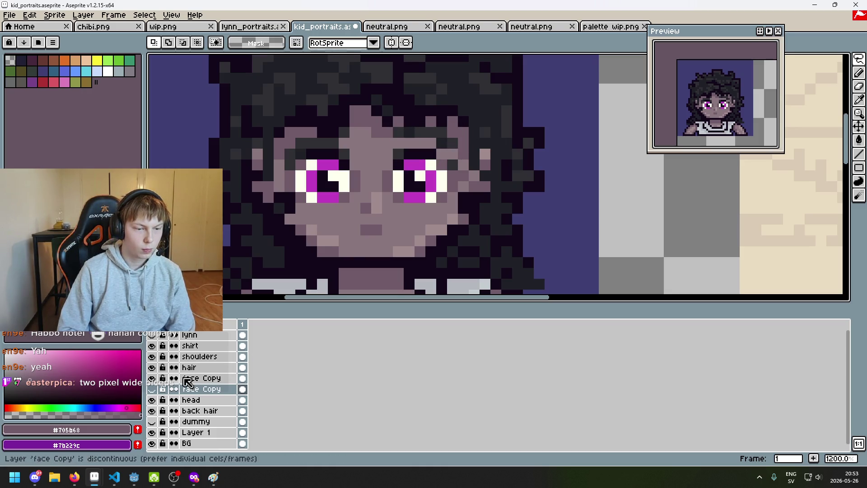
click(194, 378)
mouse_move(457, 138)
mouse_down()
mouse_move(408, 142)
mouse_move(465, 117)
mouse_move(457, 138)
mouse_up()
key(Down)
click(495, 142)
Step: Undo a stray erase and the eyebrow move, then clear the selection on the lower face Copy
scroll(470, 170, up, 1)
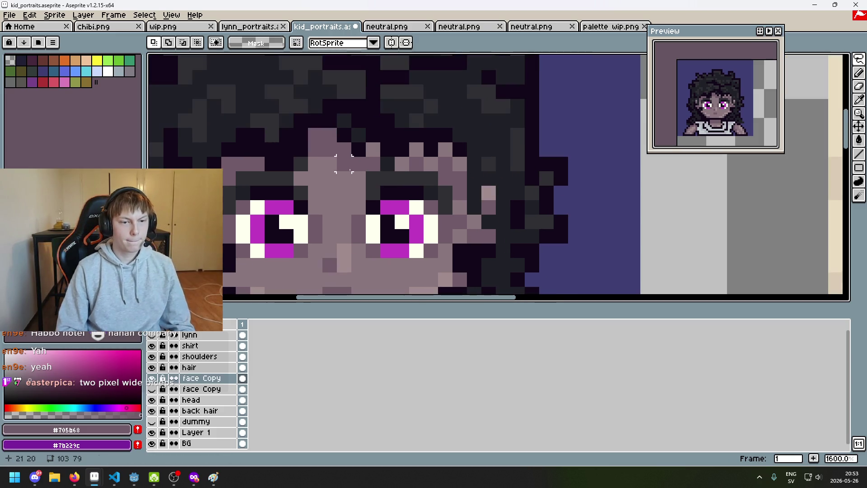
key(e)
click(332, 188)
key(ctrl+z)
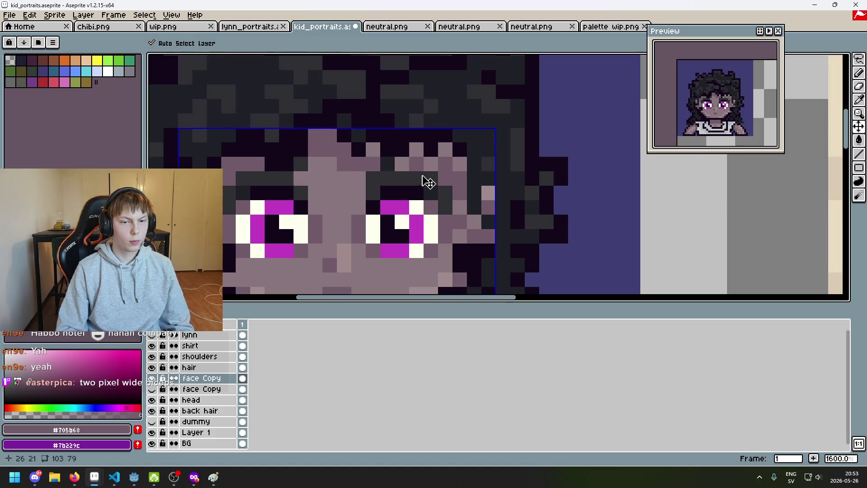
key(ctrl+z)
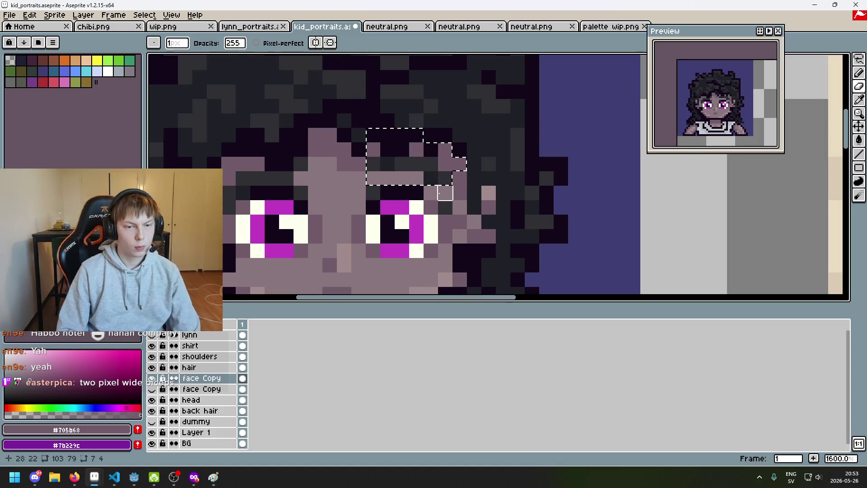
key(alt+Down)
key(ctrl+d)
Step: Lasso the eyebrow on the upper face Copy layer and move it down one pixel
click(859, 59)
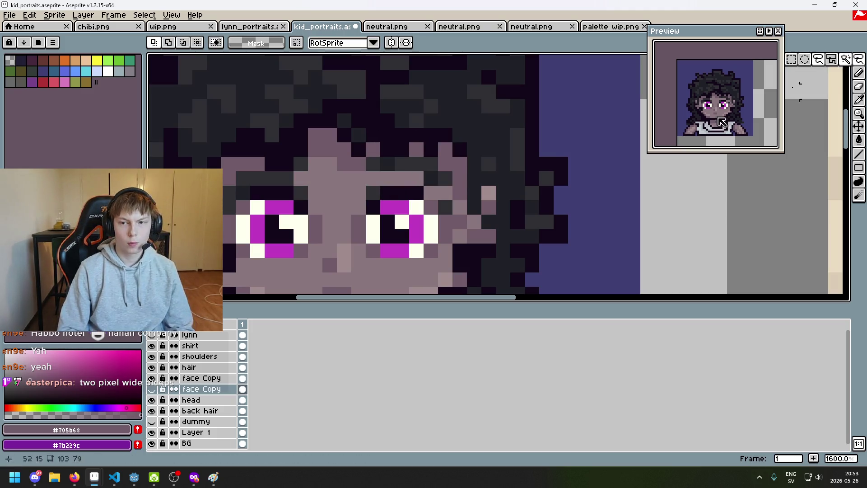
mouse_move(447, 178)
mouse_down()
mouse_move(422, 179)
mouse_move(397, 135)
mouse_up()
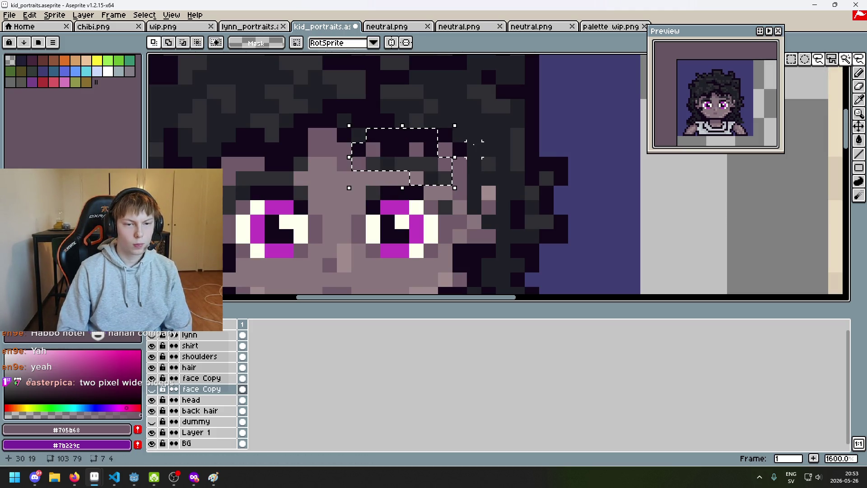
click(474, 146)
click(213, 378)
mouse_move(451, 186)
mouse_down()
mouse_move(422, 172)
mouse_move(431, 118)
mouse_move(466, 121)
mouse_up()
key(Down)
key(Return)
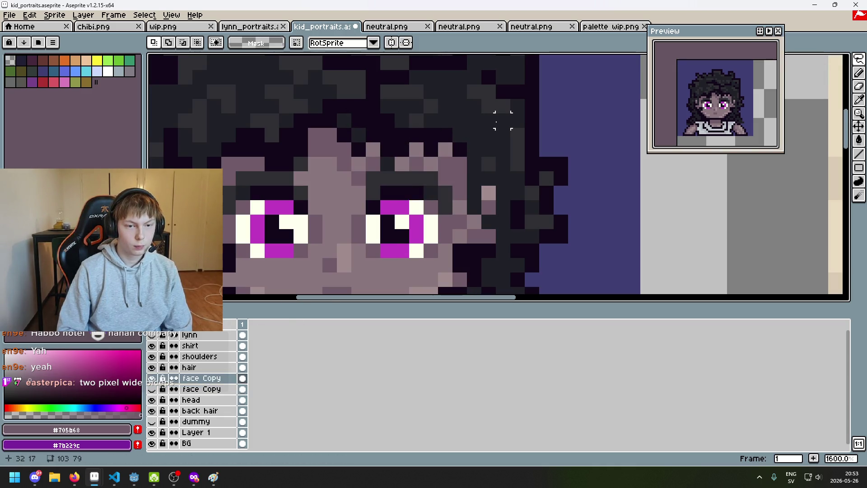
Step: Select a patch of forehead pixels under the fringe, undoing a stray erase
drag(301, 165, 325, 170)
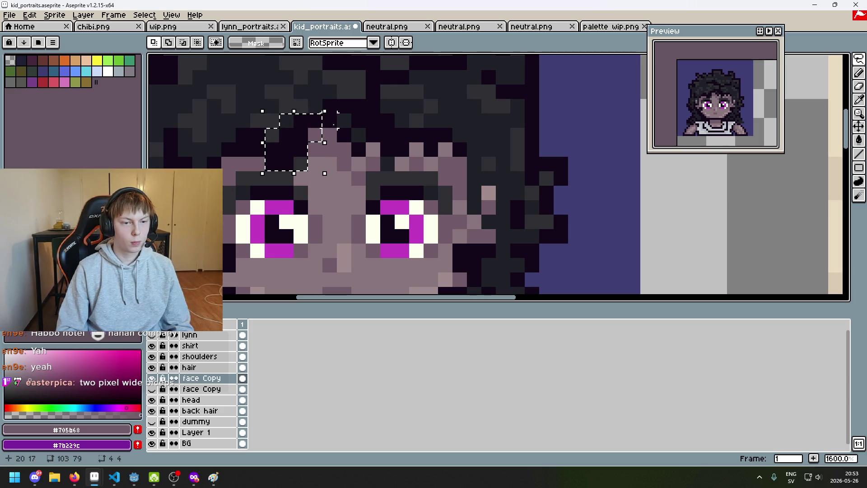
click(358, 149)
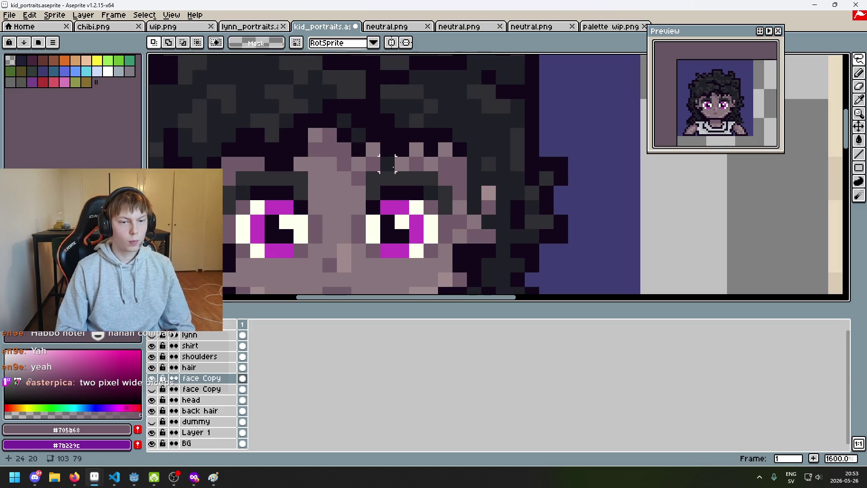
key(e)
click(387, 164)
key(ctrl+z)
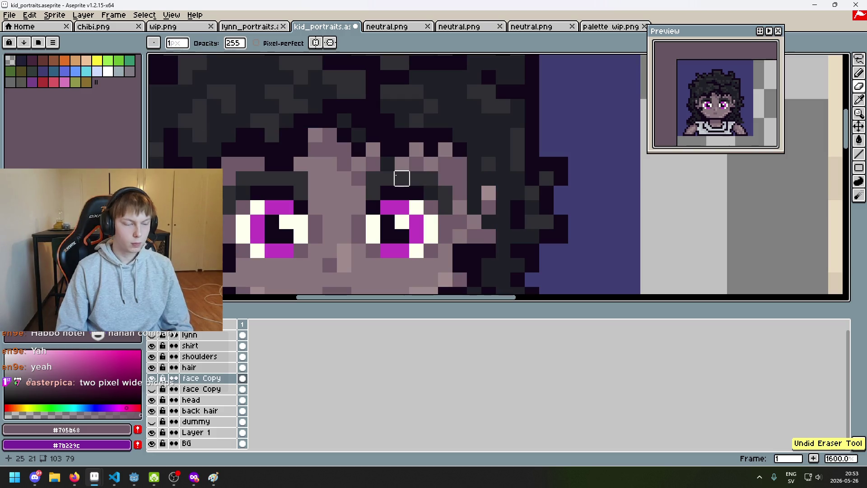
Step: Darken five forehead pixels under the fringe with the Pencil and recentre the portrait
key(b)
click(358, 163)
click(373, 149)
click(409, 156)
click(445, 149)
click(432, 163)
scroll(475, 172, down, 5)
scroll(485, 177, down, 2)
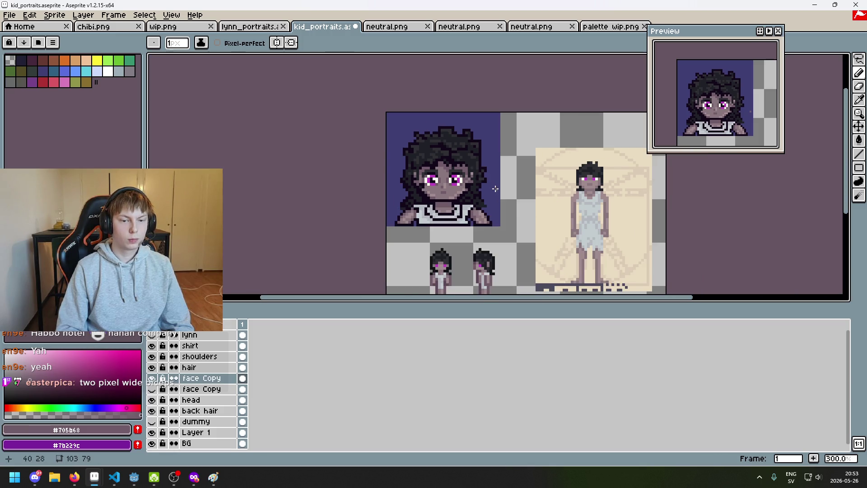
drag(492, 189, 464, 190)
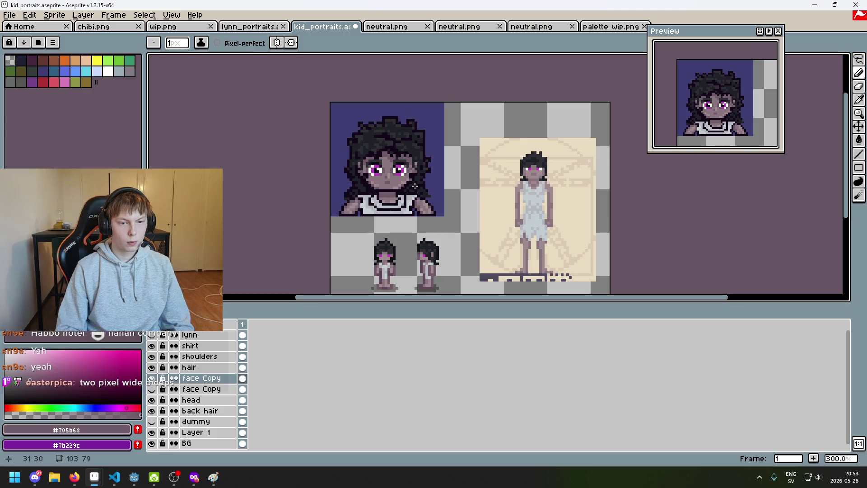
Step: Zoom in on the face and undo the last pencil stroke
drag(414, 186, 414, 214)
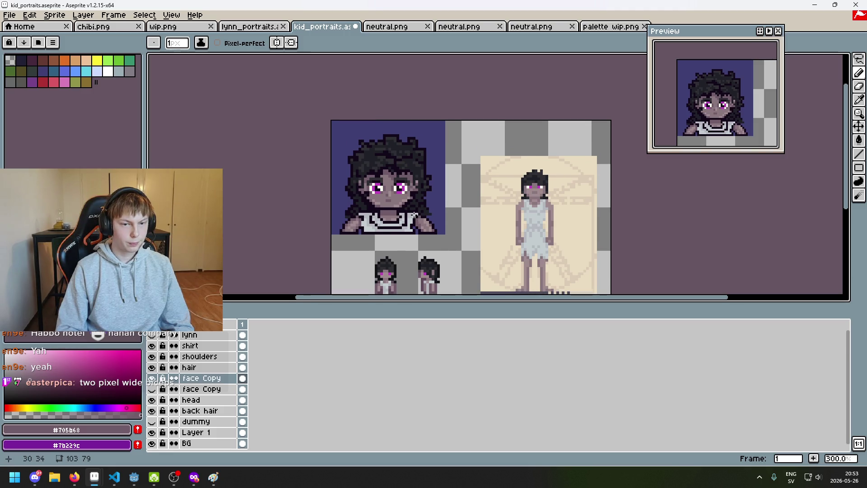
scroll(398, 220, up, 5)
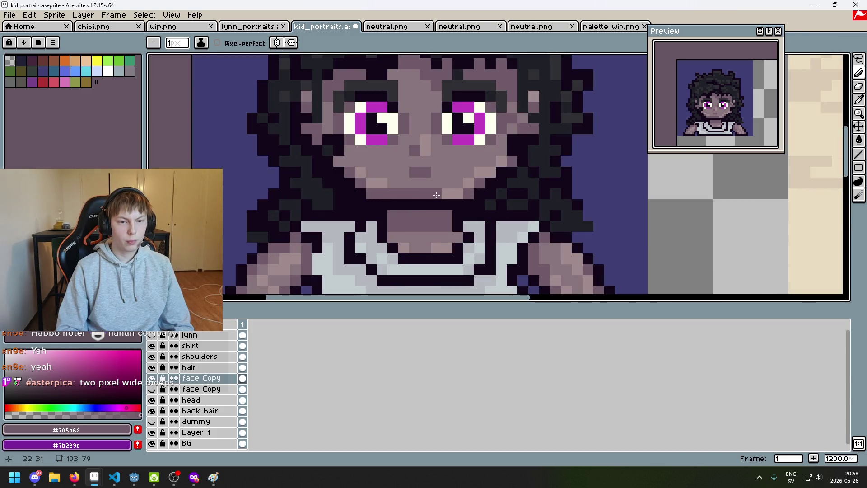
scroll(436, 195, down, 6)
scroll(455, 207, up, 2)
scroll(447, 217, down, 1)
scroll(438, 233, up, 1)
scroll(437, 233, up, 4)
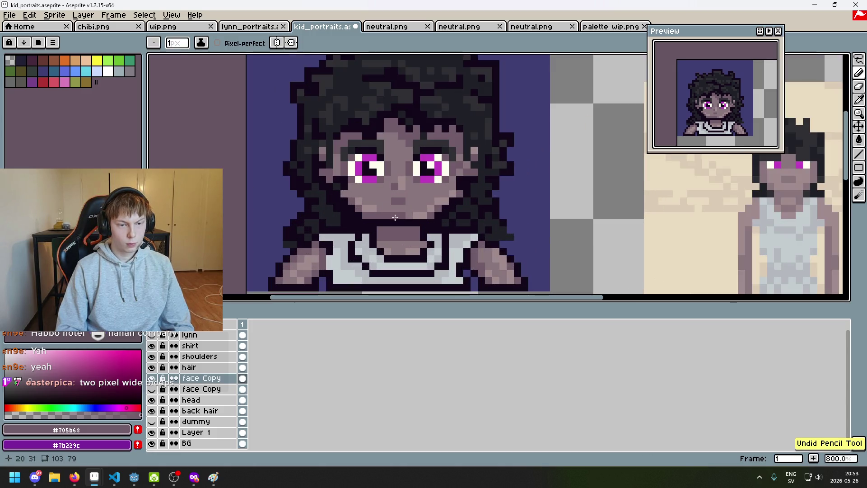
scroll(386, 217, up, 2)
scroll(398, 223, down, 5)
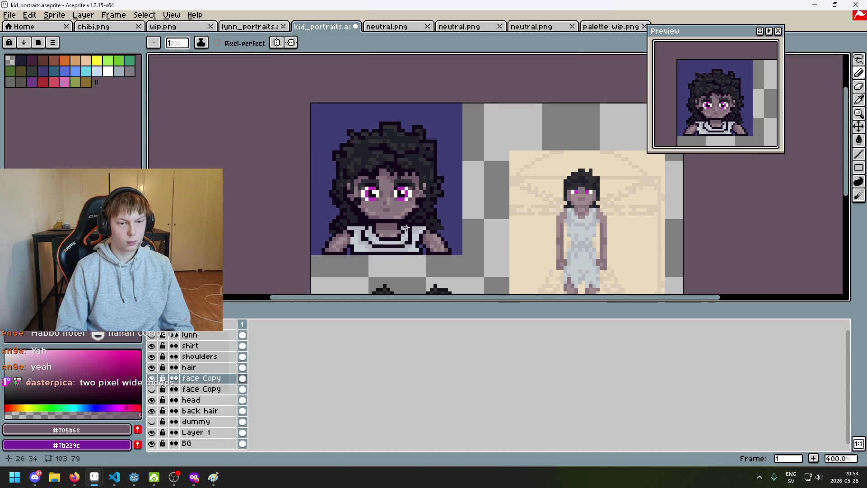
scroll(406, 228, down, 1)
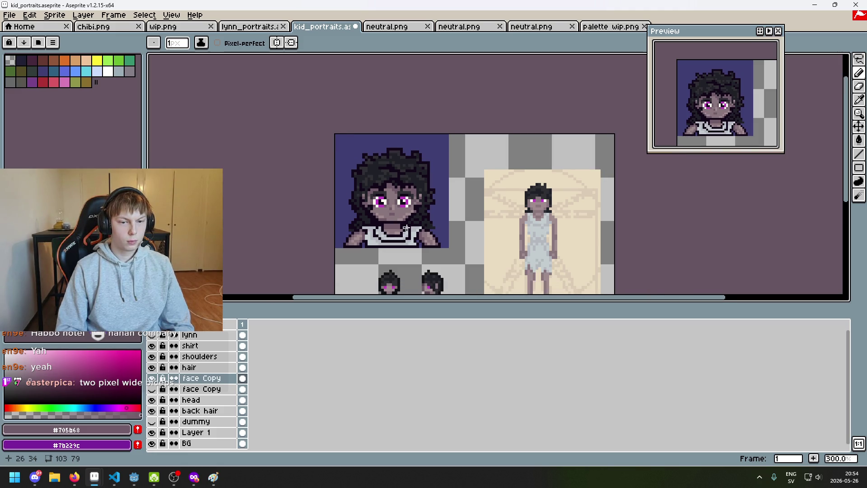
key(ctrl+z)
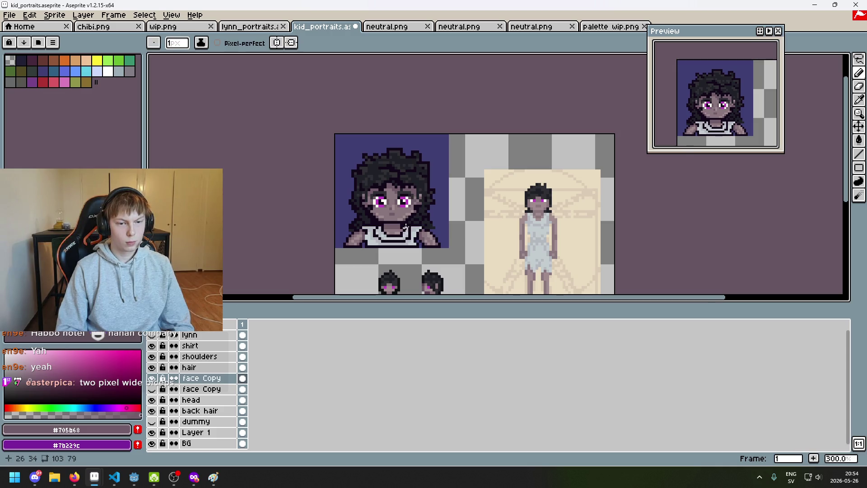
Step: Eyedrop a lighter skin tone from the face while zooming to inspect the shading
scroll(401, 224, up, 5)
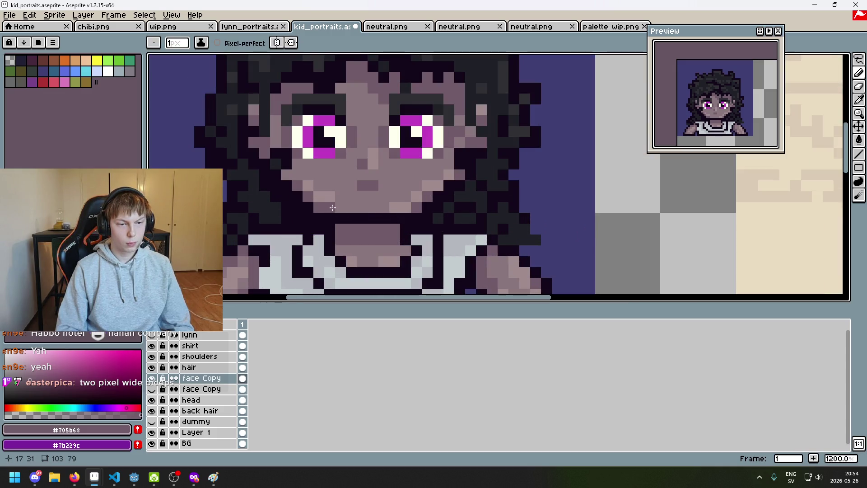
alt+click(342, 207)
scroll(342, 207, down, 4)
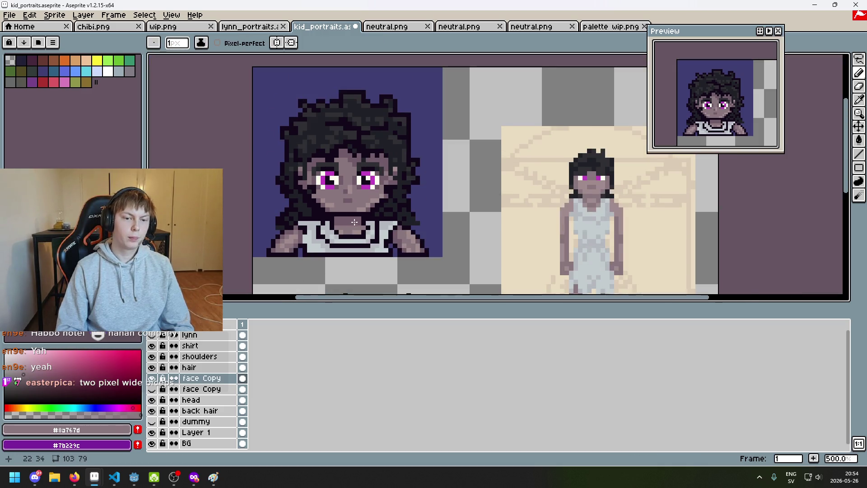
scroll(354, 222, down, 2)
scroll(353, 224, up, 6)
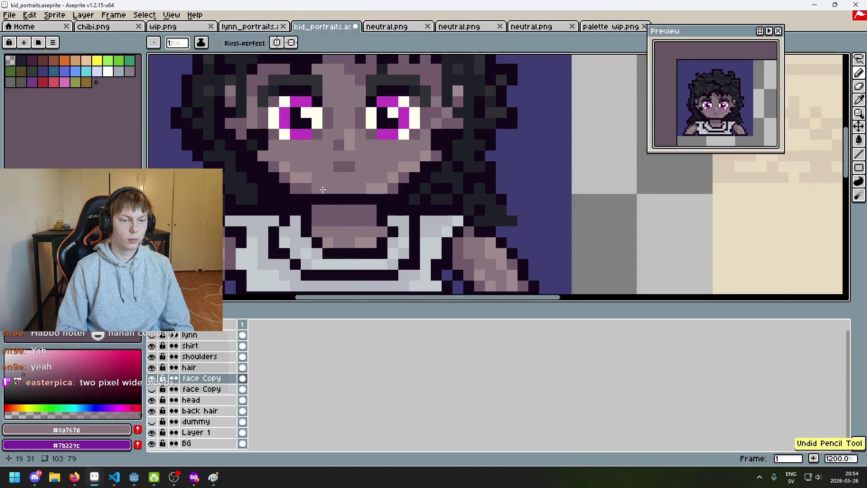
scroll(386, 187, down, 7)
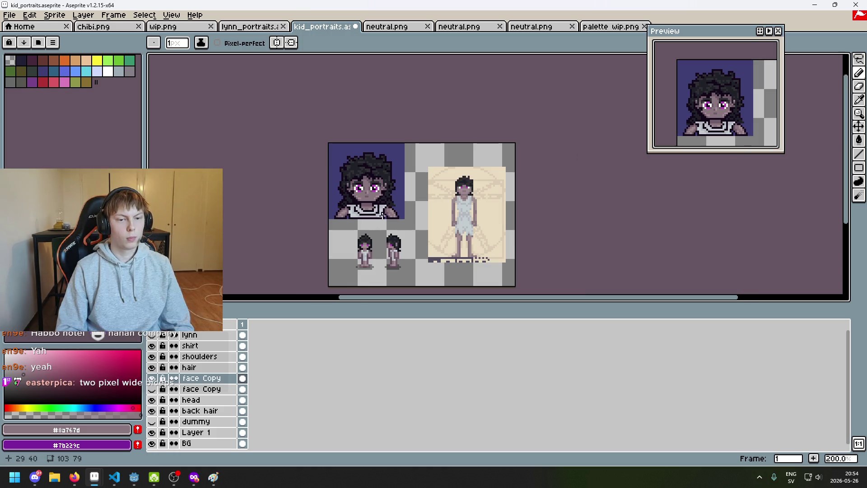
scroll(381, 216, up, 1)
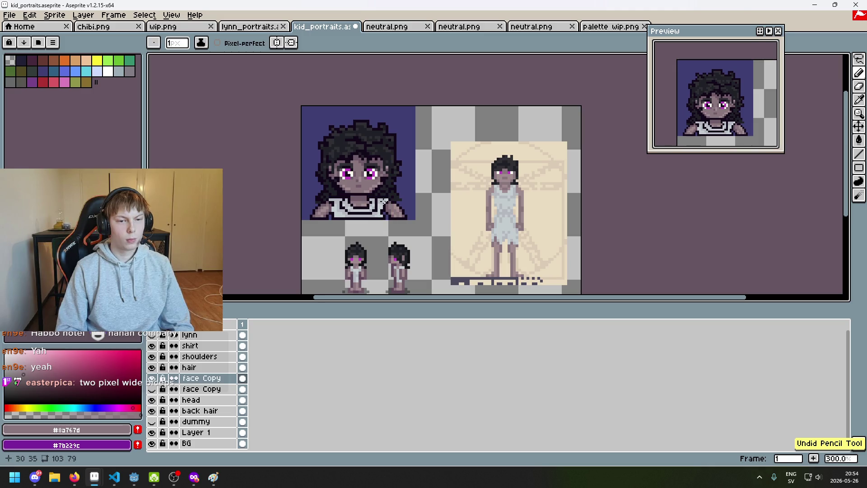
scroll(374, 187, up, 3)
scroll(374, 187, up, 4)
scroll(272, 211, down, 5)
scroll(343, 199, up, 1)
scroll(406, 194, down, 3)
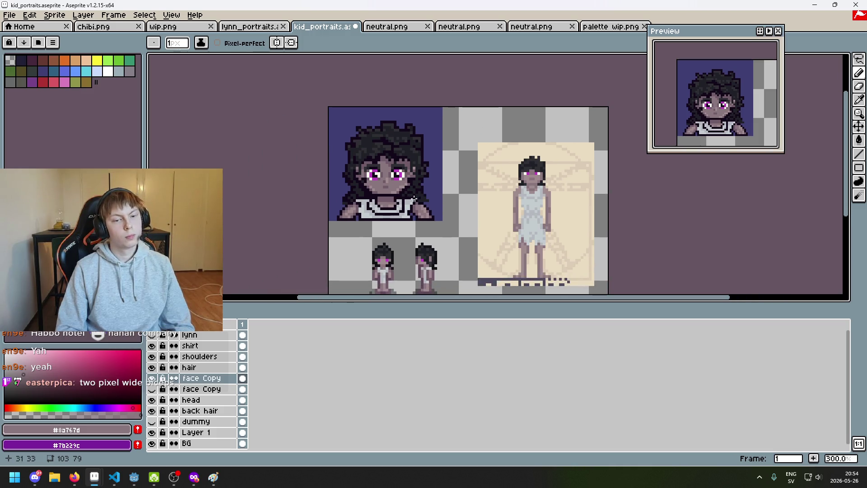
scroll(383, 195, up, 3)
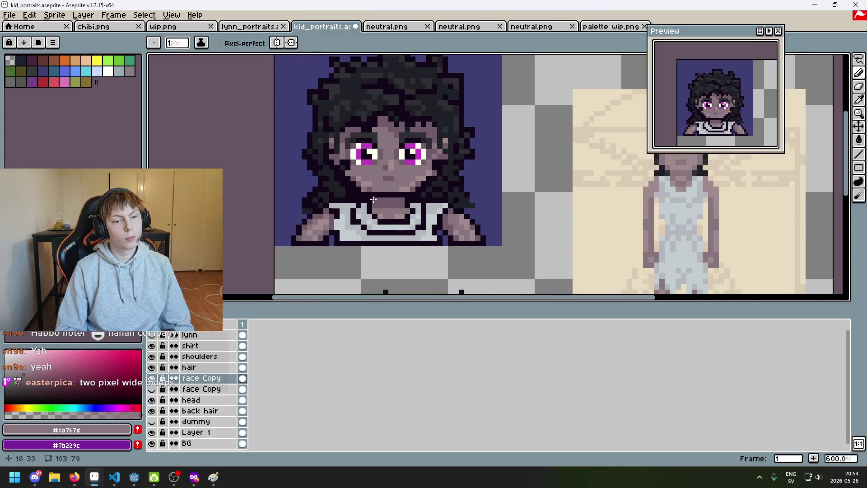
scroll(373, 199, down, 4)
scroll(378, 203, up, 1)
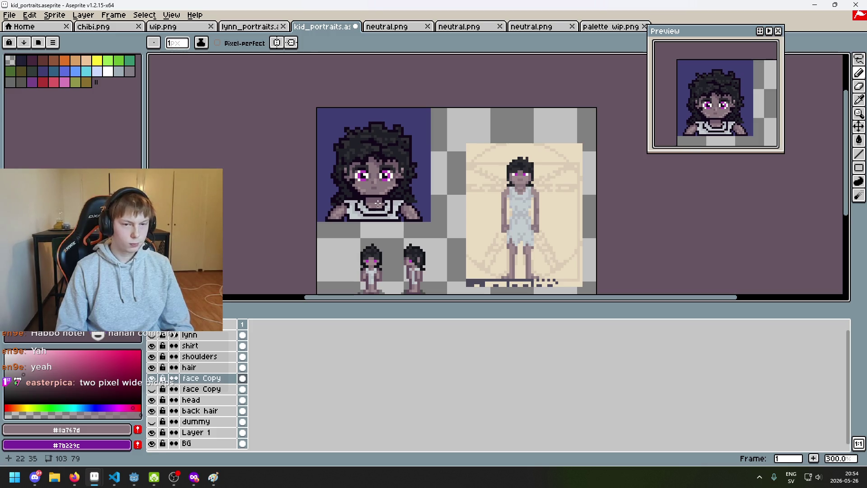
scroll(357, 178, up, 5)
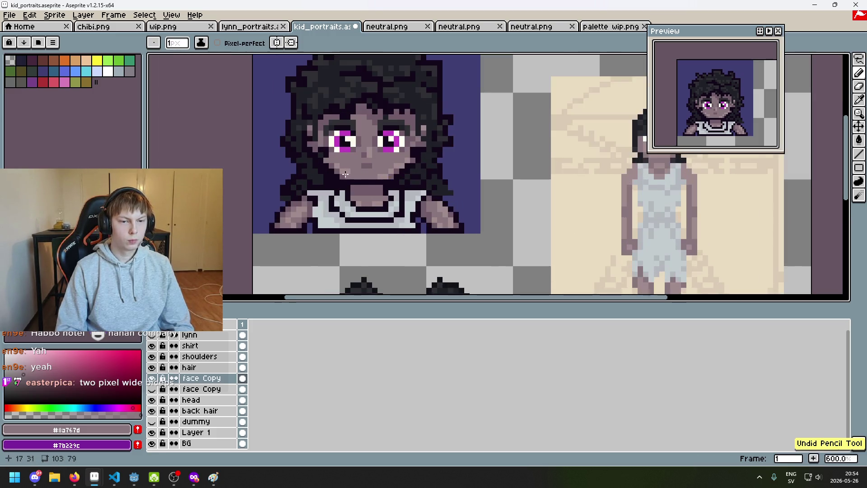
Step: Sample the darker face shadow, then re-sample the lighter skin tone #8a767d
alt+click(351, 173)
scroll(357, 181, down, 6)
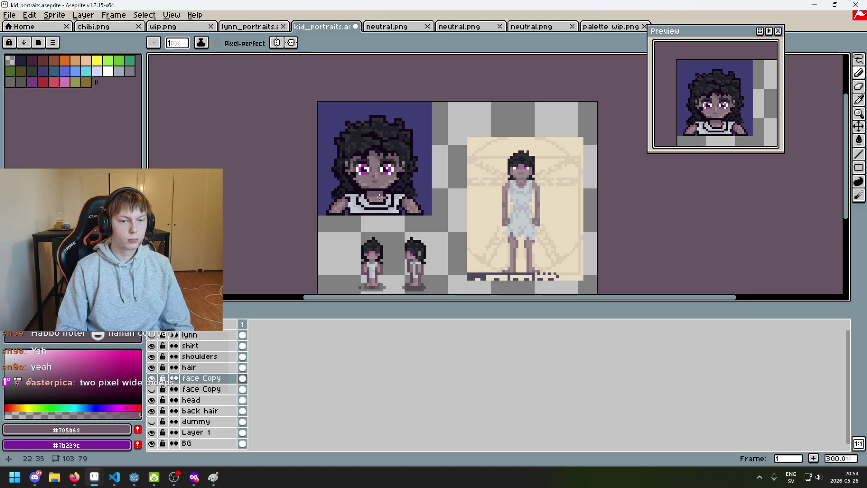
scroll(380, 193, up, 2)
scroll(380, 194, up, 4)
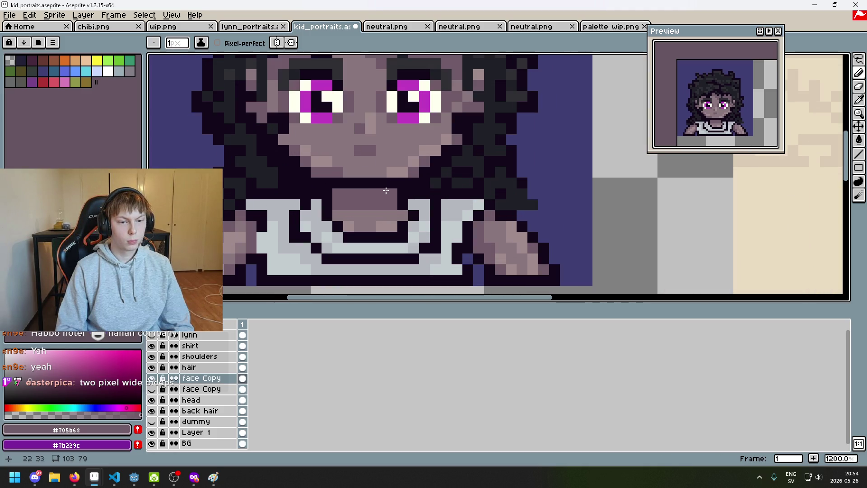
scroll(385, 191, down, 4)
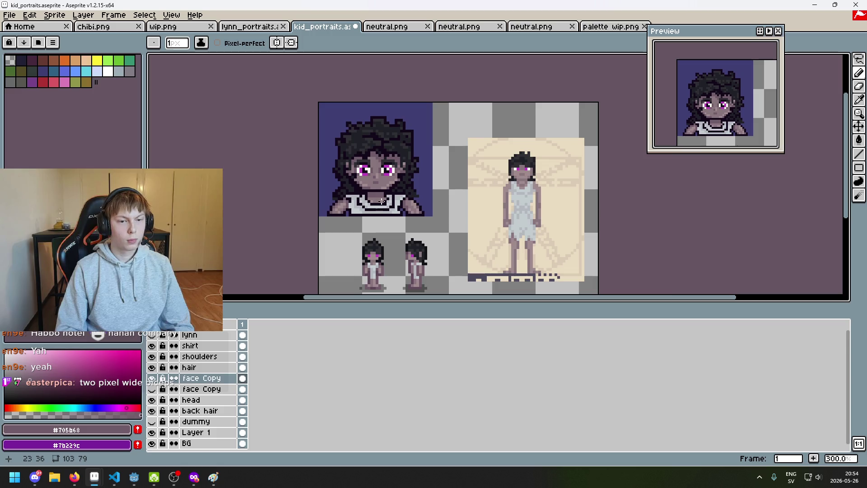
scroll(379, 197, up, 1)
scroll(379, 197, up, 3)
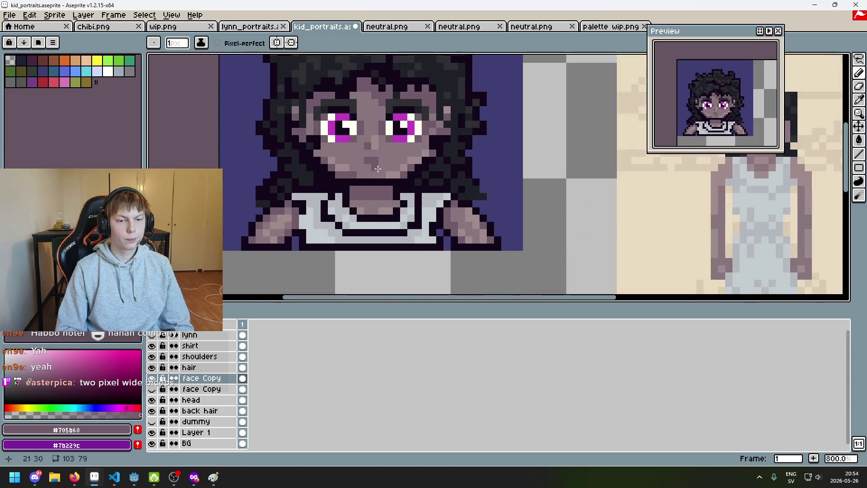
alt+click(388, 174)
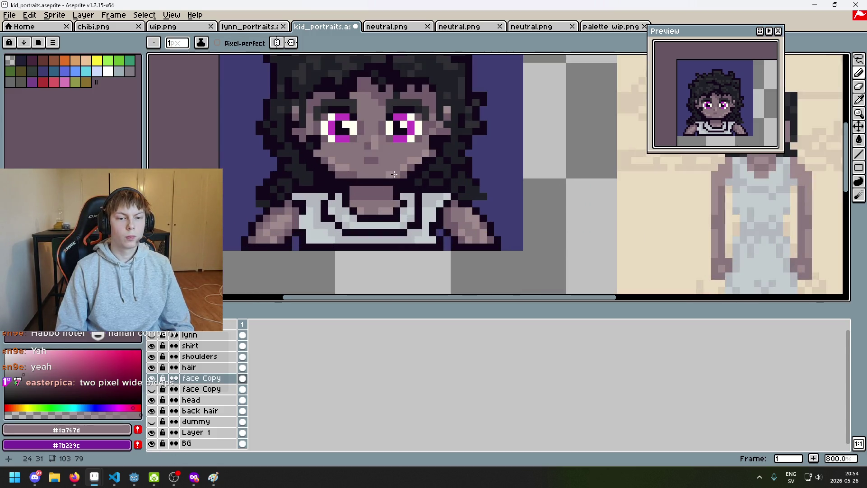
Step: Undo another pencil stroke on the portrait
scroll(394, 174, down, 4)
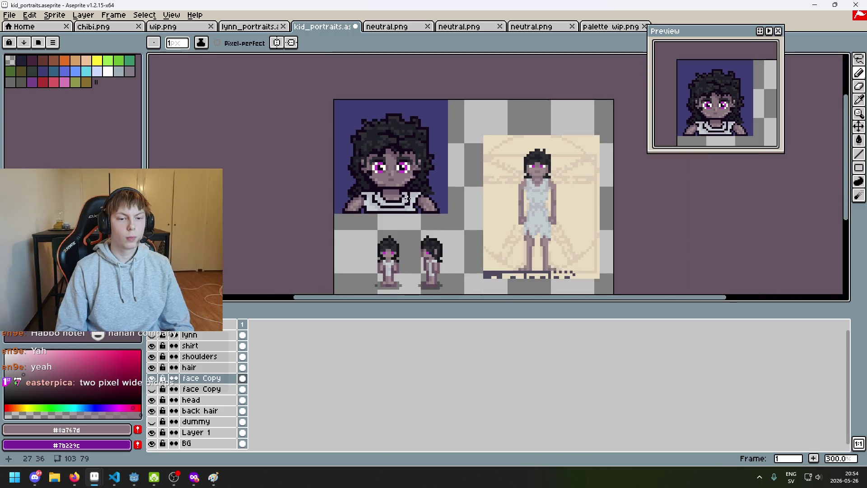
scroll(406, 197, down, 1)
scroll(406, 197, up, 1)
key(ctrl+z)
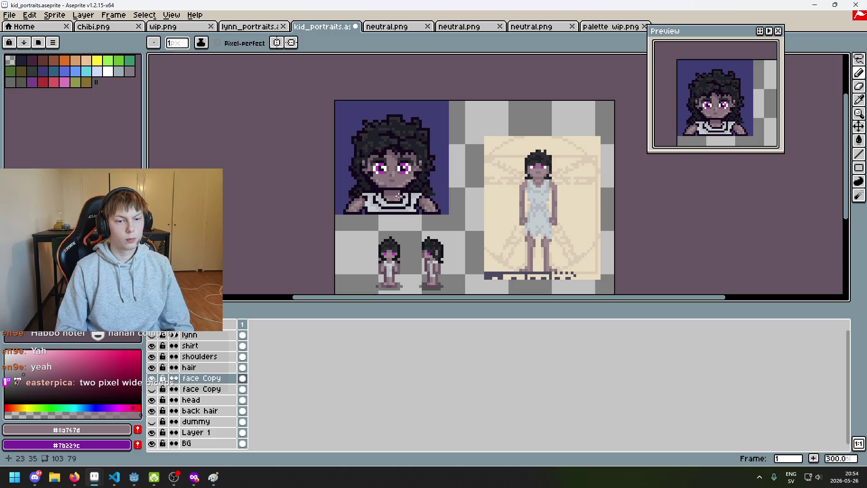
Step: Zoom around the face and undo the last pencil stroke
scroll(397, 190, up, 4)
scroll(400, 172, down, 4)
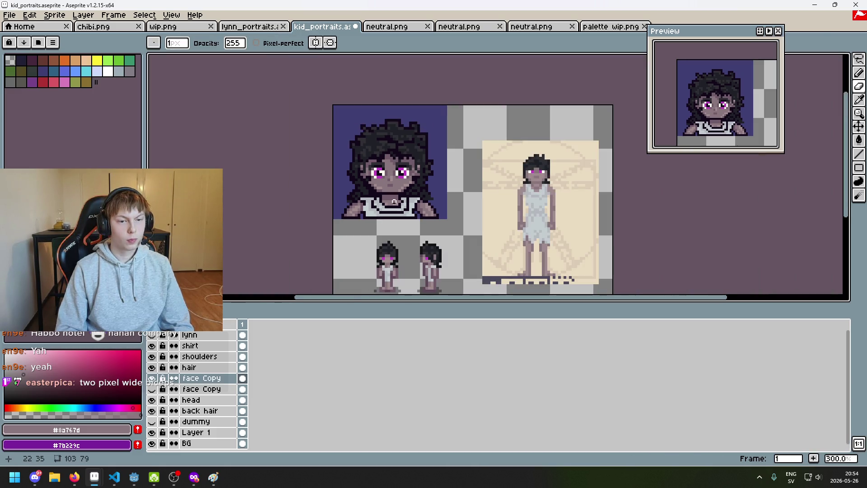
scroll(417, 235, up, 3)
scroll(418, 235, down, 1)
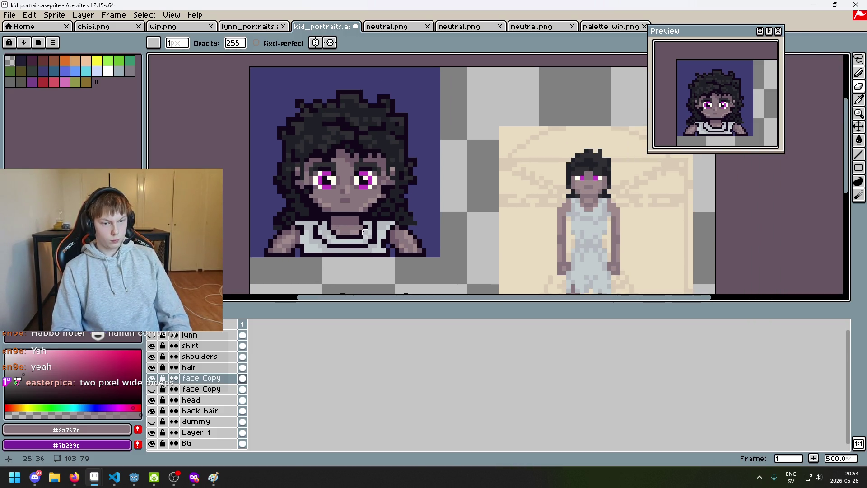
scroll(365, 231, up, 4)
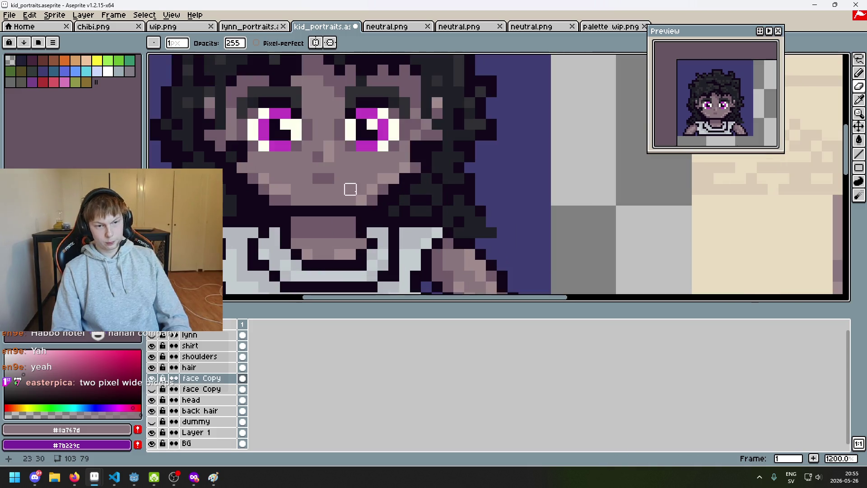
scroll(372, 199, down, 5)
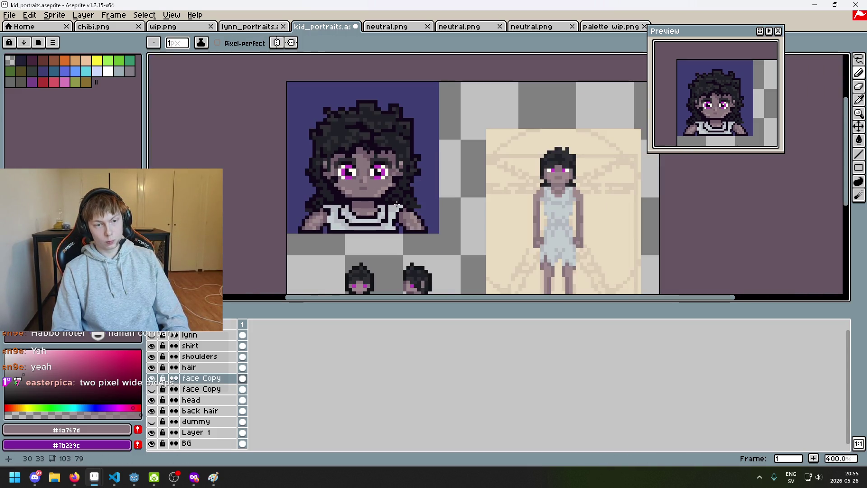
scroll(398, 208, up, 1)
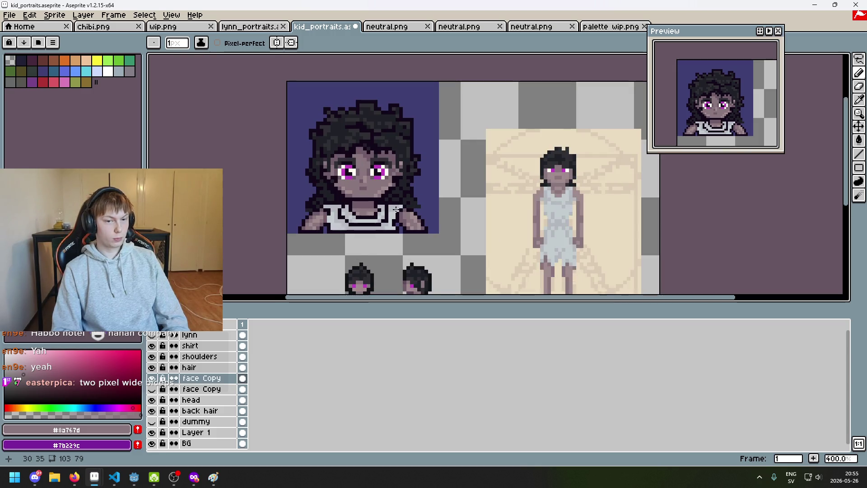
key(ctrl+z)
Step: View the sprite sheet at 1:1, pan to the portrait, and toggle the upper face Copy visibility
scroll(365, 204, up, 6)
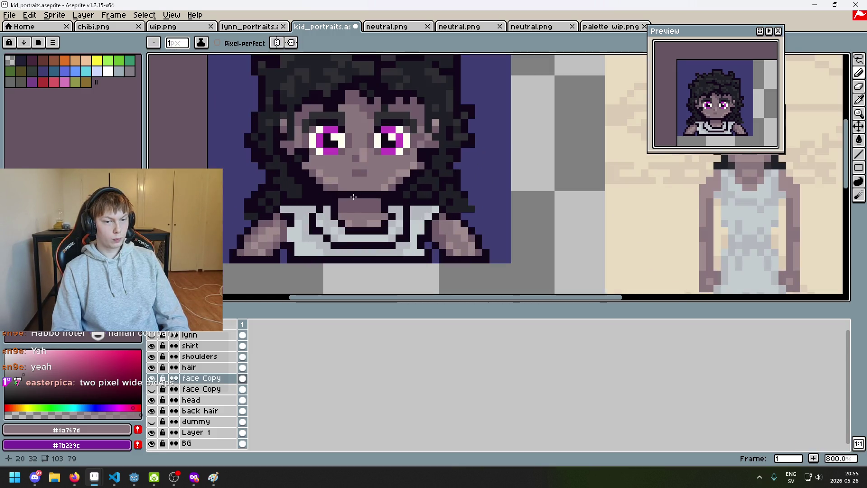
scroll(354, 195, down, 3)
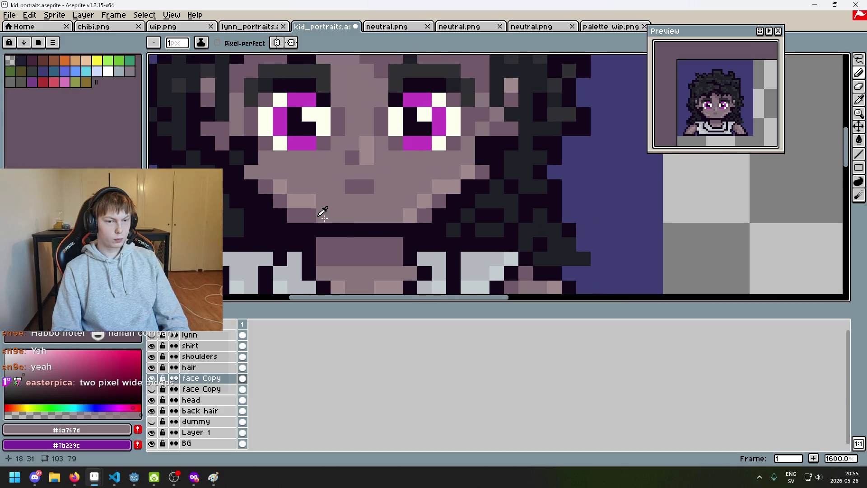
scroll(387, 220, down, 4)
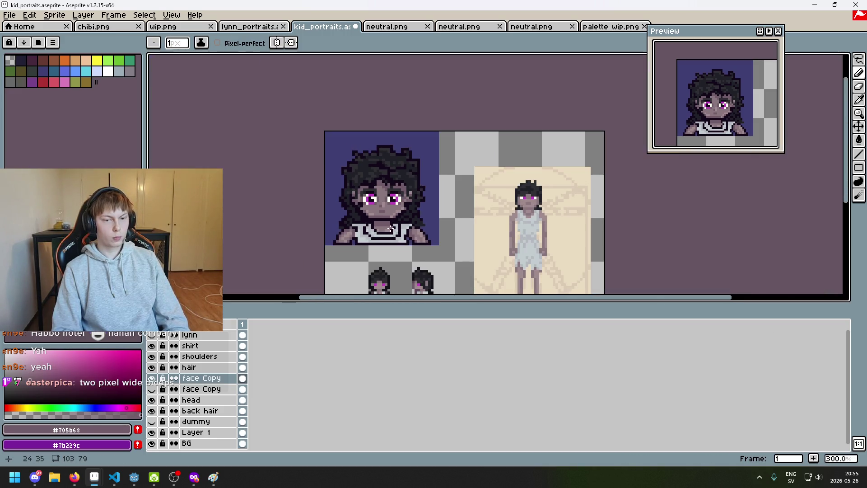
scroll(377, 221, up, 6)
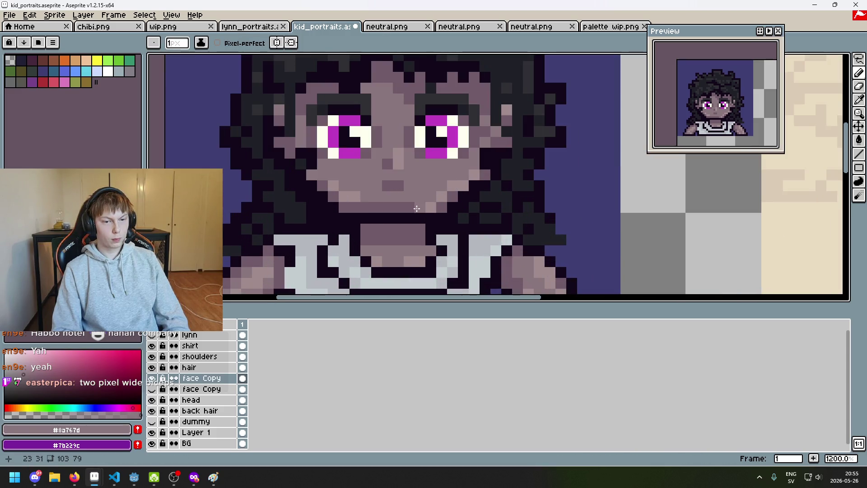
scroll(403, 223, down, 5)
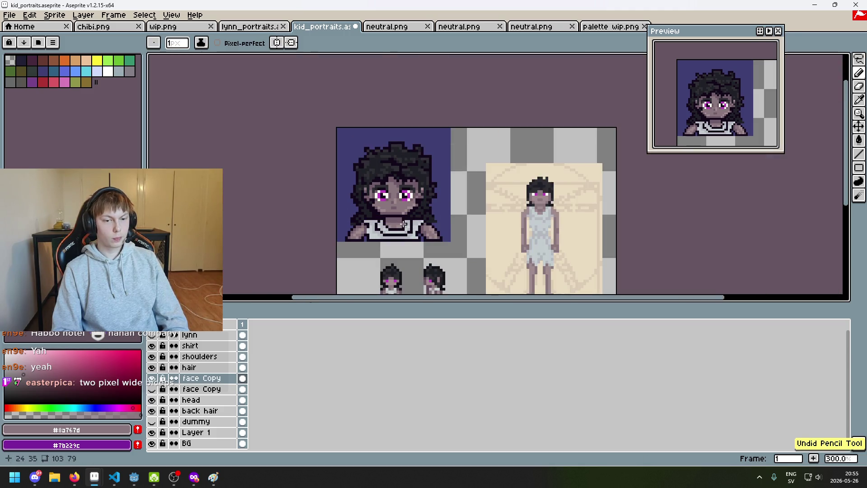
click(858, 444)
scroll(406, 246, up, 1)
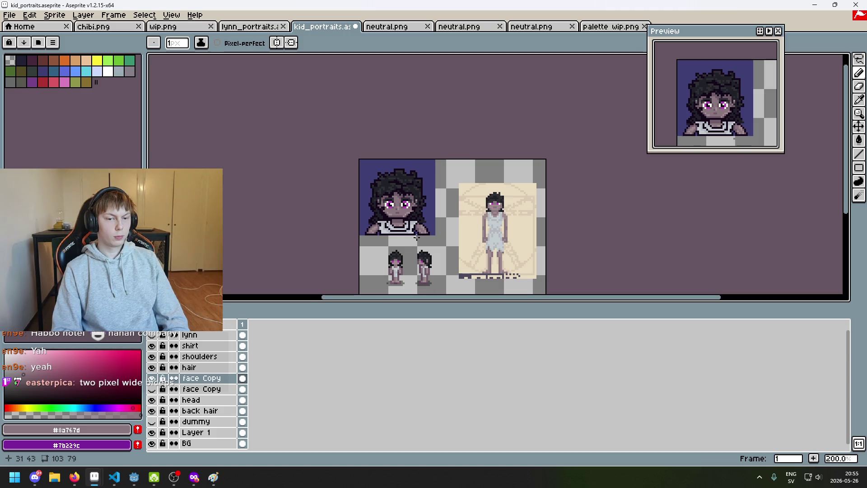
scroll(406, 246, up, 1)
drag(406, 246, 376, 274)
scroll(393, 260, up, 1)
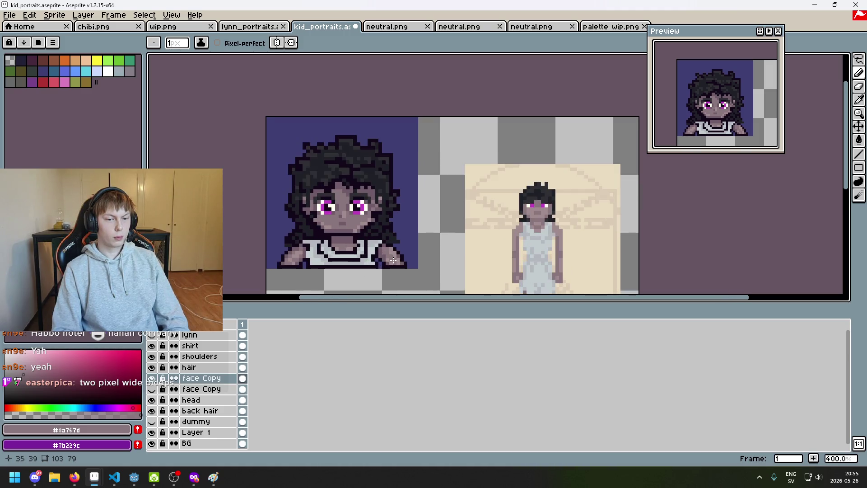
scroll(393, 260, down, 1)
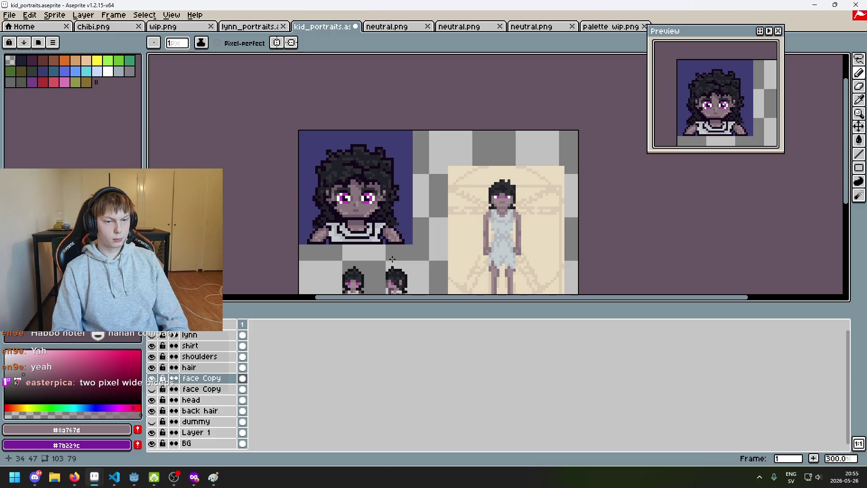
click(151, 378)
Step: Toggle both face Copy layers and the hair layer to compare eyes, leaving lower face Copy hidden
click(152, 389)
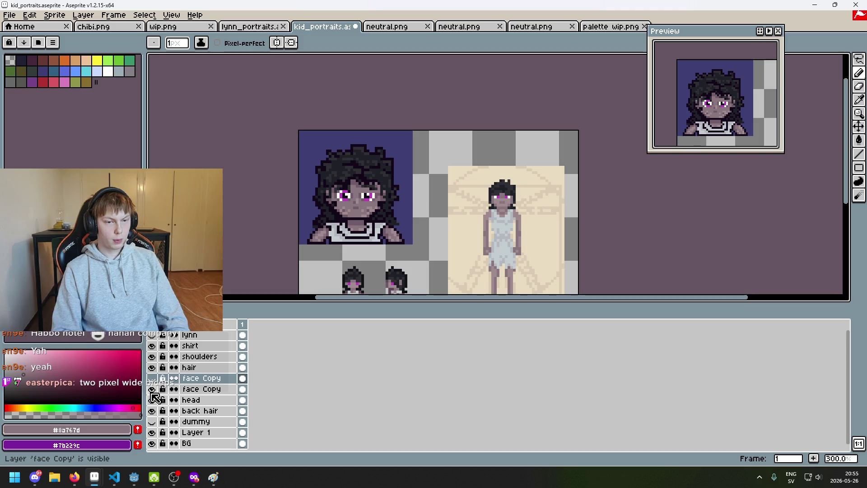
click(152, 389)
click(152, 388)
click(152, 388)
click(152, 379)
click(152, 378)
click(151, 389)
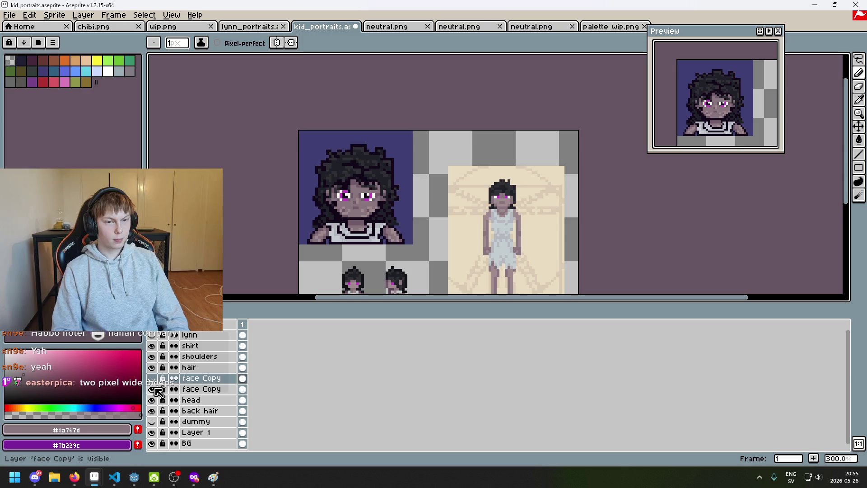
scroll(370, 189, up, 2)
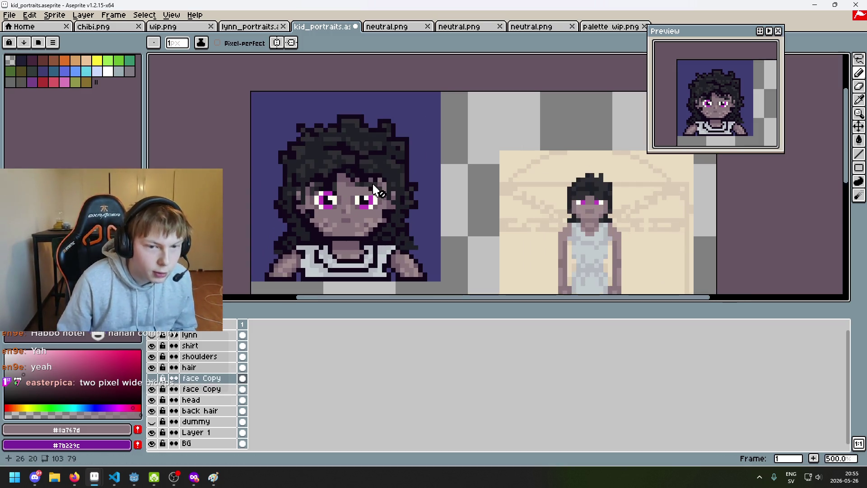
scroll(347, 244, up, 1)
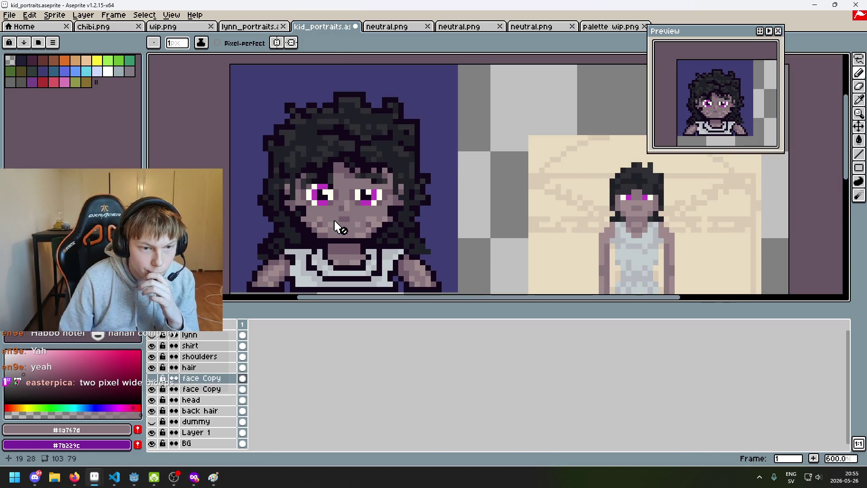
click(151, 367)
click(152, 367)
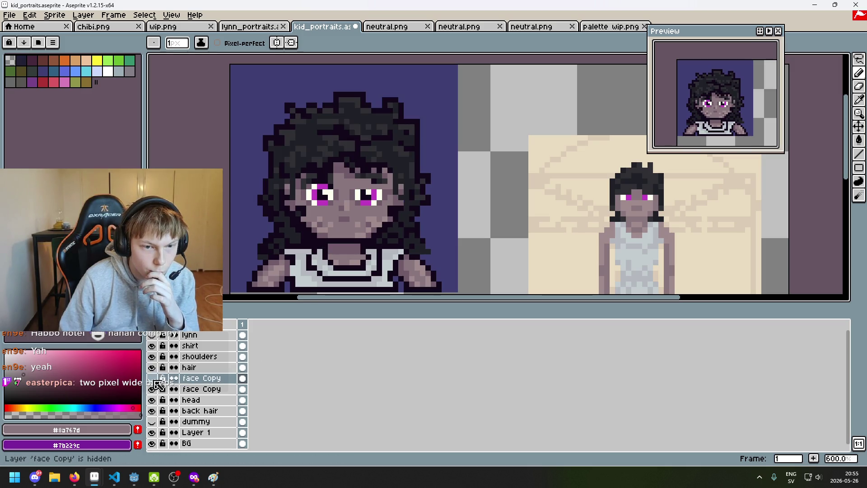
click(152, 389)
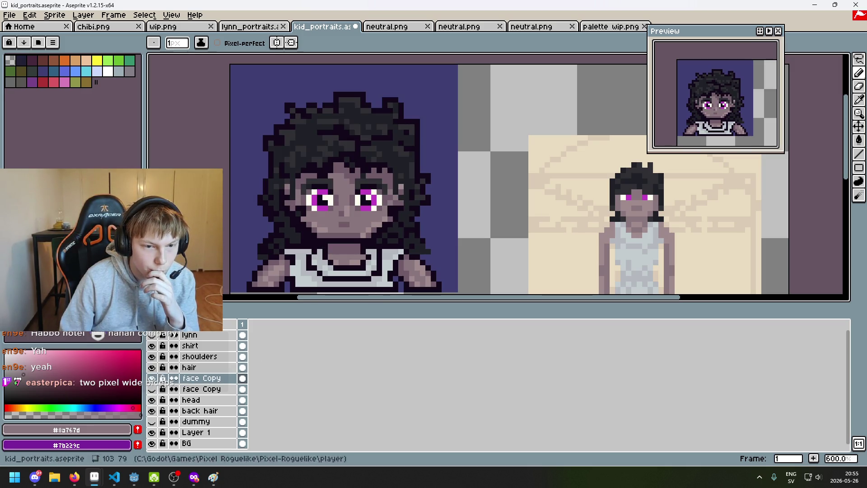
Step: Lasso the right eye and delete it from the upper face Copy layer
key(w)
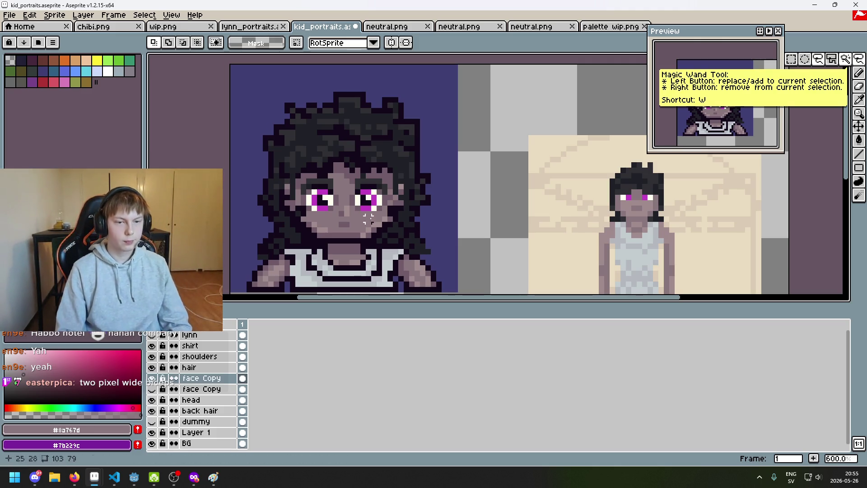
scroll(362, 219, up, 1)
mouse_move(362, 219)
mouse_down()
mouse_move(348, 212)
mouse_move(355, 216)
mouse_up()
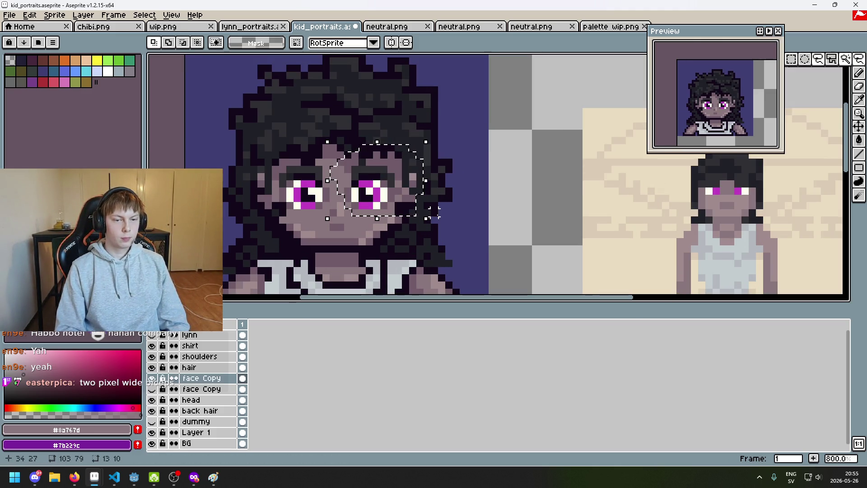
key(Delete)
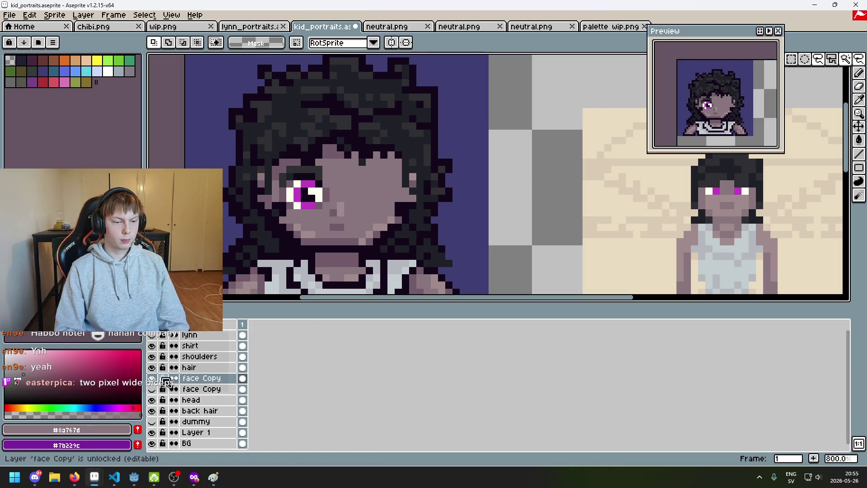
key(ctrl+z)
Step: Move the right eye on the lower face Copy layer up one pixel and commit it
click(194, 389)
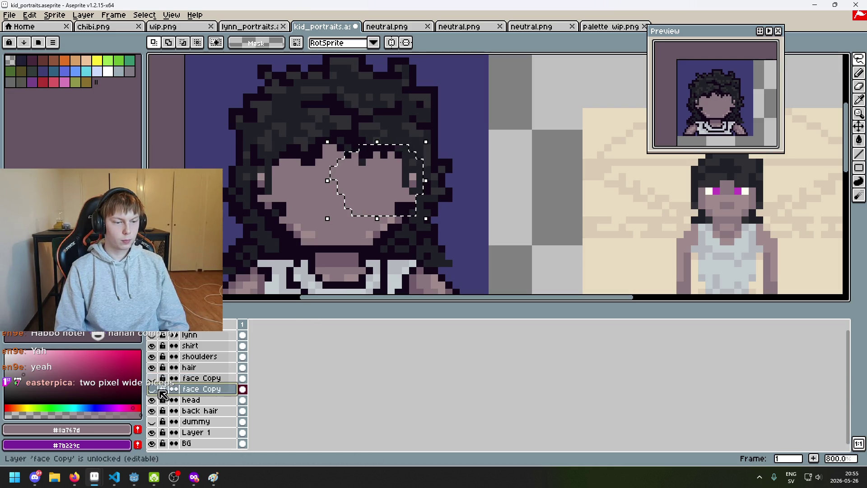
click(152, 389)
click(406, 198)
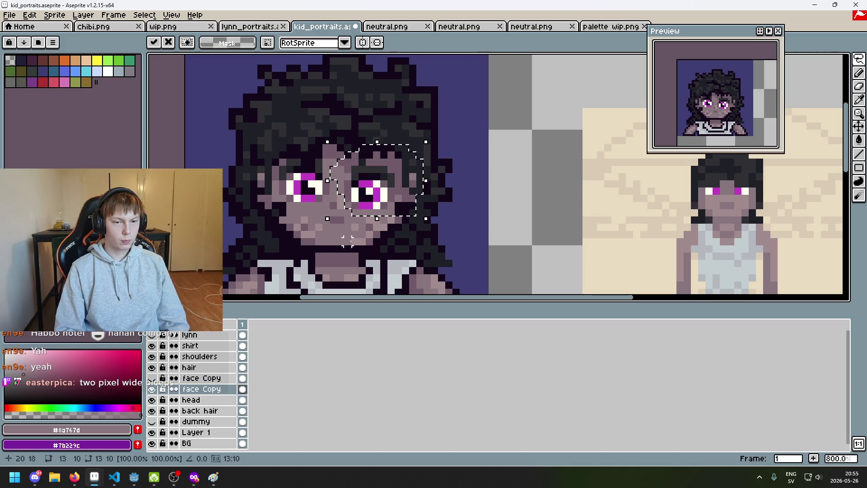
drag(406, 197, 406, 190)
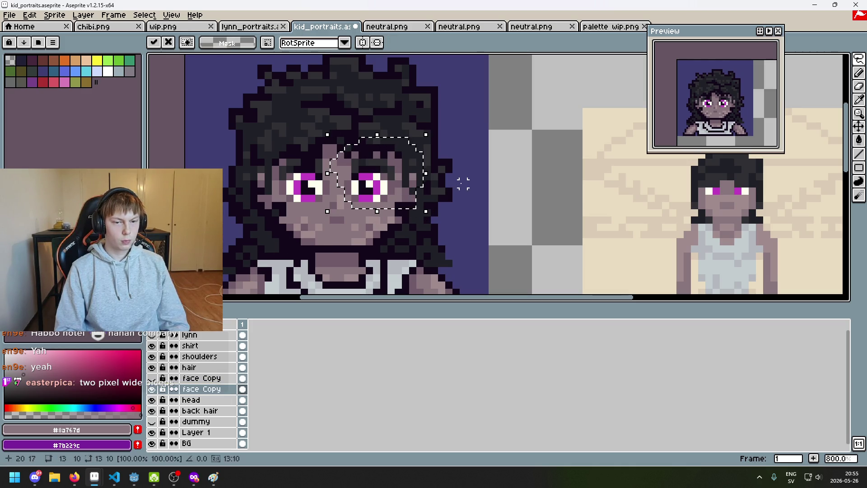
key(ctrl+d)
scroll(463, 183, down, 3)
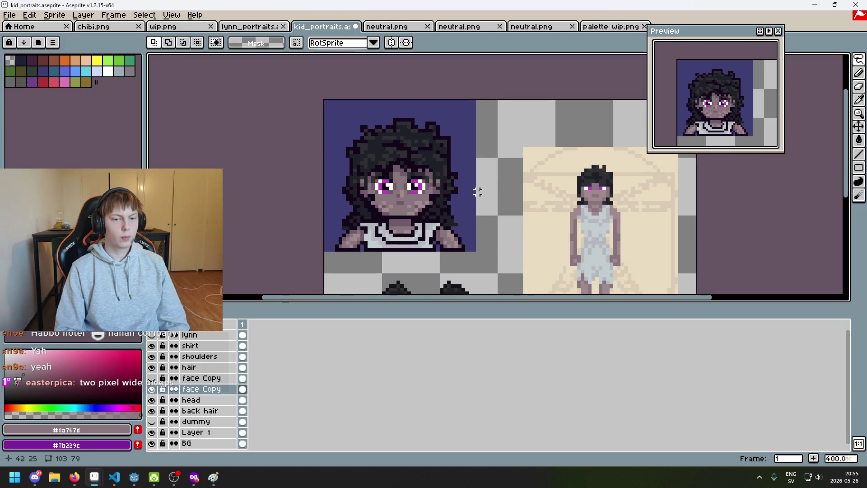
Step: Toggle the upper and lower face Copy layers' visibility to compare the two face versions
scroll(419, 222, down, 2)
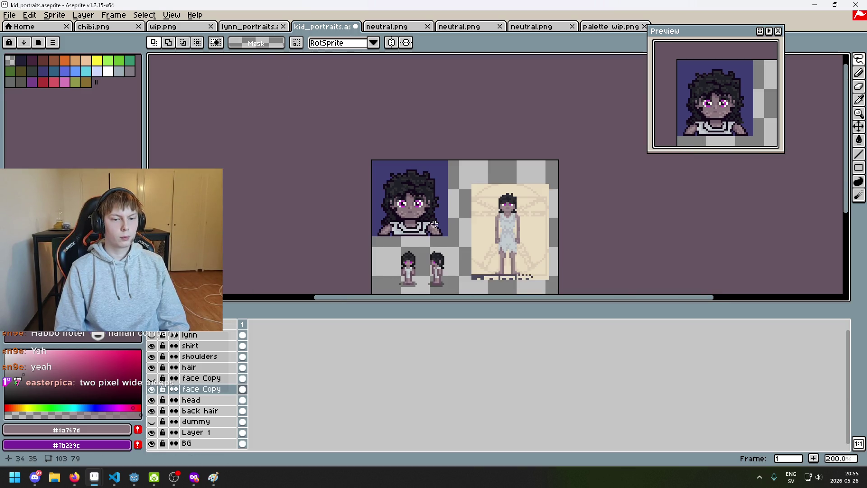
scroll(386, 201, up, 1)
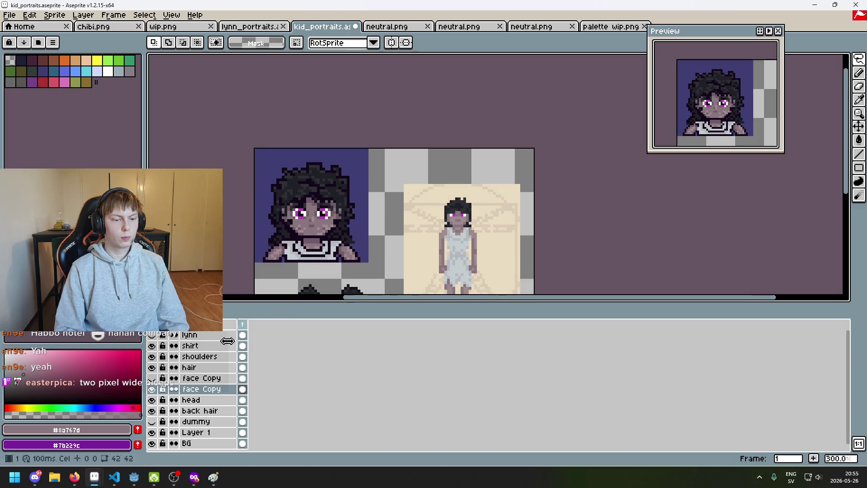
click(152, 389)
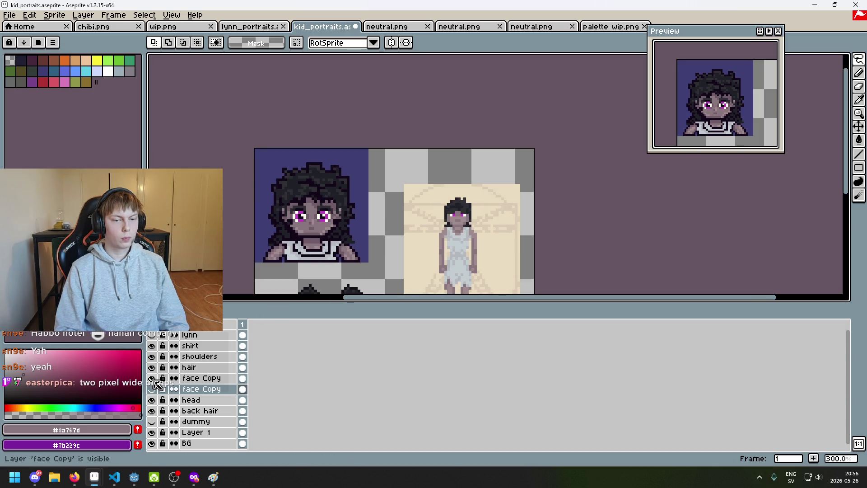
scroll(249, 281, down, 2)
scroll(248, 280, up, 1)
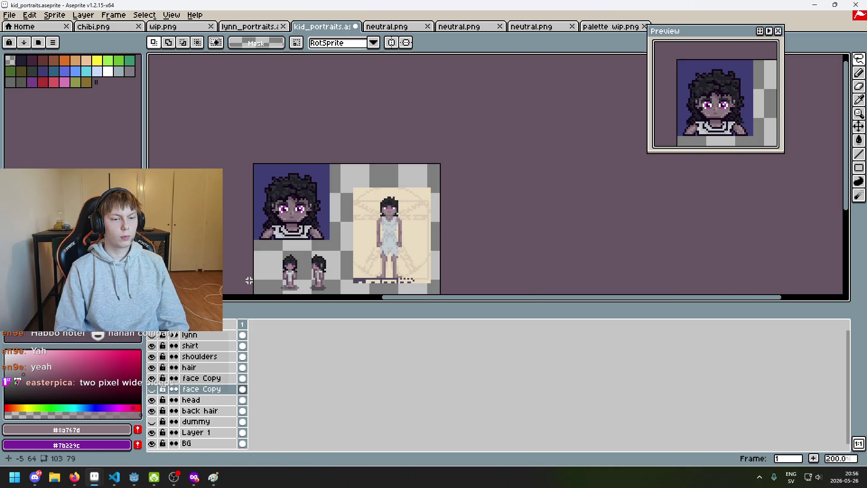
click(154, 388)
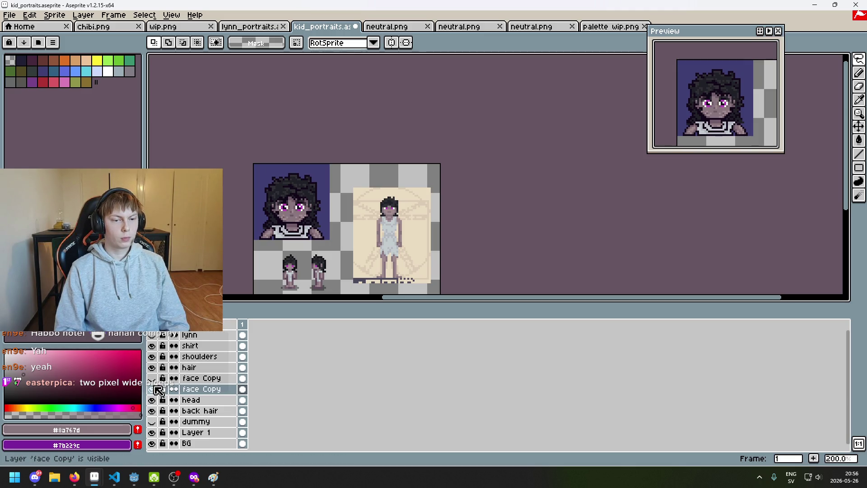
click(158, 390)
click(157, 379)
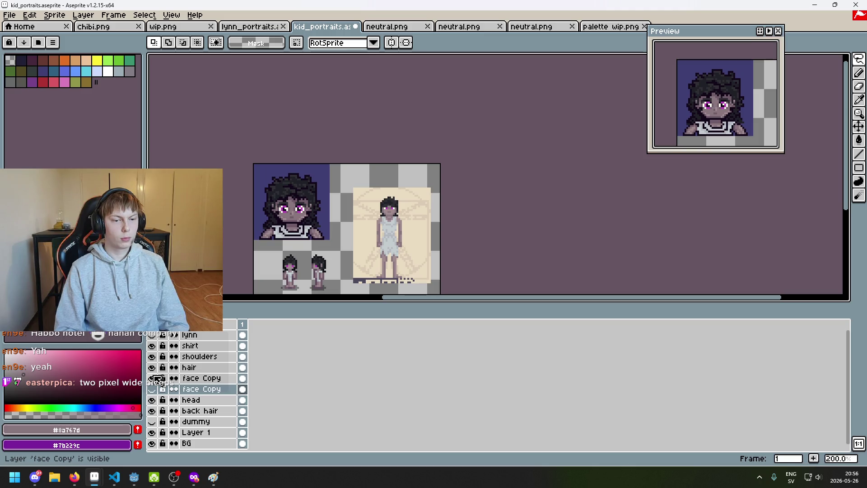
click(158, 378)
click(156, 389)
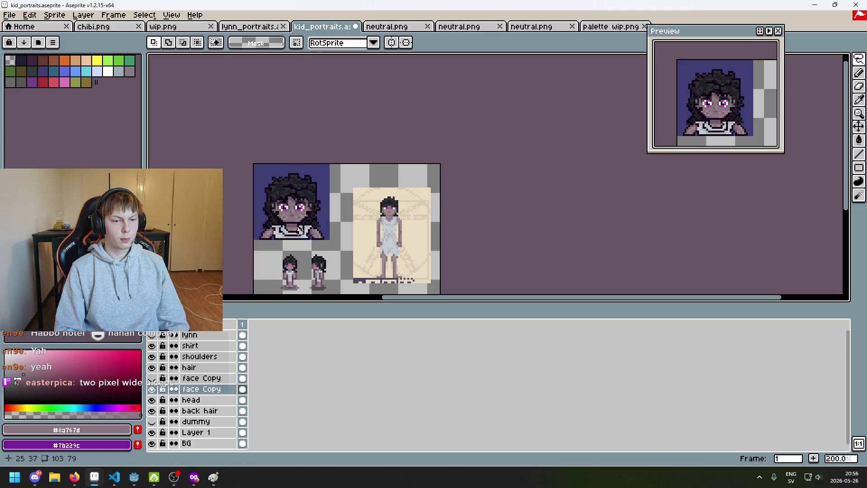
mouse_move(385, 219)
mouse_down()
mouse_move(534, 214)
mouse_move(445, 210)
mouse_up()
scroll(394, 195, up, 1)
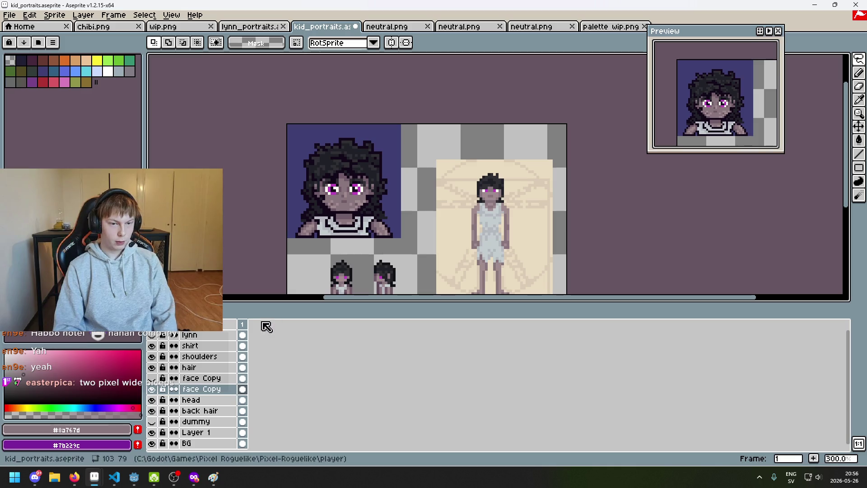
Step: Leave the lower face Copy layer visible with the upper one hidden, and open its layer menu
click(152, 389)
click(153, 378)
click(153, 379)
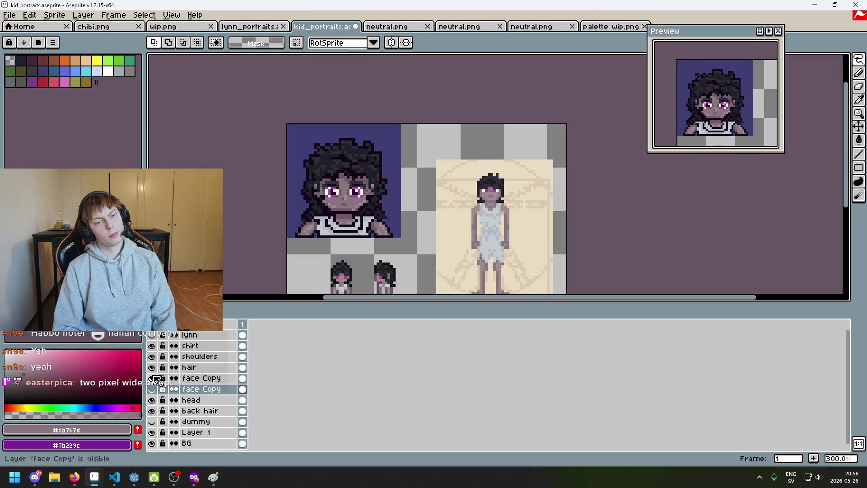
click(152, 378)
click(152, 380)
click(153, 378)
click(153, 389)
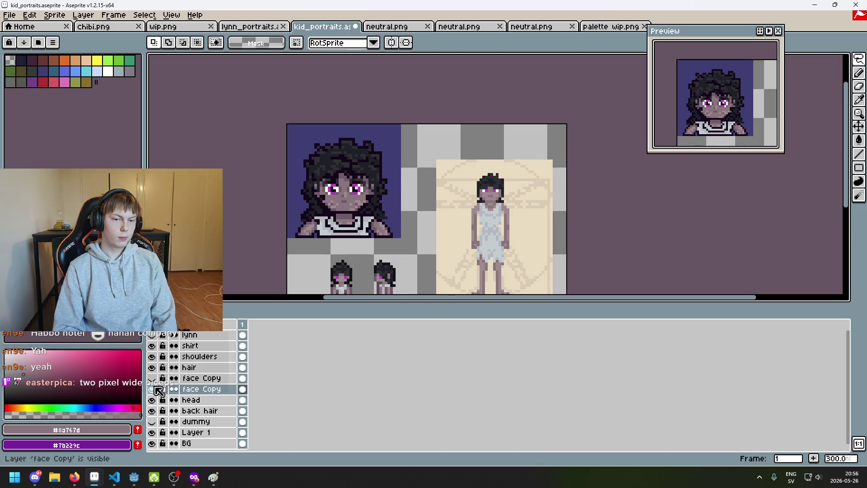
scroll(373, 208, up, 3)
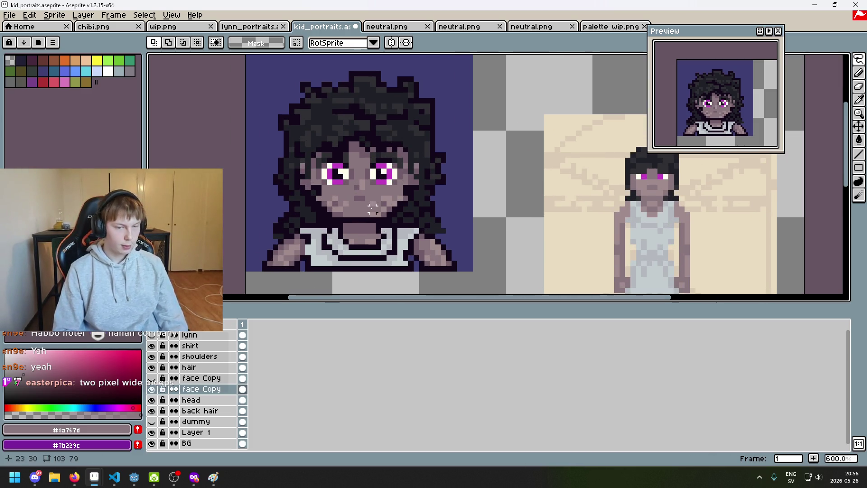
scroll(373, 209, up, 3)
right_click(209, 389)
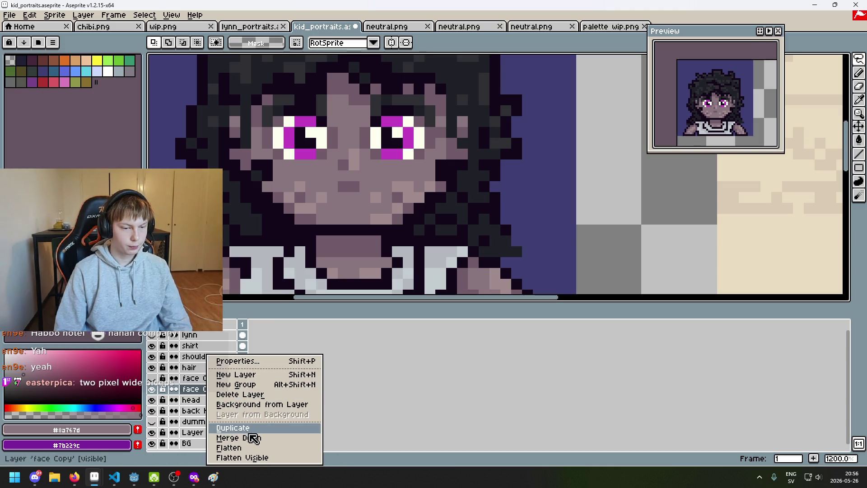
click(248, 429)
key(b)
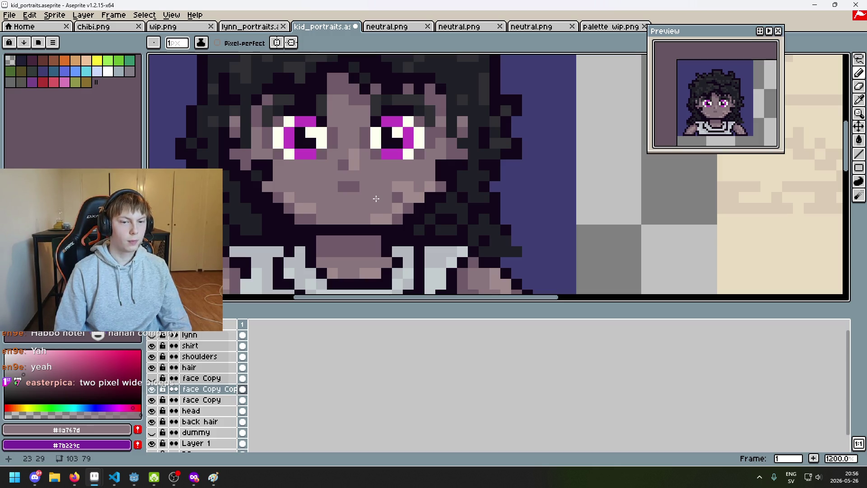
drag(407, 186, 391, 187)
scroll(378, 207, down, 6)
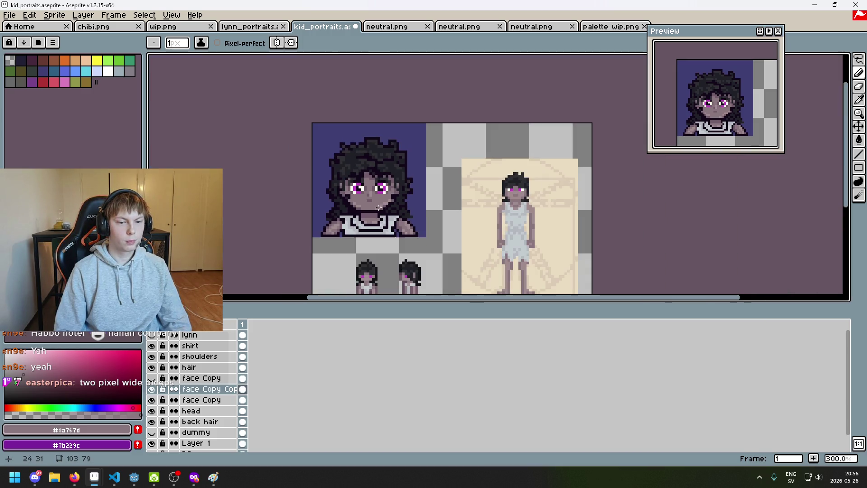
scroll(391, 207, down, 2)
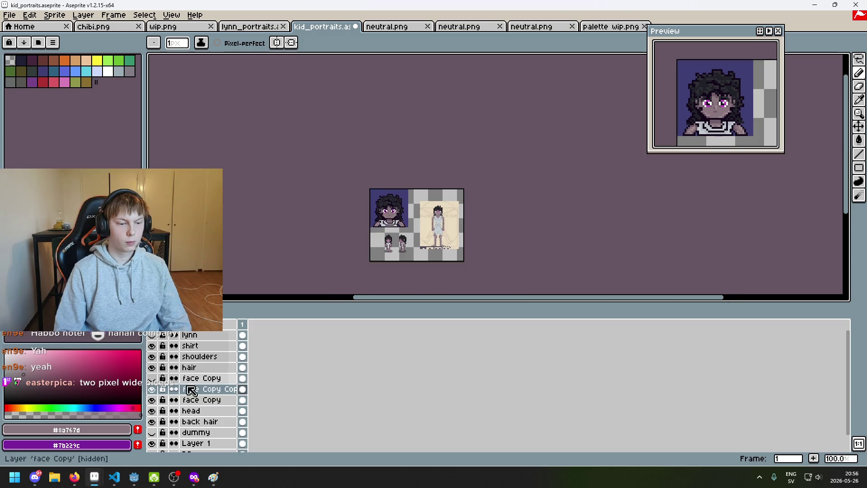
scroll(390, 230, up, 4)
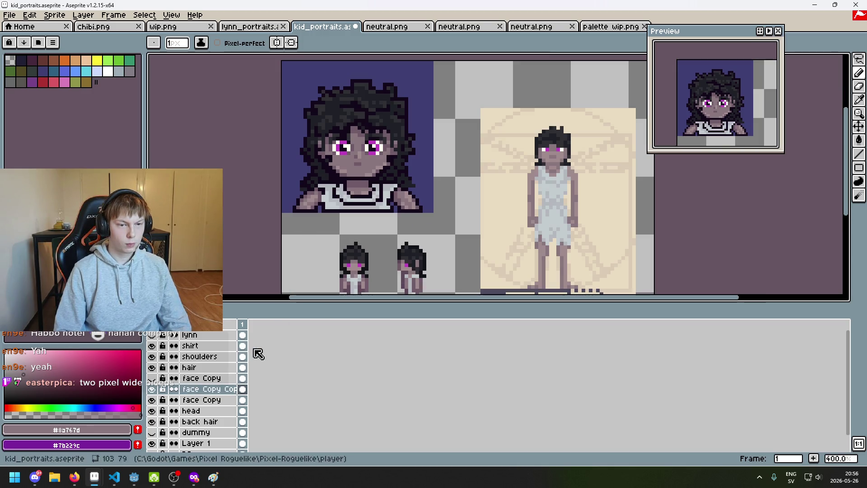
click(153, 388)
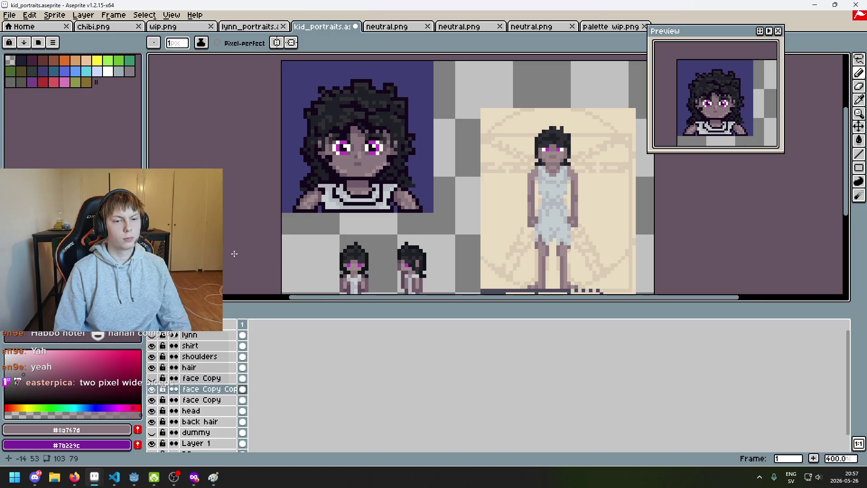
scroll(244, 249, down, 1)
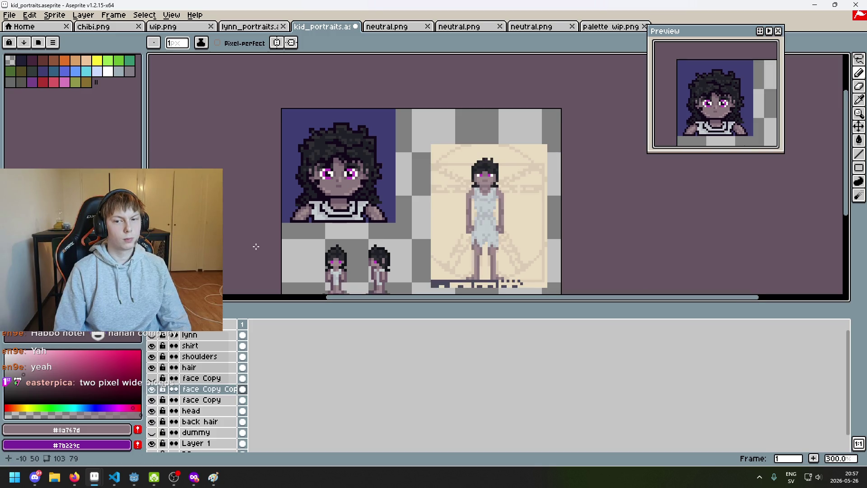
drag(256, 246, 246, 254)
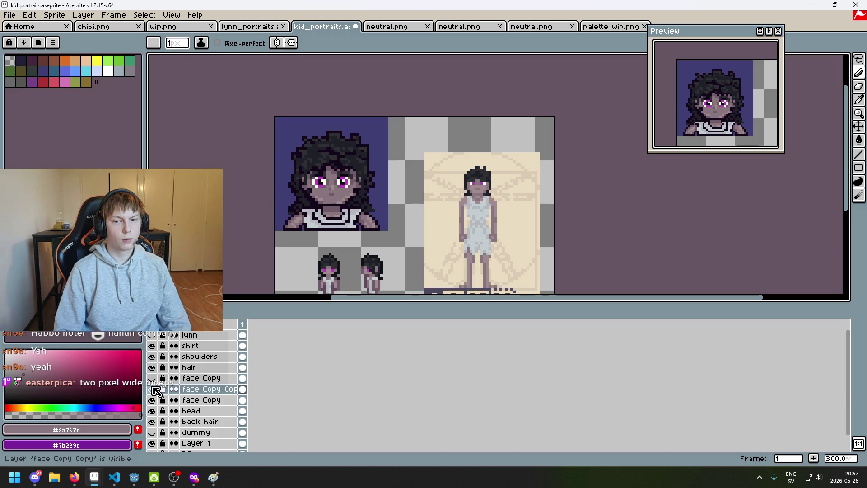
scroll(294, 207, up, 2)
scroll(295, 207, up, 1)
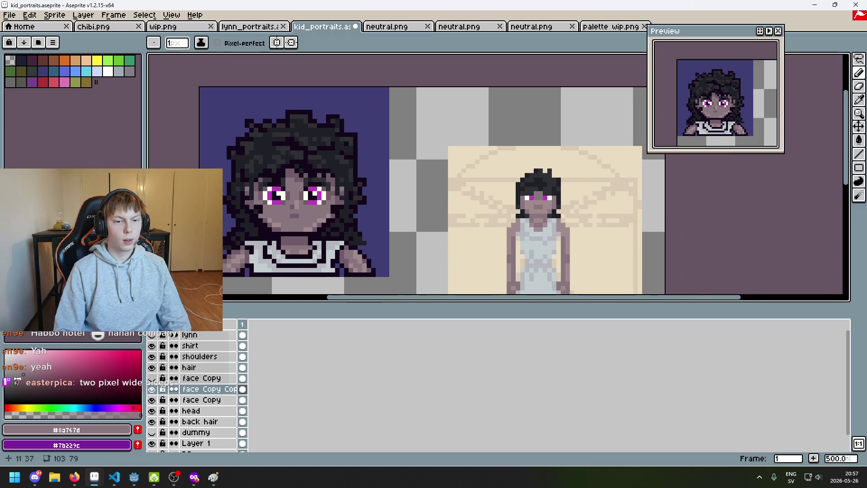
scroll(301, 230, up, 3)
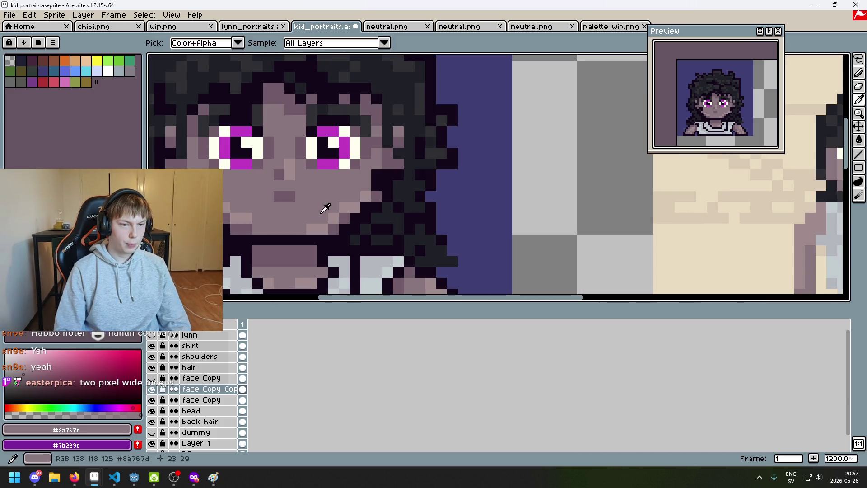
Step: Eyedrop the light skin tone #a08b8c from the face and return to the pencil
alt+click(315, 206)
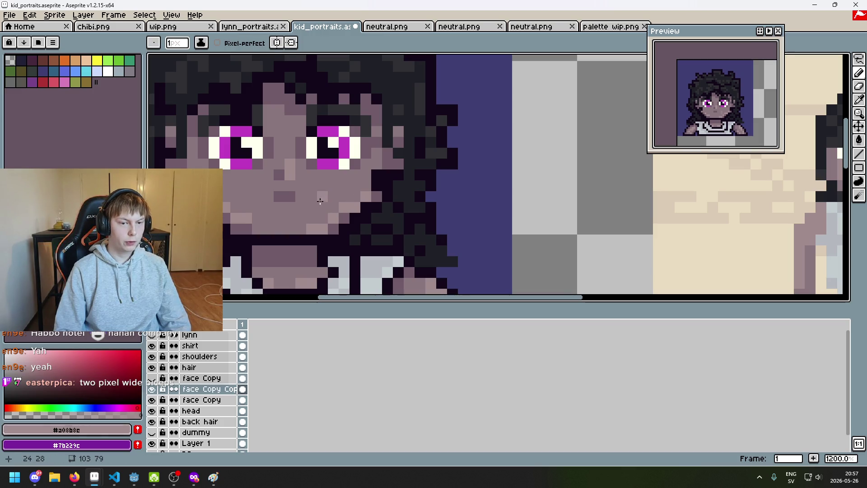
key(i)
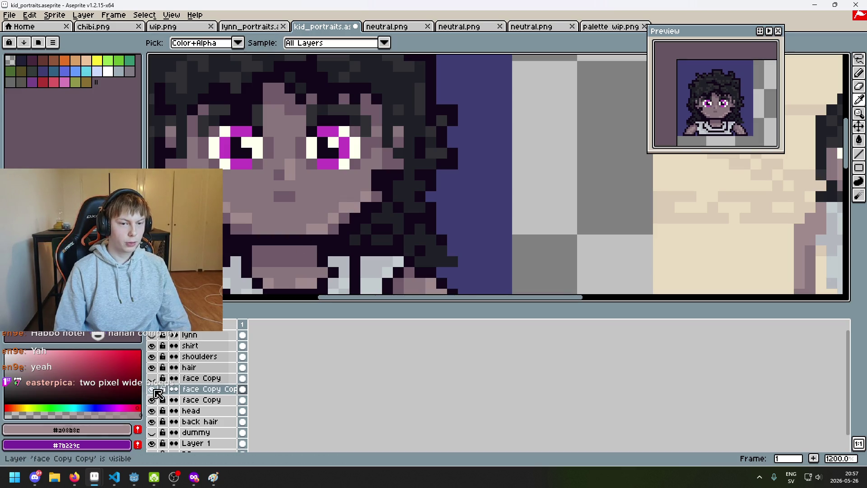
key(b)
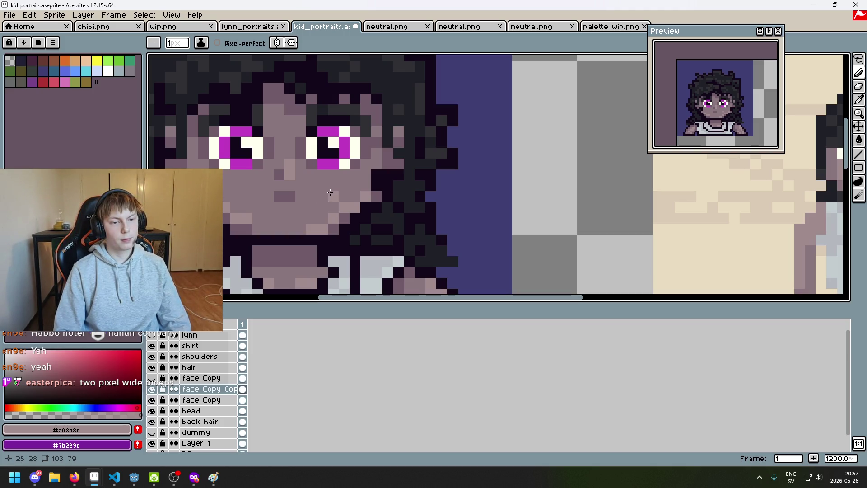
scroll(240, 199, down, 6)
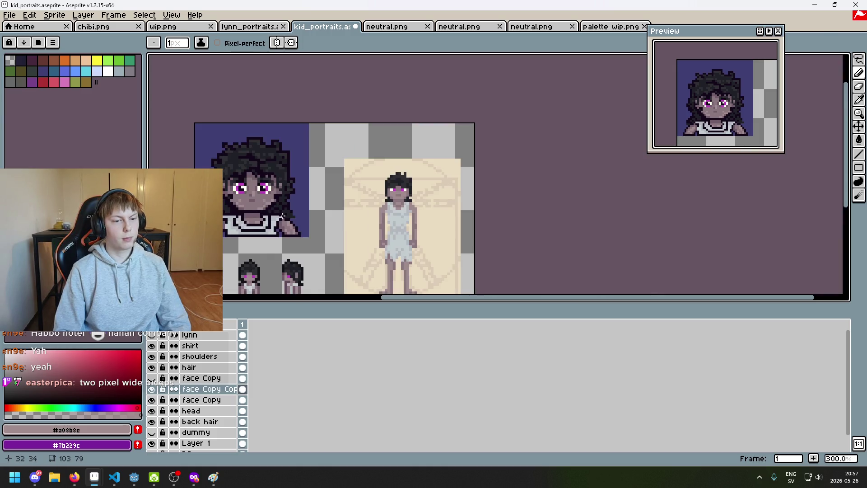
scroll(282, 216, down, 2)
scroll(339, 207, up, 1)
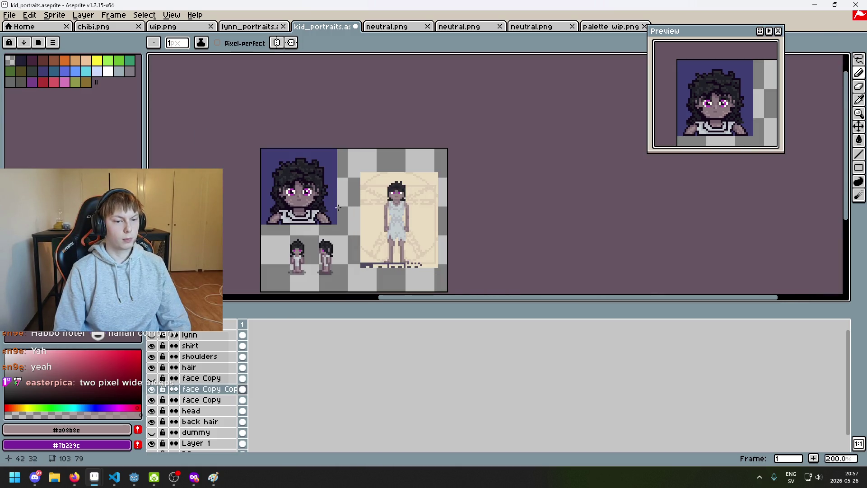
drag(334, 210, 367, 201)
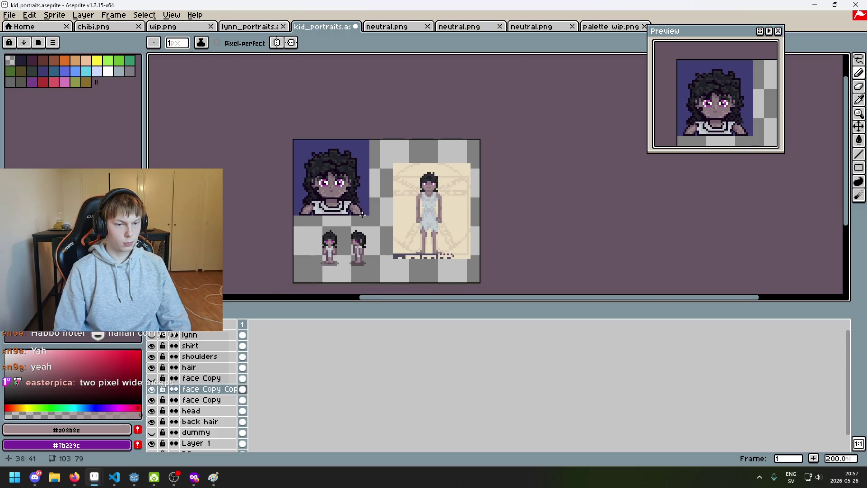
scroll(356, 215, up, 2)
scroll(344, 195, up, 3)
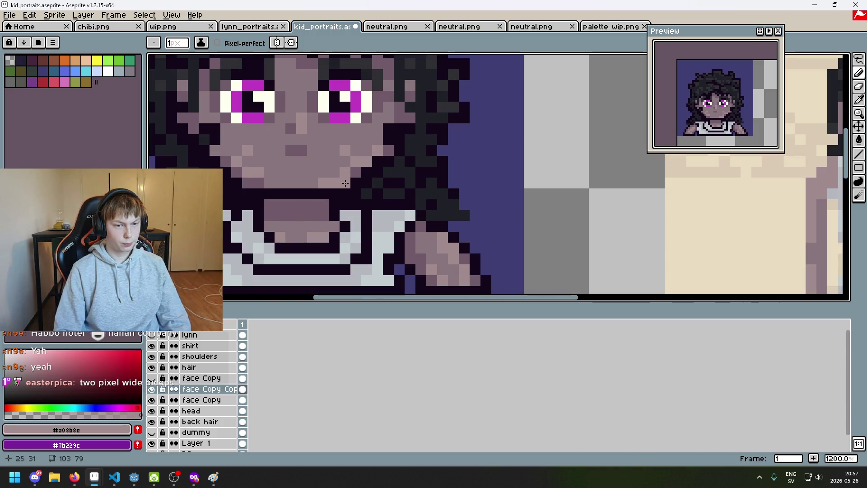
Step: Undo the two most recent pencil strokes on the face
key(ctrl+z)
scroll(340, 163, up, 1)
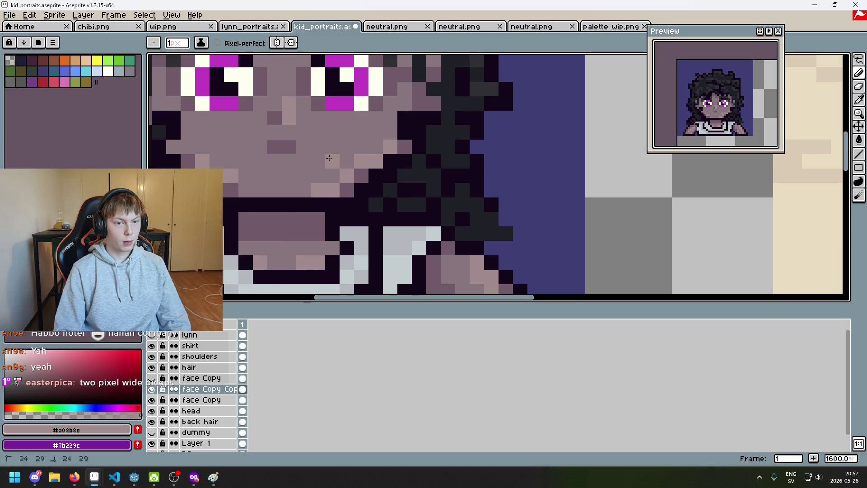
scroll(244, 167, down, 5)
key(ctrl+z)
scroll(266, 176, up, 3)
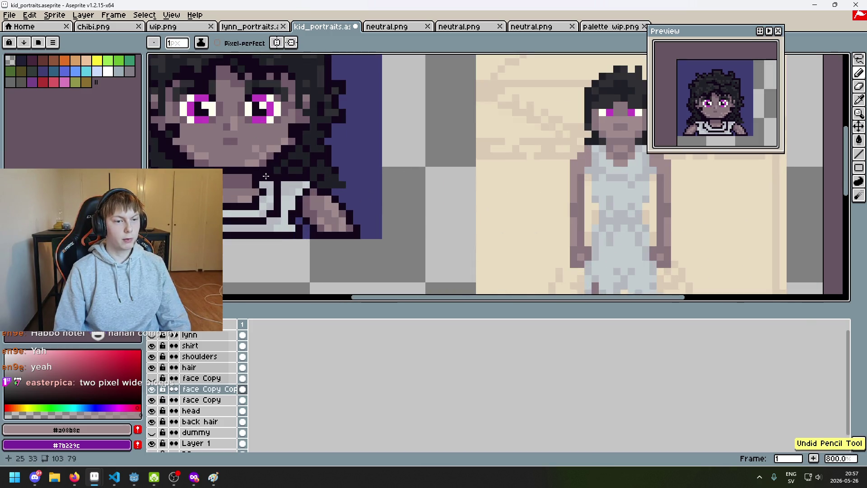
scroll(271, 177, up, 2)
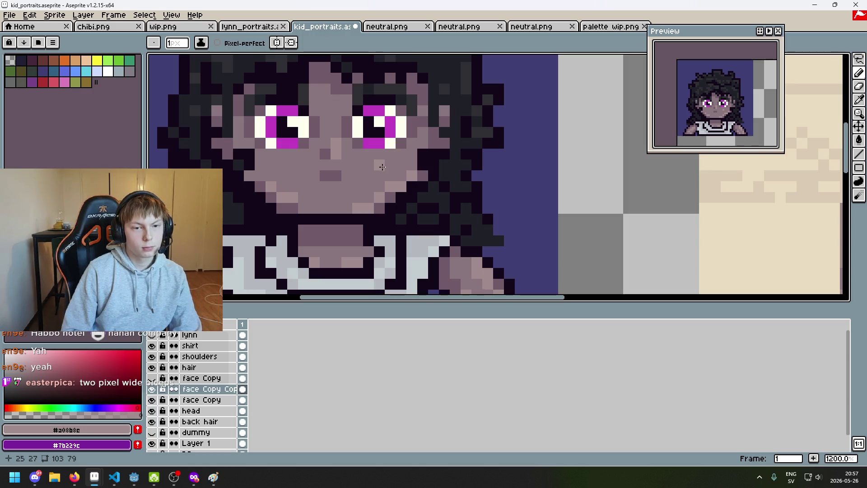
Step: Pencil two lighter skin-tone pixels onto the cheek
click(390, 165)
click(379, 176)
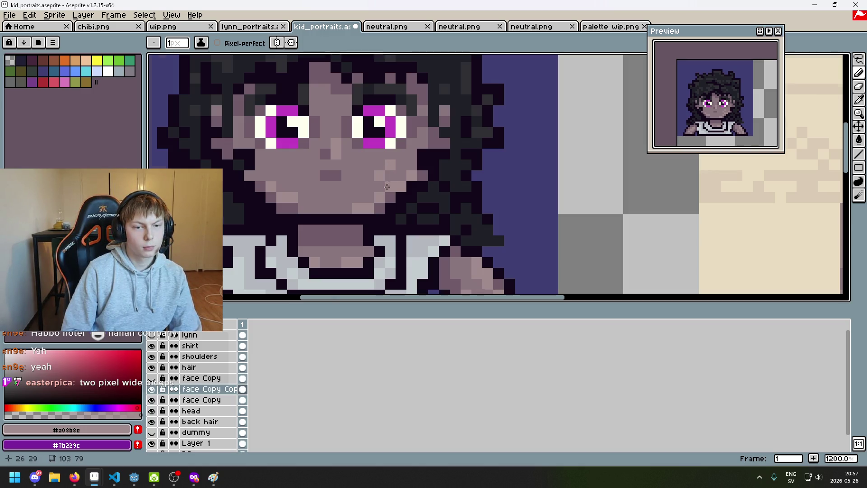
scroll(387, 185, down, 6)
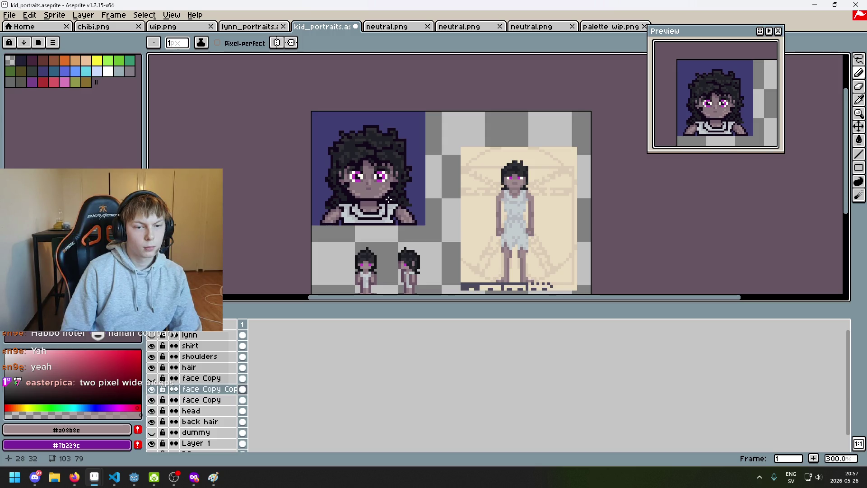
scroll(388, 199, up, 4)
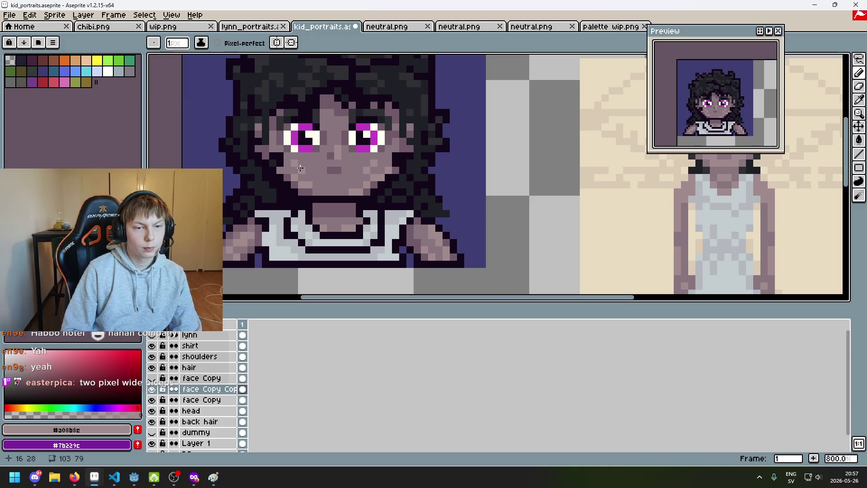
scroll(303, 169, down, 5)
scroll(320, 183, up, 1)
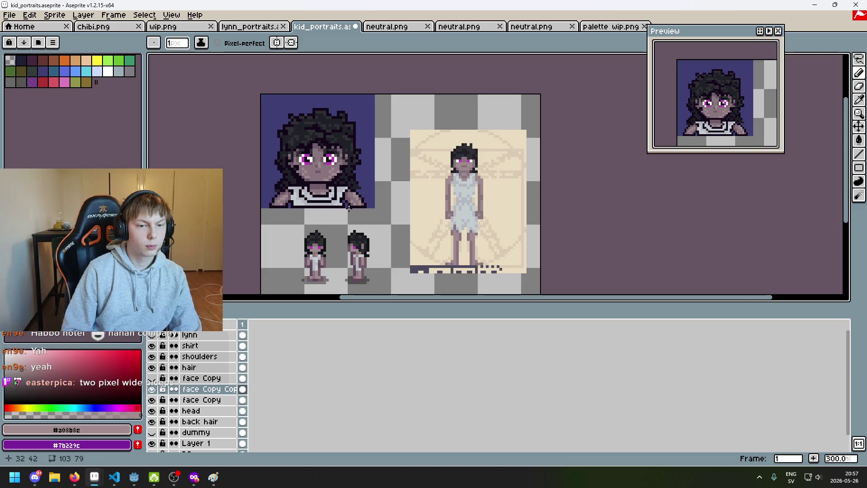
scroll(350, 211, up, 3)
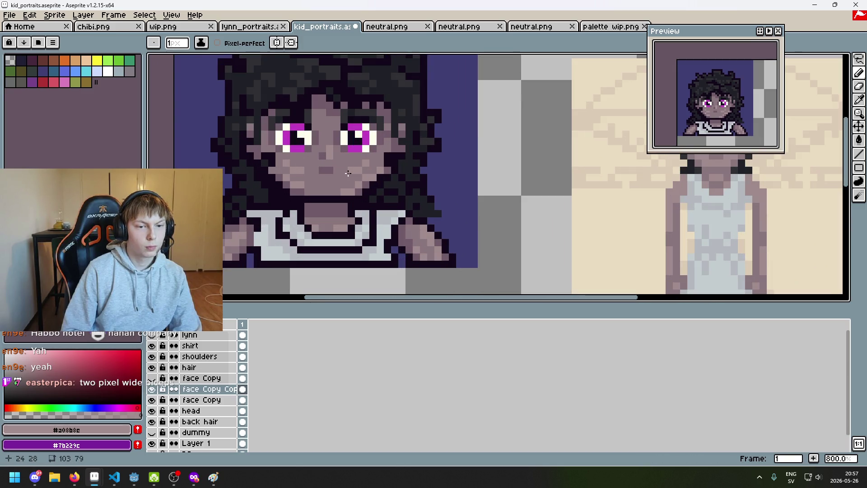
scroll(349, 177, down, 3)
scroll(360, 189, down, 1)
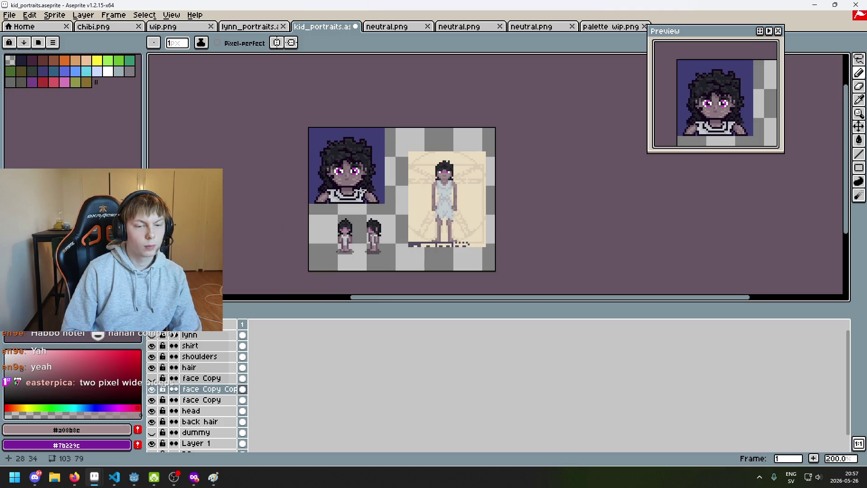
scroll(366, 188, up, 1)
scroll(375, 185, up, 1)
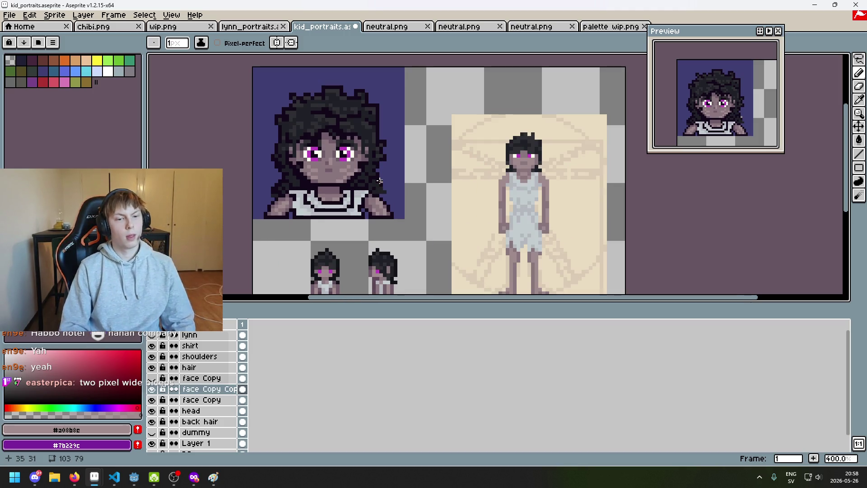
Step: Undo the latest pencil stroke and switch over to the browser window
key(ctrl+z)
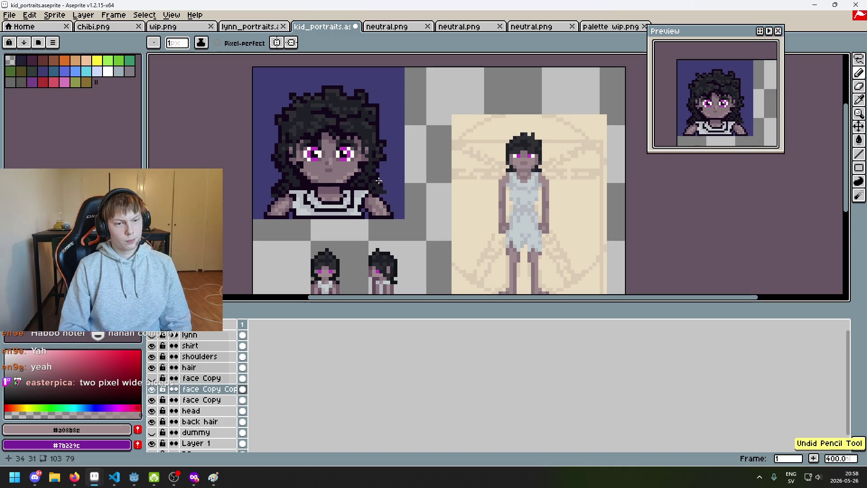
click(74, 477)
key(alt+Tab)
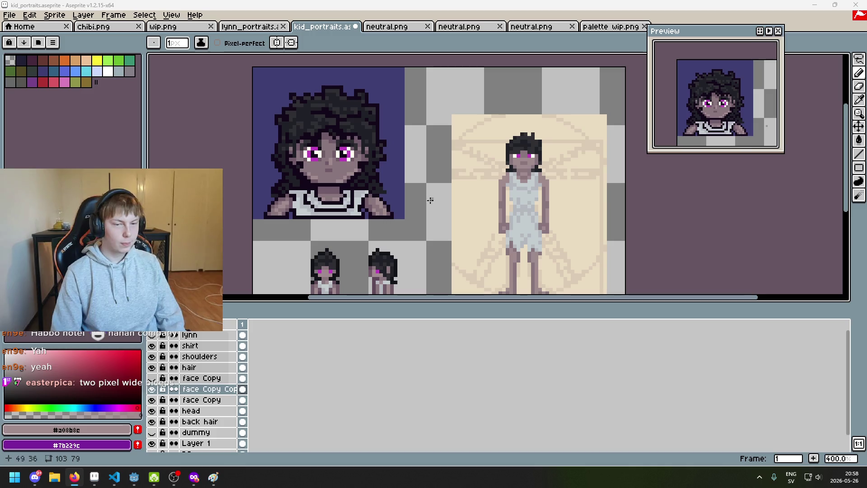
scroll(389, 162, up, 4)
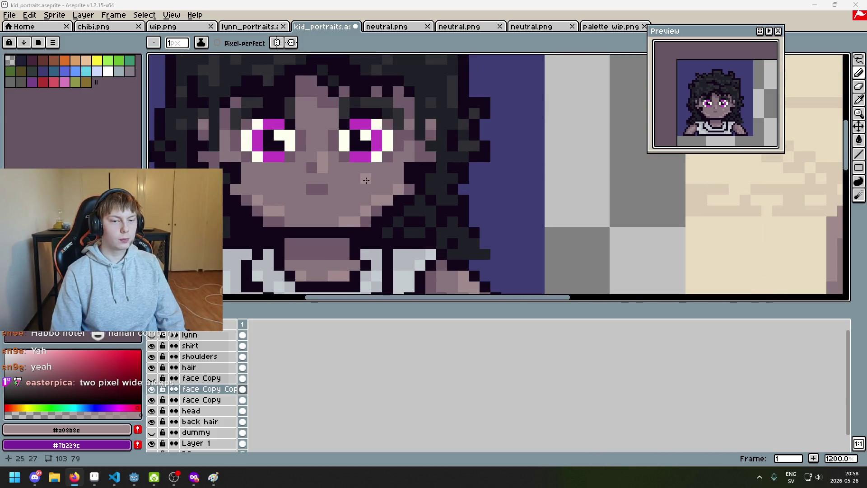
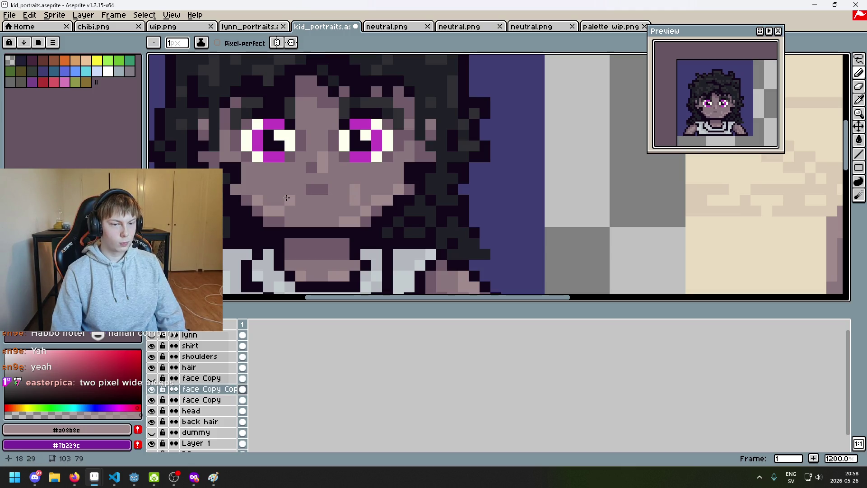
Step: Darken a few lower-cheek pixels, then run the lighter skin tone along the cheek beside them
scroll(284, 195, down, 5)
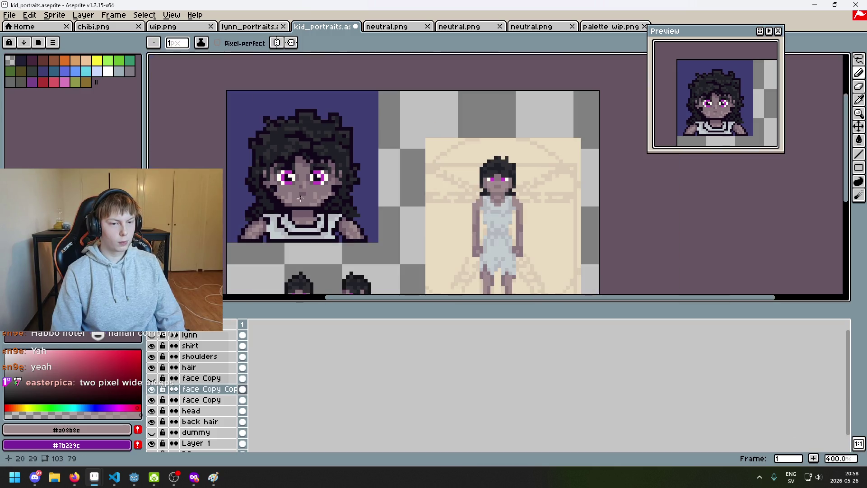
scroll(335, 219, down, 3)
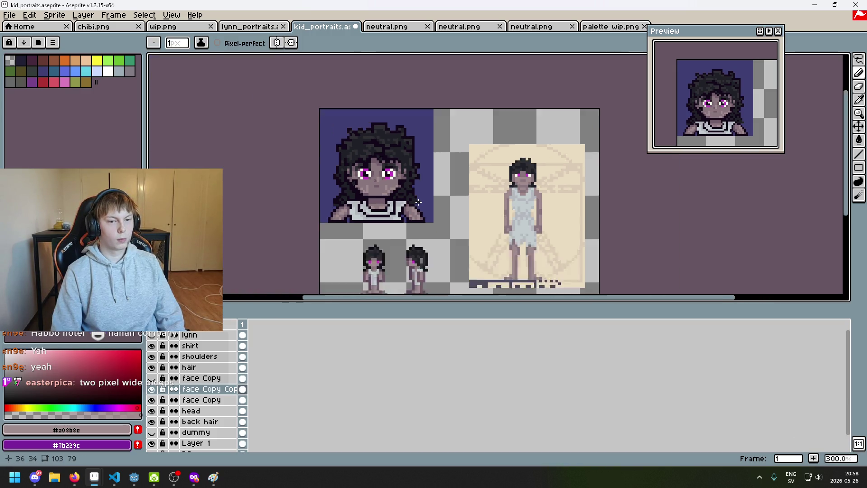
scroll(405, 204, up, 1)
scroll(401, 199, up, 4)
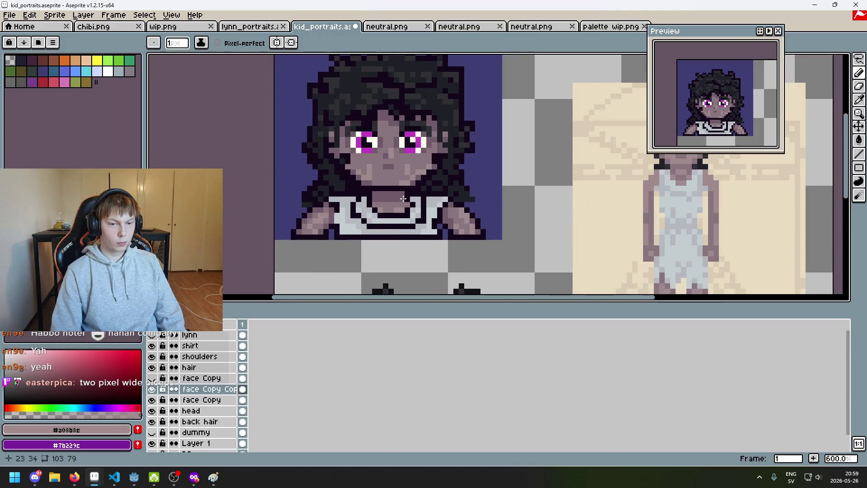
scroll(403, 198, up, 5)
alt+click(390, 148)
click(387, 129)
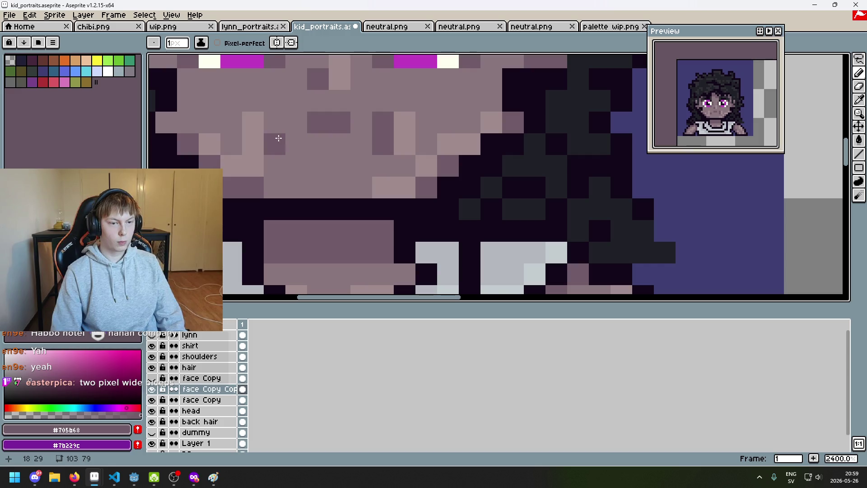
click(253, 122)
click(253, 144)
alt+click(274, 143)
drag(275, 144, 277, 127)
Step: Resample the mid, dark and light skin tones, and lighten the dark shading pixel on the left cheek
scroll(277, 127, down, 9)
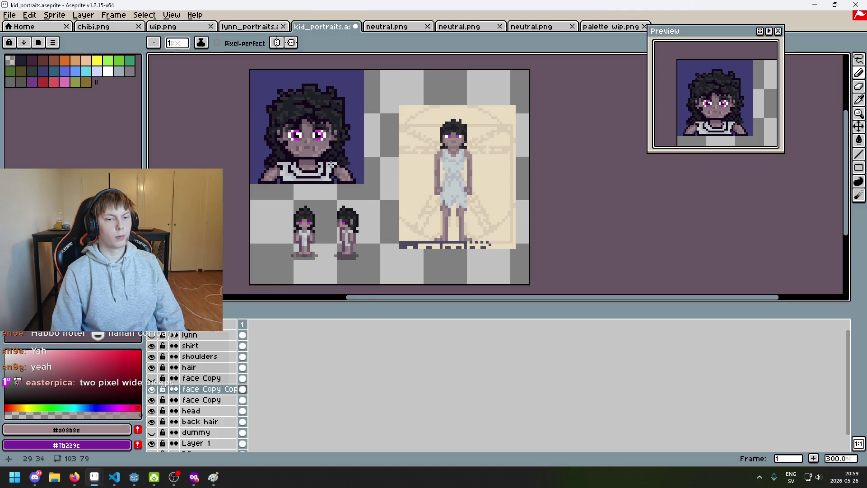
scroll(318, 159, up, 4)
alt+click(301, 154)
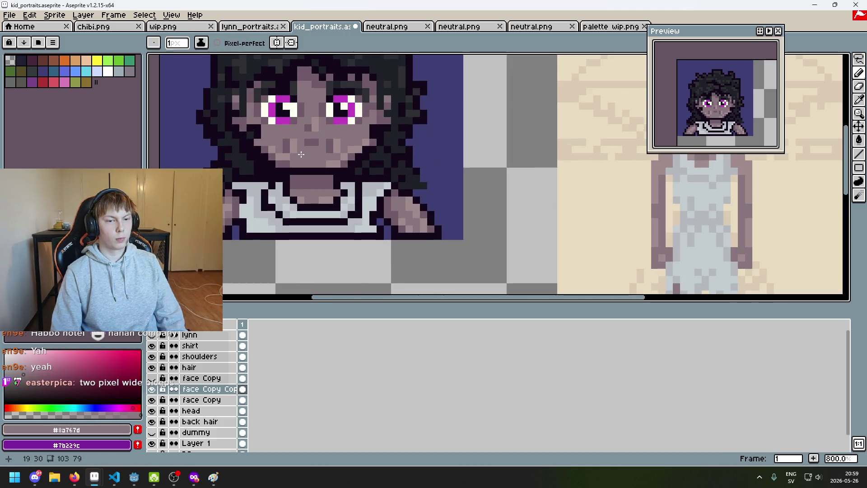
scroll(306, 168, down, 4)
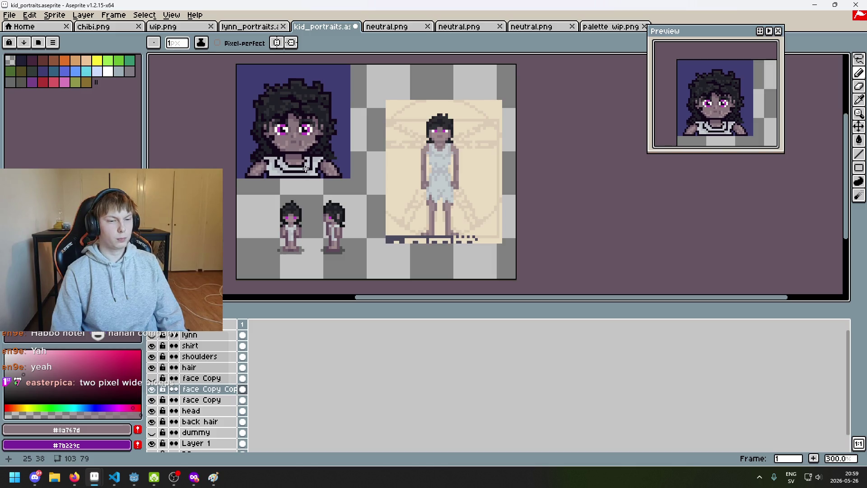
scroll(302, 169, up, 3)
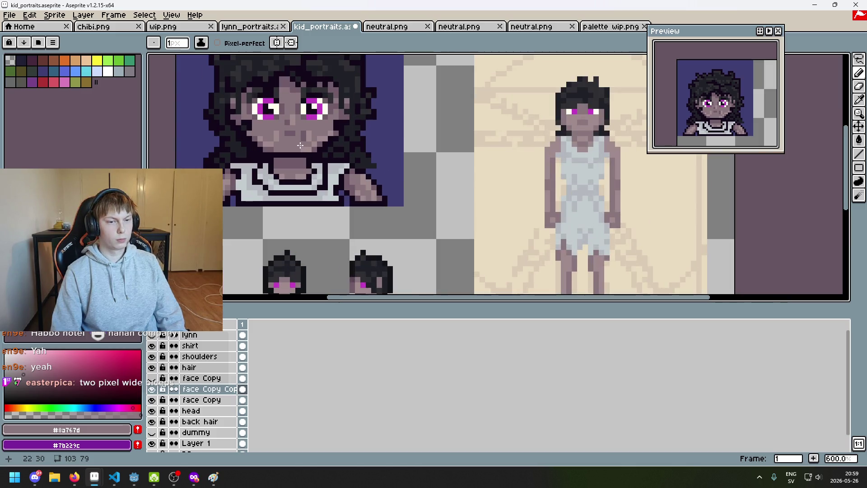
scroll(307, 163, down, 3)
scroll(312, 159, down, 2)
scroll(312, 161, up, 1)
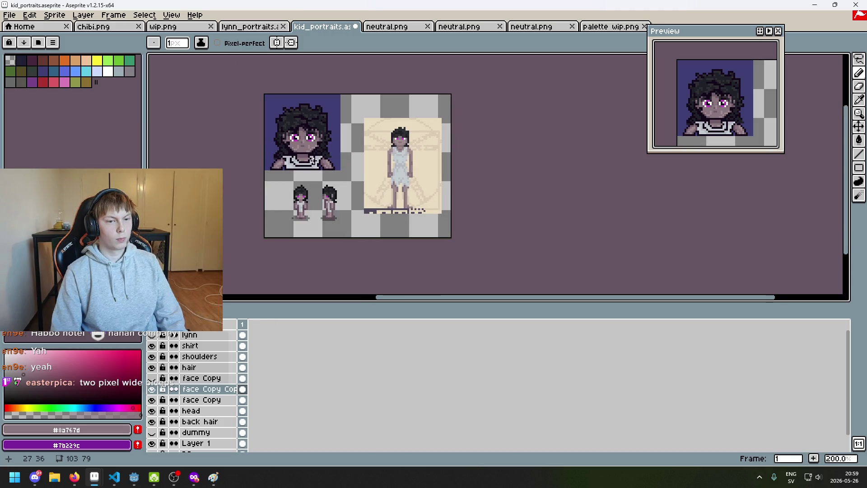
scroll(312, 160, up, 7)
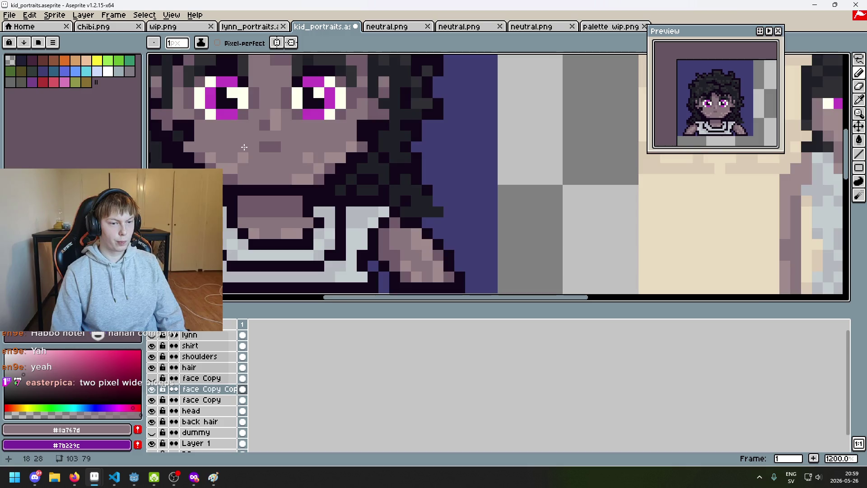
scroll(244, 146, down, 4)
scroll(289, 165, down, 1)
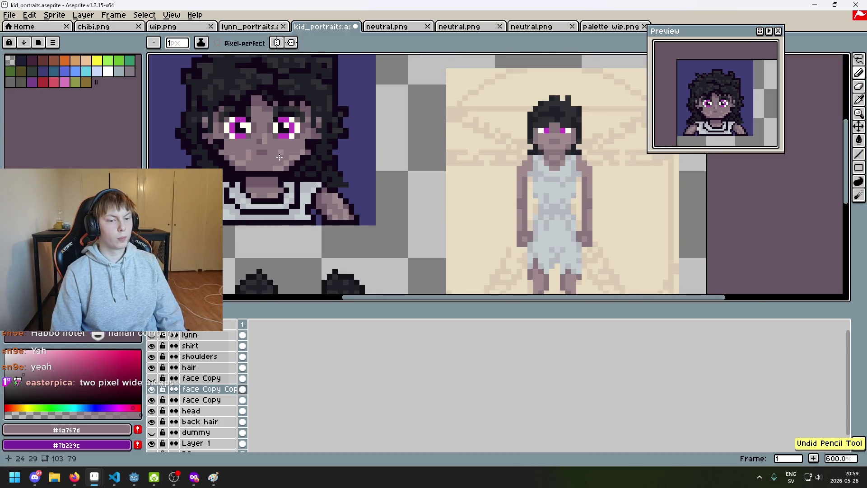
scroll(268, 172, down, 1)
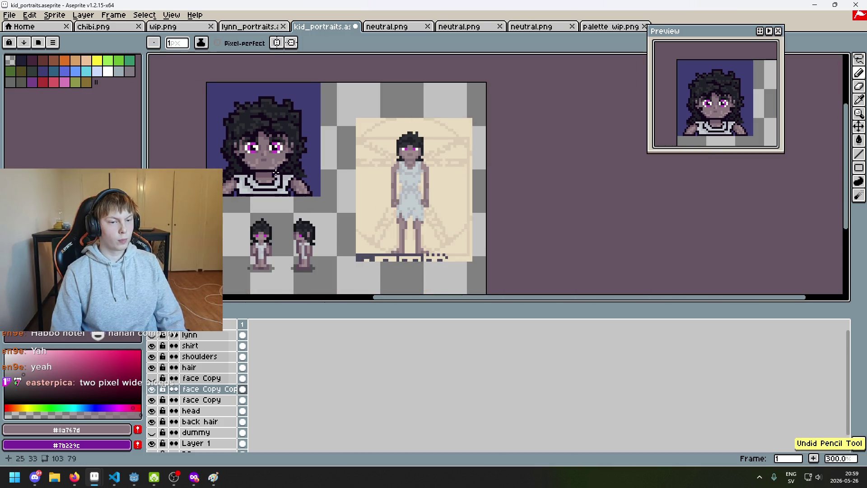
scroll(339, 195, up, 6)
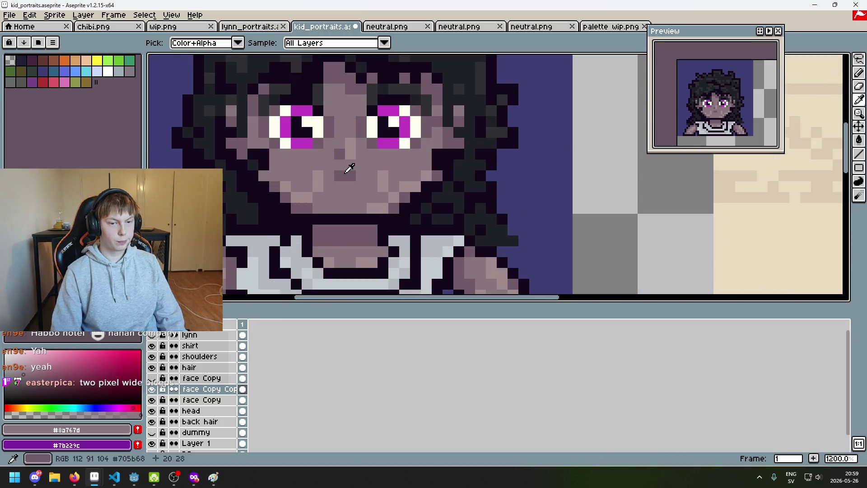
alt+click(396, 203)
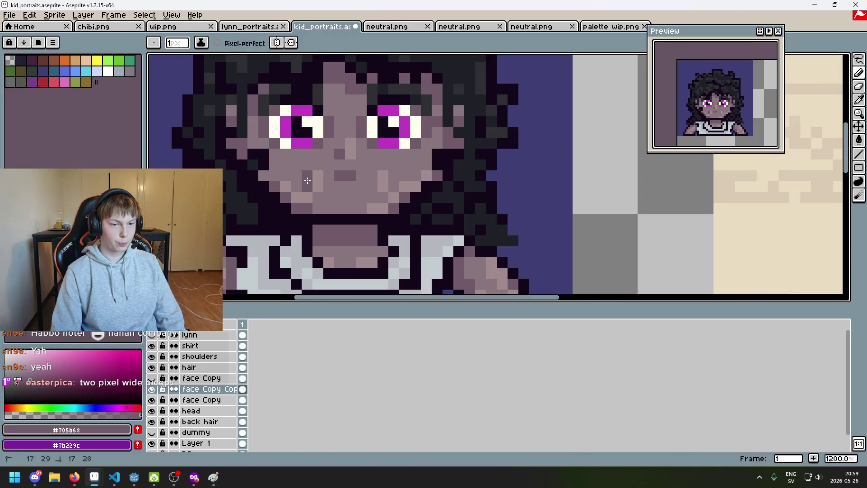
scroll(320, 191, down, 6)
scroll(338, 206, down, 2)
scroll(343, 211, up, 1)
drag(342, 212, 365, 223)
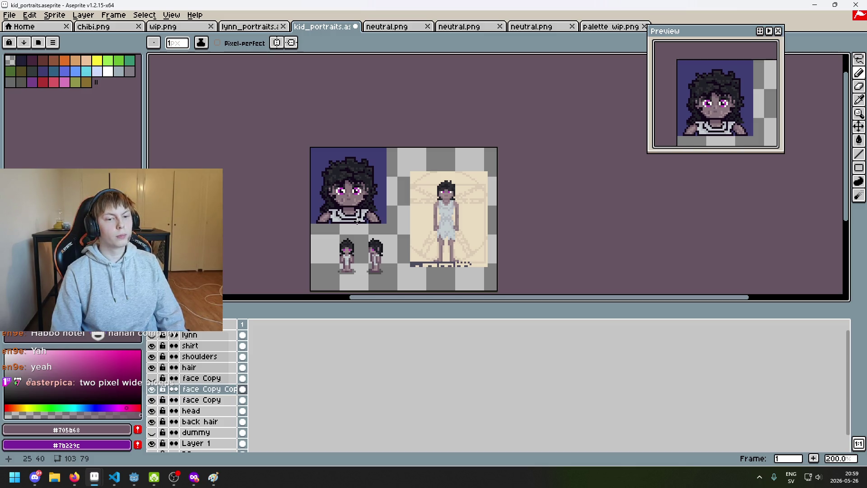
scroll(350, 211, up, 3)
scroll(351, 191, down, 1)
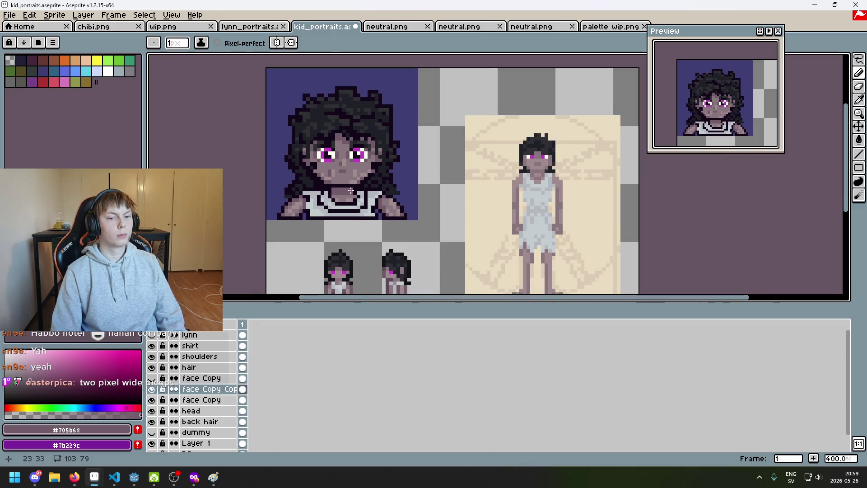
scroll(352, 192, down, 1)
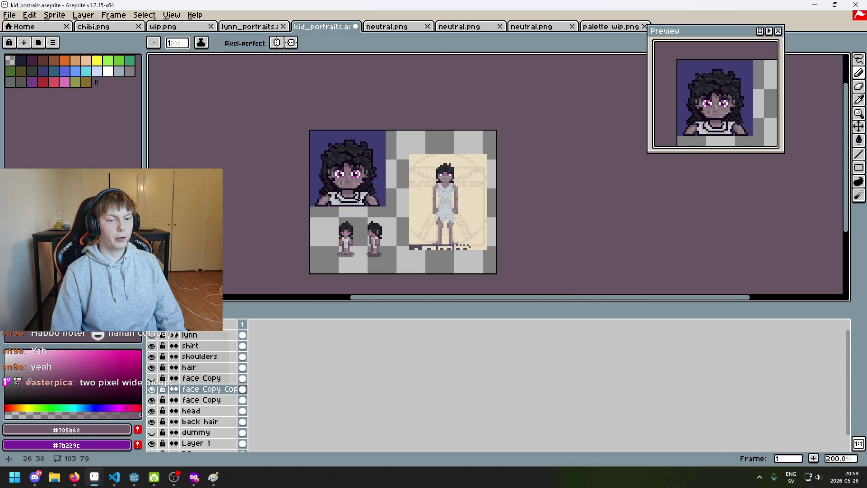
scroll(356, 200, up, 5)
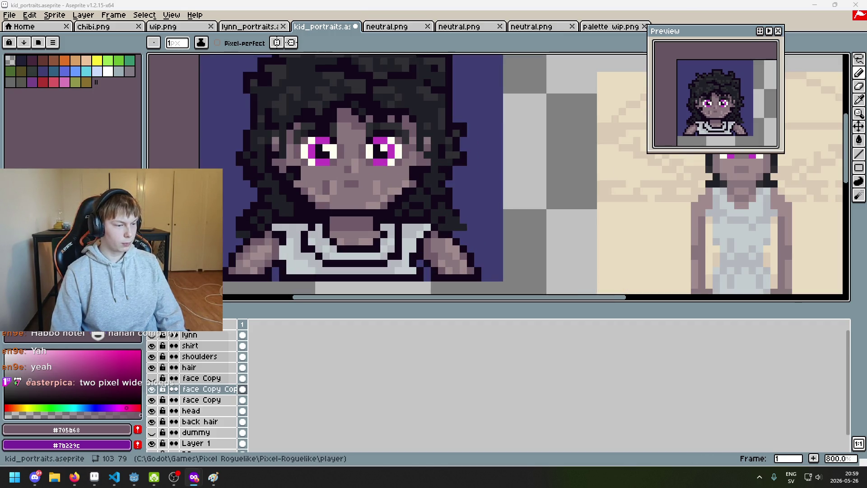
scroll(375, 155, up, 1)
alt+click(382, 181)
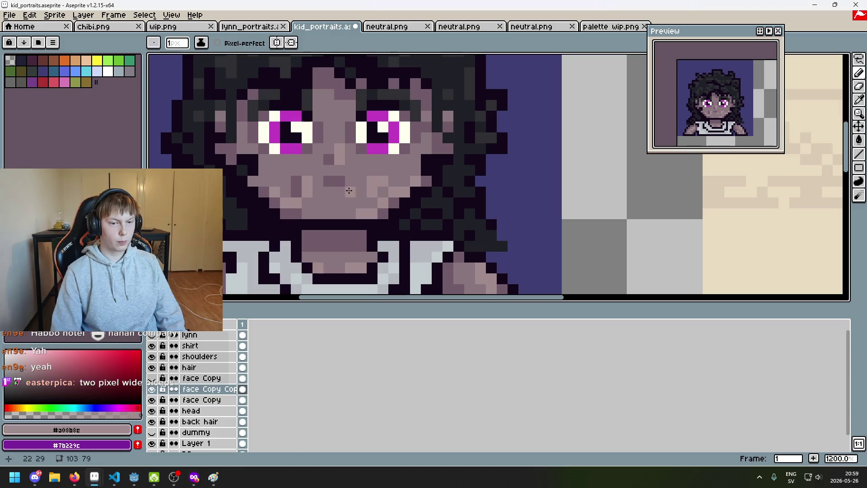
click(294, 182)
Step: Pick the mid skin tone from the cheek, then toggle the 'lynn' layer's visibility
scroll(309, 189, down, 5)
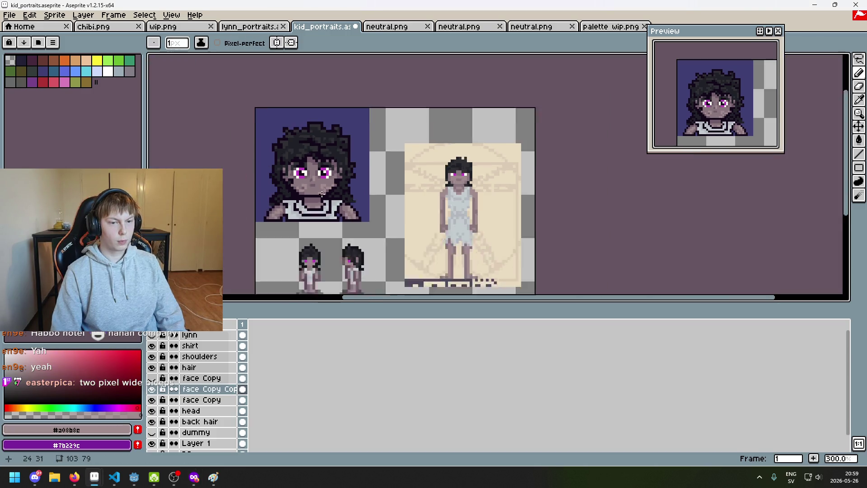
scroll(322, 197, up, 1)
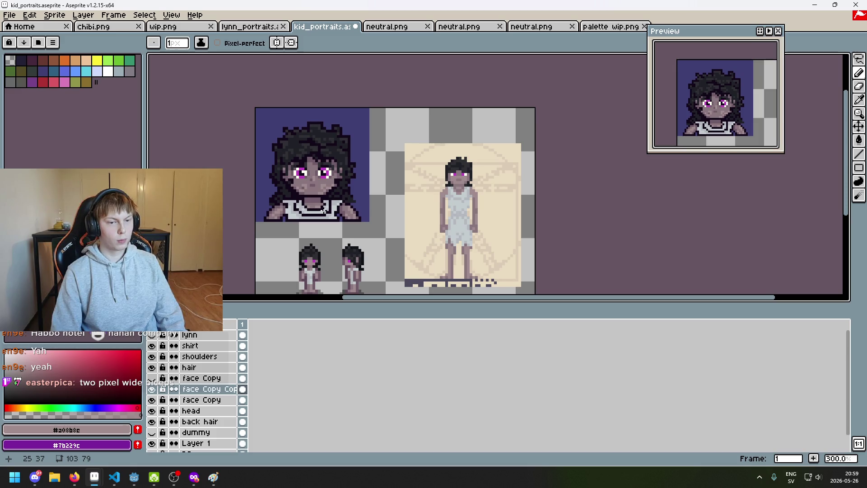
scroll(322, 208, up, 2)
scroll(320, 145, up, 4)
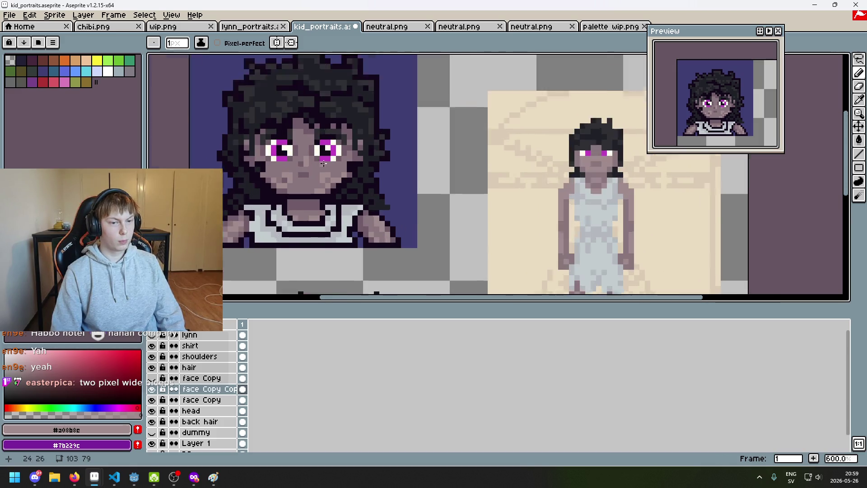
key(alt)
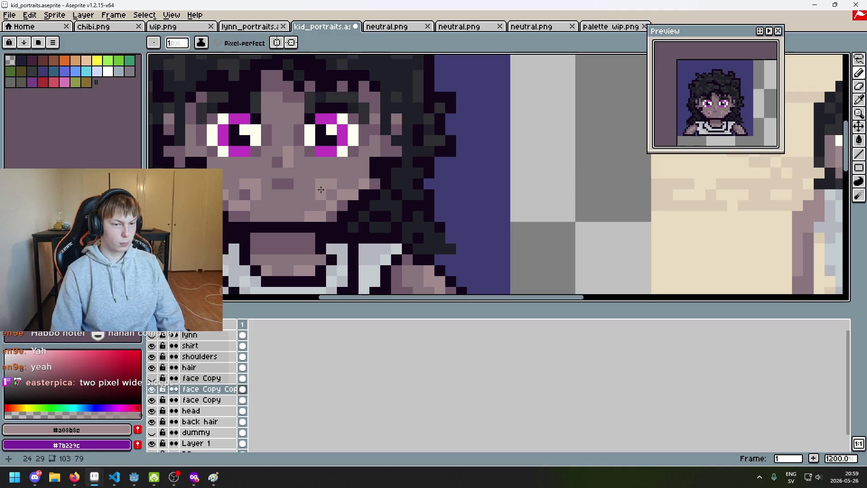
alt+click(339, 164)
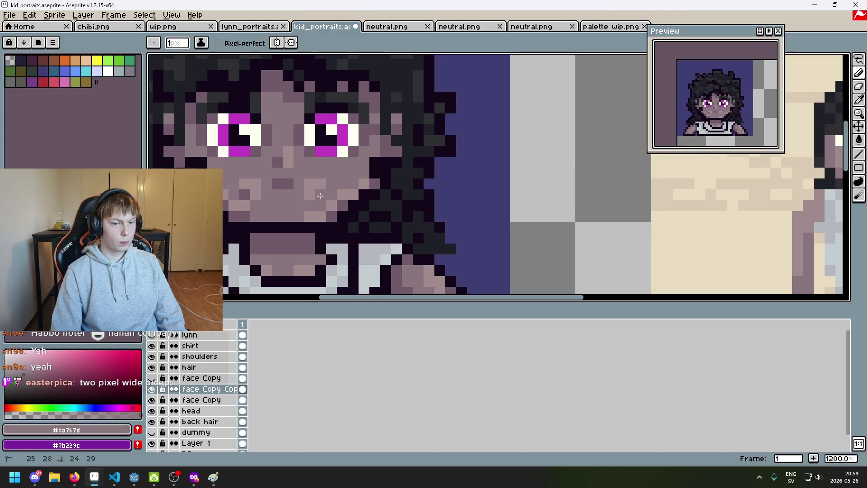
scroll(321, 194, down, 5)
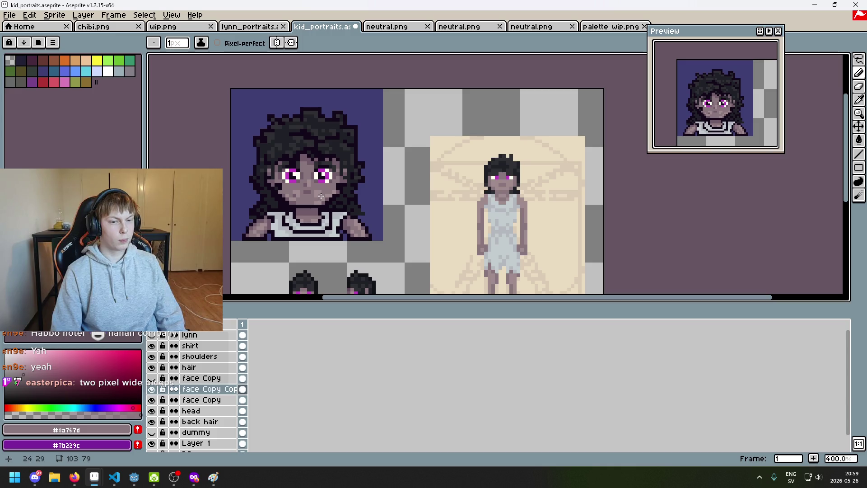
scroll(323, 213, down, 2)
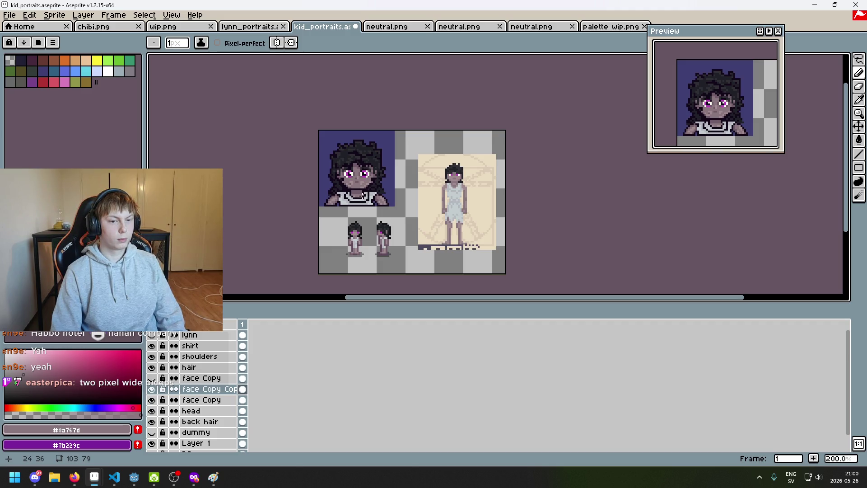
scroll(366, 183, up, 3)
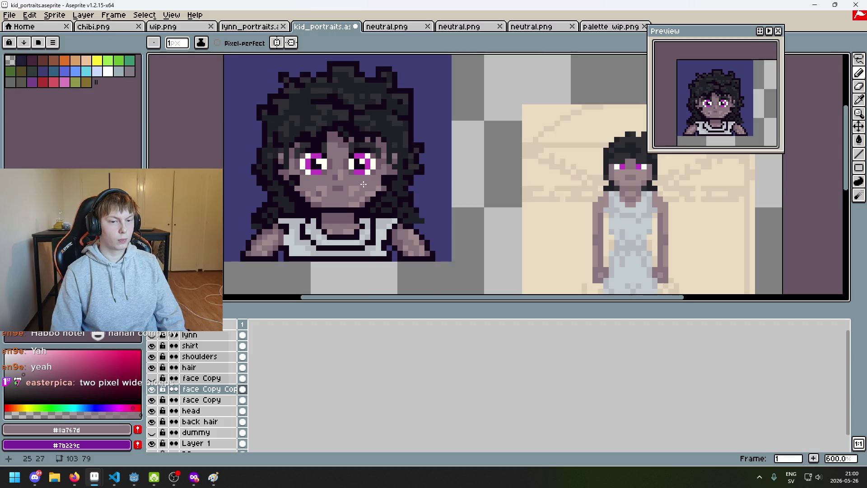
scroll(367, 183, up, 3)
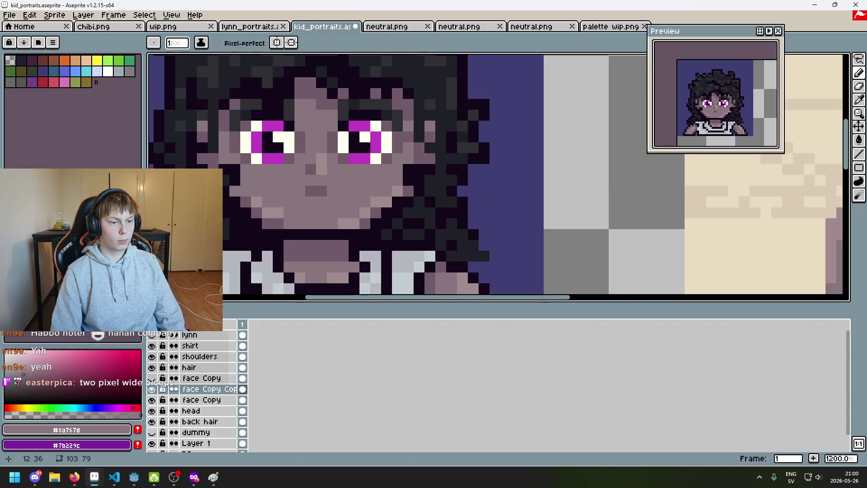
click(152, 335)
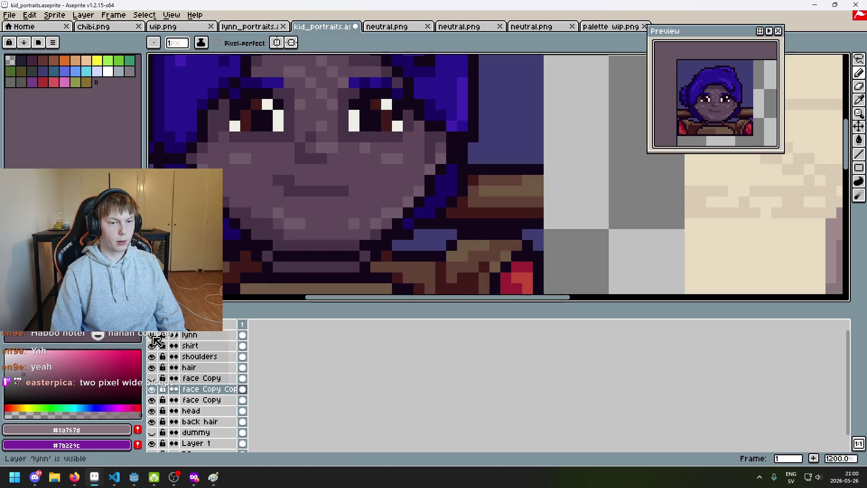
Step: Flick the 'lynn' layer on and off several times to compare the portraits, ending with it hidden
scroll(305, 218, down, 4)
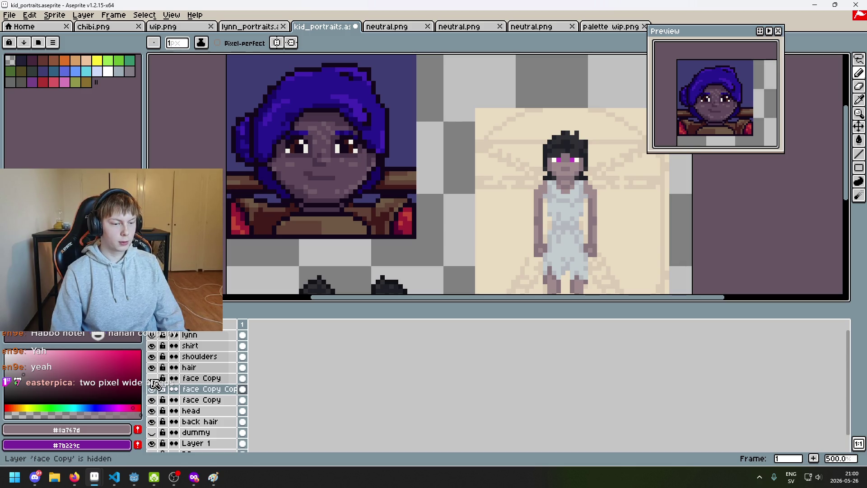
click(154, 336)
click(154, 335)
click(153, 335)
click(153, 336)
click(154, 336)
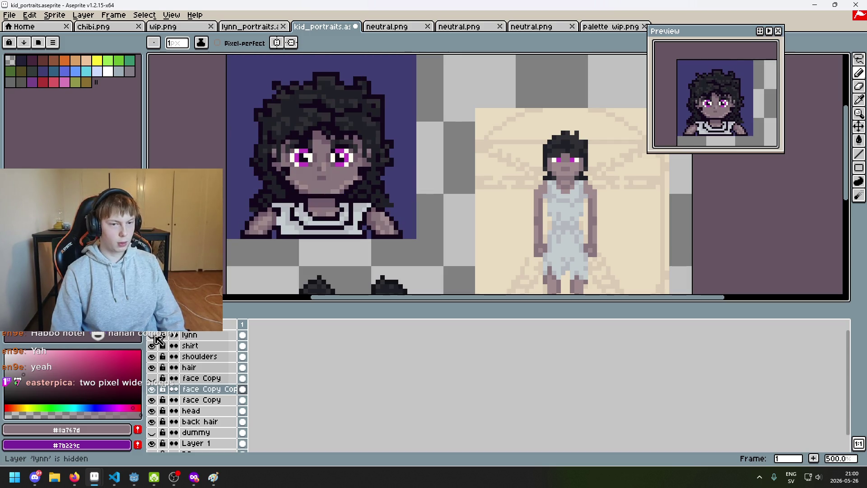
click(154, 336)
click(153, 336)
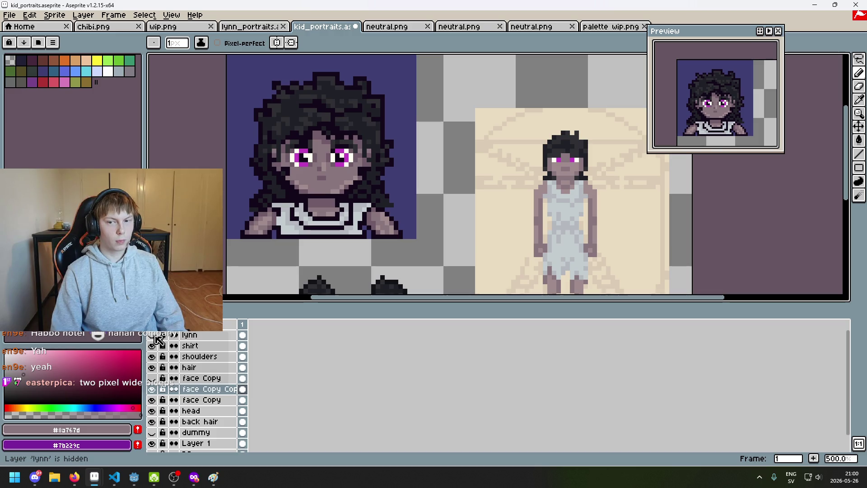
Step: Extend the nose's dark shade one pixel left and add a dark shading pixel lower on the face
scroll(319, 174, up, 2)
scroll(320, 173, up, 3)
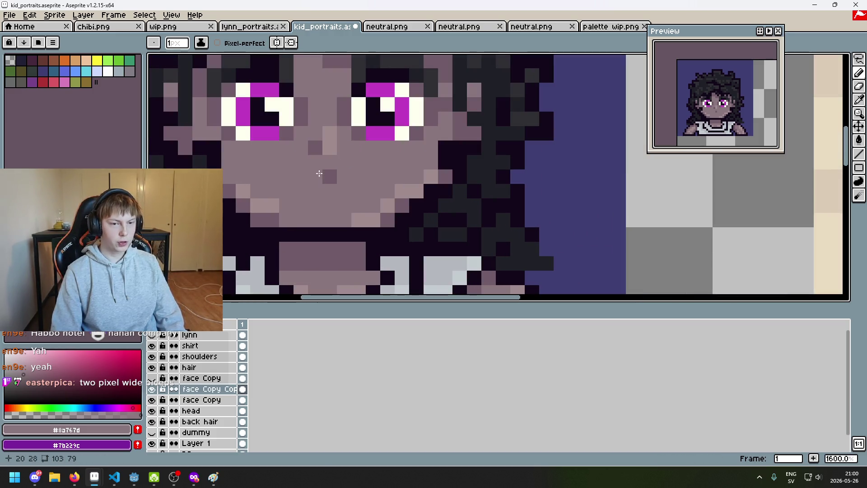
alt+click(330, 177)
click(315, 177)
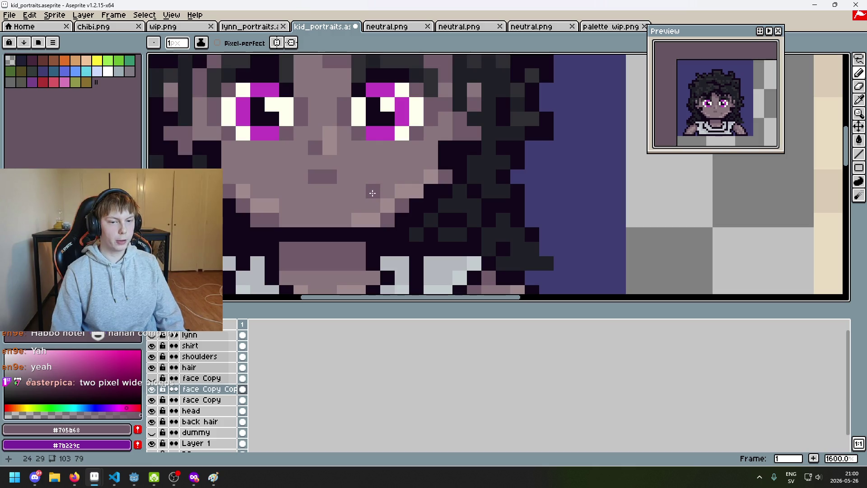
click(343, 220)
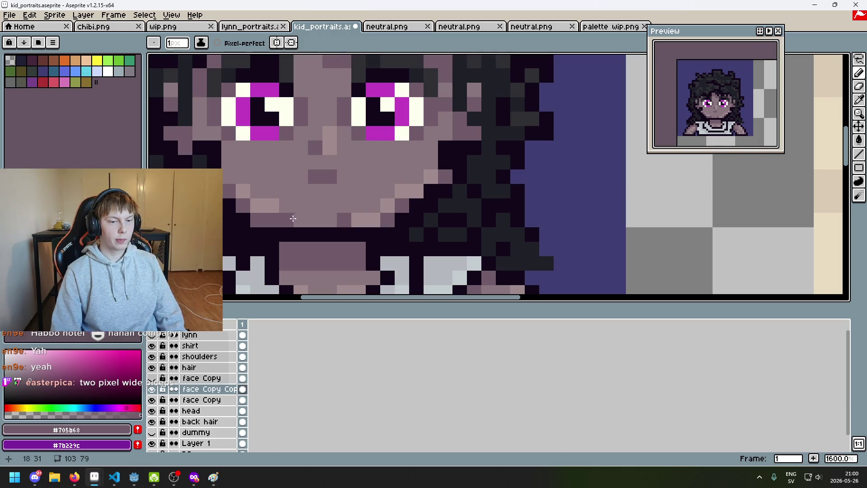
scroll(287, 220, down, 5)
scroll(312, 232, down, 2)
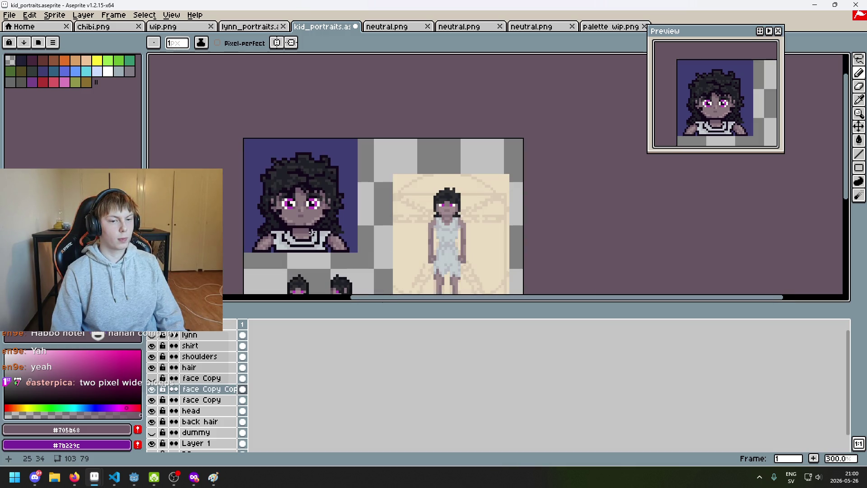
scroll(312, 232, up, 6)
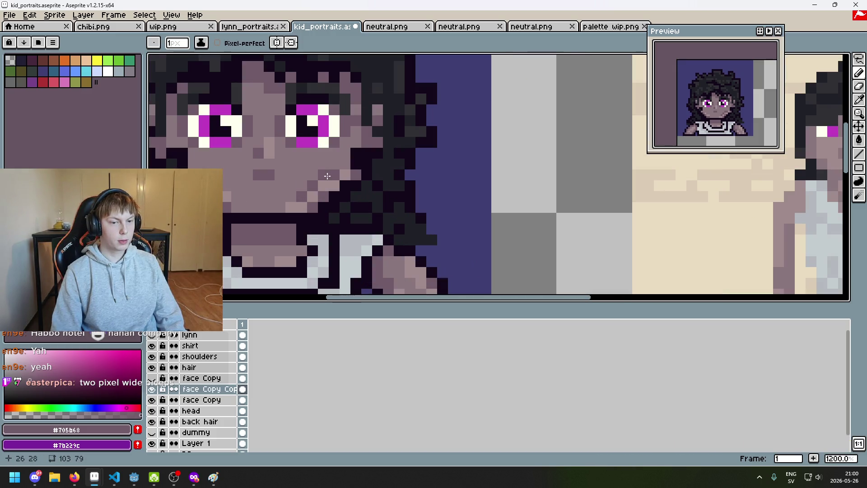
scroll(292, 196, down, 7)
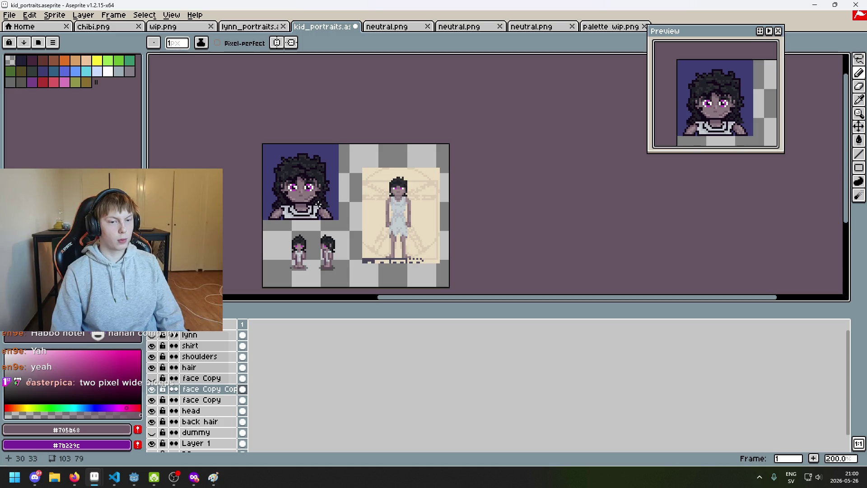
scroll(316, 207, up, 1)
Step: Undo the last pencil stroke and trial a dragged change on the lower face
key(ctrl+z)
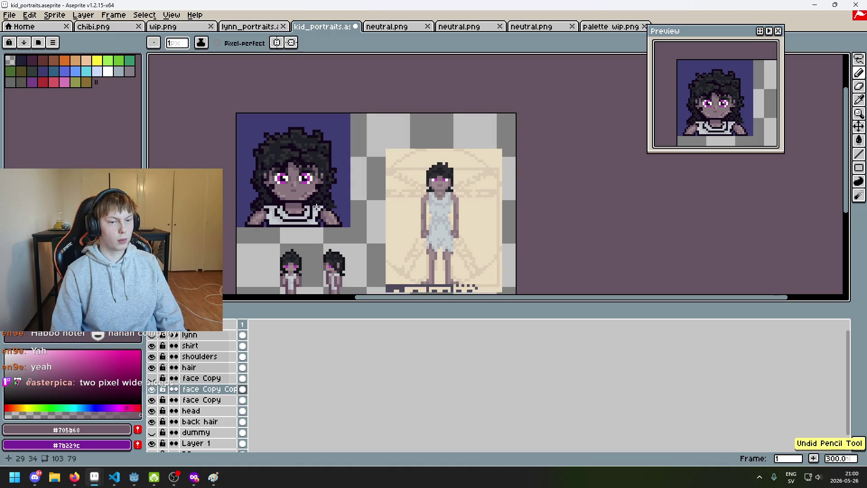
scroll(316, 206, up, 4)
scroll(314, 202, down, 3)
scroll(312, 200, up, 3)
key(ctrl)
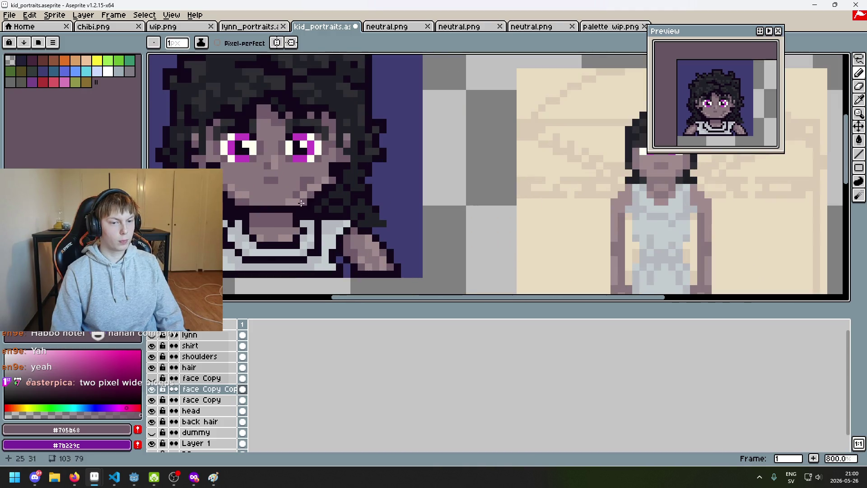
scroll(300, 204, down, 5)
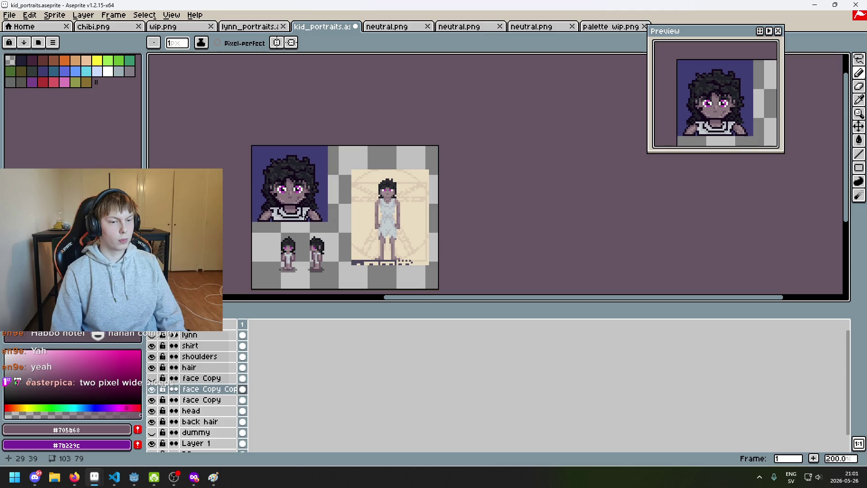
scroll(292, 204, up, 3)
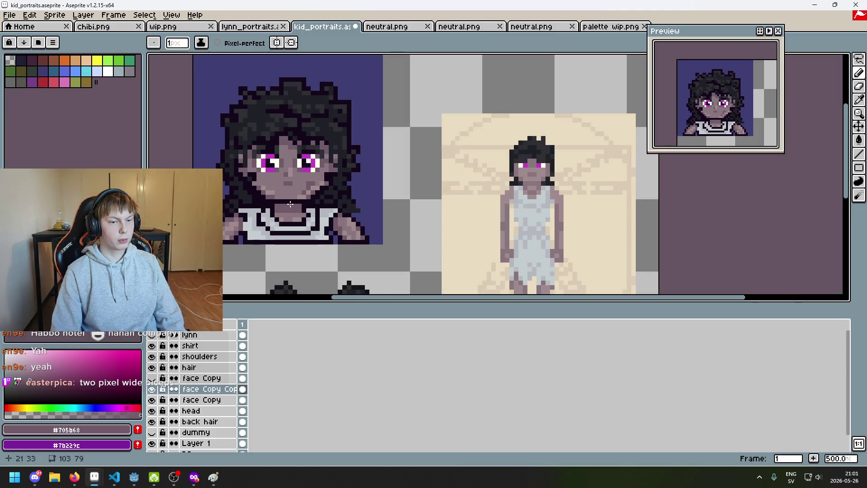
scroll(286, 199, up, 4)
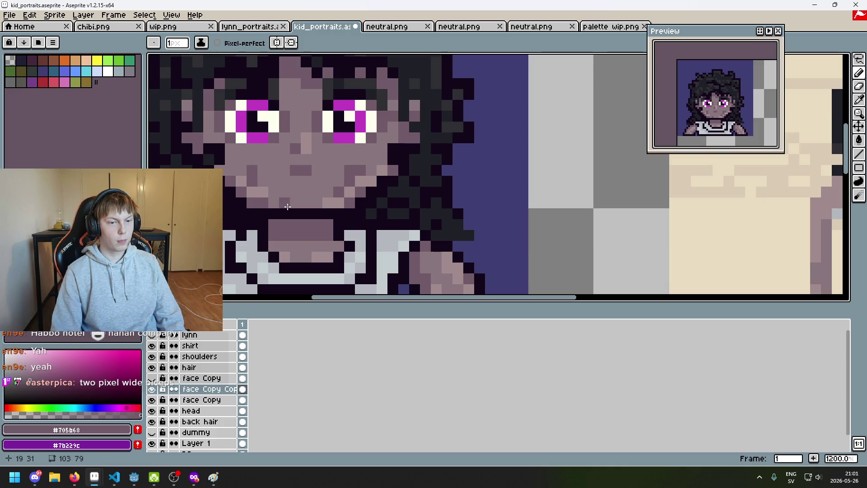
scroll(288, 206, down, 6)
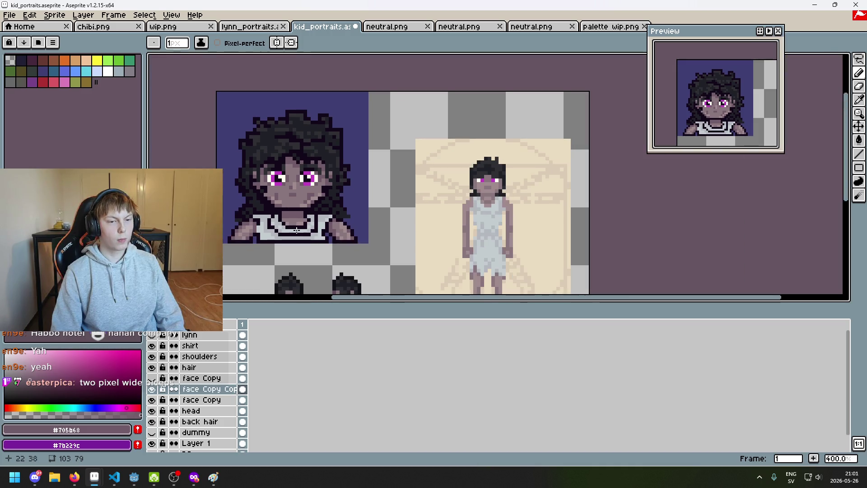
scroll(302, 226, down, 1)
scroll(303, 226, up, 1)
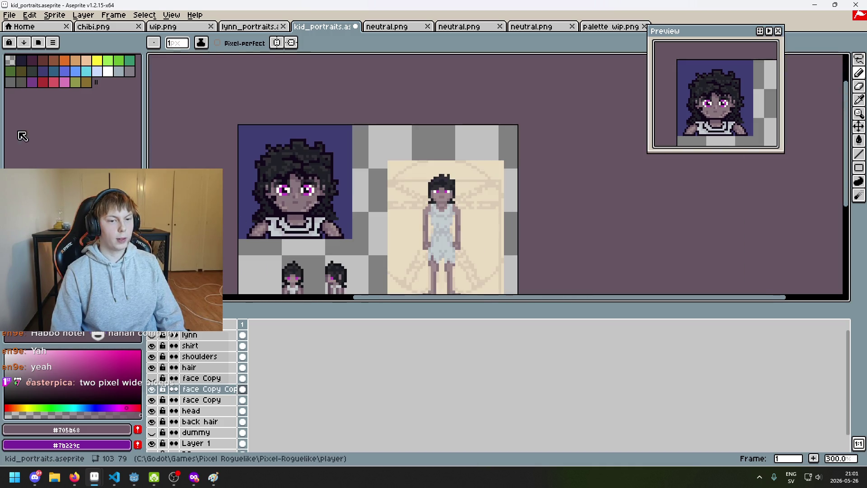
scroll(334, 222, down, 2)
scroll(333, 223, up, 1)
scroll(333, 223, up, 1)
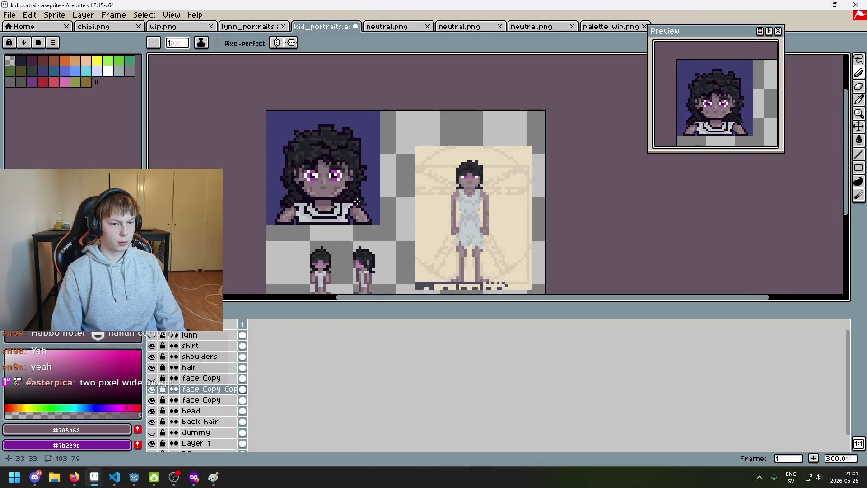
scroll(361, 201, up, 4)
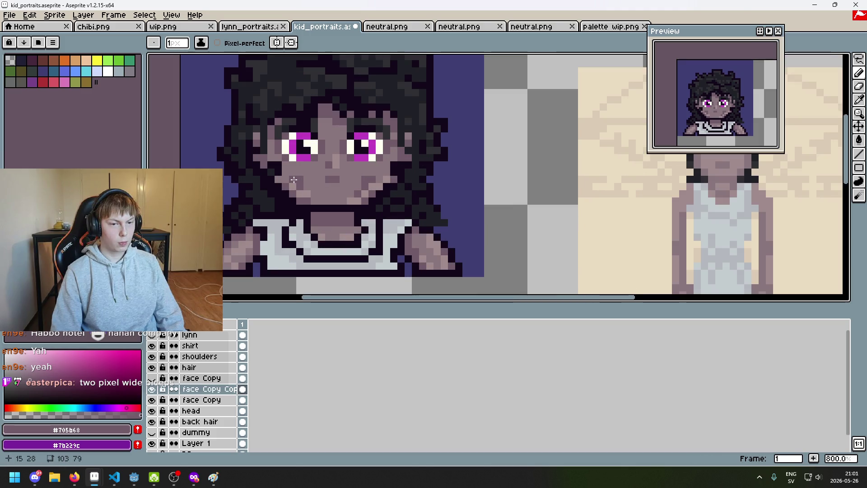
scroll(293, 179, down, 4)
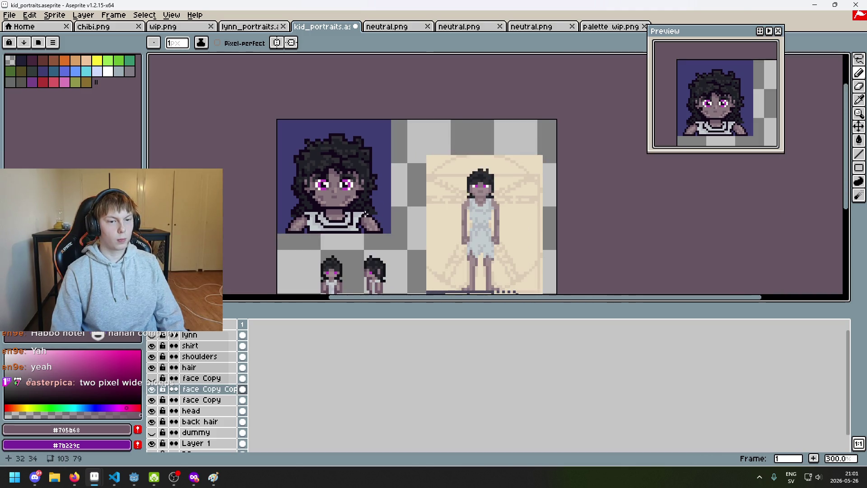
drag(365, 212, 414, 213)
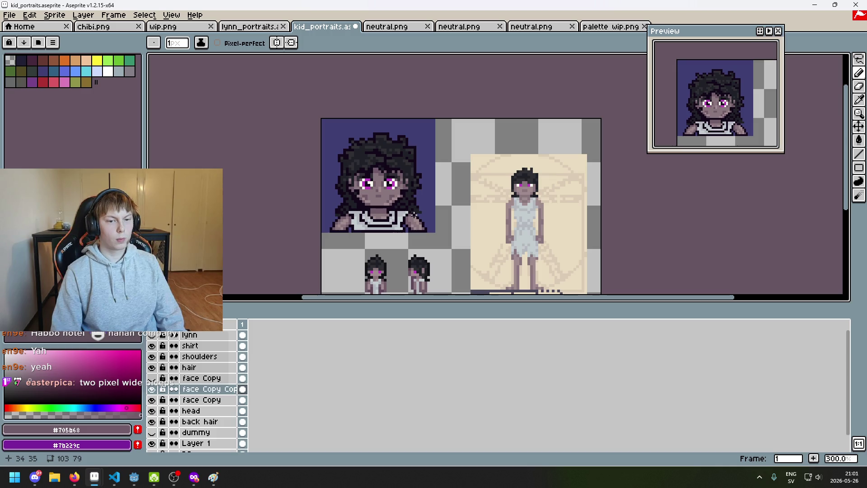
drag(414, 214, 391, 217)
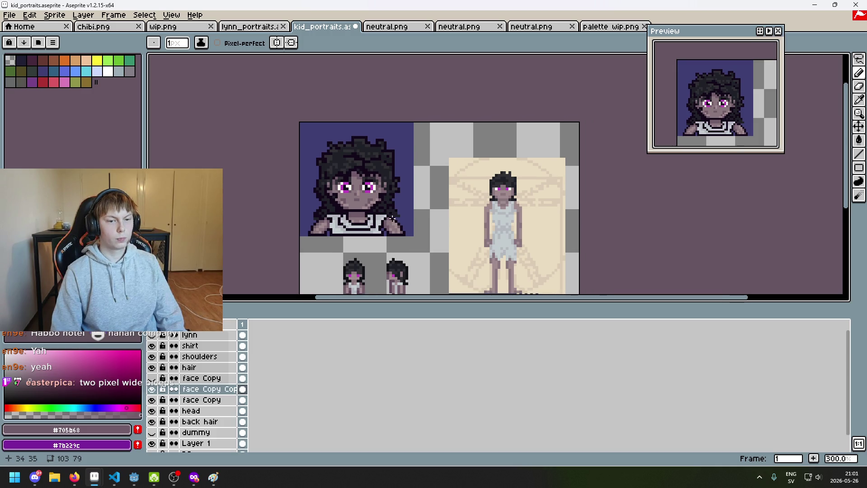
scroll(375, 211, up, 6)
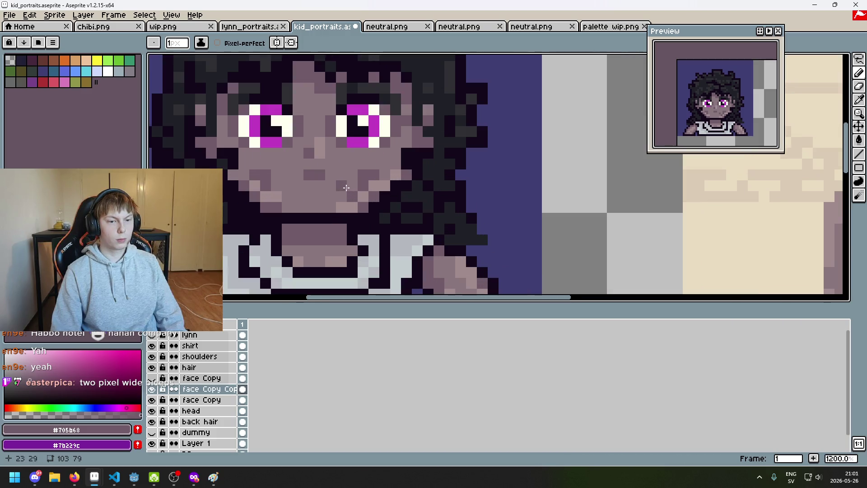
scroll(281, 187, down, 6)
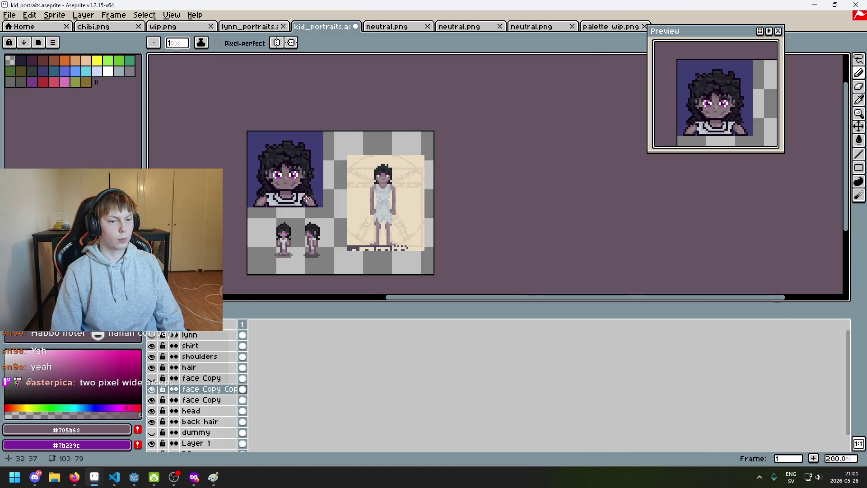
scroll(307, 198, up, 1)
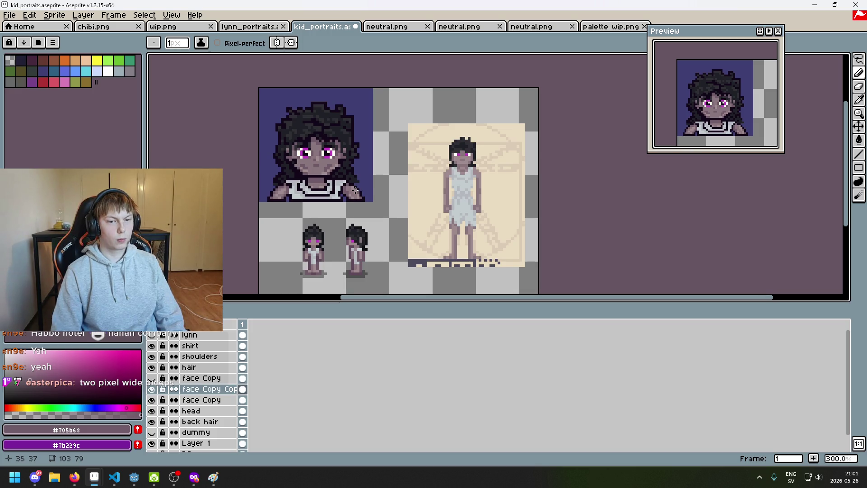
Step: Undo and redo the strokes to compare, leave them undone, and hide the 'face Copy Copy' layer
key(ctrl+z)
key(ctrl+y)
scroll(343, 186, down, 1)
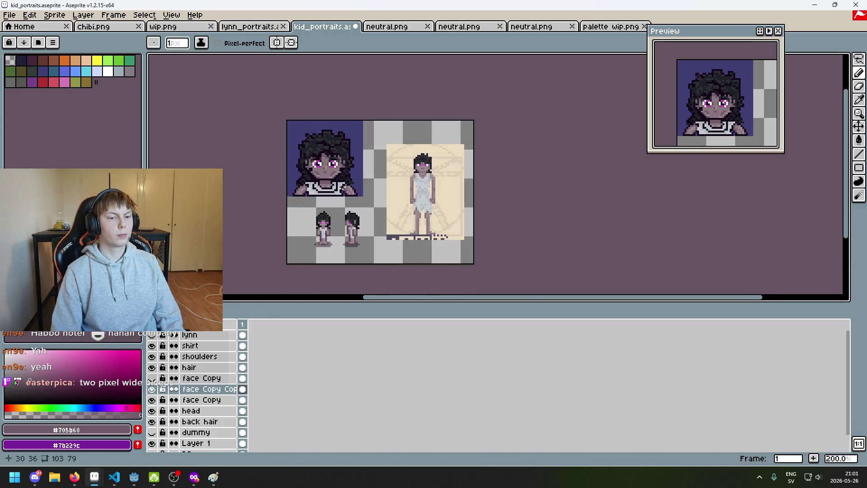
key(ctrl+z)
scroll(335, 185, up, 3)
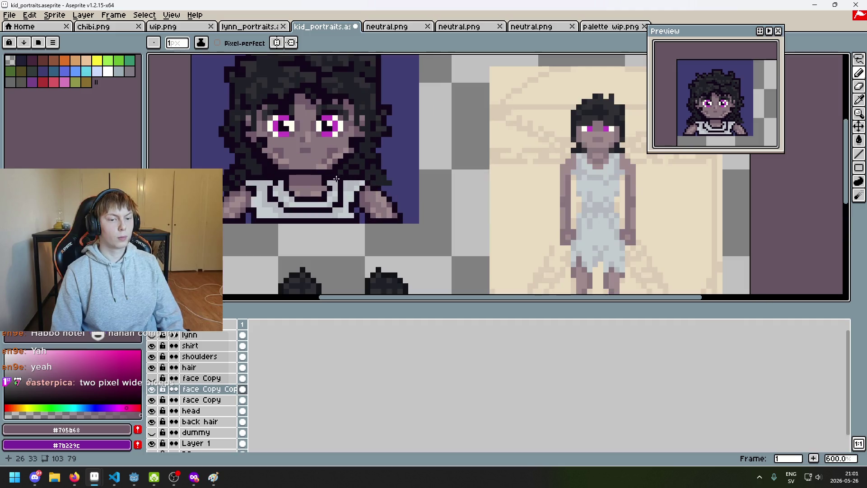
scroll(336, 167, up, 3)
scroll(335, 166, up, 2)
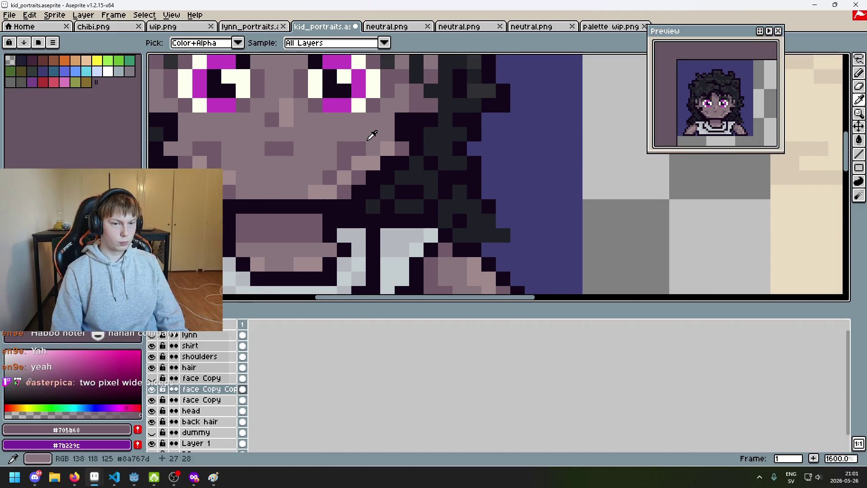
scroll(348, 172, down, 5)
key(ctrl+z)
scroll(354, 181, up, 3)
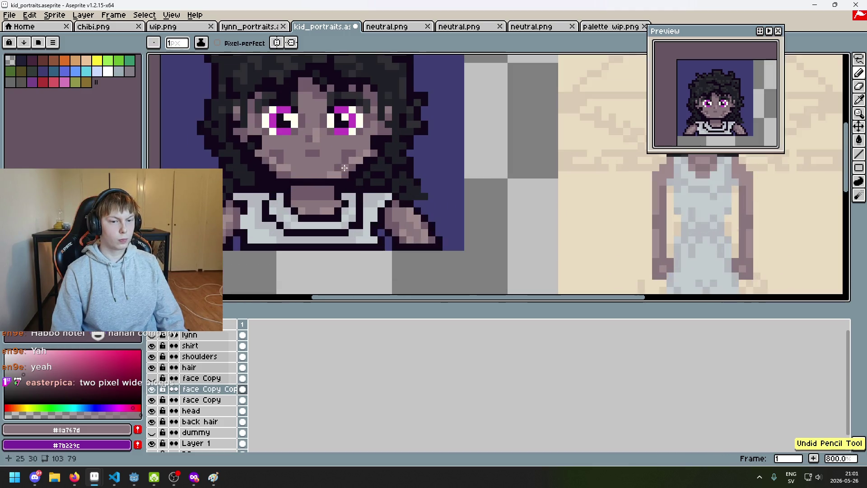
scroll(292, 166, down, 3)
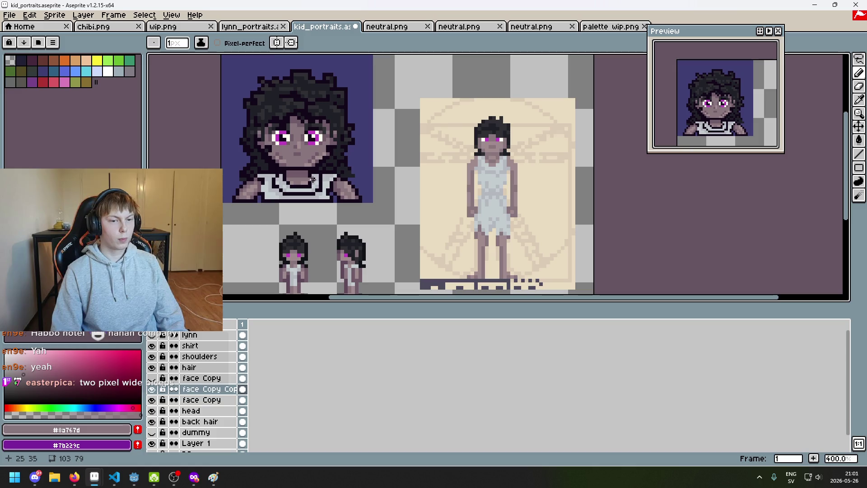
click(152, 390)
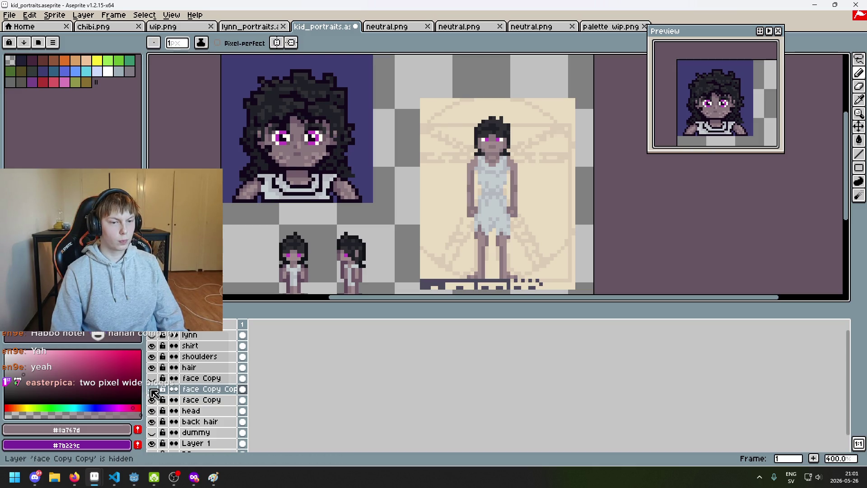
Step: Show 'face Copy Copy' again, sample lighter and darker skin tones, and undo a chin stroke
click(153, 390)
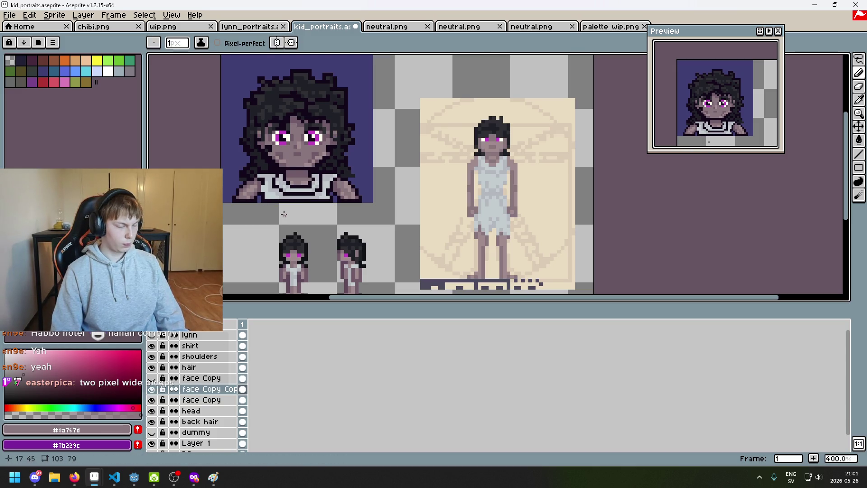
scroll(291, 160, up, 1)
scroll(291, 160, up, 4)
alt+click(373, 156)
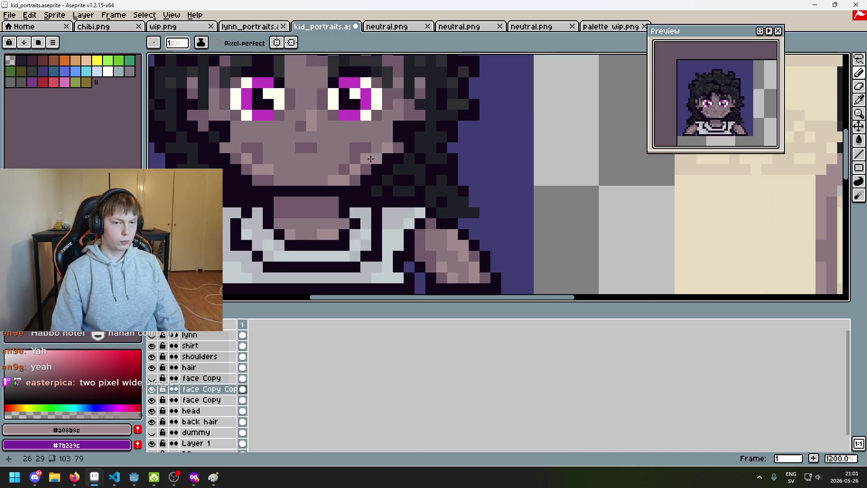
alt+click(368, 149)
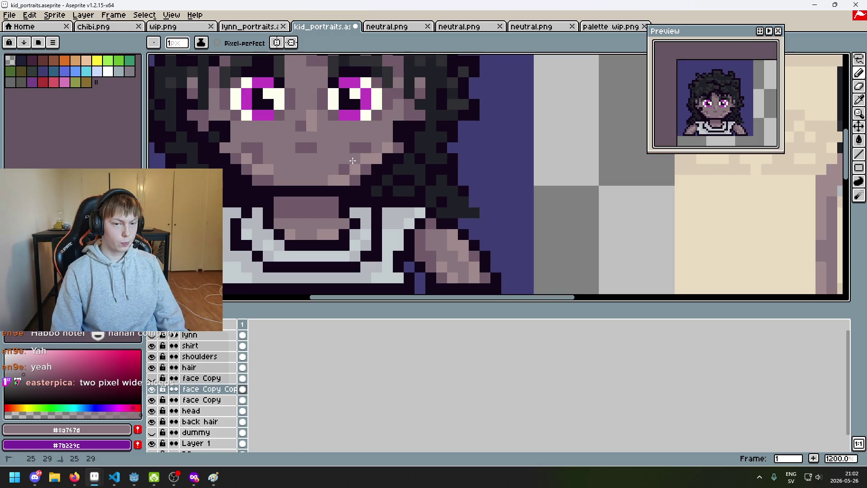
scroll(350, 171, down, 6)
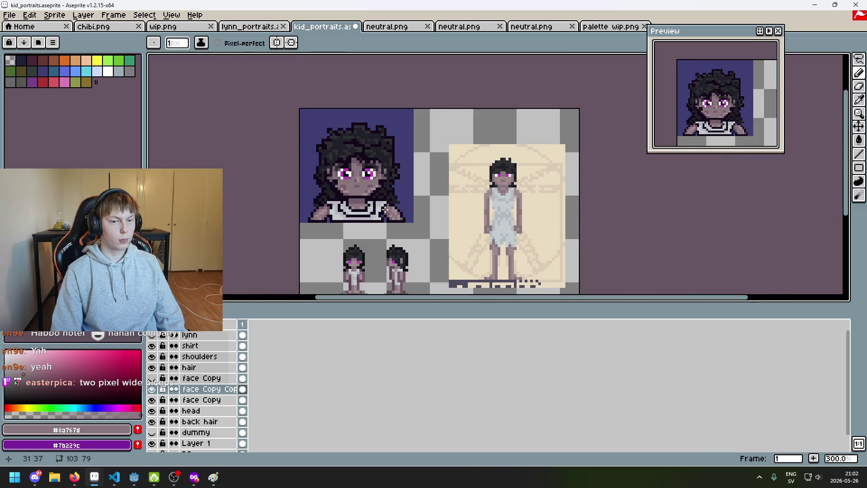
scroll(349, 195, up, 4)
scroll(362, 201, down, 5)
scroll(371, 207, up, 1)
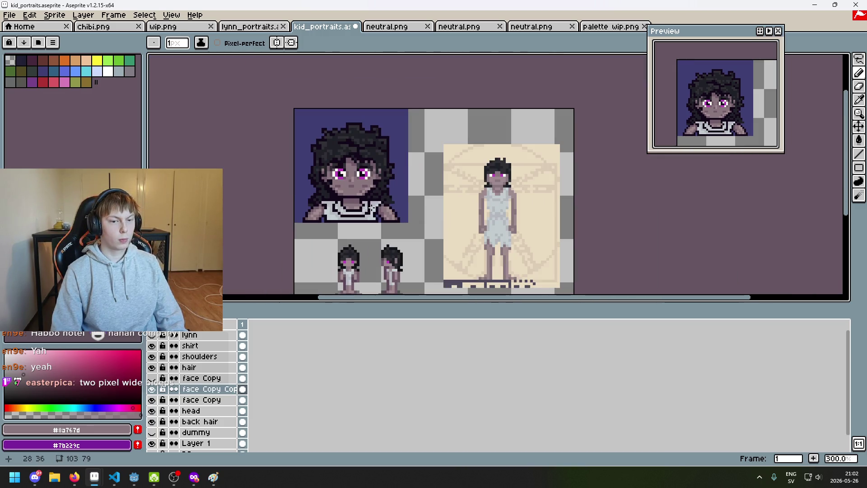
scroll(377, 210, down, 1)
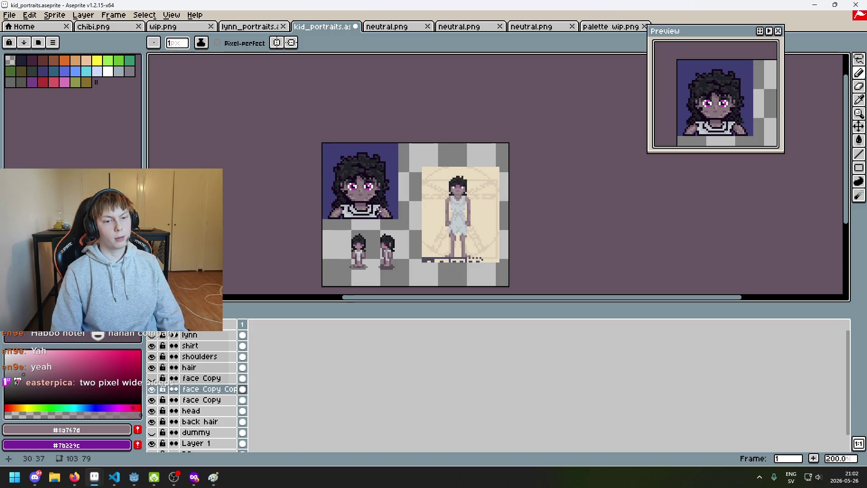
key(ctrl+z)
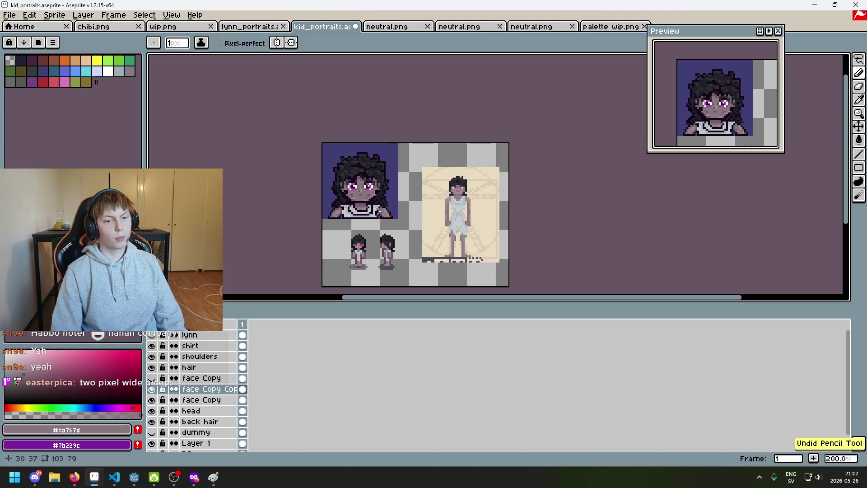
Step: Sample the shadow skin tone, then undo and redo the last stroke to compare
scroll(364, 197, up, 2)
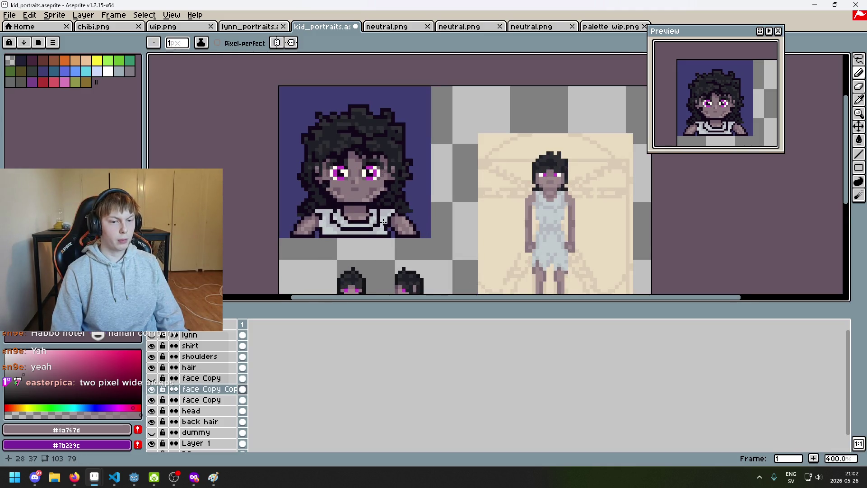
scroll(383, 221, up, 5)
alt+click(310, 159)
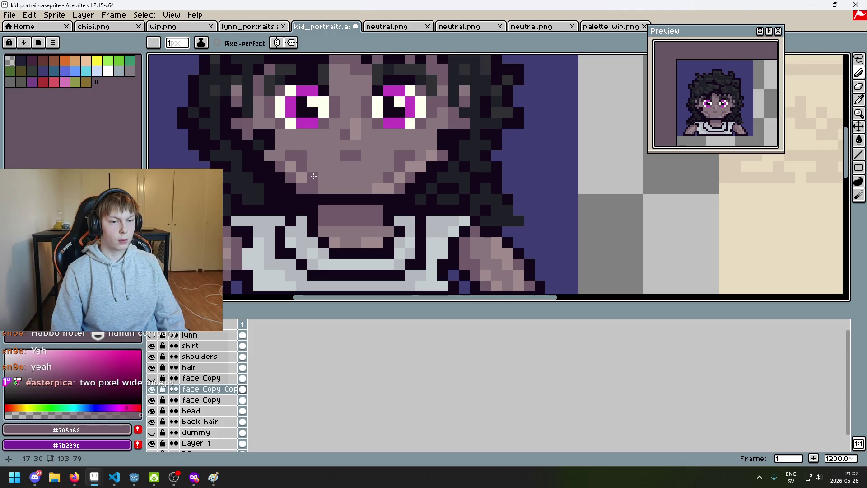
scroll(313, 175, down, 6)
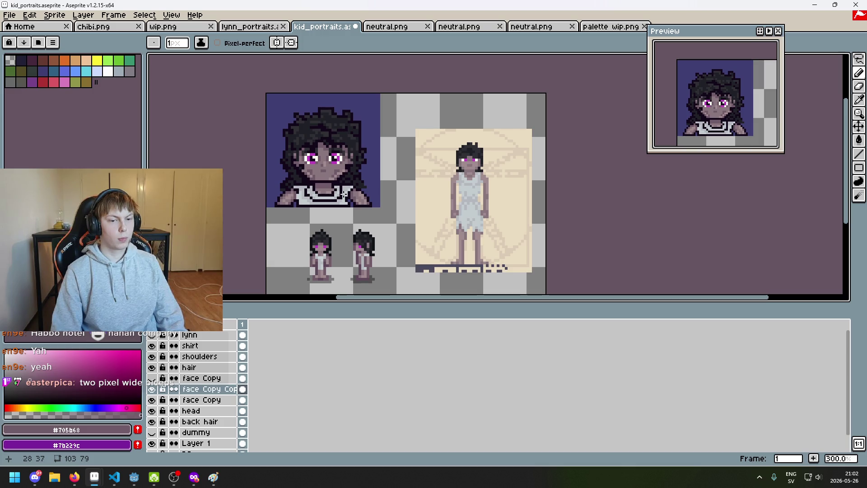
key(ctrl+z)
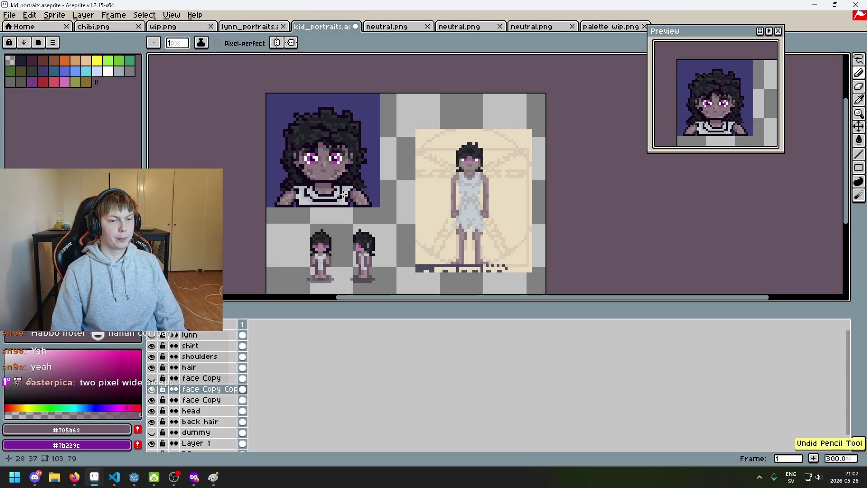
key(ctrl+y)
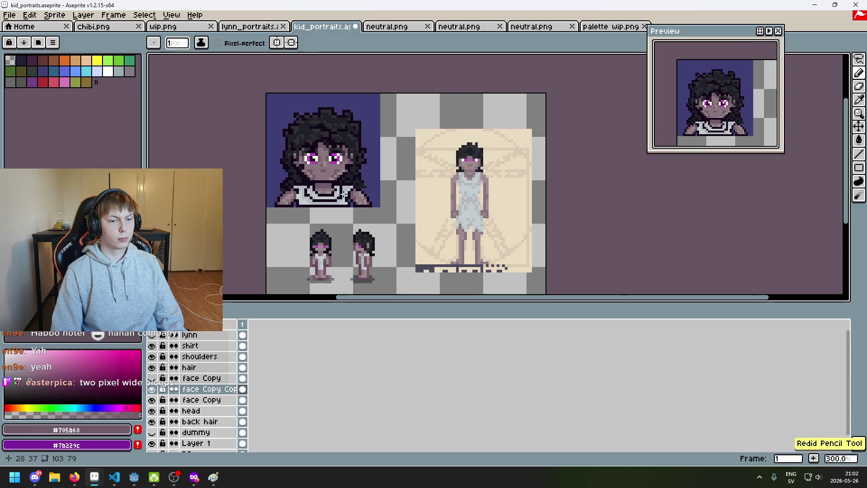
scroll(343, 194, up, 2)
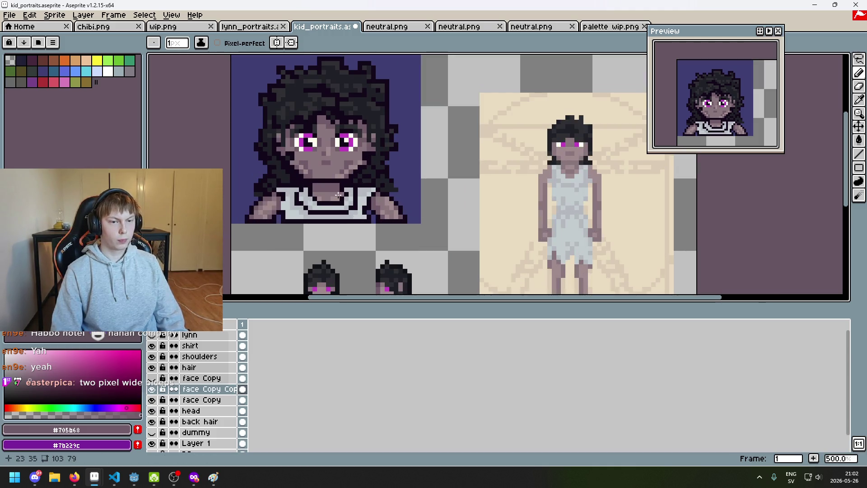
scroll(338, 195, down, 2)
scroll(338, 195, up, 3)
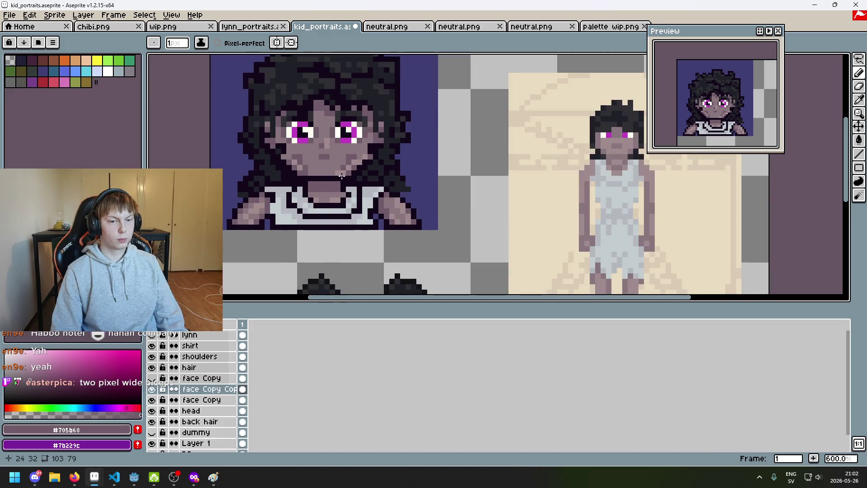
Step: Eyedrop a lighter skin tone from the face and undo the remaining trial strokes on the chin and cheeks
key(alt)
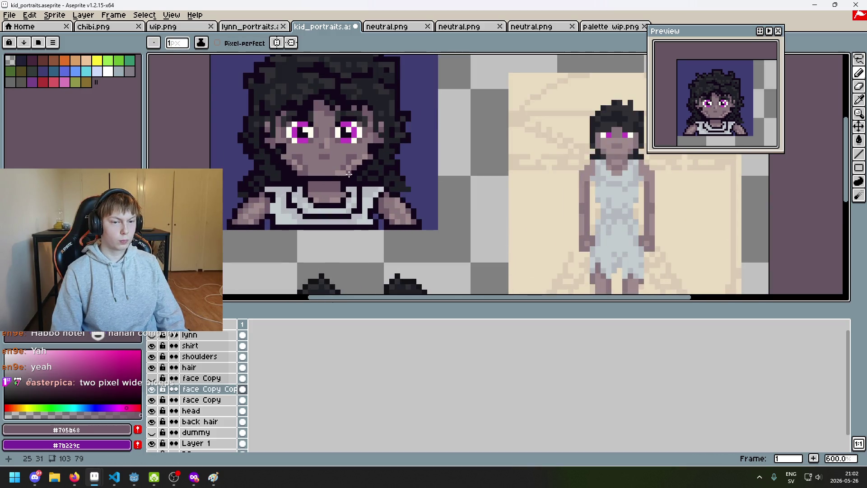
key(alt)
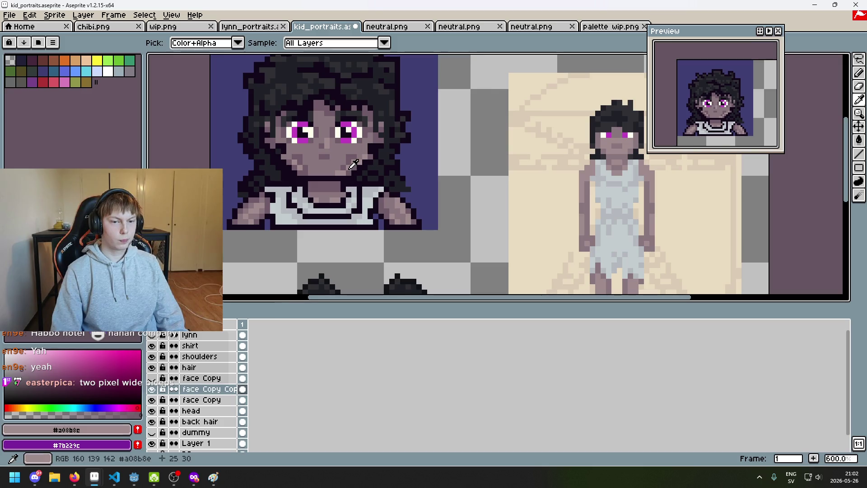
alt+click(324, 162)
scroll(324, 162, up, 4)
scroll(324, 161, down, 6)
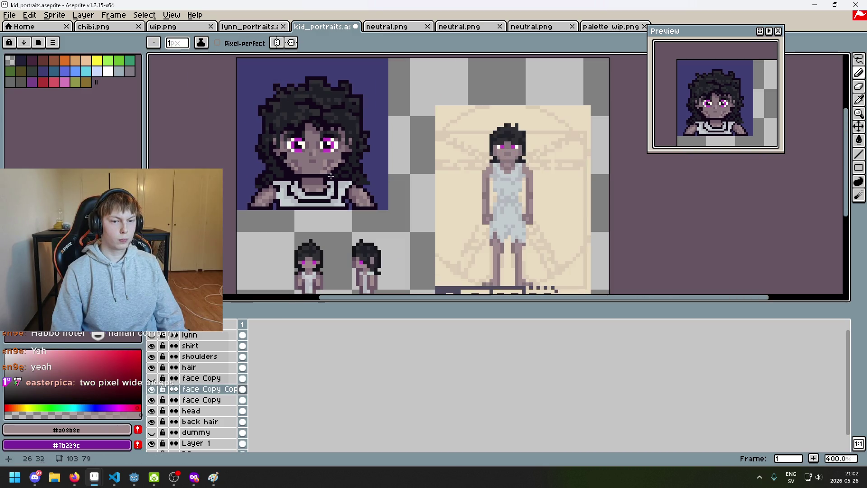
scroll(322, 193, up, 3)
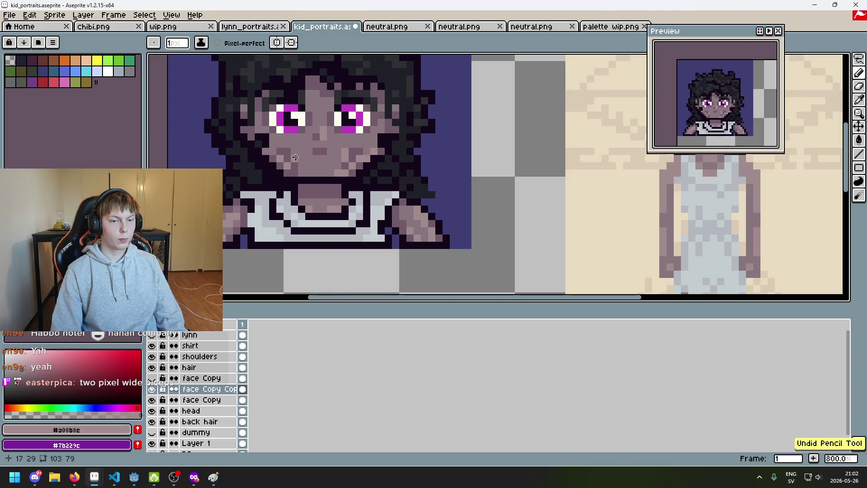
scroll(299, 160, down, 4)
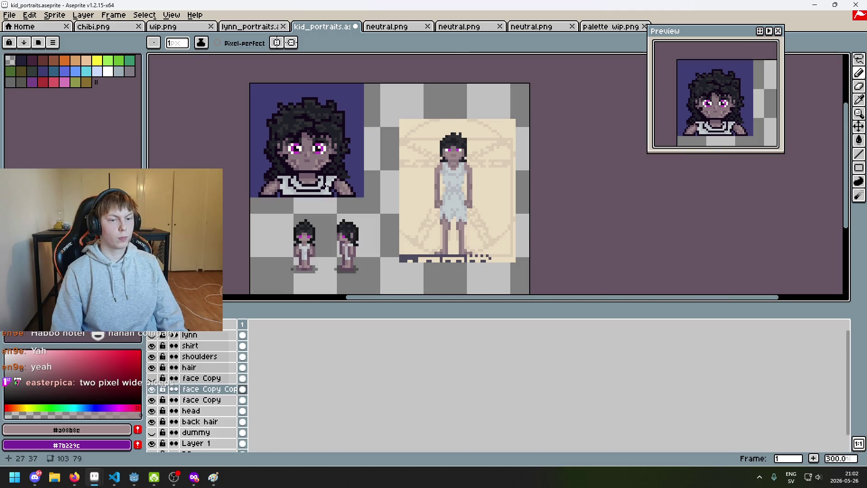
key(ctrl+z)
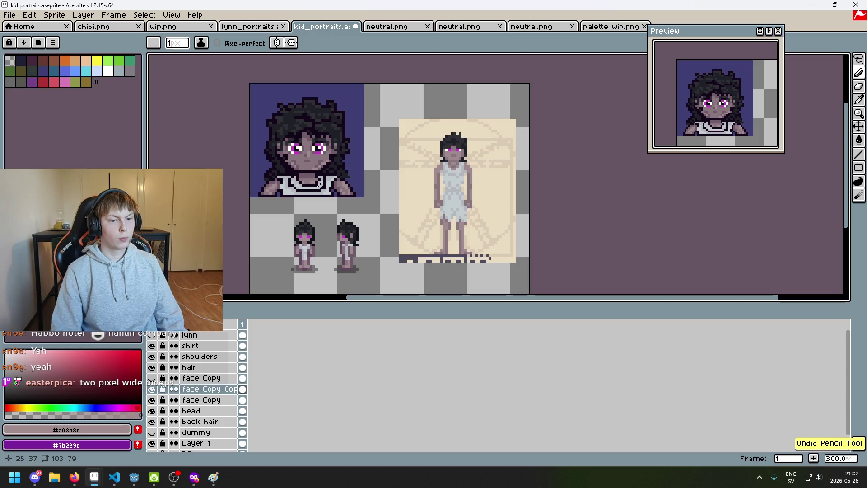
scroll(324, 176, up, 2)
scroll(324, 176, up, 5)
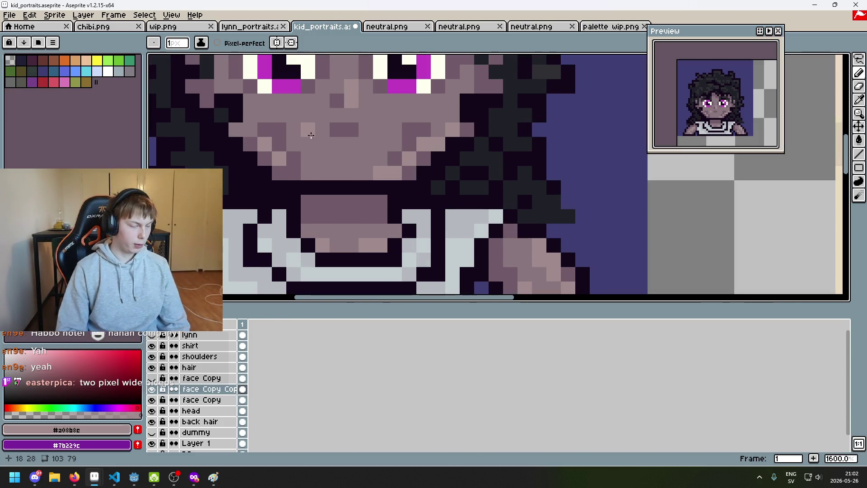
drag(306, 132, 335, 155)
scroll(337, 161, down, 1)
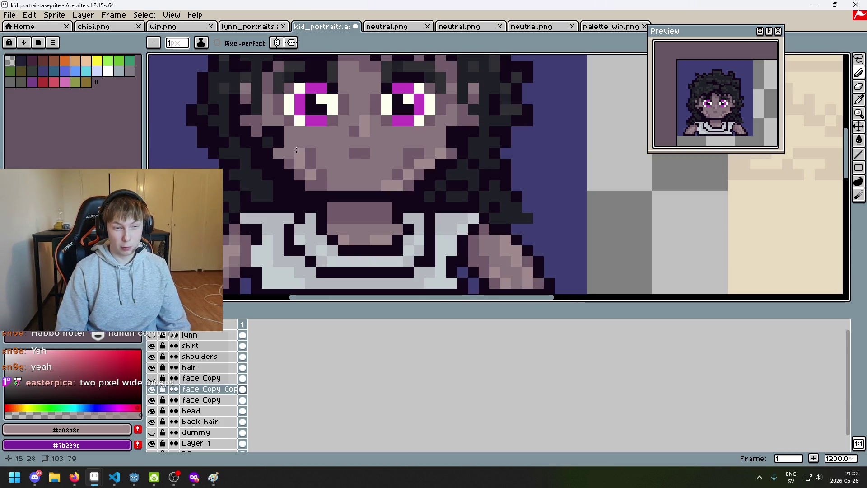
scroll(307, 153, down, 3)
scroll(332, 185, up, 4)
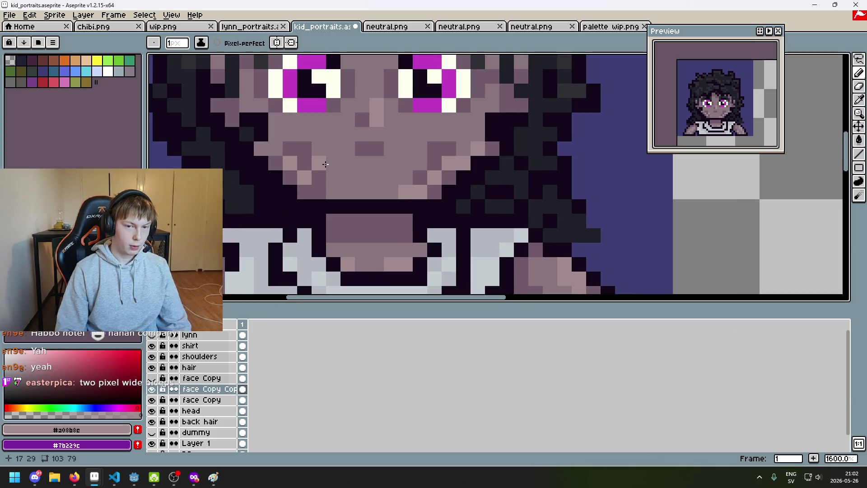
scroll(325, 164, down, 6)
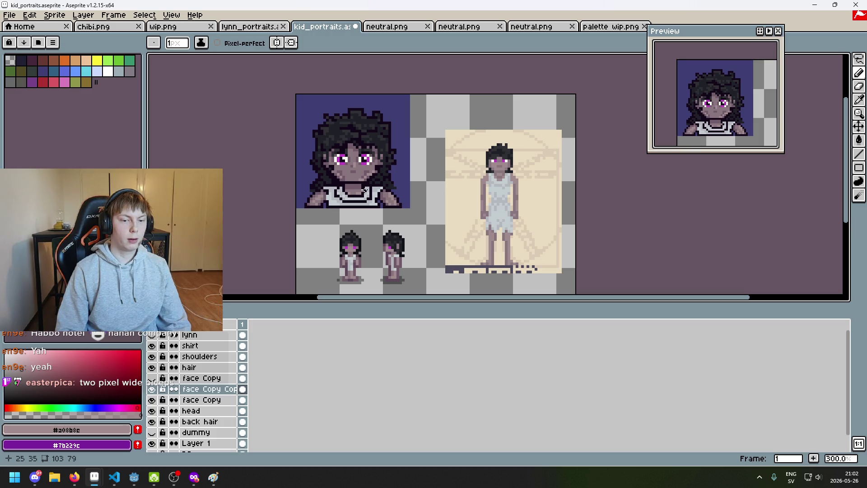
scroll(364, 190, up, 2)
scroll(360, 187, up, 4)
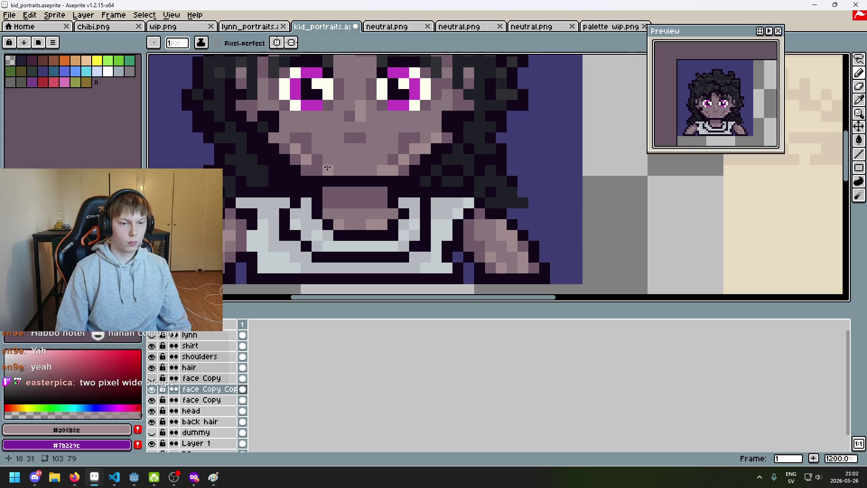
key(ctrl+z)
scroll(340, 171, down, 6)
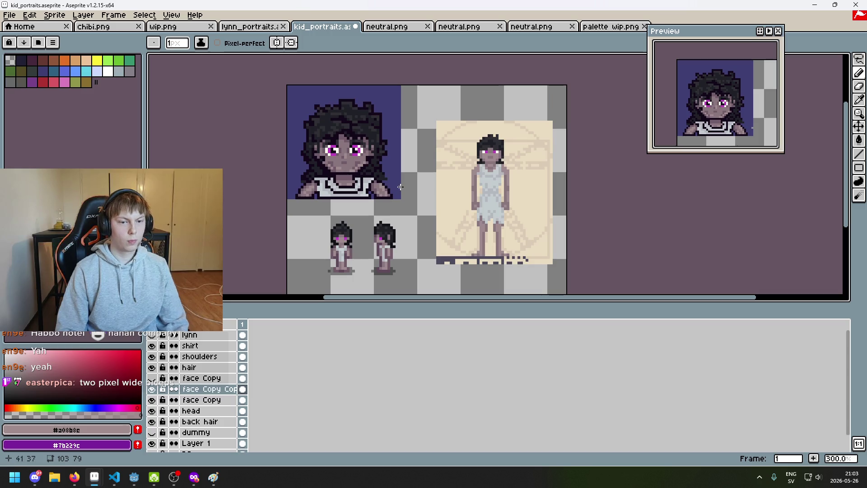
Step: Toggle the lynn layer on and off to compare portraits, leaving it hidden
click(153, 335)
click(153, 335)
click(152, 335)
click(152, 336)
scroll(362, 139, up, 7)
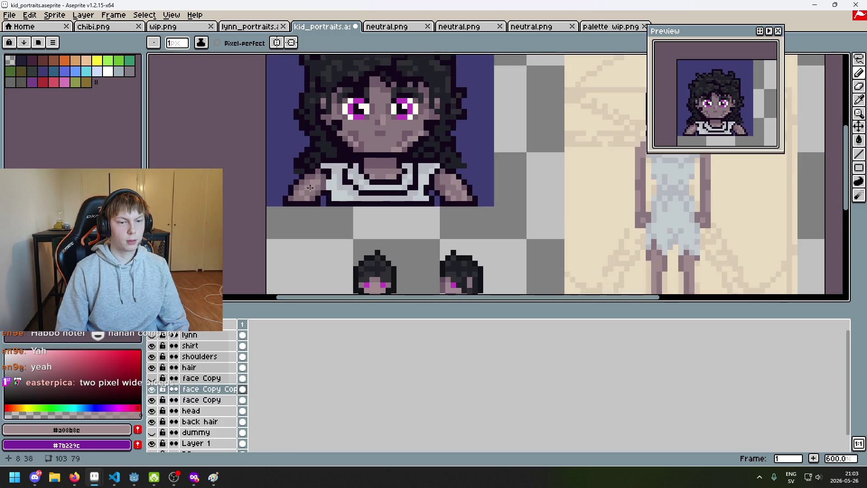
Step: Sample #705b68, lighten one chin pixel and darken the one below, then recheck against lynn
click(362, 140)
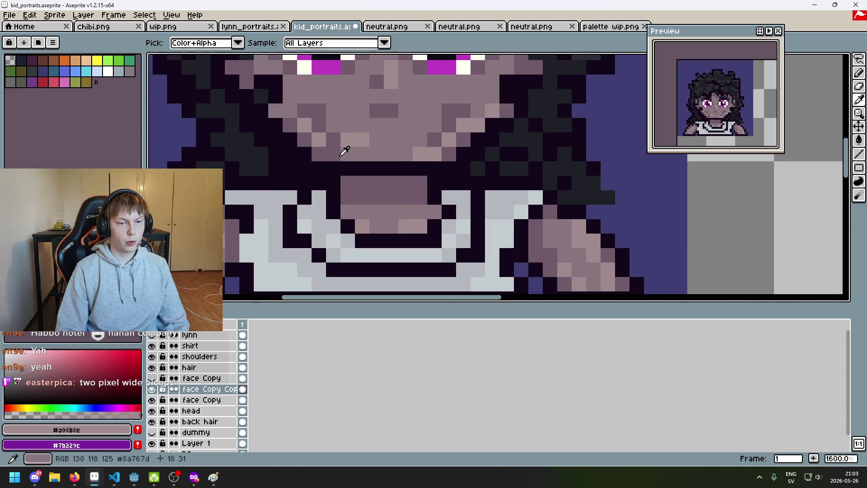
alt+click(345, 149)
click(362, 154)
click(153, 335)
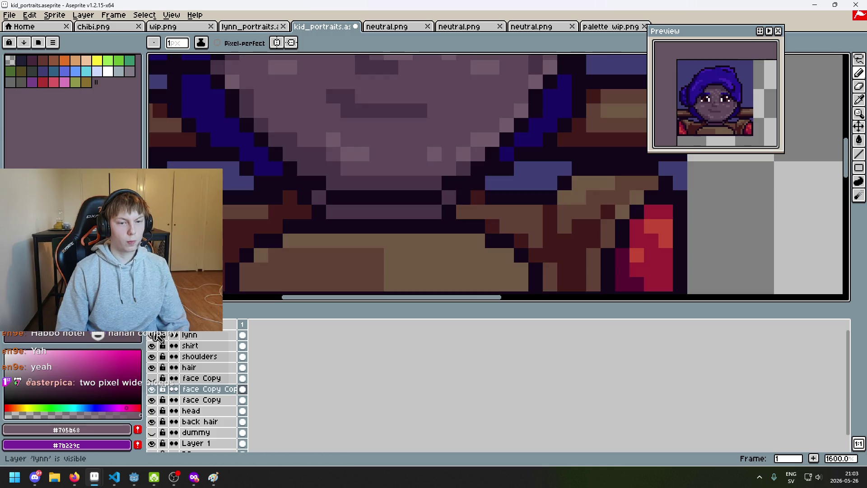
click(152, 335)
scroll(359, 188, down, 6)
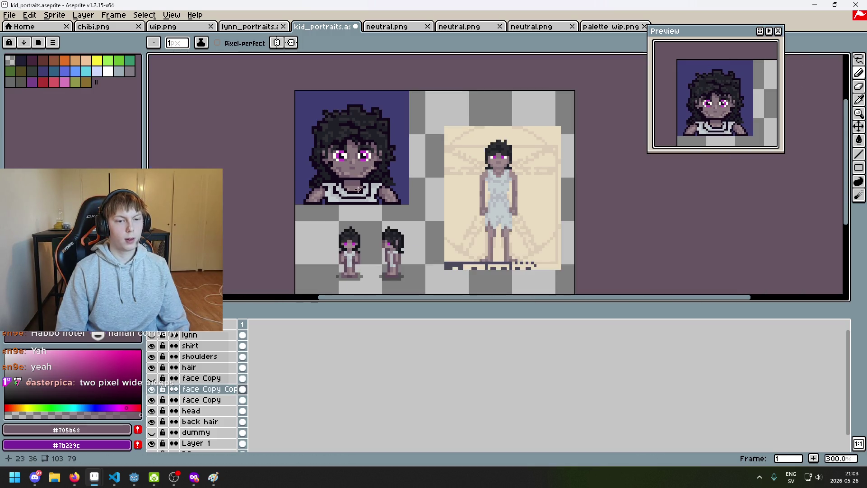
scroll(357, 189, up, 3)
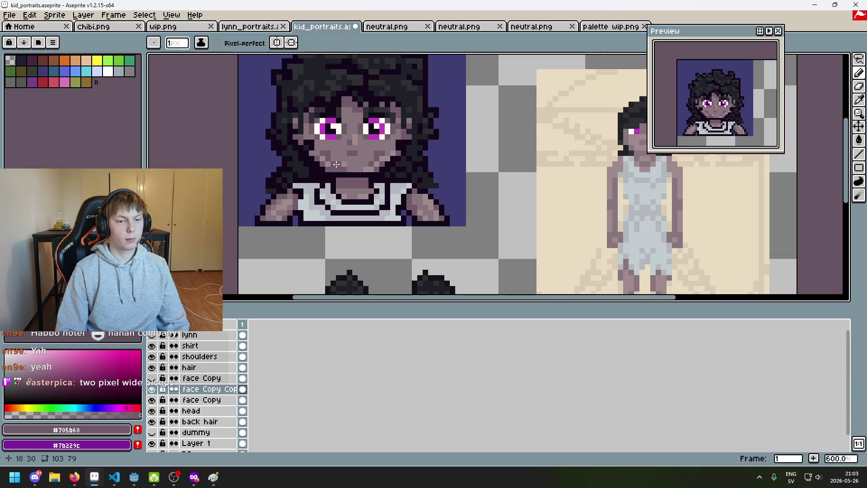
Step: Sample the mid skin tone from the face and undo the last chin stroke
scroll(339, 172, down, 4)
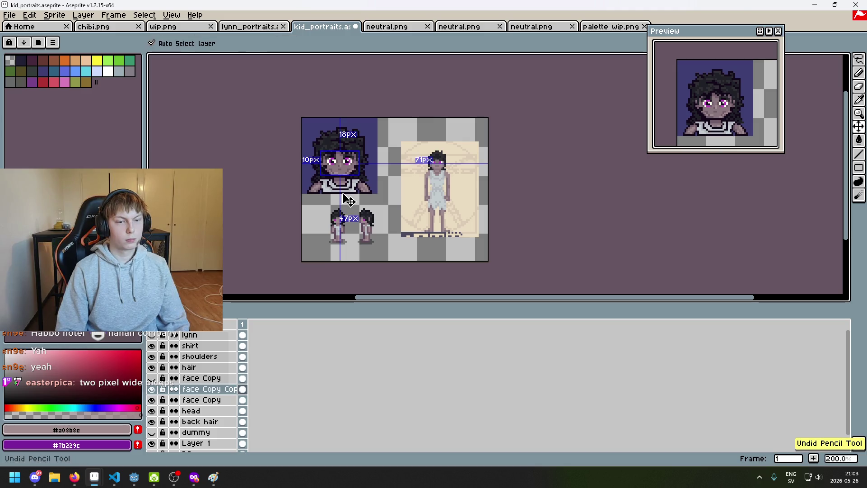
scroll(334, 156, up, 3)
scroll(335, 157, up, 2)
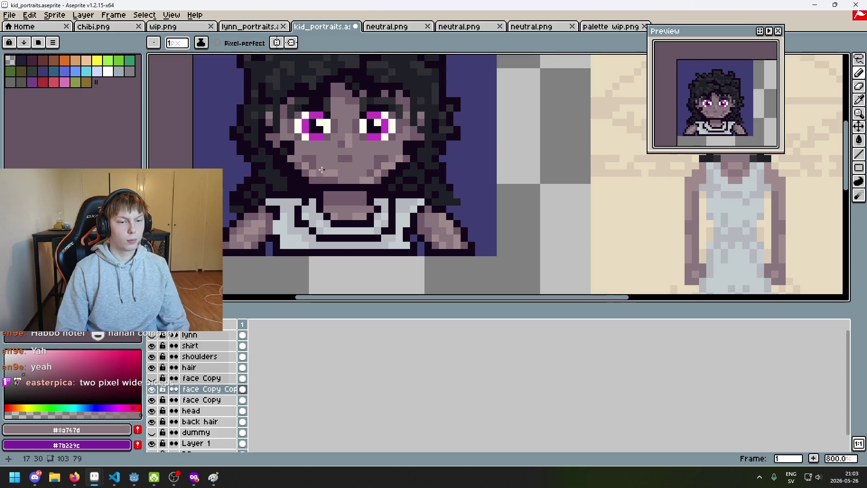
scroll(335, 189, down, 4)
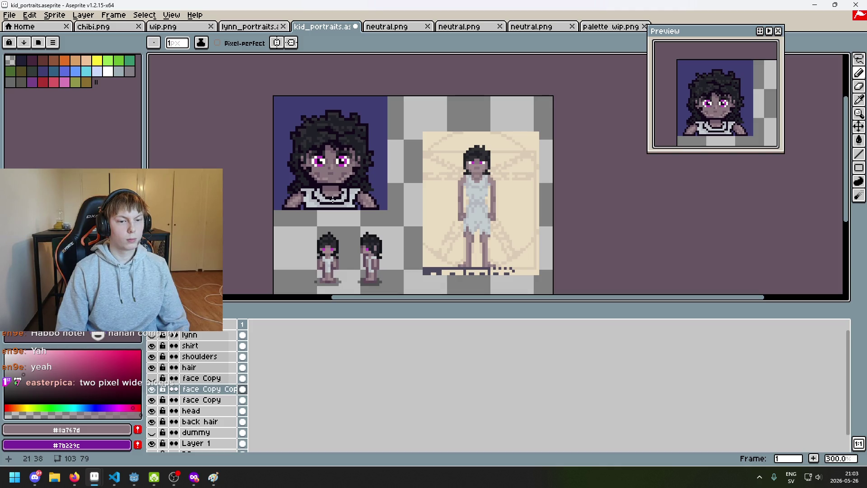
scroll(324, 184, up, 6)
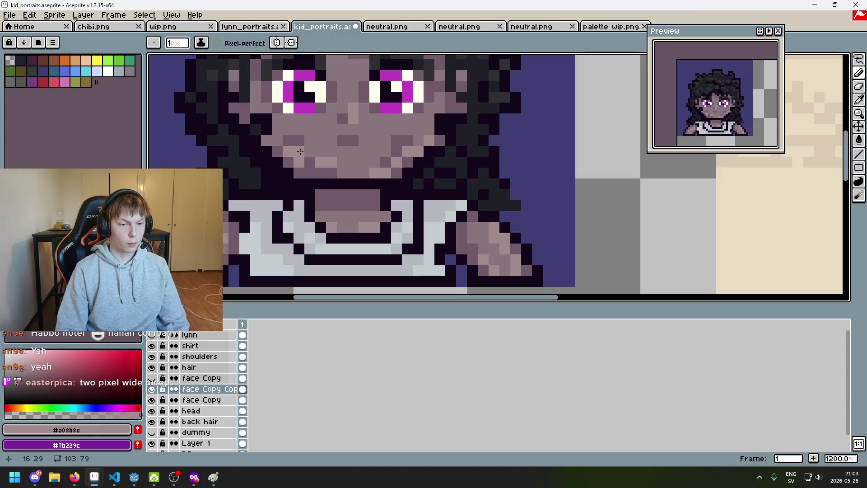
key(i)
click(308, 161)
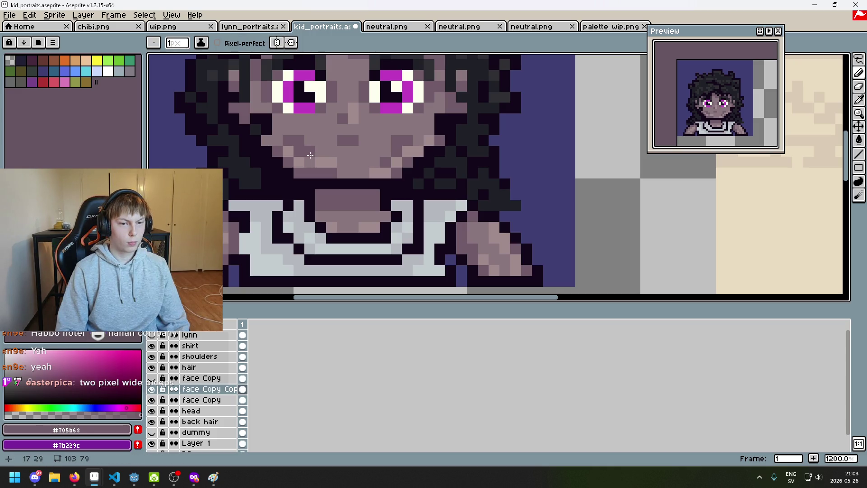
scroll(343, 181, down, 6)
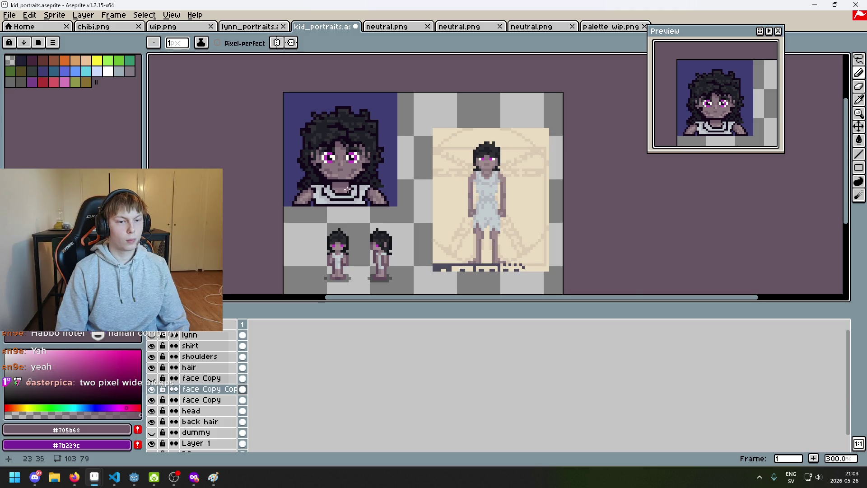
scroll(347, 190, up, 3)
scroll(351, 159, down, 4)
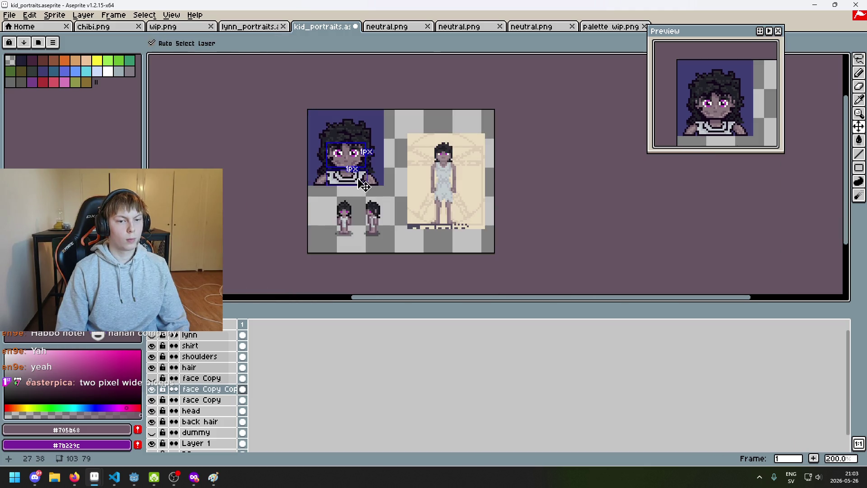
key(ctrl+z)
Step: Repaint chin and neck pixels, alternating mid and lighter skin tones sampled from the face
scroll(351, 180, up, 1)
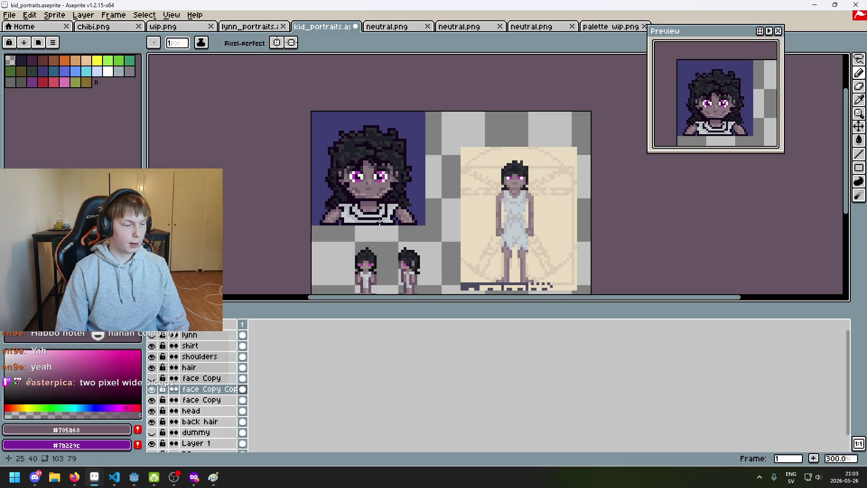
scroll(355, 215, up, 1)
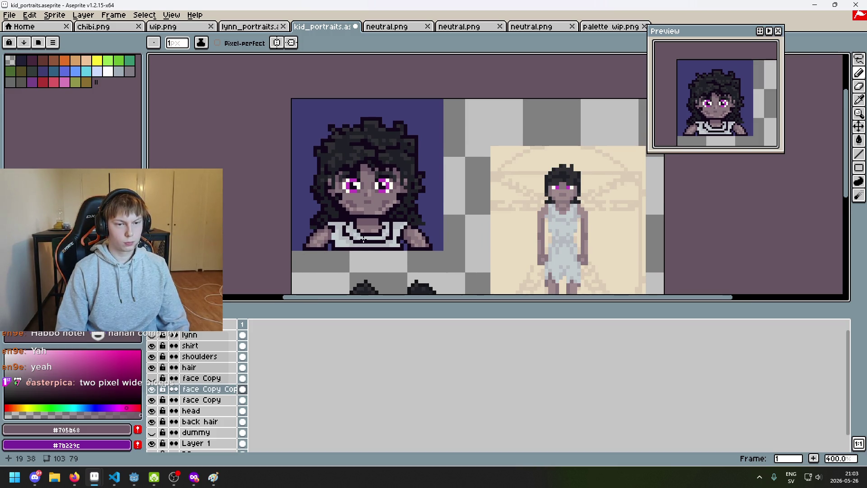
scroll(357, 199, up, 3)
alt+click(360, 181)
scroll(376, 229, down, 3)
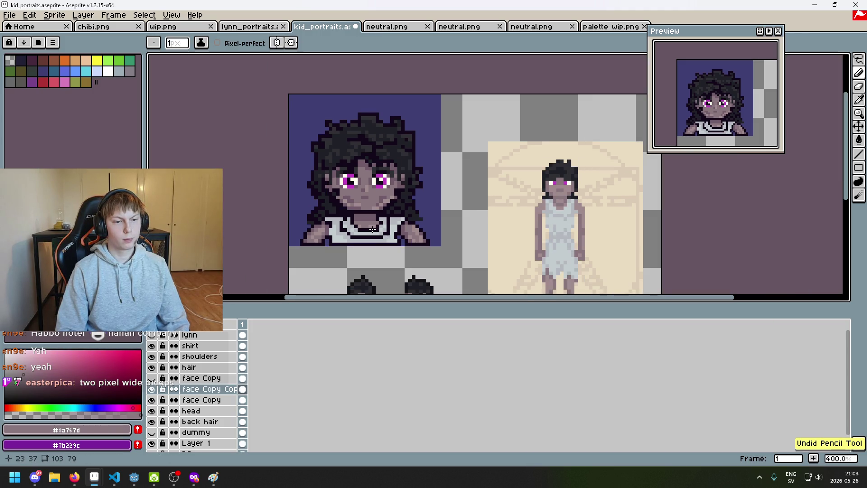
scroll(377, 229, up, 2)
alt+click(375, 226)
scroll(375, 226, down, 3)
scroll(373, 212, up, 1)
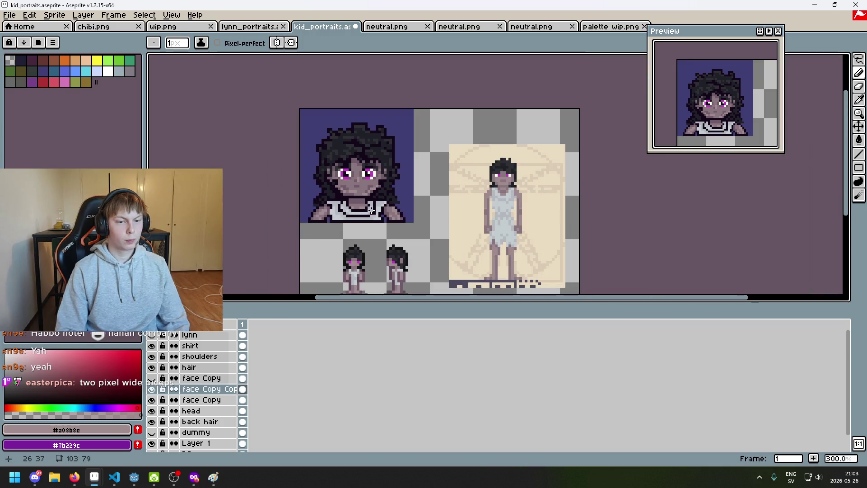
scroll(372, 212, up, 3)
alt+click(345, 177)
scroll(345, 178, down, 4)
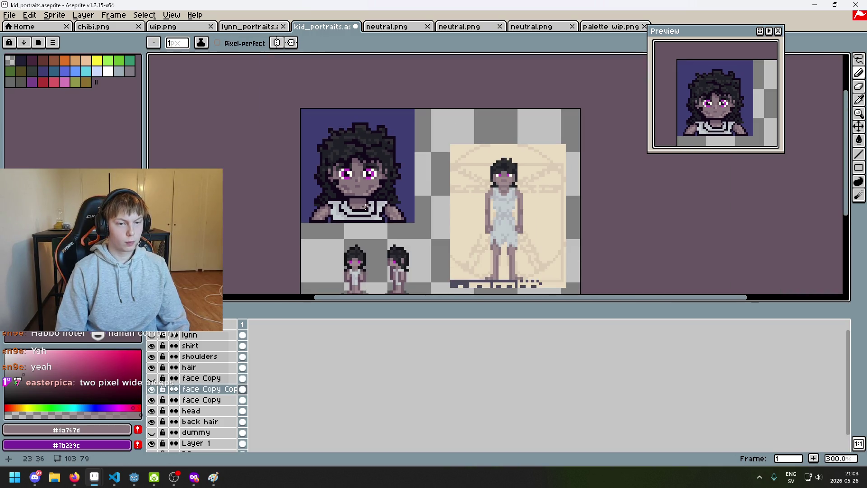
scroll(364, 207, up, 4)
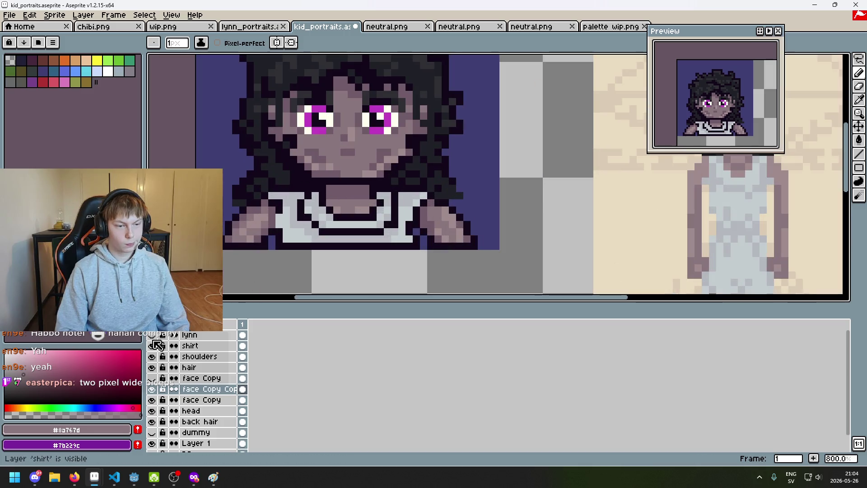
Step: Compare with the lynn layer, shade the chin darker, then undo two strokes and redo one
click(153, 335)
click(154, 338)
scroll(339, 198, up, 1)
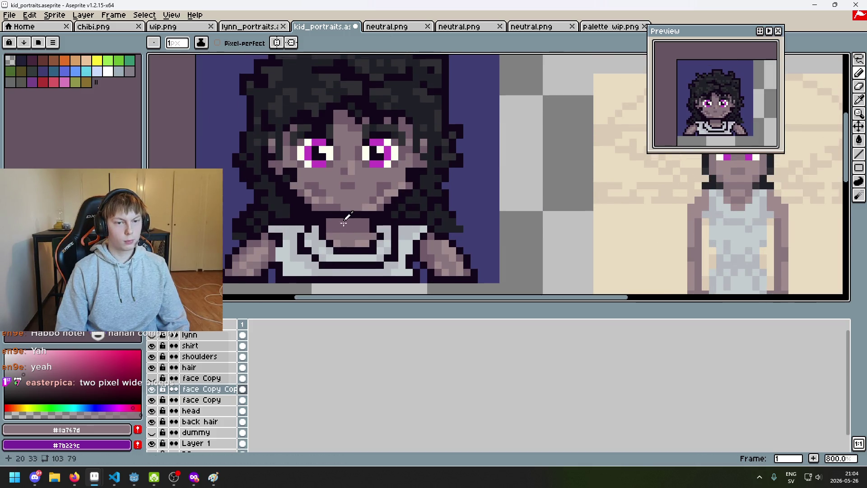
alt+click(341, 203)
scroll(356, 204, down, 4)
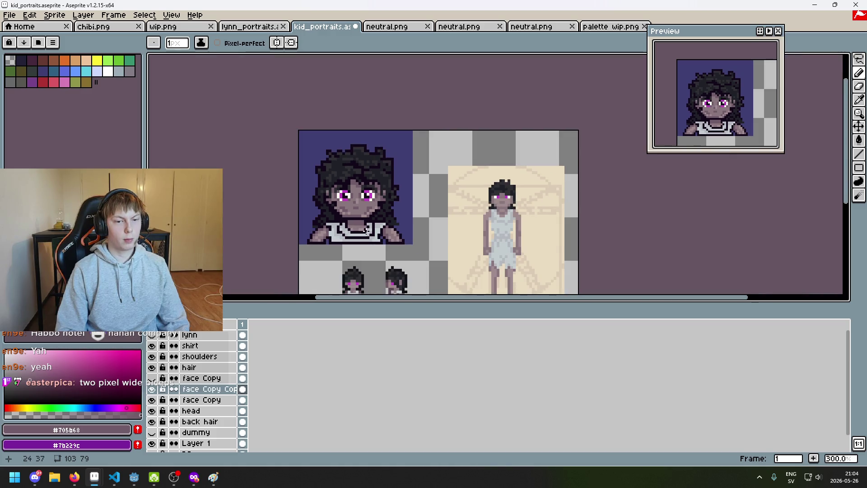
scroll(364, 230, down, 1)
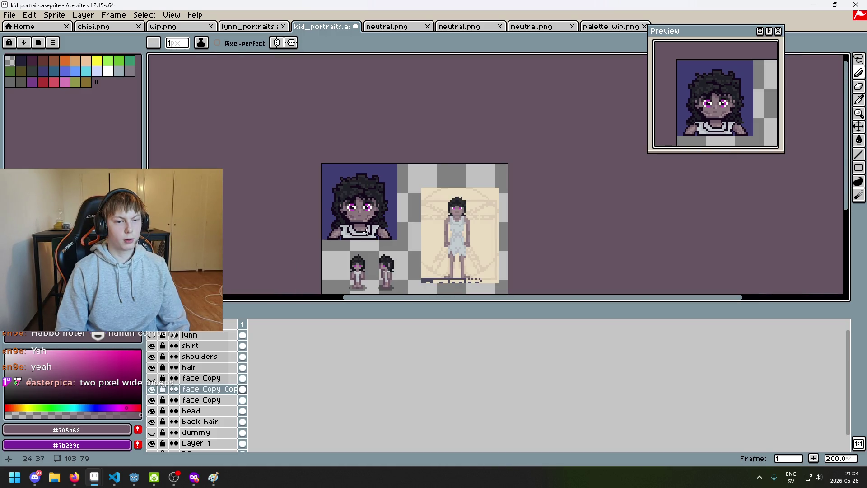
scroll(366, 231, up, 1)
key(ctrl+z)
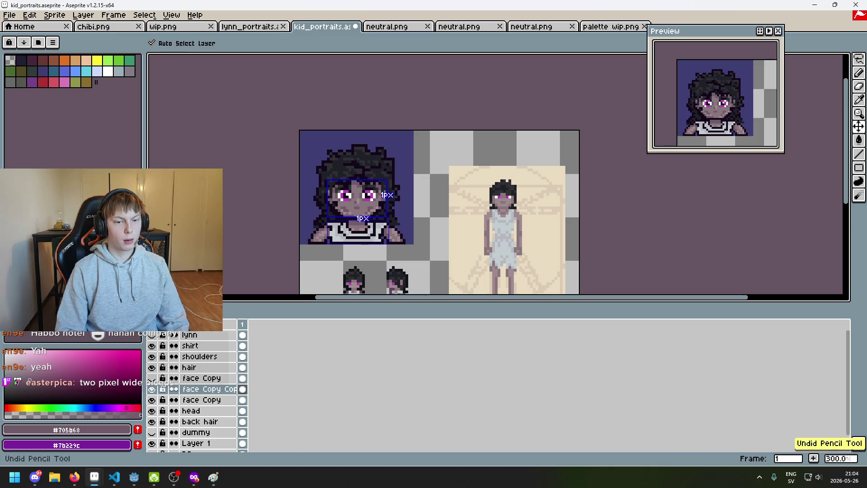
key(ctrl+z)
key(ctrl+y)
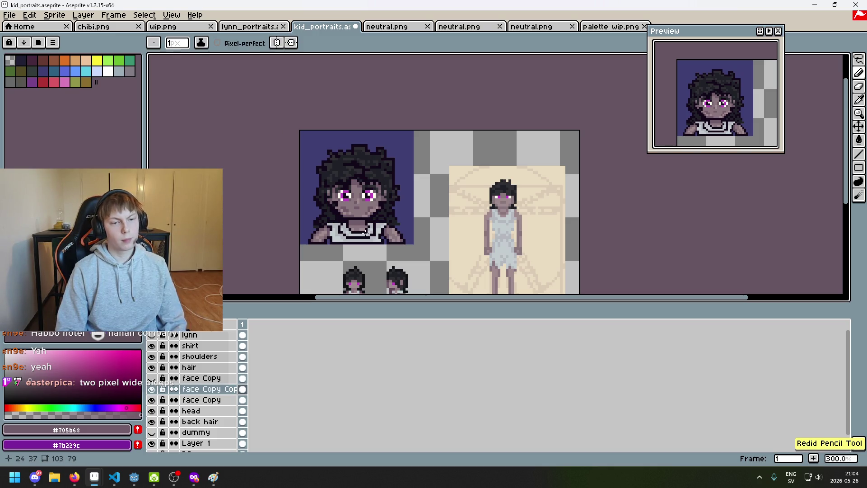
Step: Recentre the view on the portrait and switch to the rectangular marquee tool
scroll(366, 231, up, 2)
scroll(365, 231, up, 3)
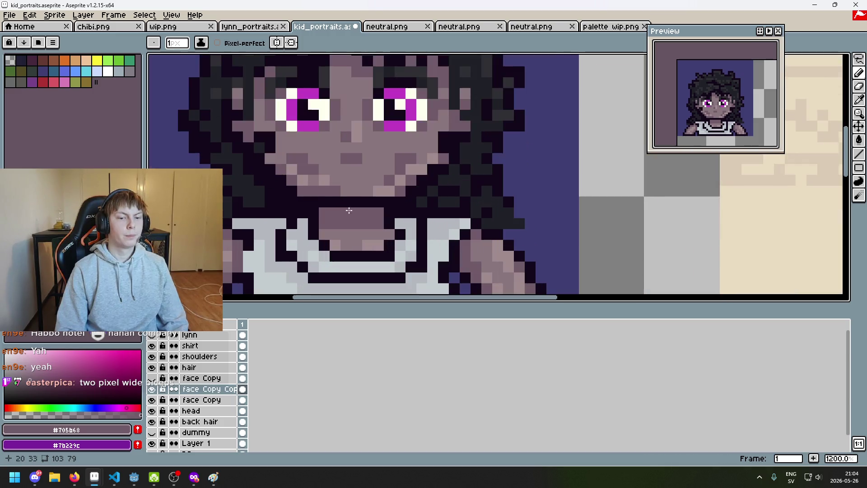
scroll(345, 197, down, 4)
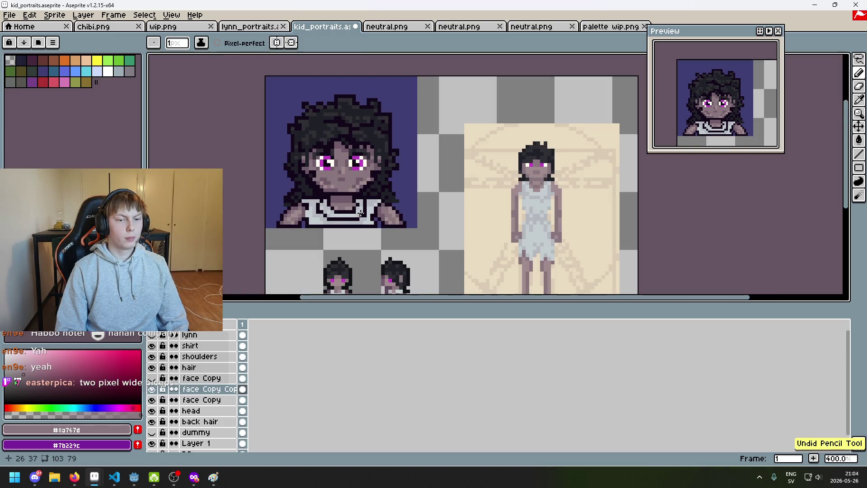
drag(365, 217, 383, 231)
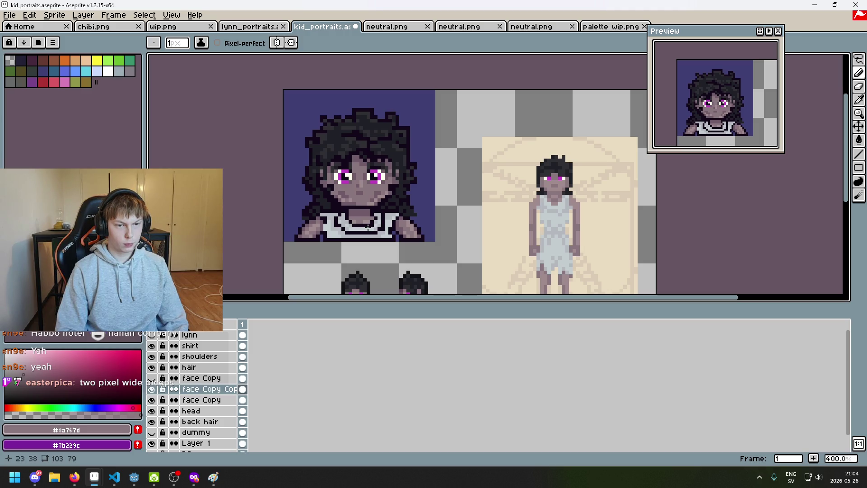
scroll(368, 227, up, 3)
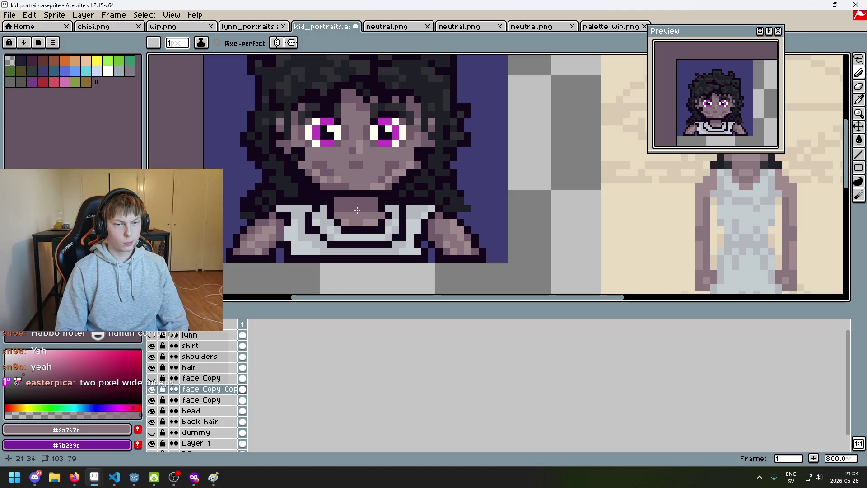
scroll(327, 191, up, 3)
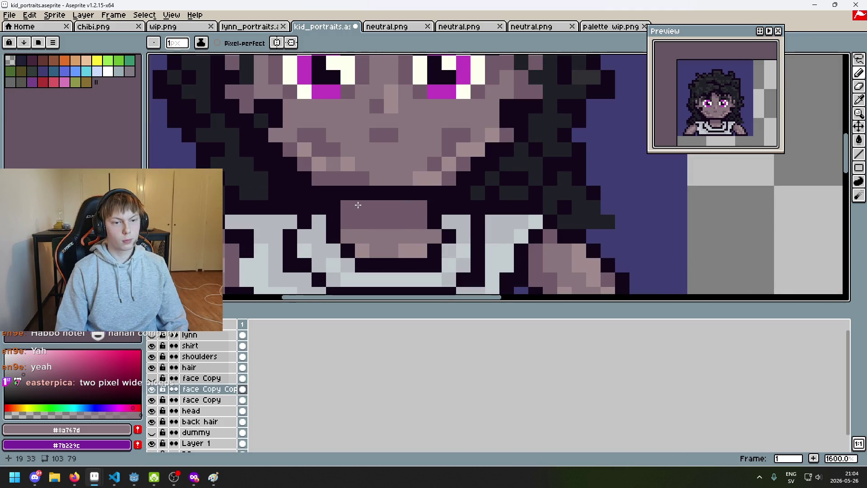
scroll(361, 205, down, 3)
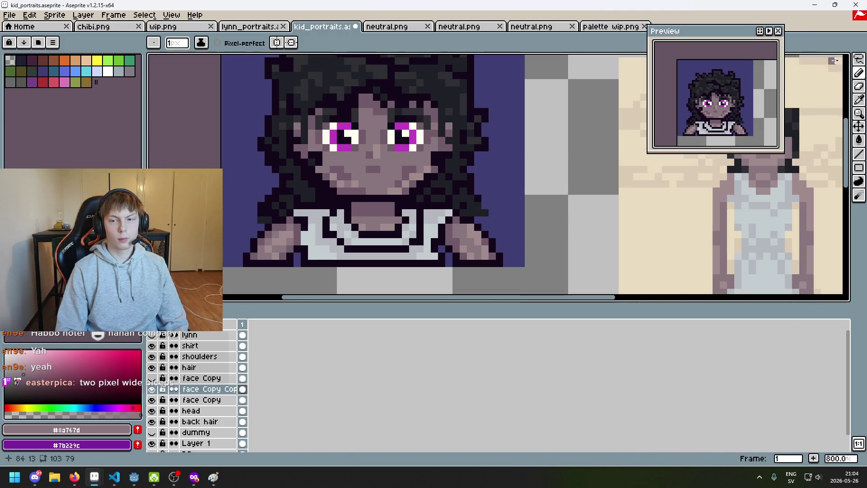
click(859, 59)
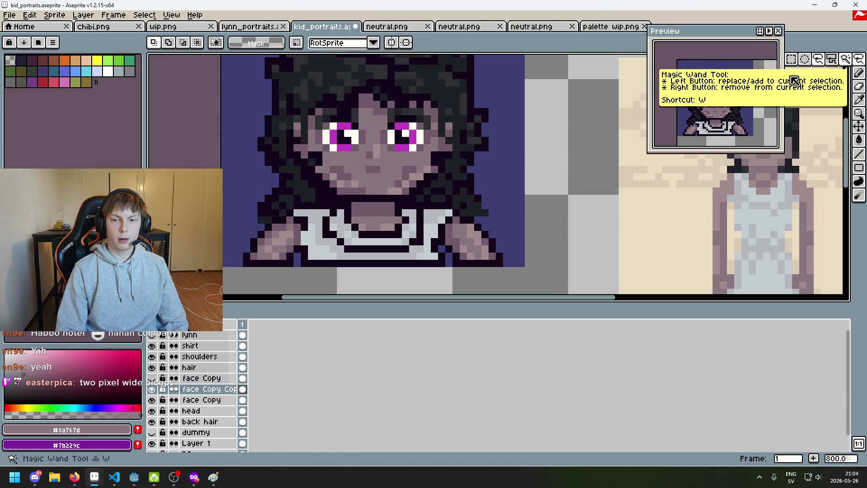
Step: Select a small patch of chin pixels, try nudging it, undo, and hide the face Copy layer
scroll(442, 185, up, 5)
drag(477, 224, 414, 183)
key(Up)
key(Down)
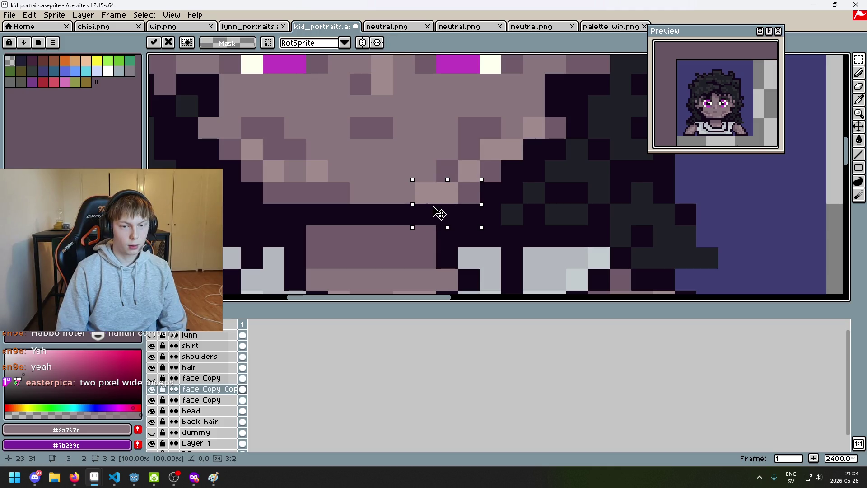
key(Left)
key(ctrl+z)
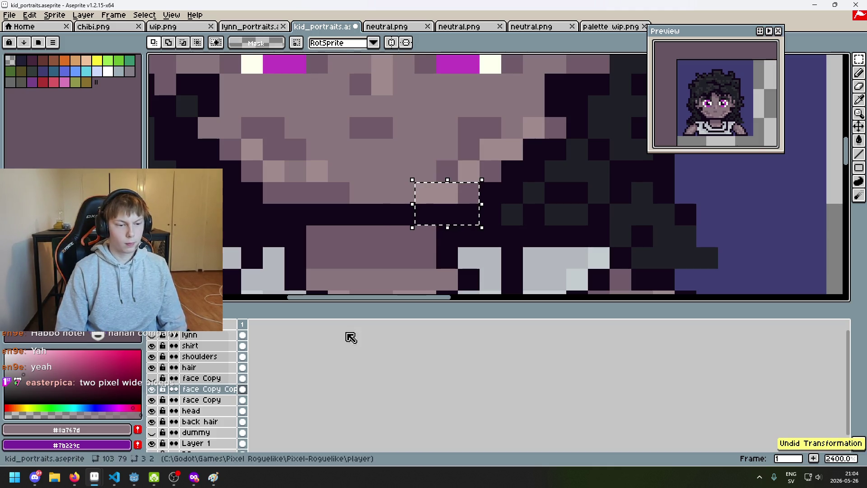
click(152, 399)
Step: Try shifting chin pixels one left, undo, then repeat with a wider patch and revert
drag(447, 212, 439, 212)
key(ctrl+z)
click(513, 225)
drag(516, 225, 418, 185)
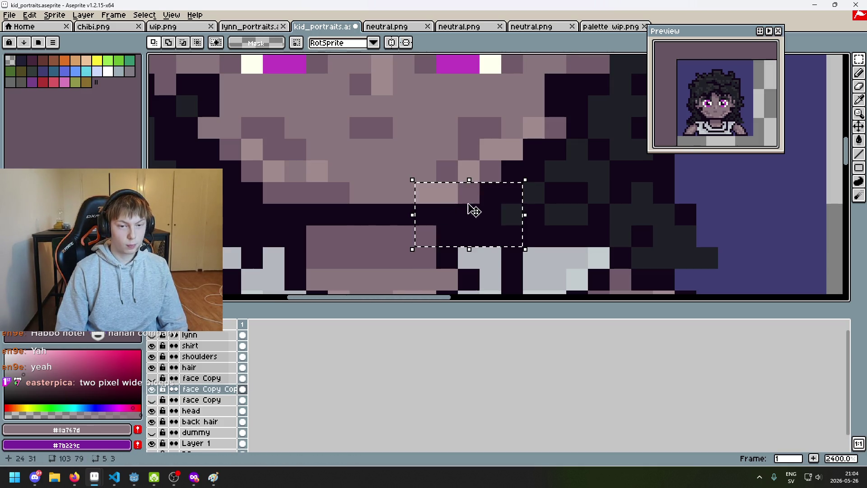
drag(465, 209, 443, 209)
key(ctrl+z)
click(563, 219)
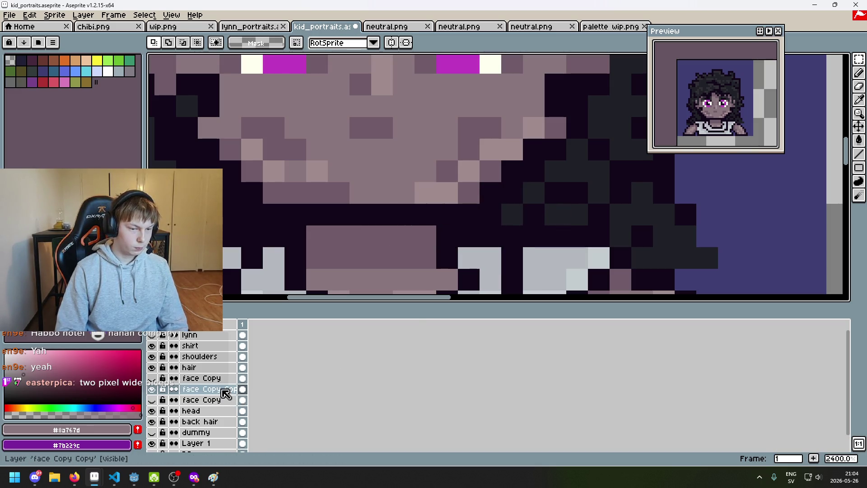
scroll(380, 239, down, 5)
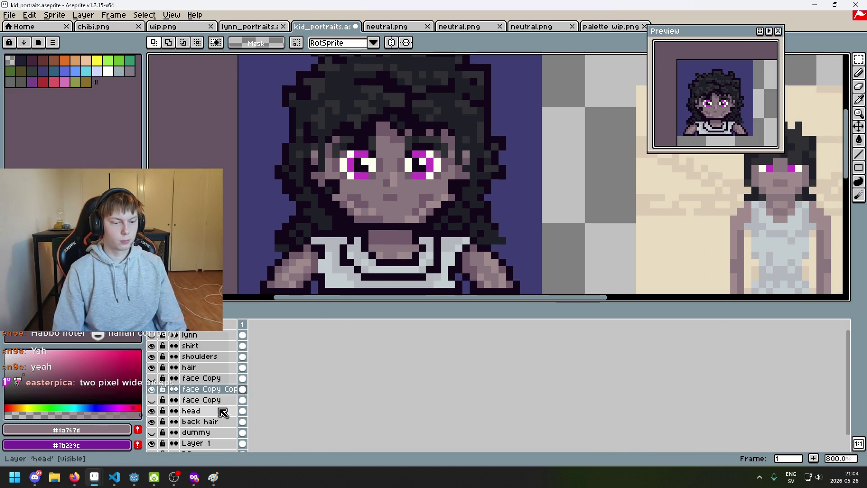
Step: Duplicate the head layer and move head Copy above the lower face Copy layer
click(151, 411)
click(152, 411)
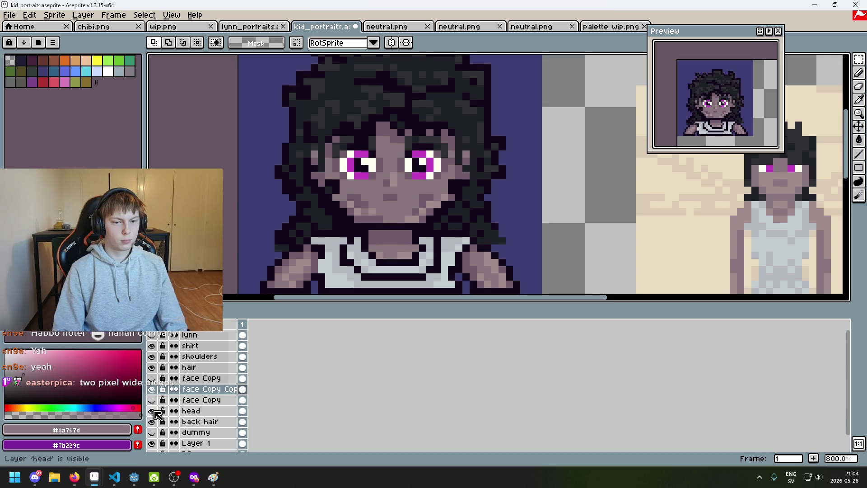
click(153, 411)
click(152, 411)
click(199, 411)
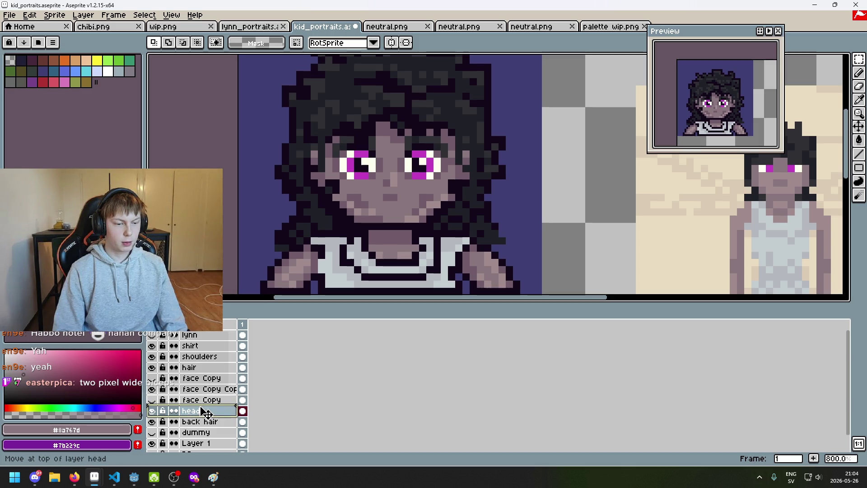
right_click(192, 410)
click(247, 425)
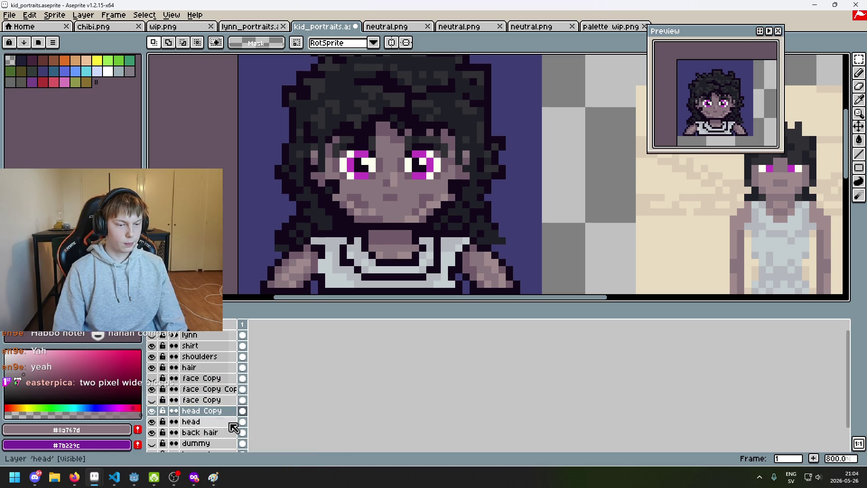
drag(211, 414, 208, 401)
Step: Hide the original head layer and merge face Copy Copy down into head Copy
click(151, 421)
click(215, 389)
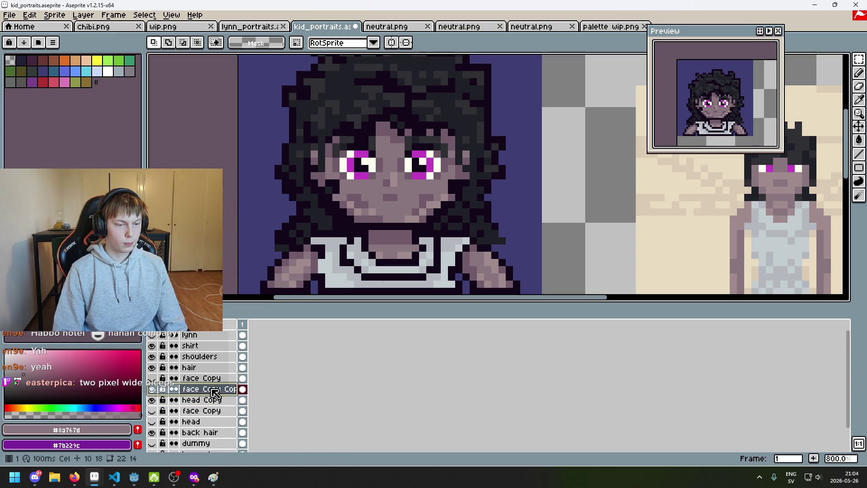
right_click(213, 390)
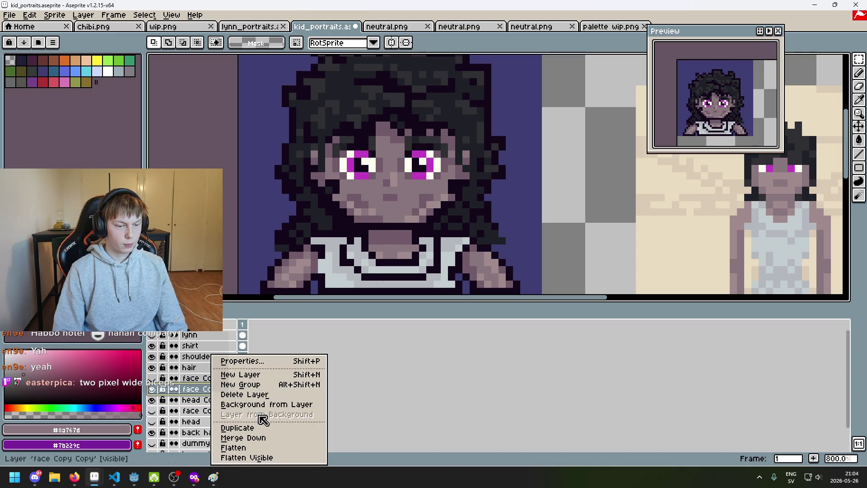
click(272, 438)
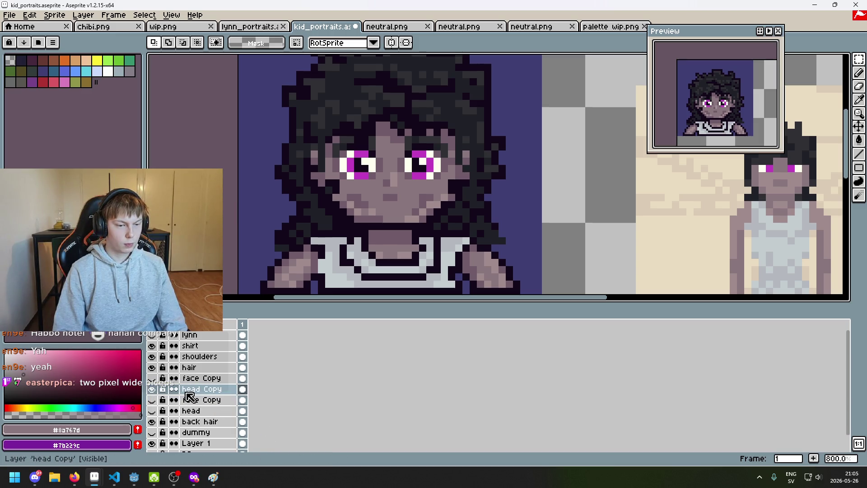
click(152, 389)
click(152, 388)
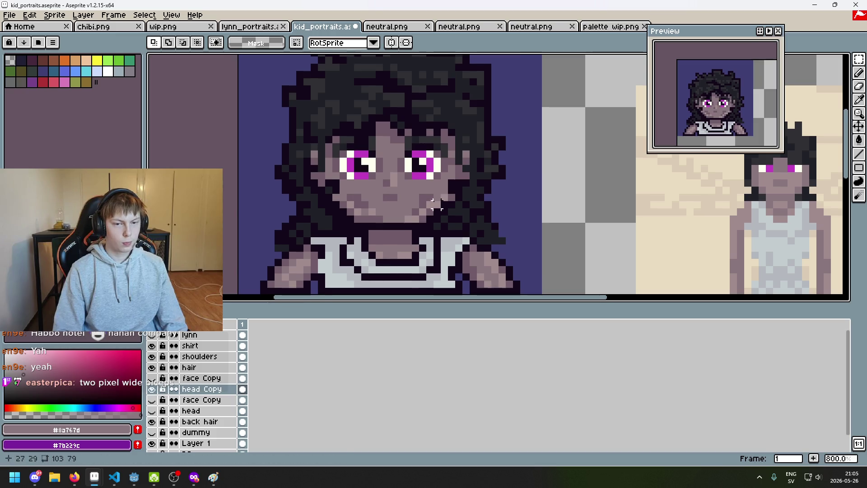
Step: Select the mouth pixels, shift them one pixel left, and commit the move
scroll(435, 205, up, 3)
mouse_move(440, 239)
mouse_down()
mouse_move(378, 220)
mouse_move(408, 239)
mouse_up()
key(ctrl+d)
mouse_move(284, 229)
mouse_down()
mouse_move(315, 238)
mouse_move(308, 236)
mouse_move(359, 225)
mouse_up()
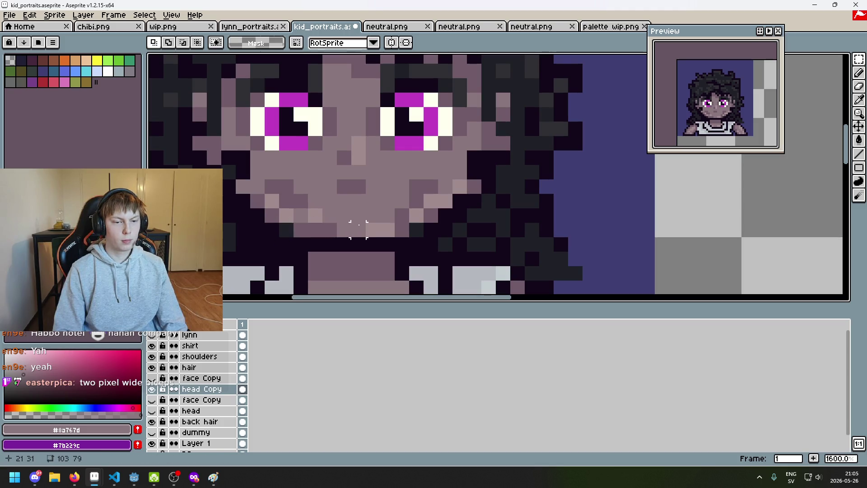
key(Return)
Step: Test a dark outline-colour pixel beside the chin with the pencil, then undo it
scroll(368, 228, down, 5)
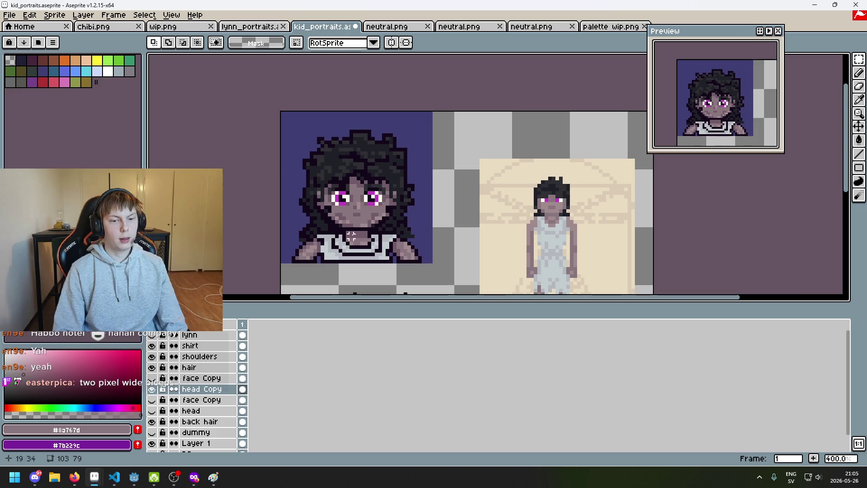
scroll(366, 242, up, 1)
drag(388, 234, 420, 261)
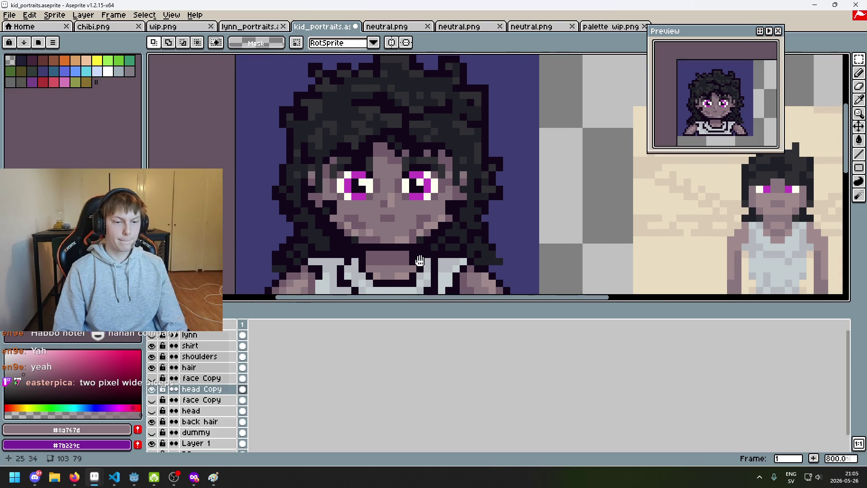
scroll(405, 254, up, 3)
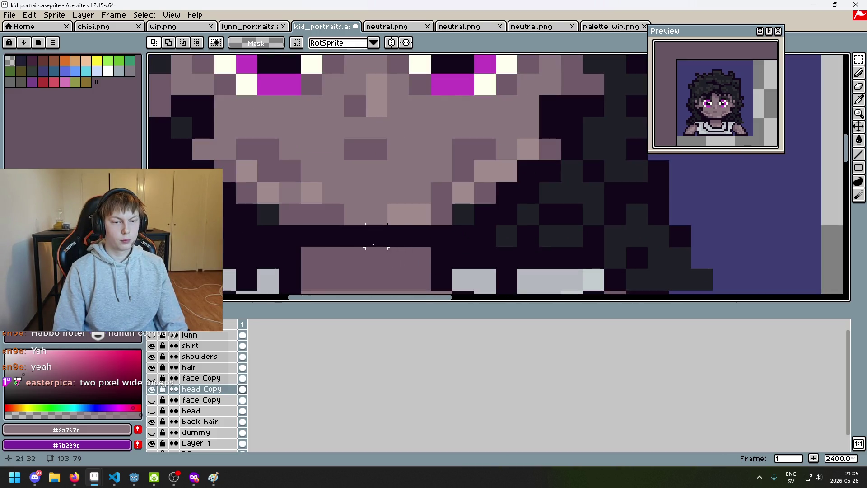
key(b)
alt+click(265, 212)
click(465, 222)
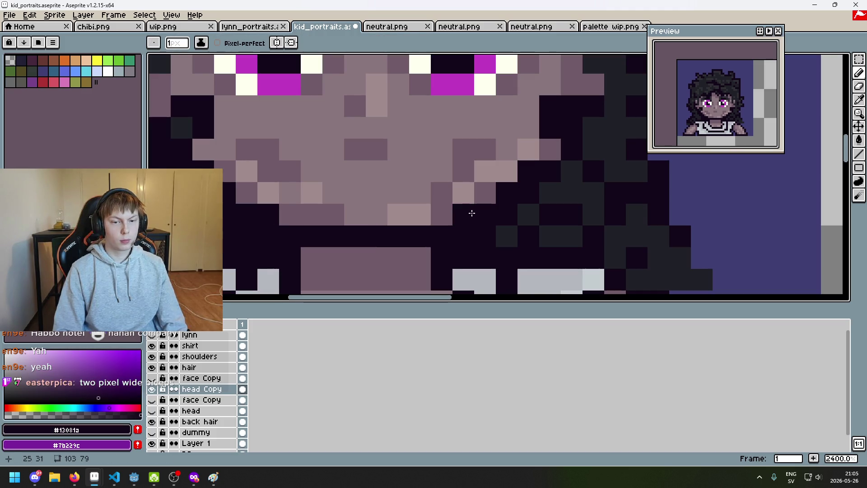
key(ctrl+z)
key(ctrl+z)
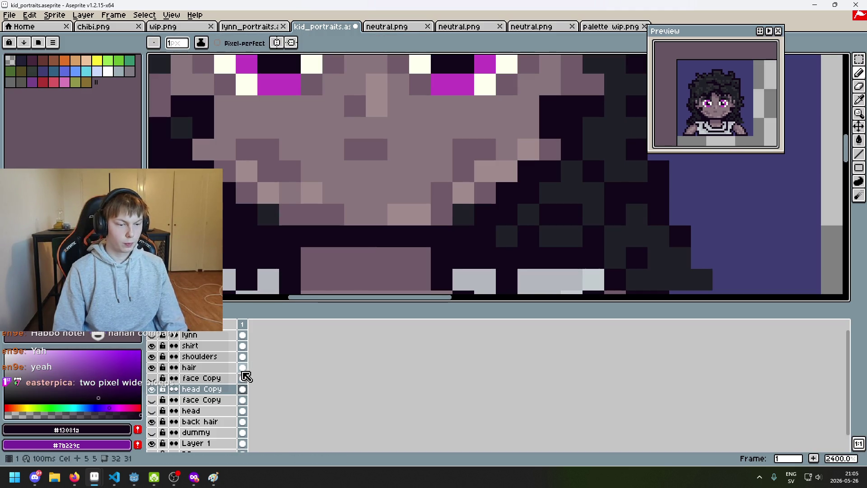
Step: Make the hair layer active and sample mid and darker skin tones from the face
click(199, 367)
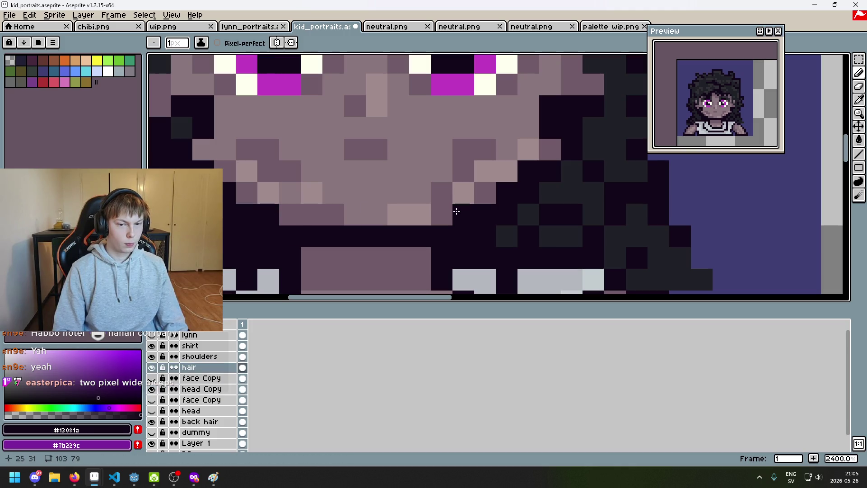
scroll(483, 223, down, 3)
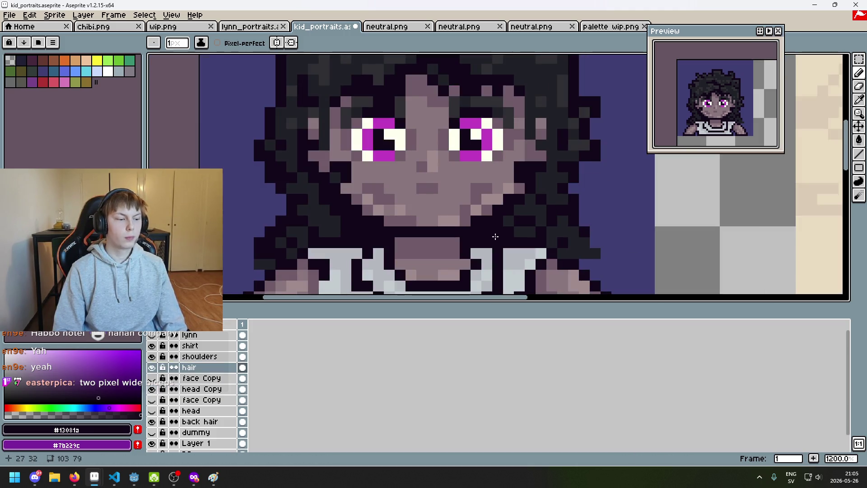
scroll(494, 238, down, 3)
scroll(495, 240, up, 2)
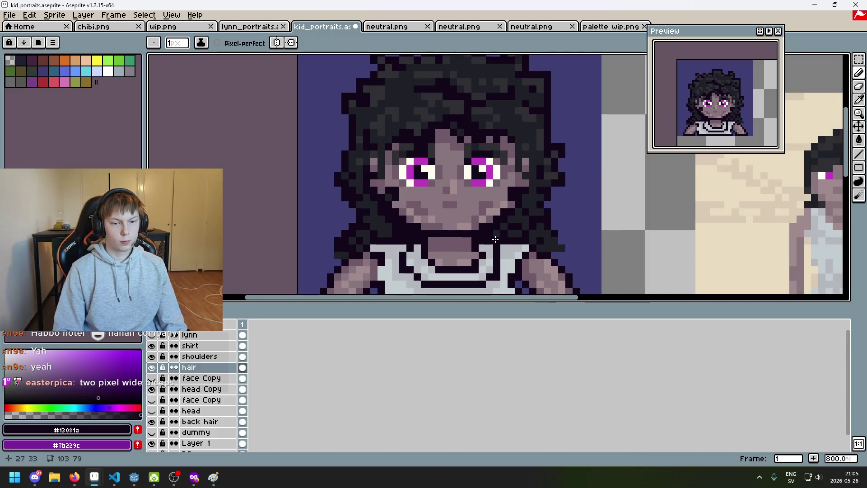
scroll(492, 240, up, 2)
alt+click(458, 195)
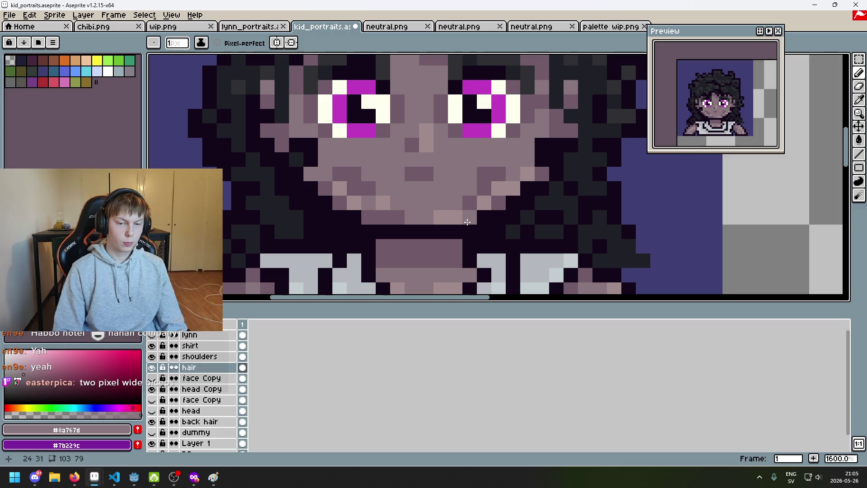
scroll(395, 201, down, 3)
scroll(412, 208, up, 3)
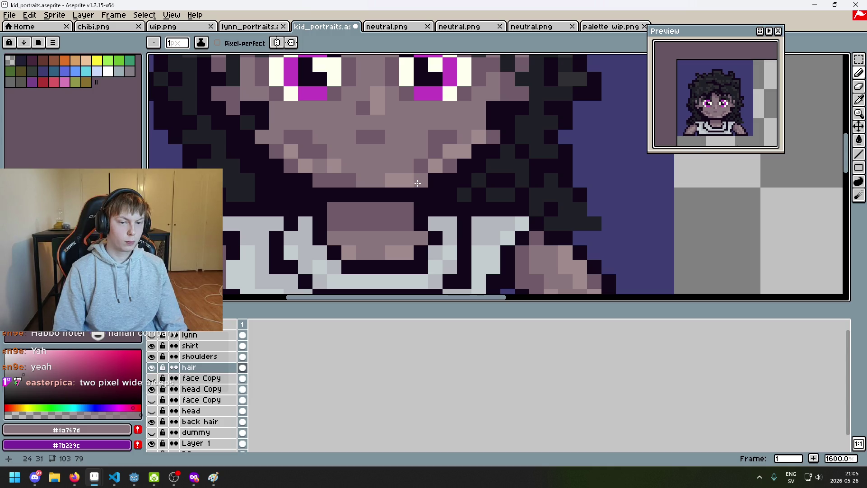
scroll(409, 186, down, 4)
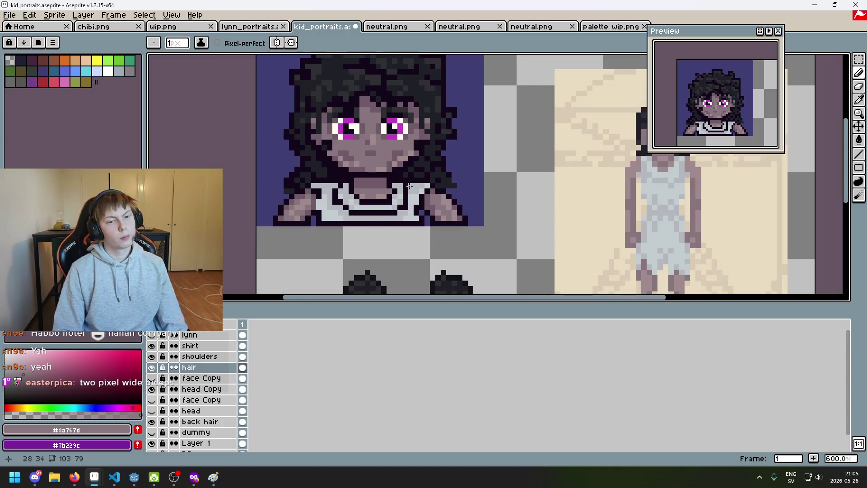
scroll(389, 171, up, 4)
alt+click(375, 151)
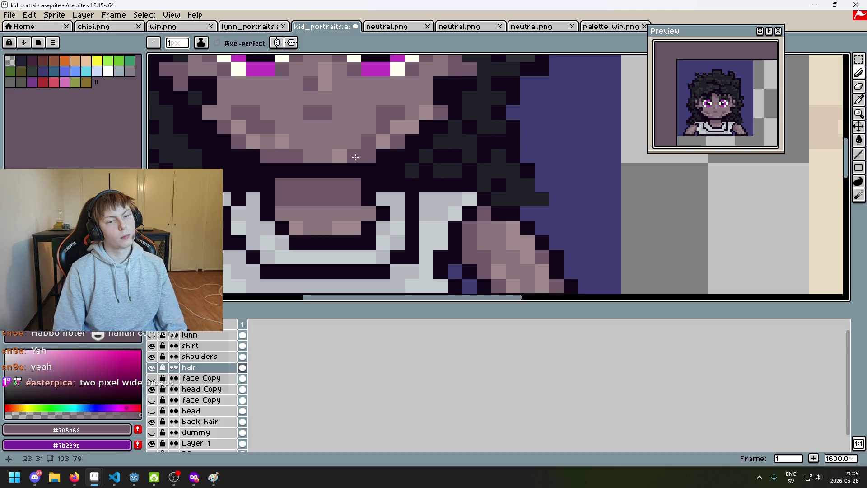
Step: Sample mid, darker and lighter chin skin tones, then undo the last pencil stroke
scroll(358, 169, down, 5)
scroll(357, 169, up, 4)
alt+click(352, 170)
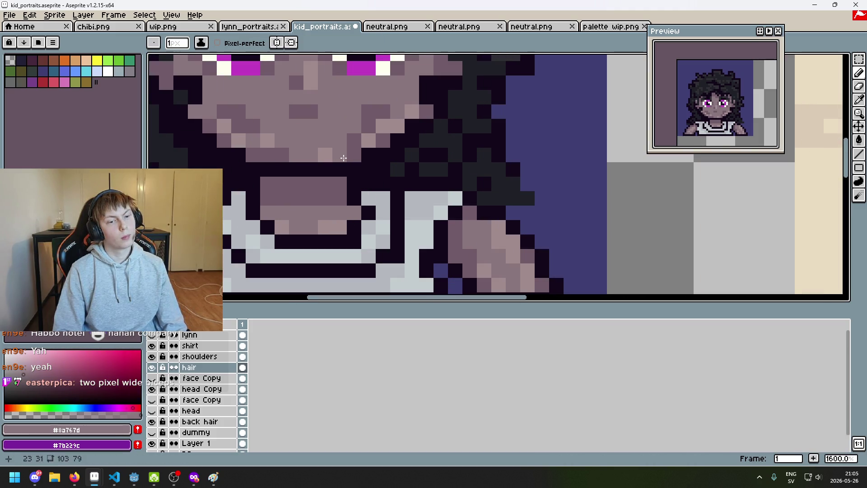
scroll(348, 170, down, 4)
scroll(347, 170, up, 4)
alt+click(345, 159)
scroll(335, 169, down, 4)
scroll(335, 169, up, 5)
scroll(335, 169, down, 5)
scroll(330, 167, up, 4)
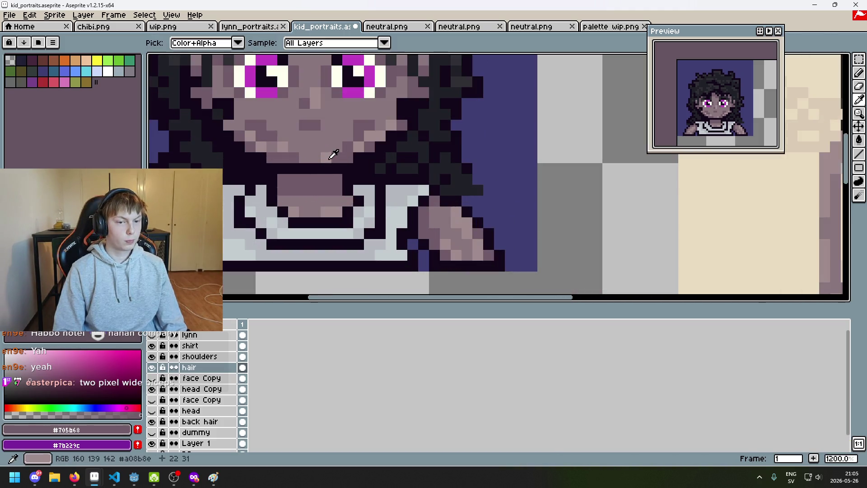
alt+click(320, 158)
scroll(319, 158, down, 4)
key(ctrl+z)
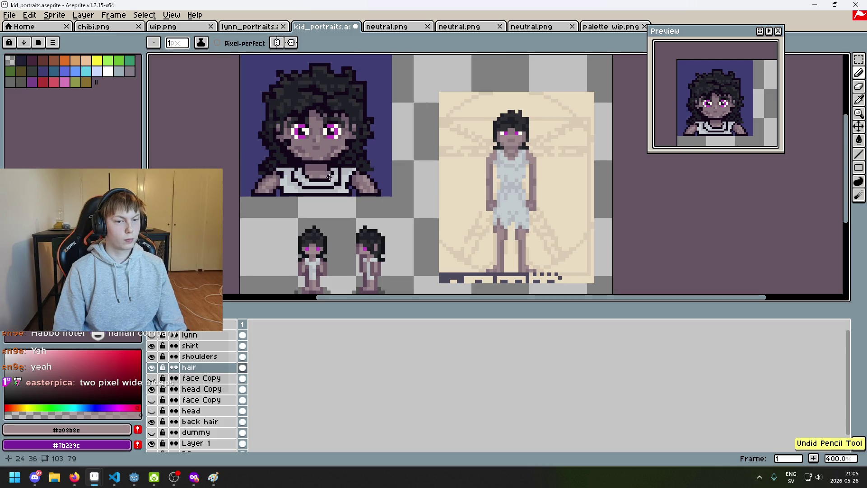
scroll(328, 150, up, 4)
scroll(411, 204, down, 1)
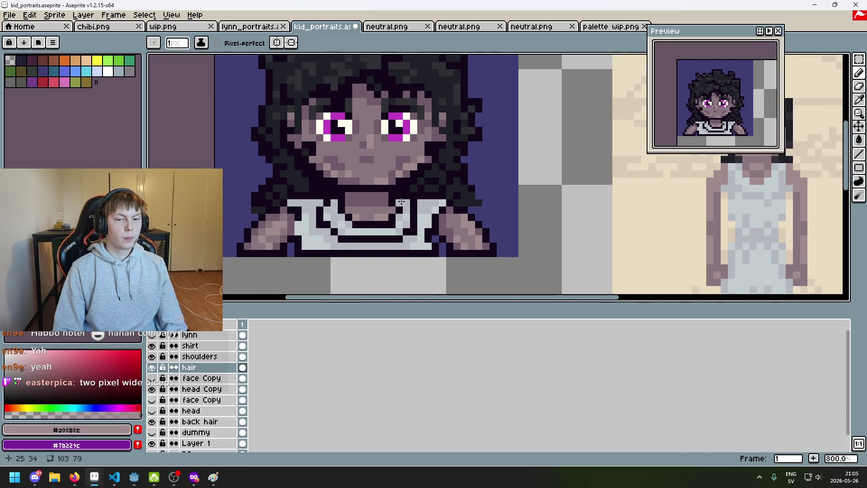
scroll(401, 201, down, 2)
scroll(401, 201, down, 1)
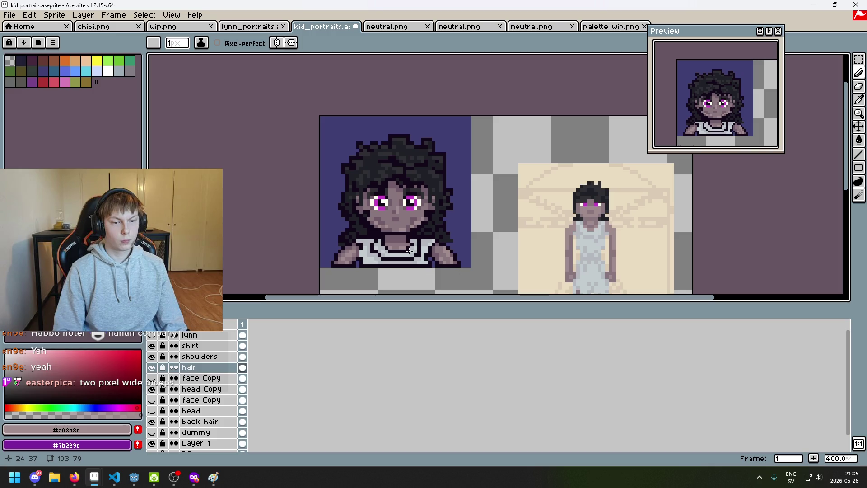
scroll(409, 251, down, 2)
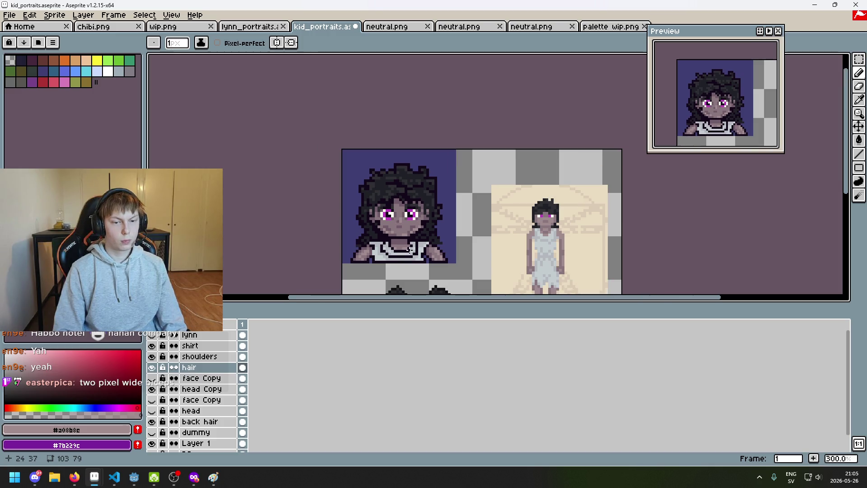
scroll(411, 252, up, 1)
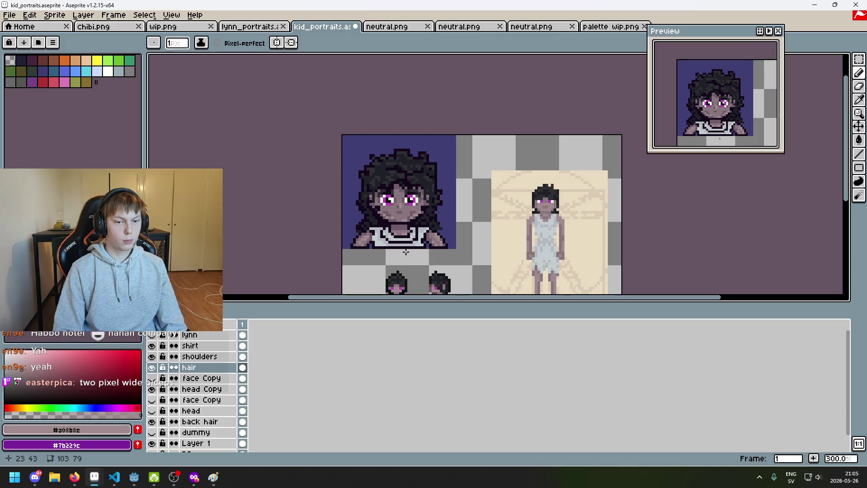
scroll(435, 230, up, 1)
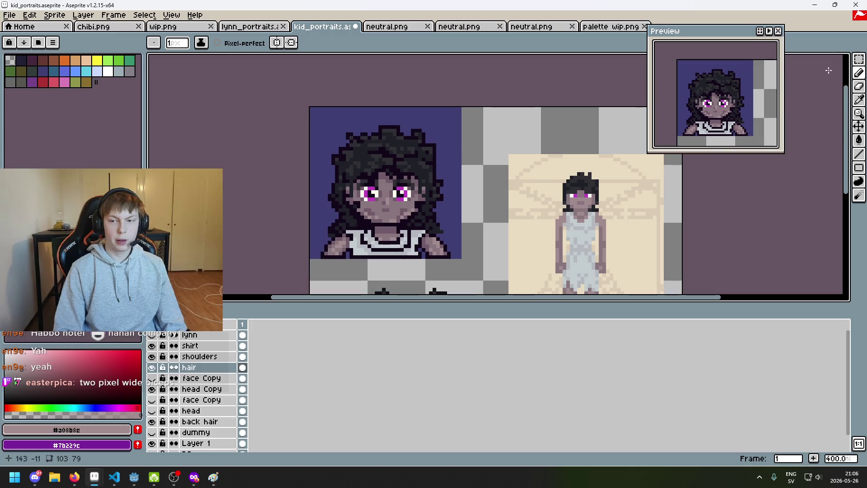
Step: Marquee-select a small 3x3 neck pixel block and nudge it right, committing the move
key(m)
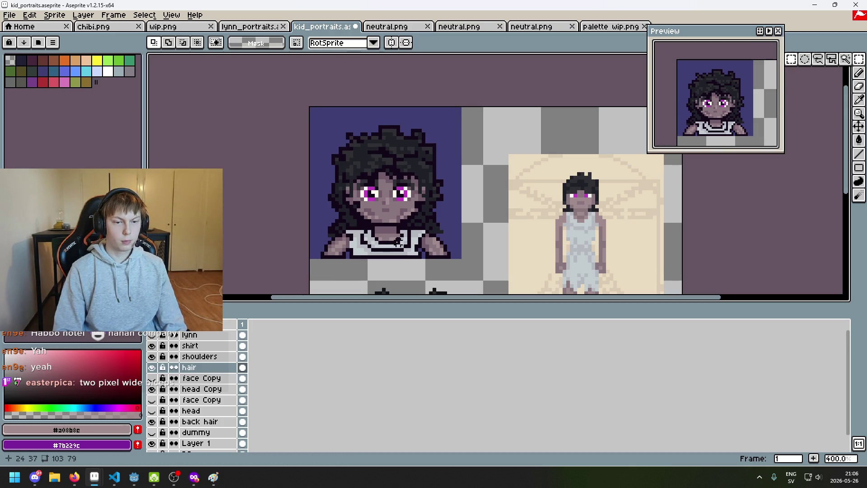
scroll(394, 234, up, 6)
mouse_move(427, 237)
mouse_down()
mouse_move(379, 190)
mouse_move(387, 218)
mouse_move(367, 205)
mouse_up()
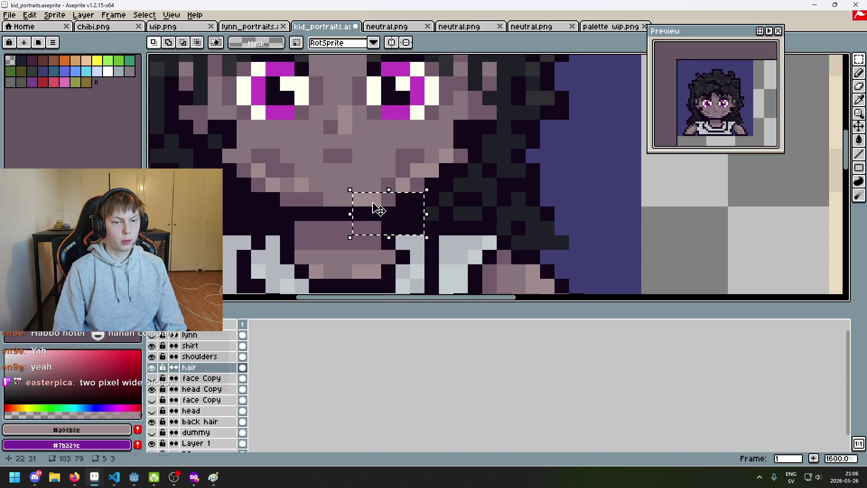
key(ctrl+d)
mouse_move(272, 221)
mouse_down()
mouse_move(323, 233)
mouse_move(313, 213)
mouse_move(377, 214)
mouse_up()
key(ctrl+d)
scroll(383, 217, down, 6)
scroll(406, 215, up, 3)
key(ctrl+d)
Step: Select a 3x3 chin block, then undo the chin move and clear the selection
scroll(424, 211, up, 2)
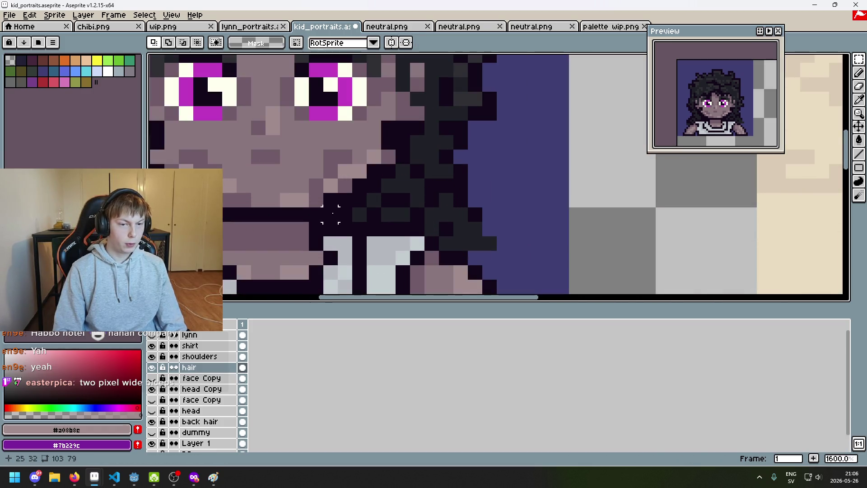
scroll(331, 214, down, 2)
mouse_move(358, 182)
mouse_down()
mouse_move(395, 219)
mouse_move(371, 207)
mouse_up()
scroll(388, 206, down, 1)
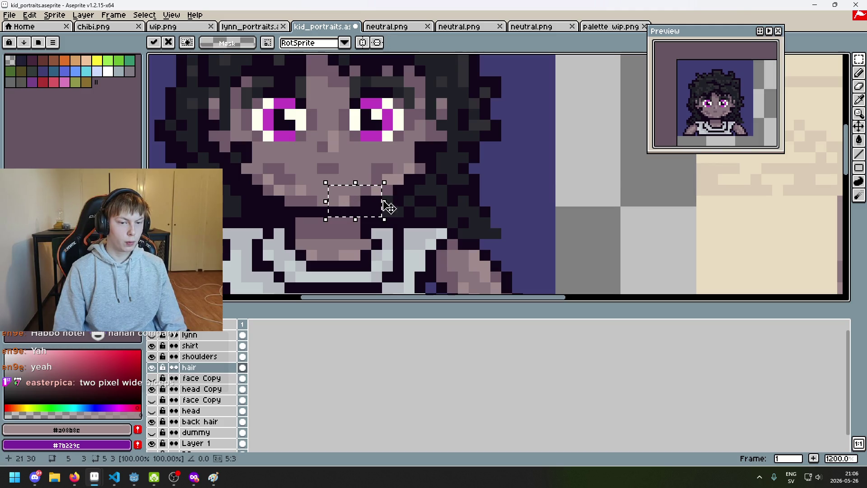
key(ctrl+z)
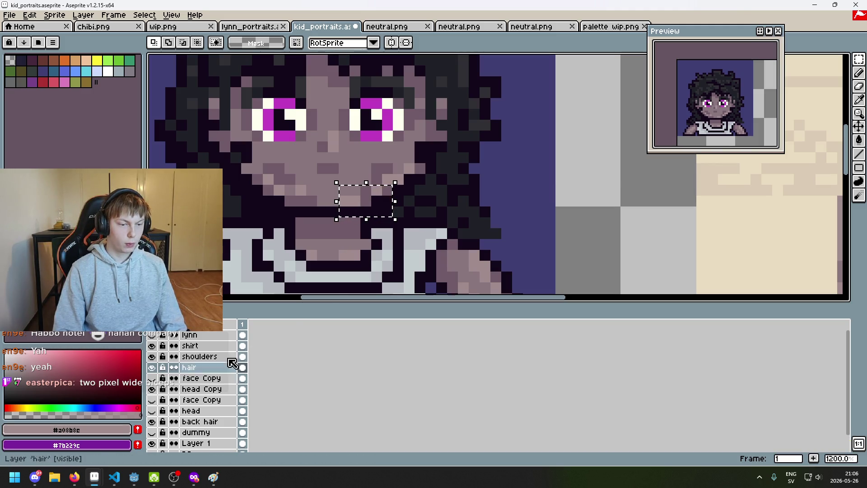
key(ctrl+d)
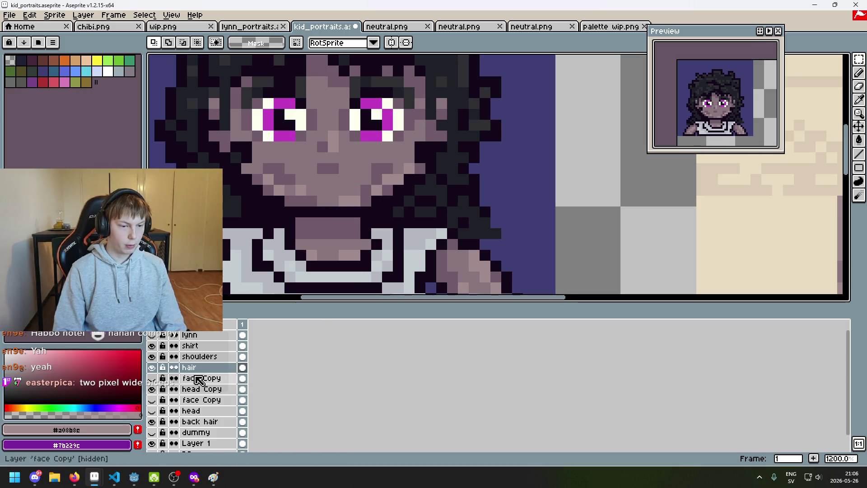
Step: On the head Copy layer, try moving a 5x4 block below the face, then undo it
click(154, 368)
click(153, 368)
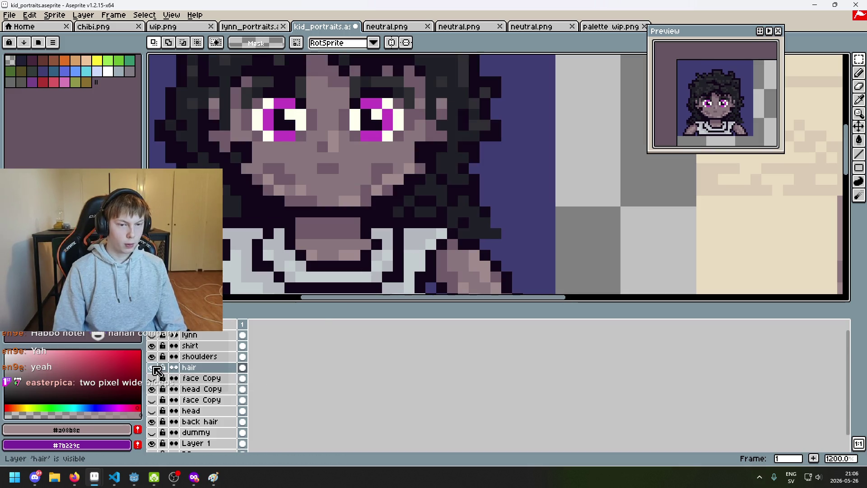
click(212, 389)
drag(337, 182, 395, 230)
click(376, 209)
key(ctrl+z)
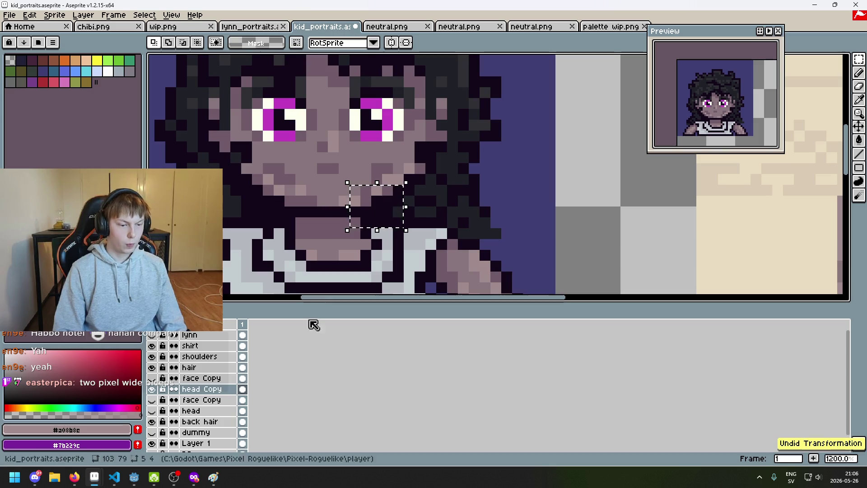
Step: Toggle the hair and head Copy layers' visibility to inspect the face, clearing the chin selection
click(152, 367)
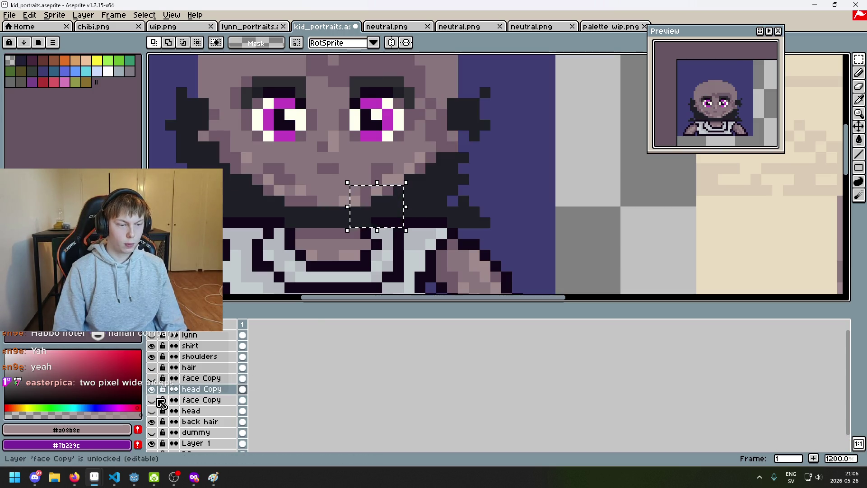
click(152, 367)
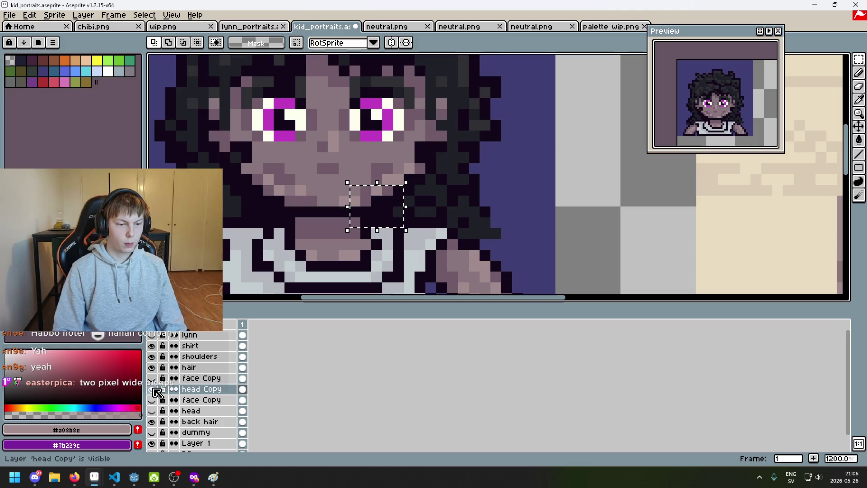
click(153, 388)
click(153, 389)
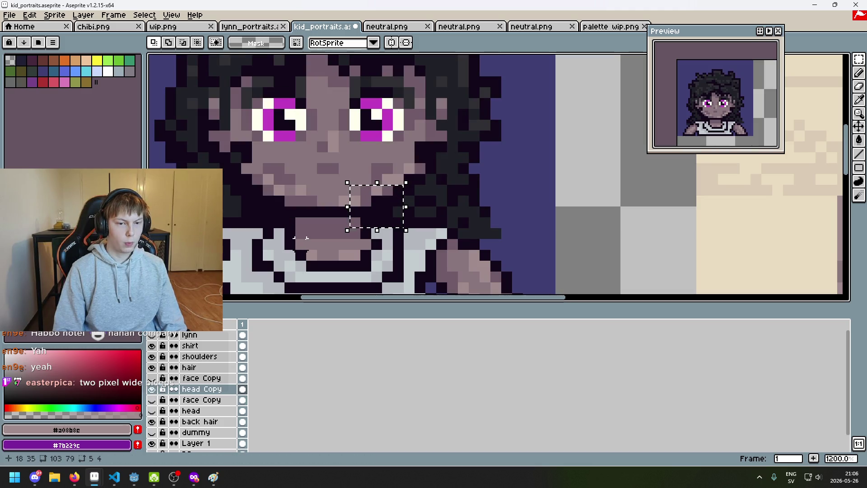
click(189, 368)
key(ctrl+d)
click(151, 367)
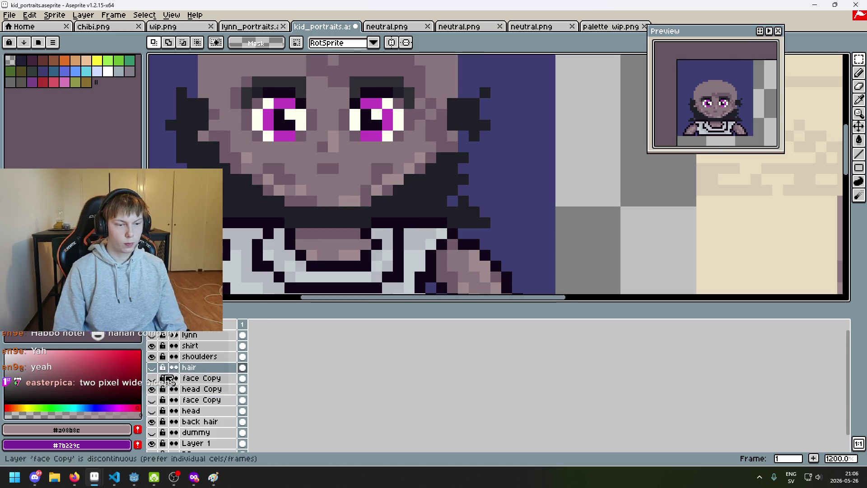
click(151, 367)
click(152, 389)
Step: Compare the face with and without the last eraser stroke, keeping the stroke
key(b)
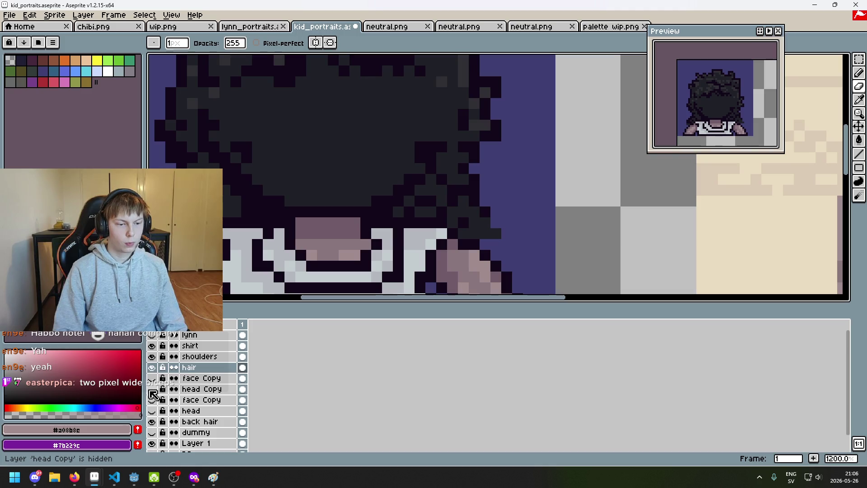
click(151, 389)
click(151, 389)
click(152, 390)
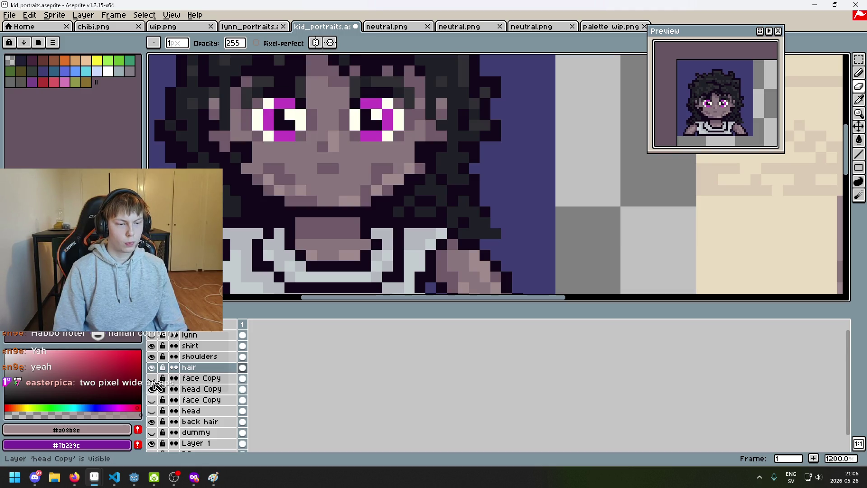
key(ctrl+z)
key(ctrl+y)
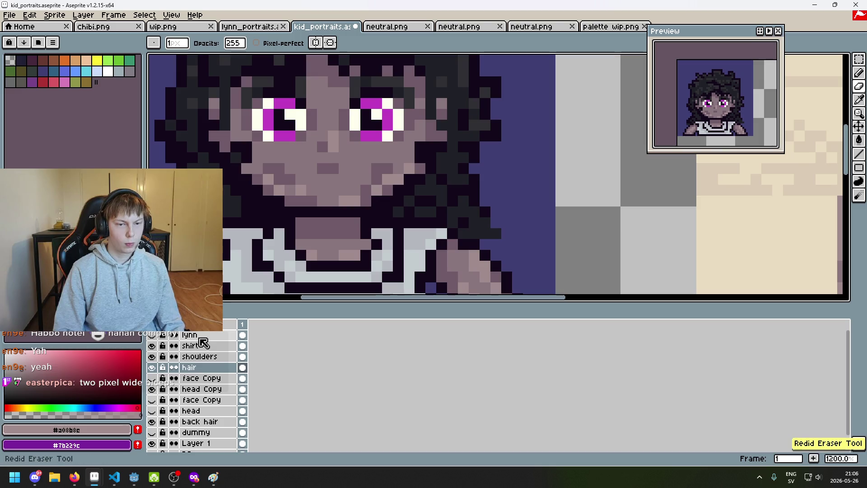
key(b)
Step: Move the chin area and a 4x2 mouth block on the head Copy layer into place
click(859, 59)
mouse_move(395, 219)
mouse_down()
mouse_move(336, 182)
mouse_move(362, 195)
mouse_up()
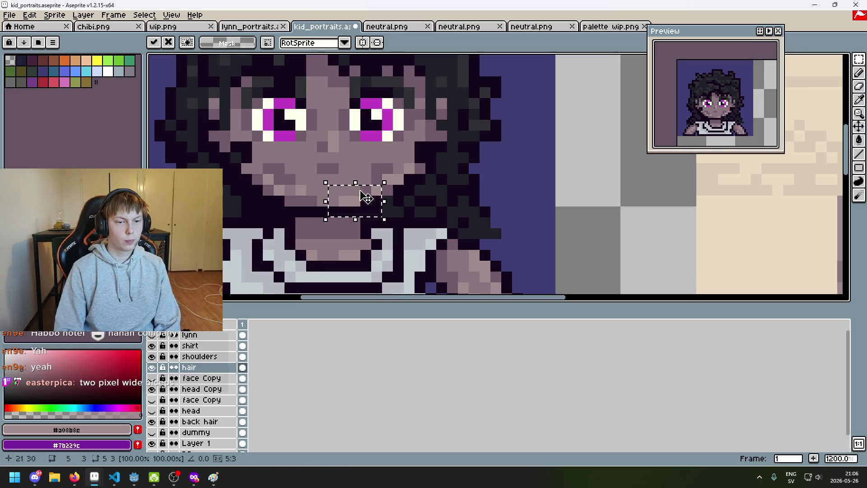
click(207, 389)
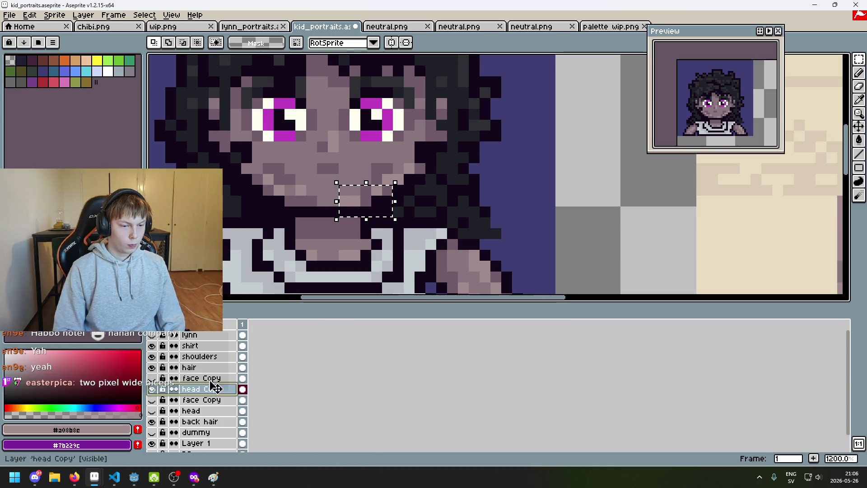
key(Return)
mouse_move(268, 211)
mouse_down()
mouse_move(291, 201)
mouse_move(304, 208)
mouse_move(354, 181)
mouse_up()
key(Return)
scroll(376, 204, down, 5)
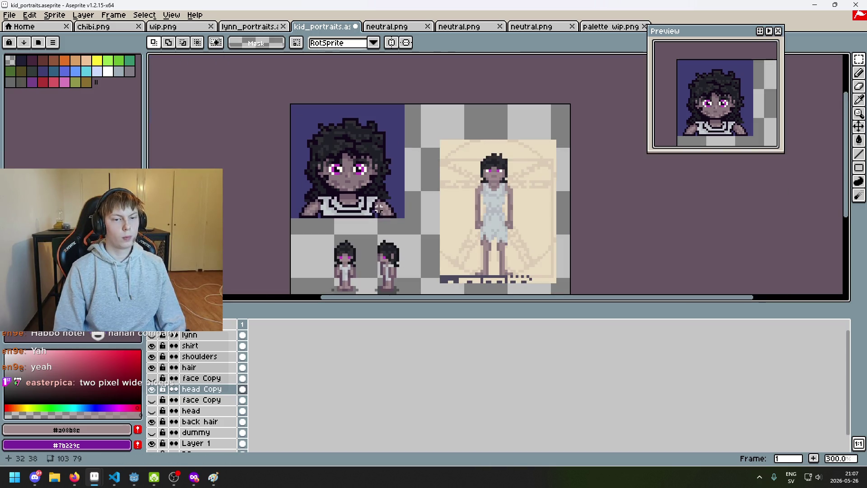
scroll(375, 206, down, 2)
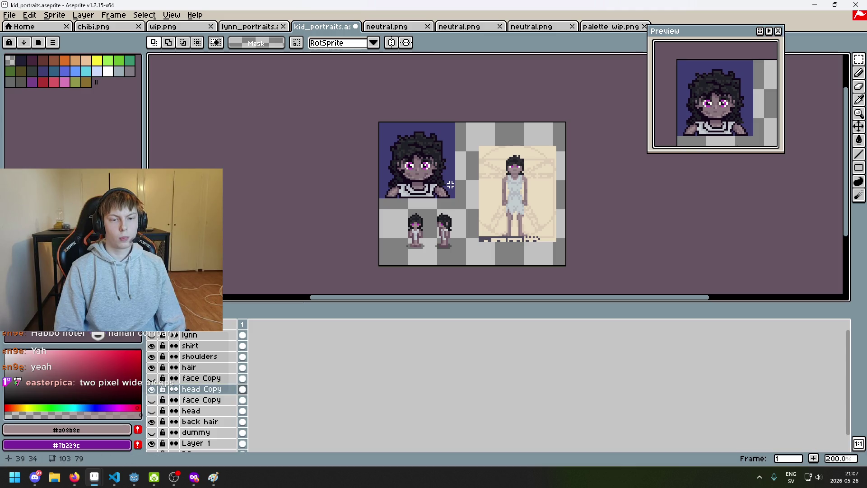
scroll(449, 185, up, 6)
mouse_move(322, 177)
mouse_down()
mouse_move(387, 135)
mouse_move(384, 168)
mouse_move(398, 177)
mouse_up()
mouse_move(503, 199)
mouse_down()
mouse_move(442, 138)
mouse_move(461, 162)
mouse_up()
key(Return)
scroll(461, 162, down, 6)
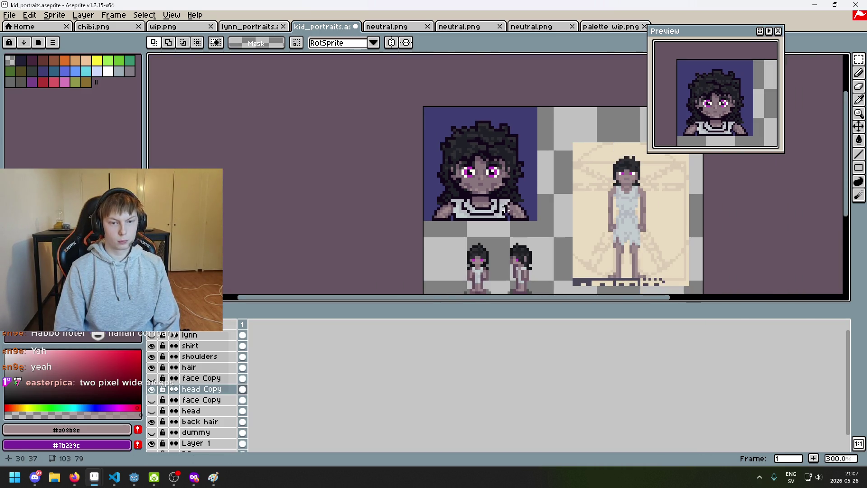
scroll(506, 211, down, 1)
scroll(507, 211, up, 1)
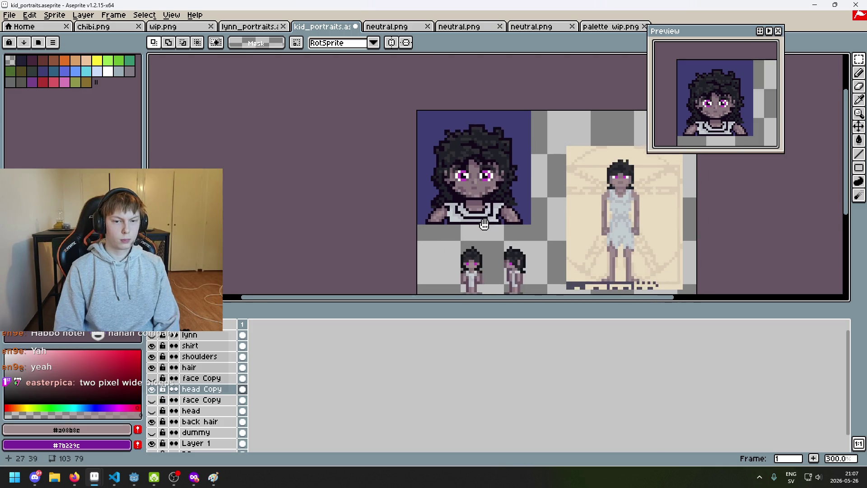
drag(507, 211, 461, 239)
key(ctrl+z)
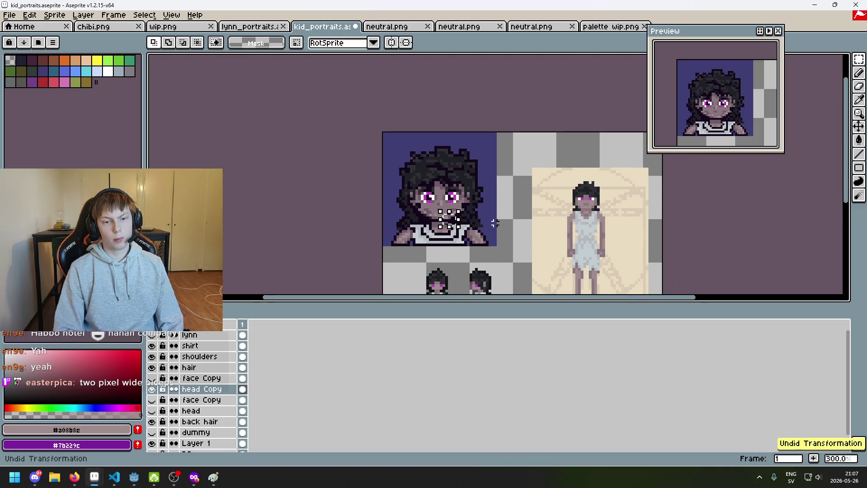
key(ctrl+d)
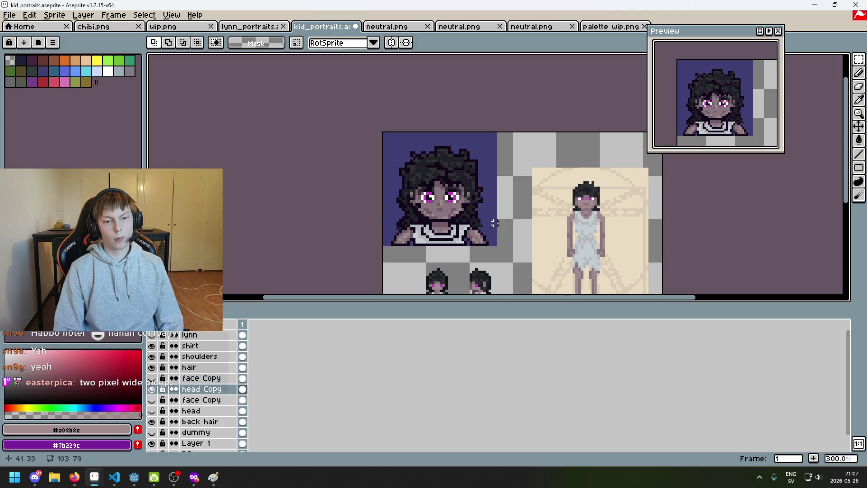
scroll(492, 224, up, 6)
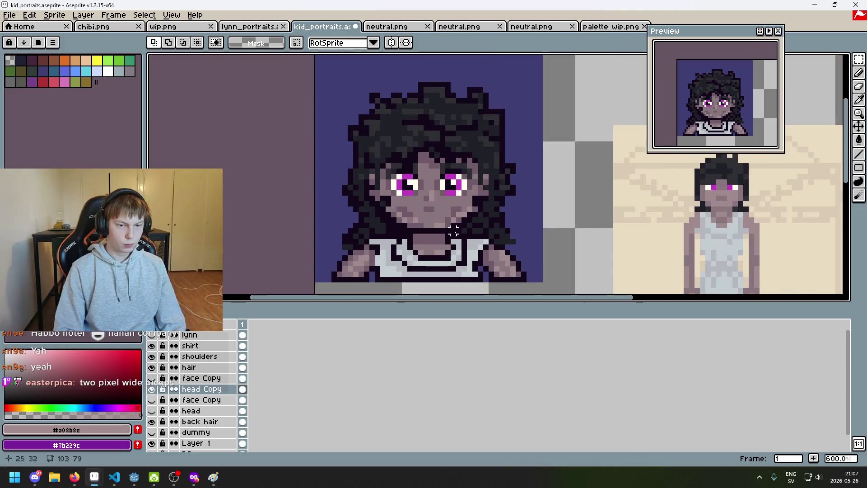
scroll(420, 236, left, 1)
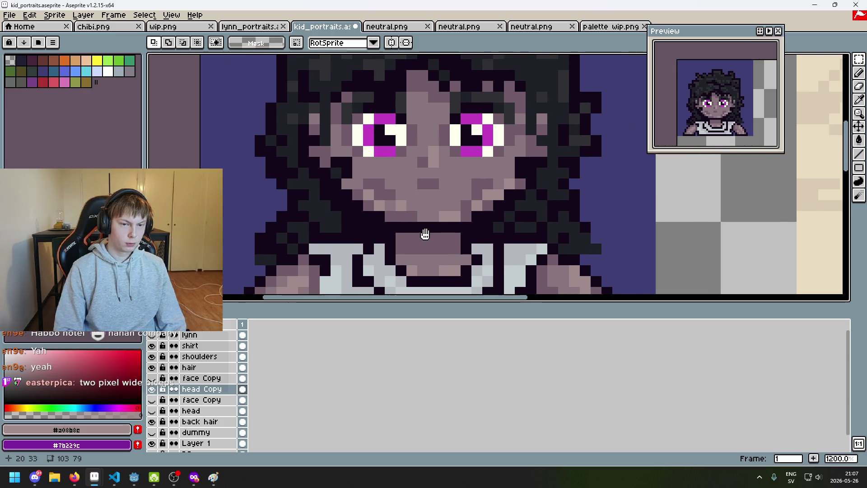
key(b)
alt+click(378, 208)
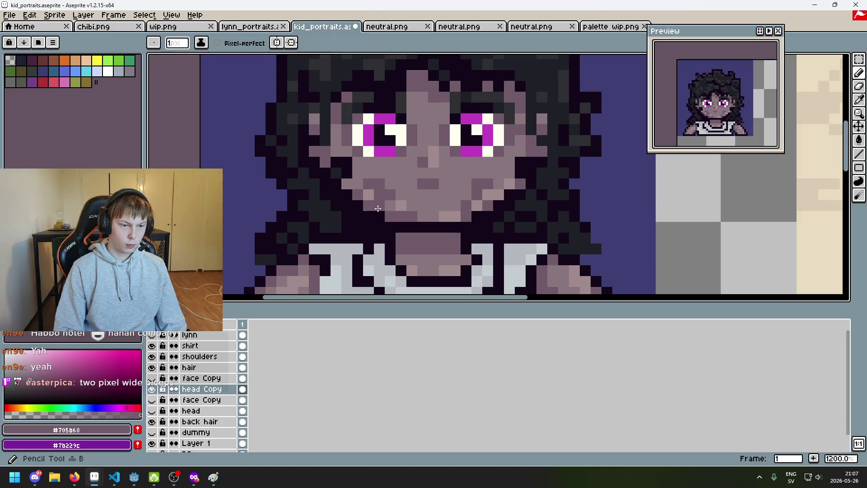
Step: Sample skin tone #a08b8c from the face and lighten two chin pixels with it
key(alt)
alt+click(486, 189)
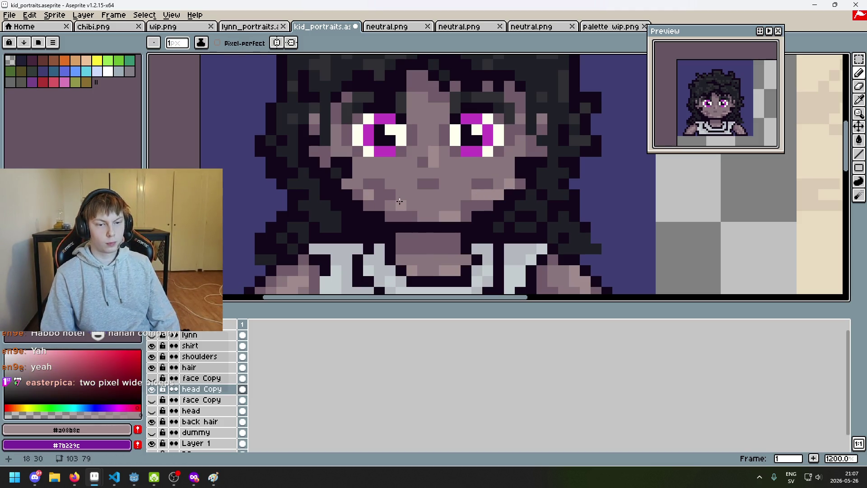
drag(455, 206, 462, 202)
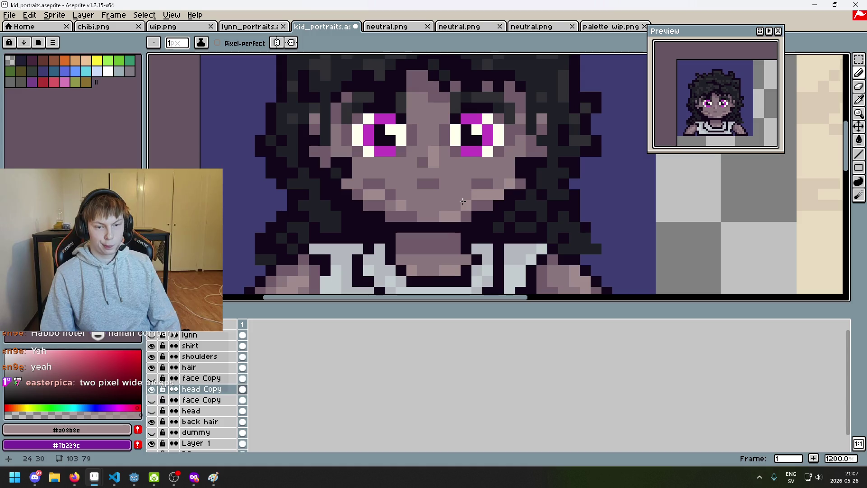
scroll(456, 248, down, 5)
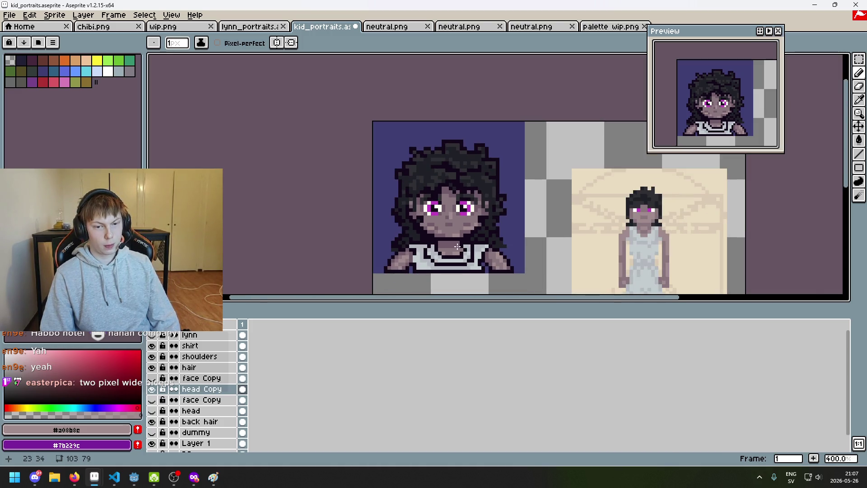
scroll(457, 246, up, 5)
Step: Pick mid skin shade #8a767d, paint a chin pixel, then undo that stroke
alt+click(396, 207)
alt+click(470, 200)
scroll(495, 226, down, 4)
scroll(496, 226, up, 6)
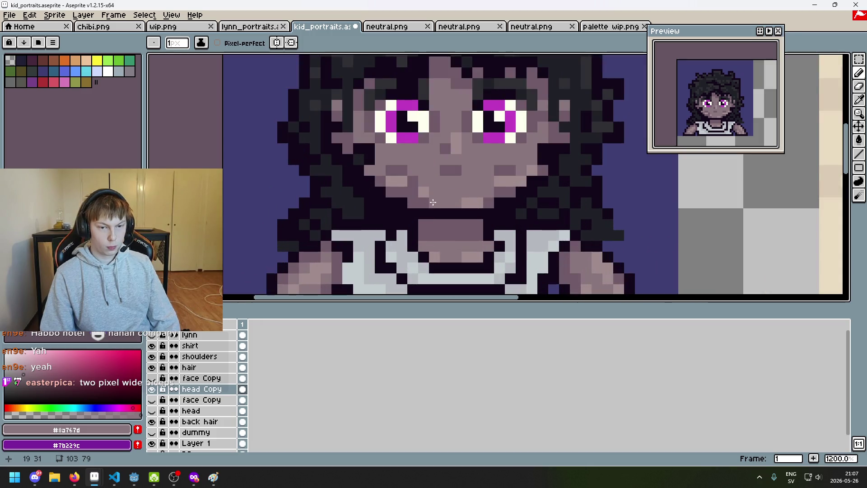
click(427, 195)
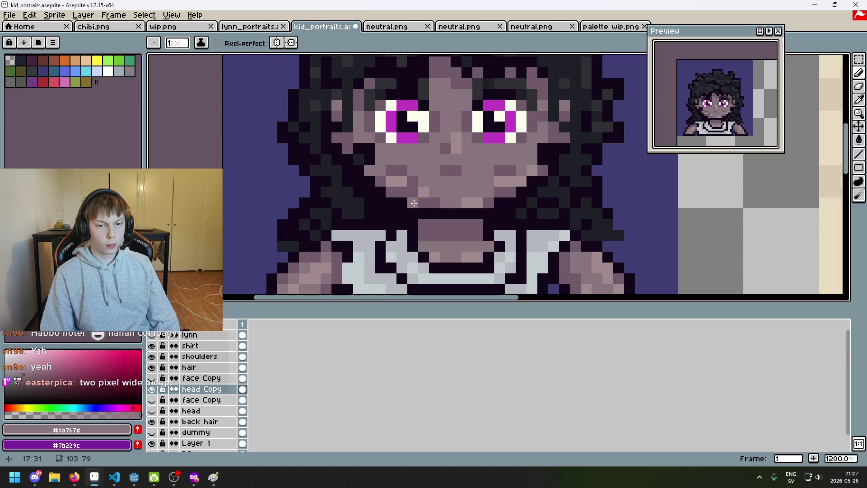
scroll(414, 203, down, 4)
key(ctrl+z)
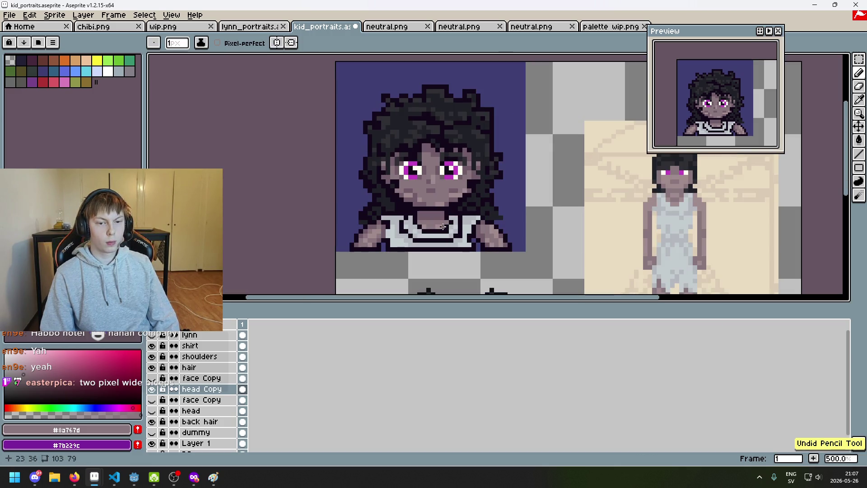
scroll(439, 223, up, 4)
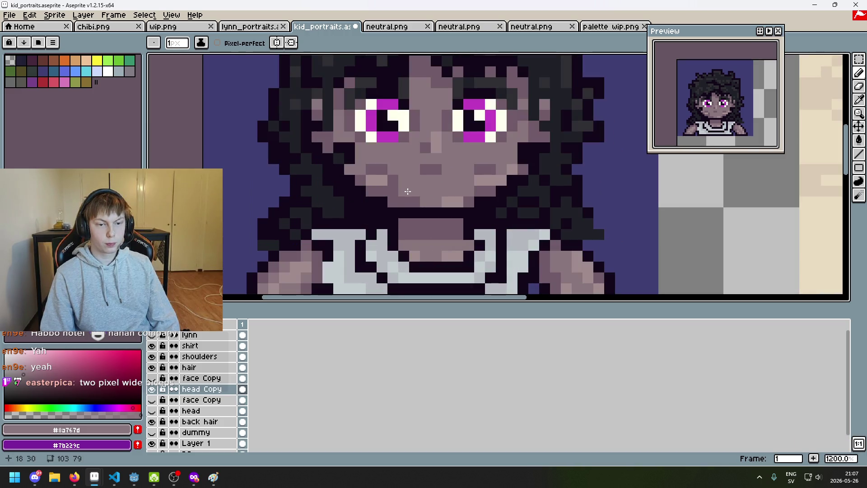
Step: Try the lighter cheek and mid face skin tones on the chin, undoing both trial strokes
alt+click(381, 178)
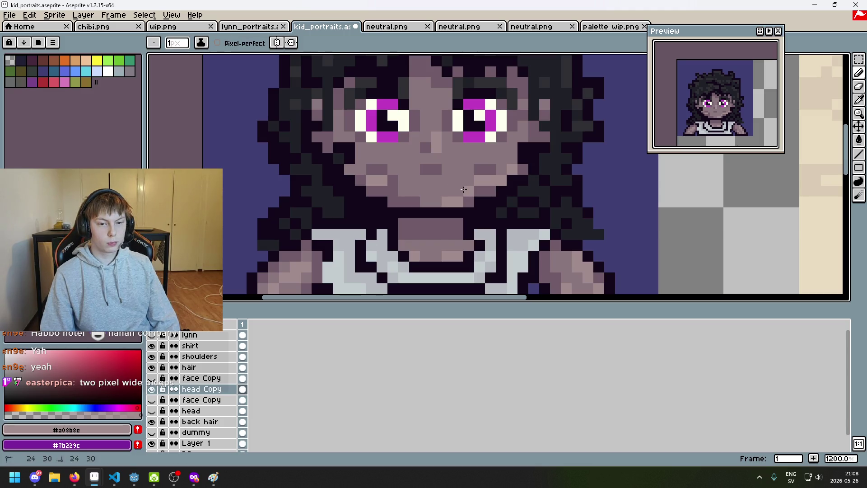
scroll(462, 189, down, 6)
key(ctrl+z)
scroll(463, 206, up, 2)
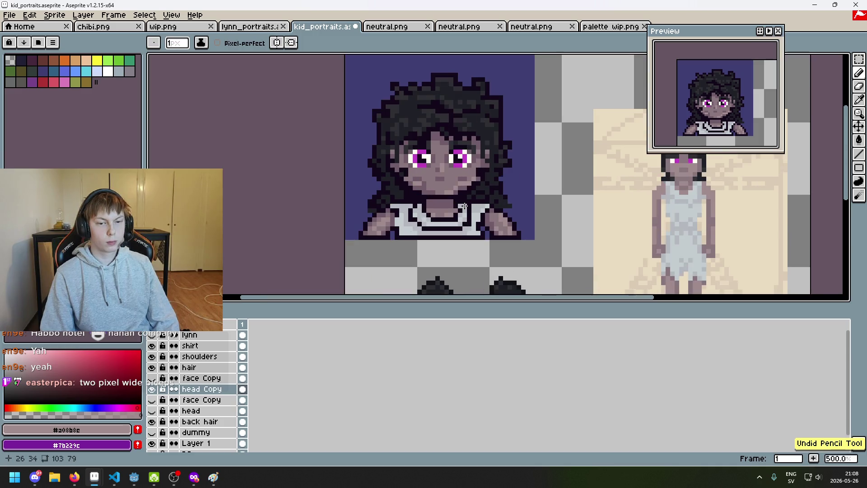
scroll(454, 214, up, 3)
alt+click(449, 178)
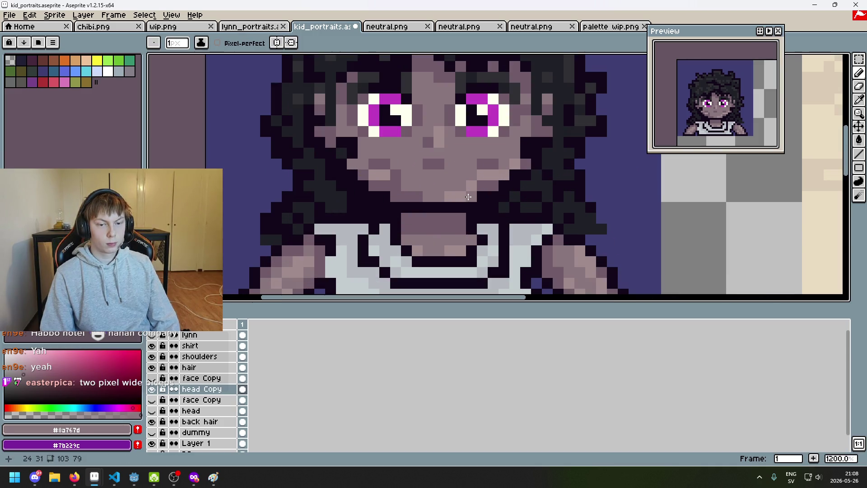
scroll(484, 211, down, 5)
key(ctrl+z)
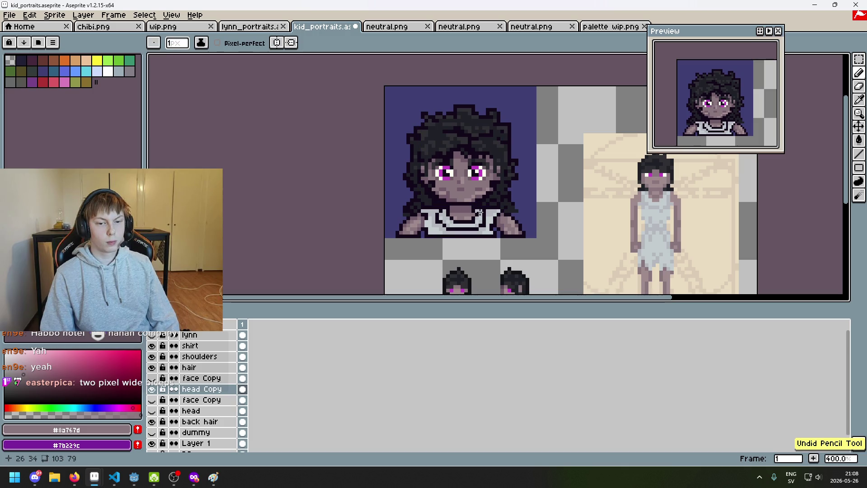
scroll(449, 190, up, 5)
Step: Resample the lighter skin tone and undo the latest trial pencil stroke on the chin
alt+click(425, 181)
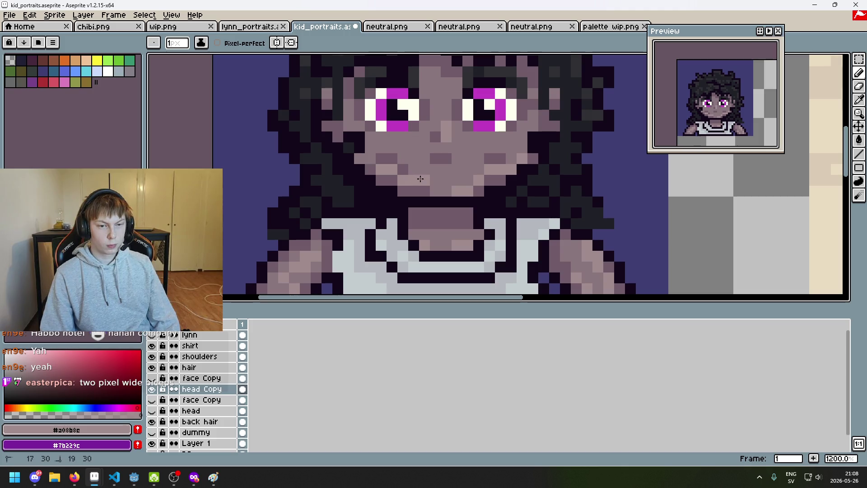
scroll(459, 198, down, 6)
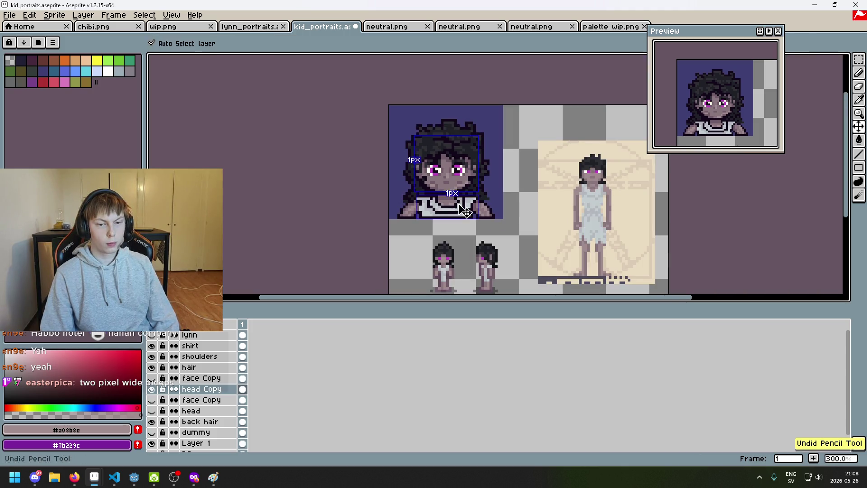
scroll(432, 183, up, 4)
scroll(439, 194, down, 4)
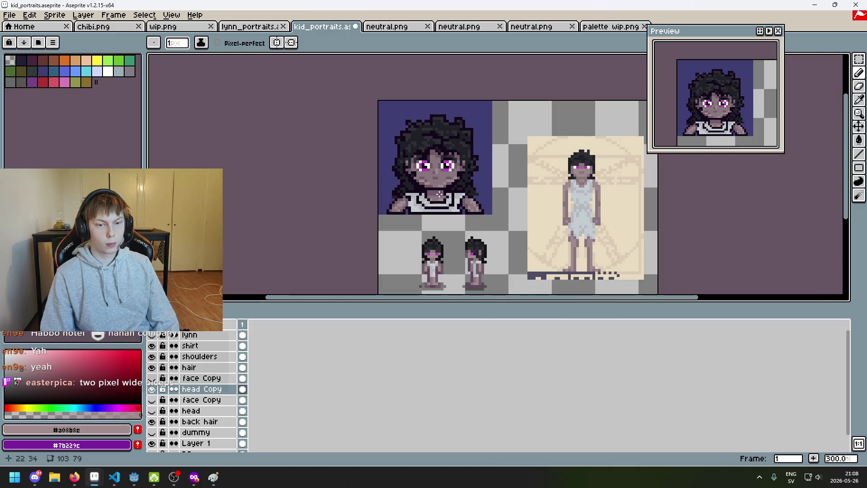
scroll(445, 204, up, 4)
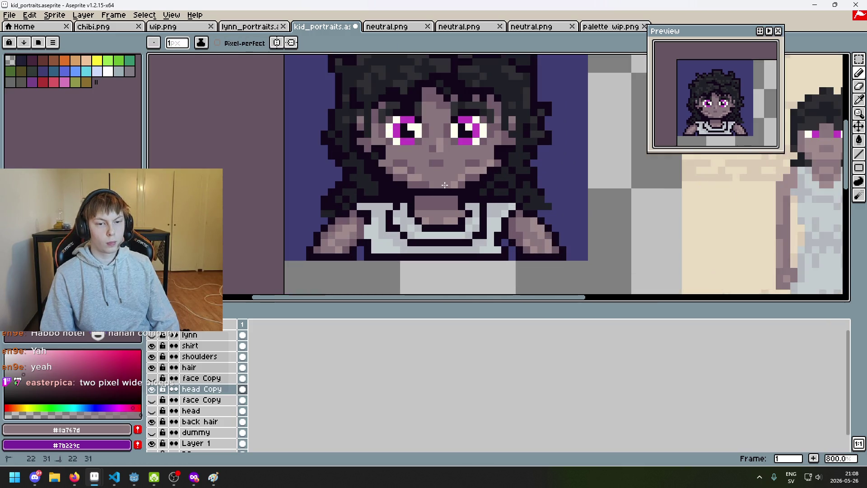
scroll(455, 197, down, 4)
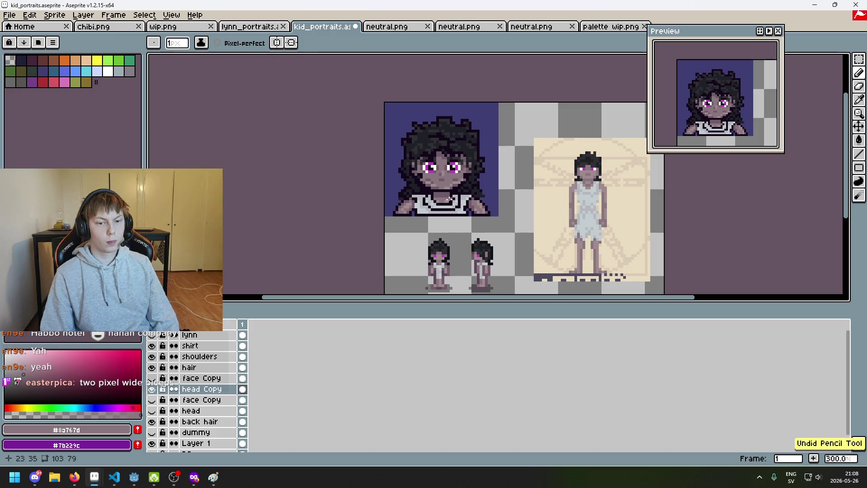
scroll(447, 198, up, 4)
key(alt)
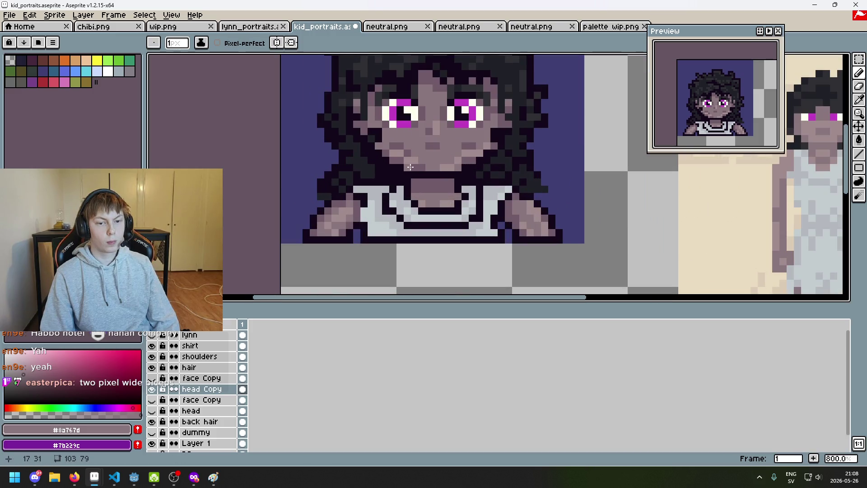
scroll(410, 168, down, 4)
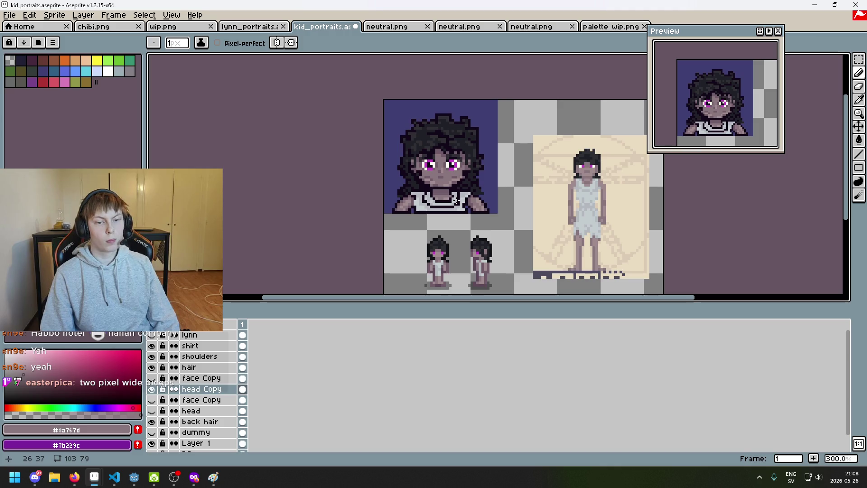
key(ctrl+z)
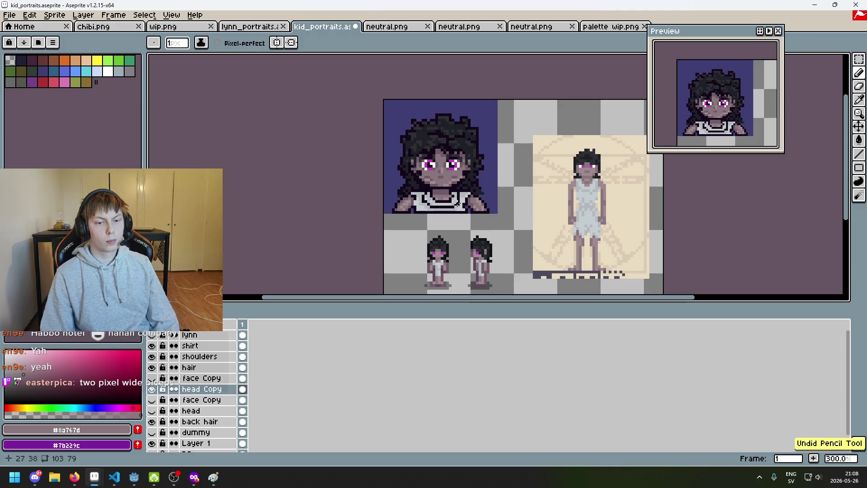
scroll(454, 195, up, 5)
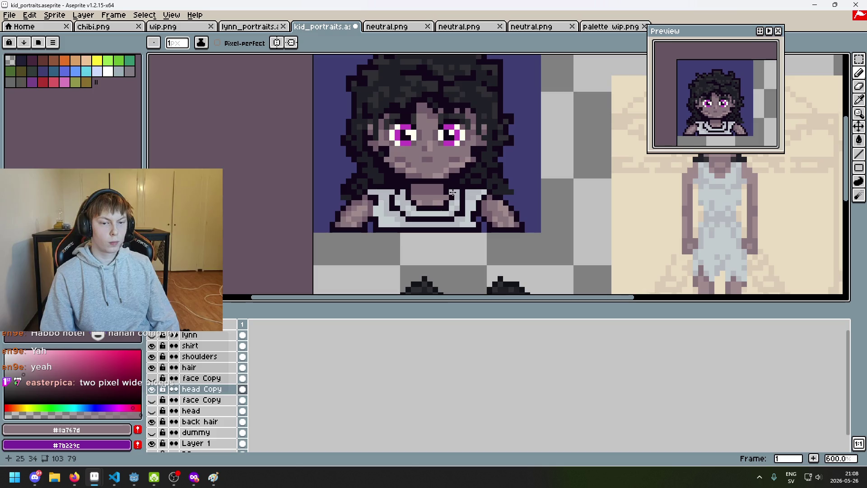
scroll(447, 180, down, 4)
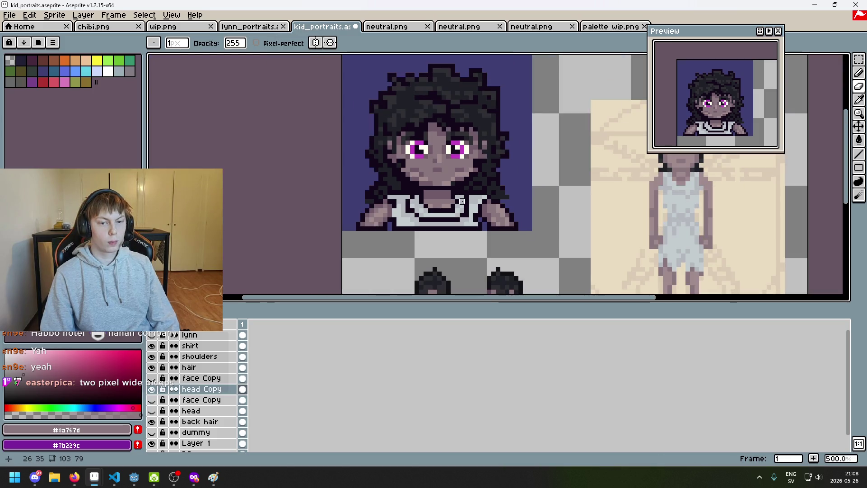
Step: Compare the last eraser stroke via undo and redo, leaving it undone
scroll(426, 187, down, 3)
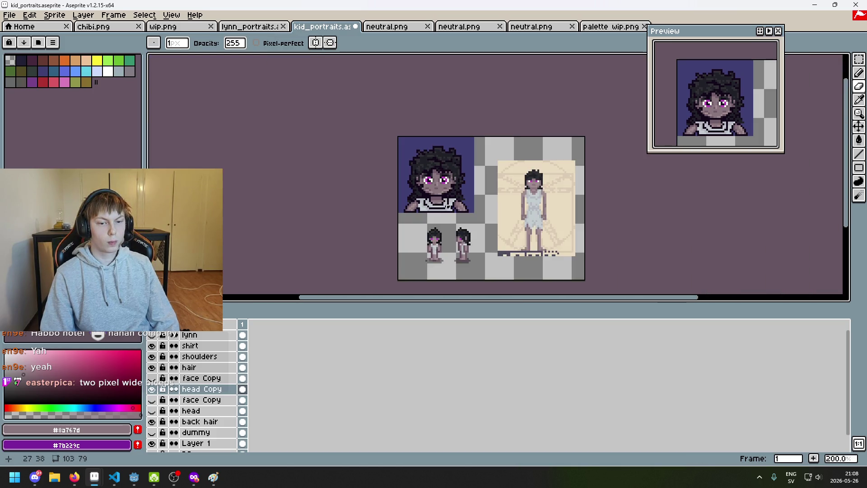
key(ctrl+z)
key(ctrl+y)
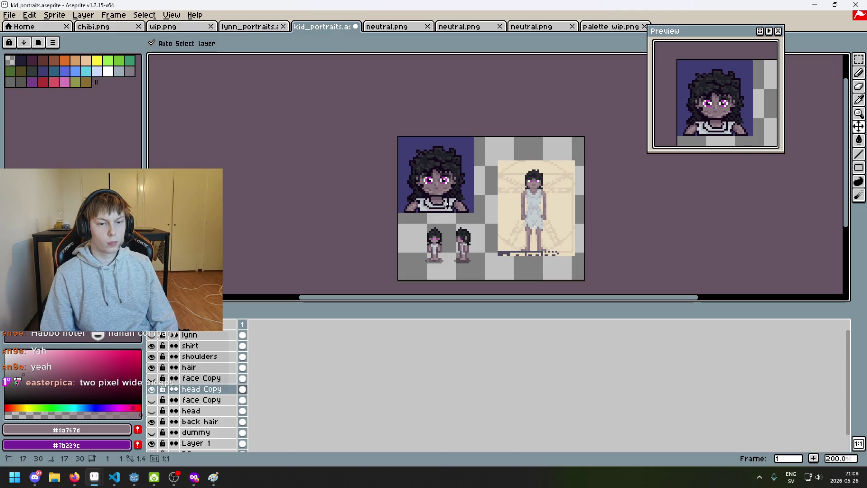
key(ctrl+z)
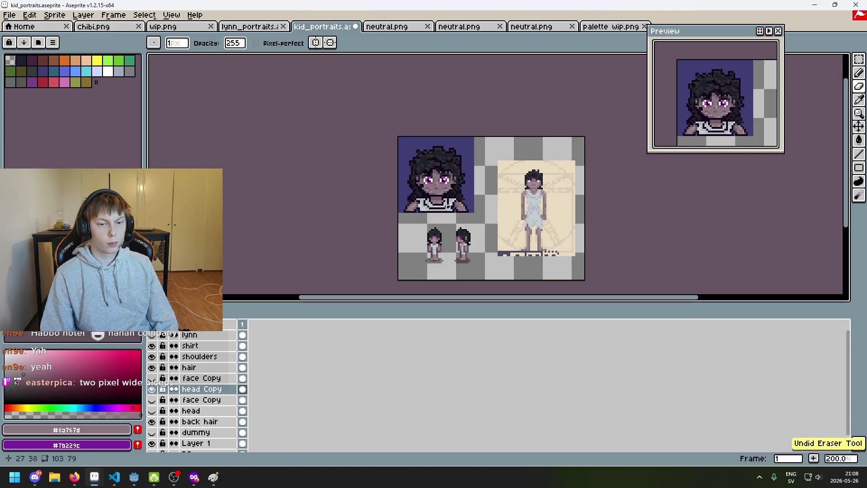
scroll(448, 209, up, 1)
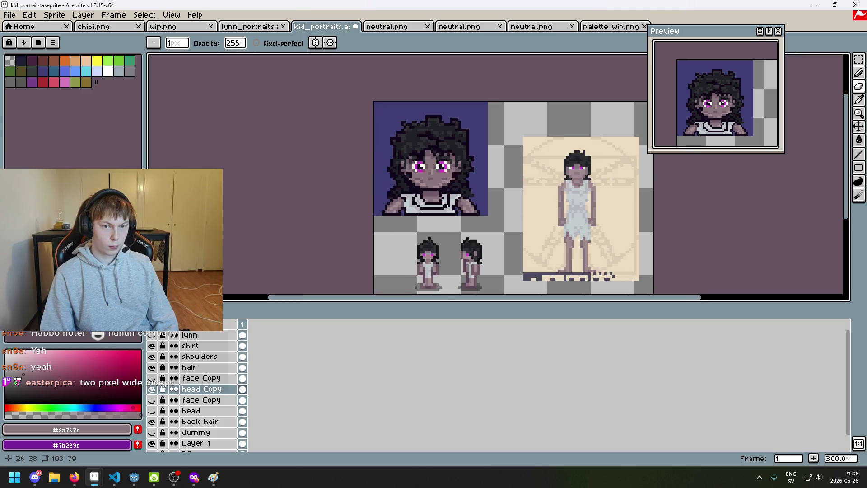
scroll(435, 190, up, 4)
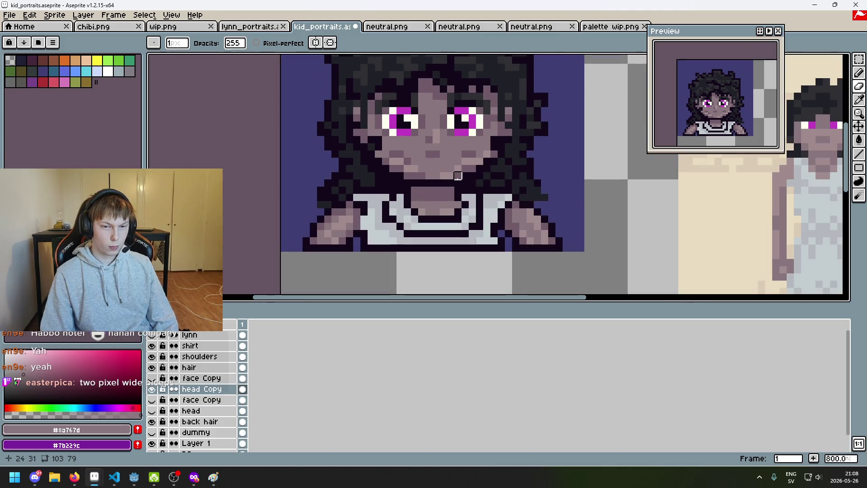
scroll(480, 194, down, 2)
scroll(480, 195, up, 7)
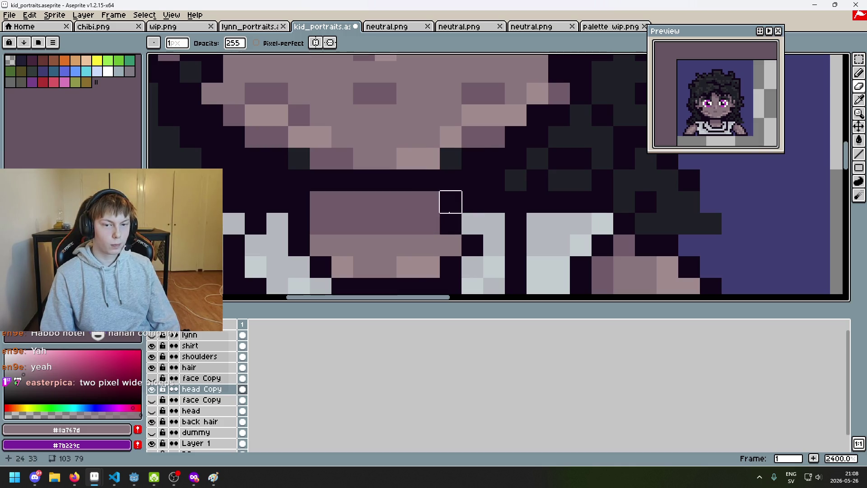
Step: Pick dark outline shade #13081a for the neck shadow, then select the hair and head Copy layers
click(221, 368)
alt+click(449, 160)
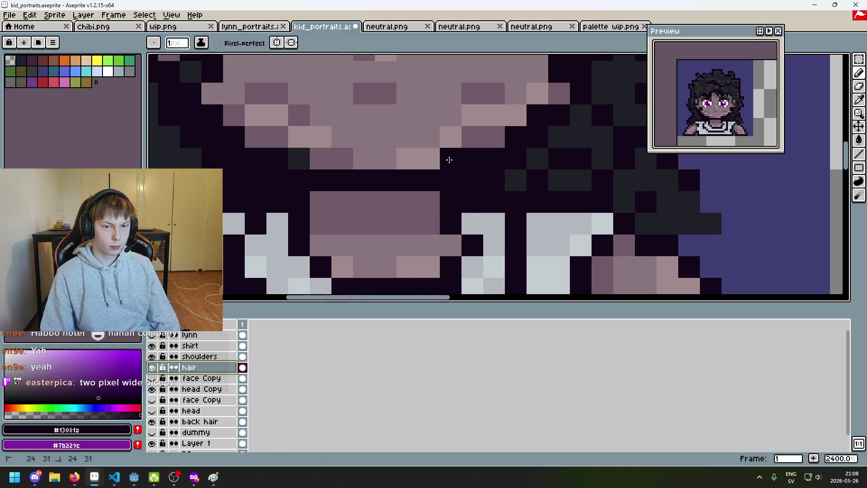
scroll(296, 158, down, 5)
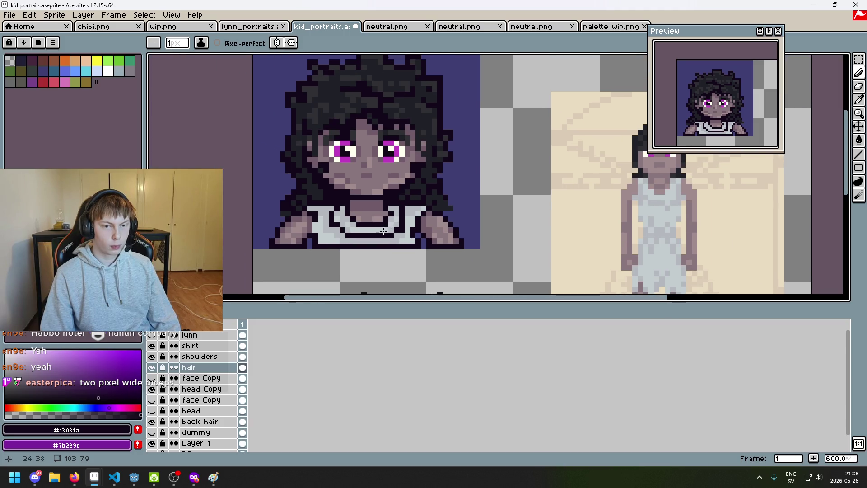
scroll(372, 223, down, 2)
scroll(372, 195, up, 8)
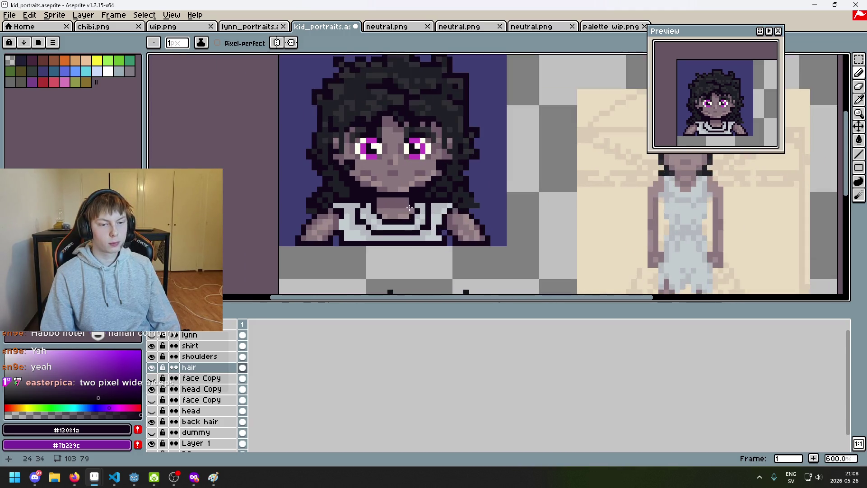
scroll(398, 212, down, 2)
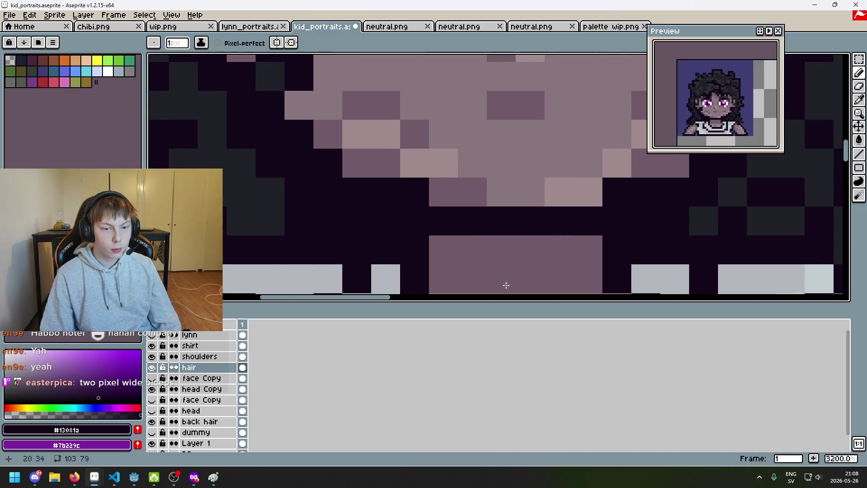
scroll(474, 251, down, 1)
scroll(433, 223, down, 3)
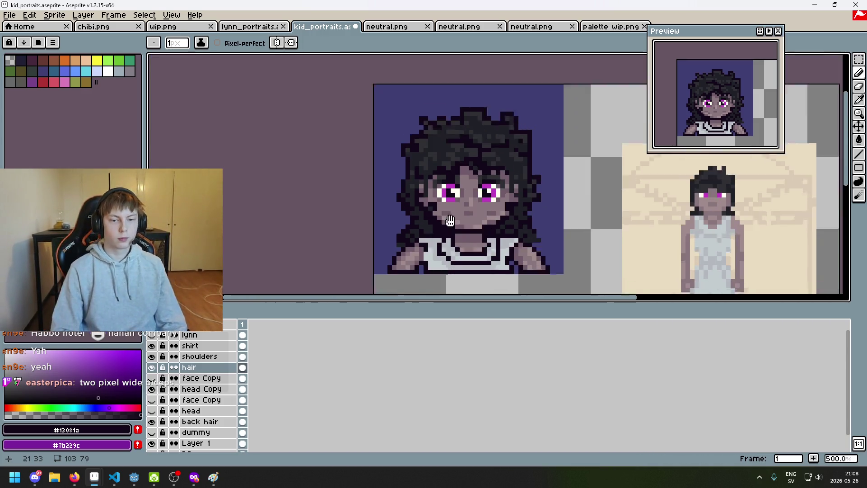
scroll(433, 223, down, 1)
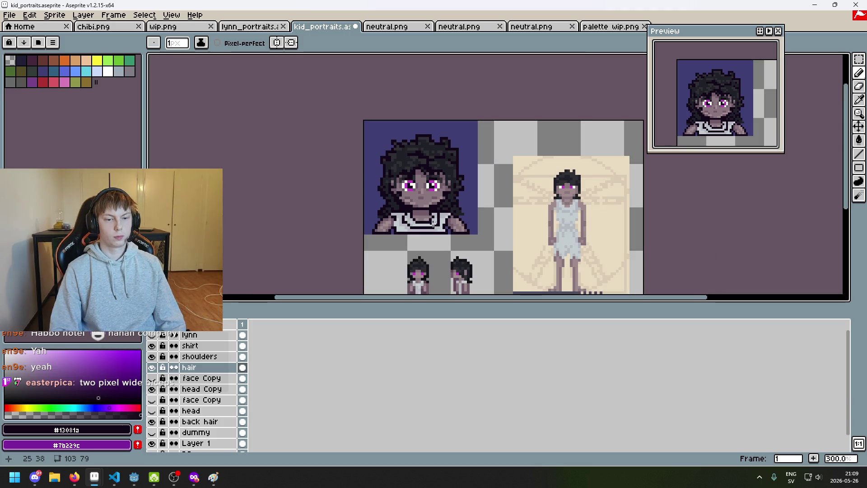
scroll(421, 216, up, 7)
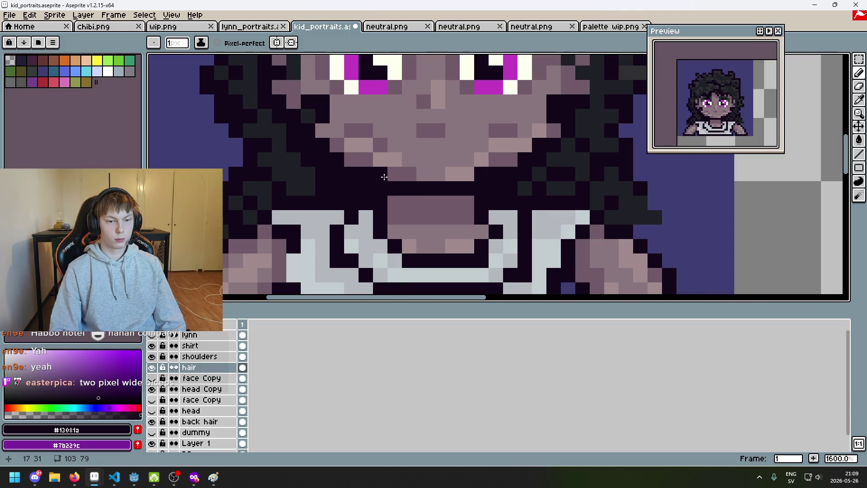
scroll(384, 177, down, 5)
scroll(398, 193, up, 2)
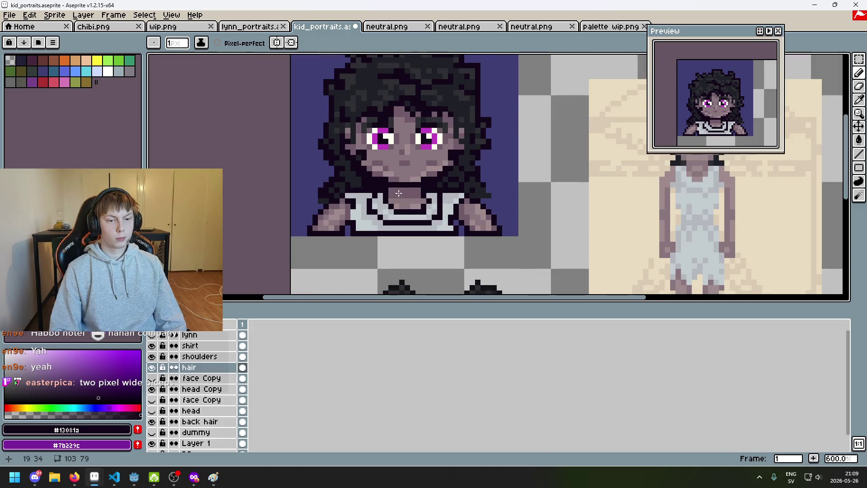
ctrl+click(403, 195)
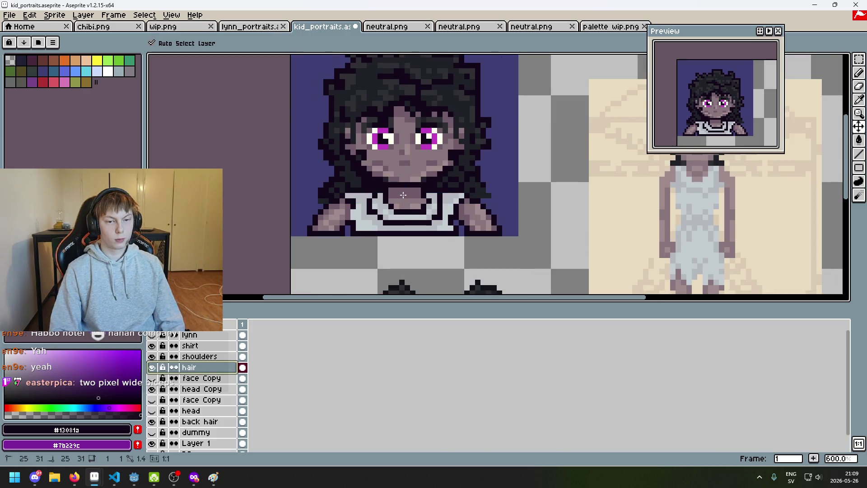
ctrl+click(405, 197)
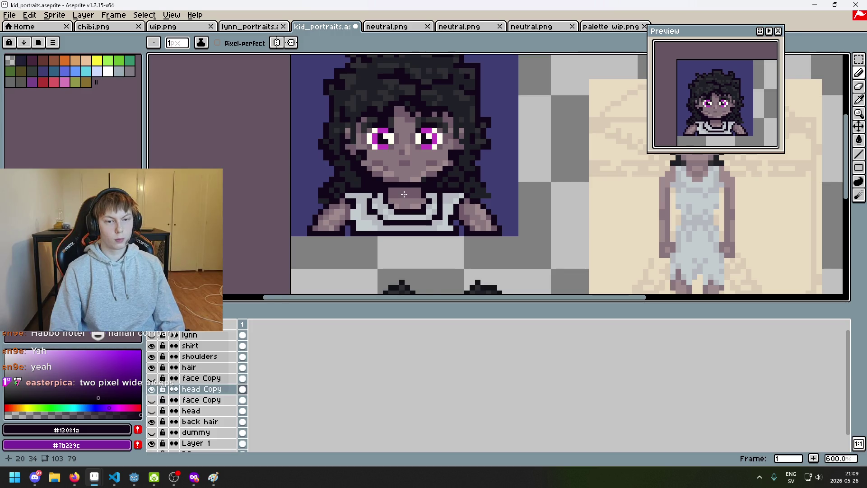
Step: Eyedrop the mauve #705b68 from the face and undo the last pencil and eraser strokes
scroll(413, 198, down, 3)
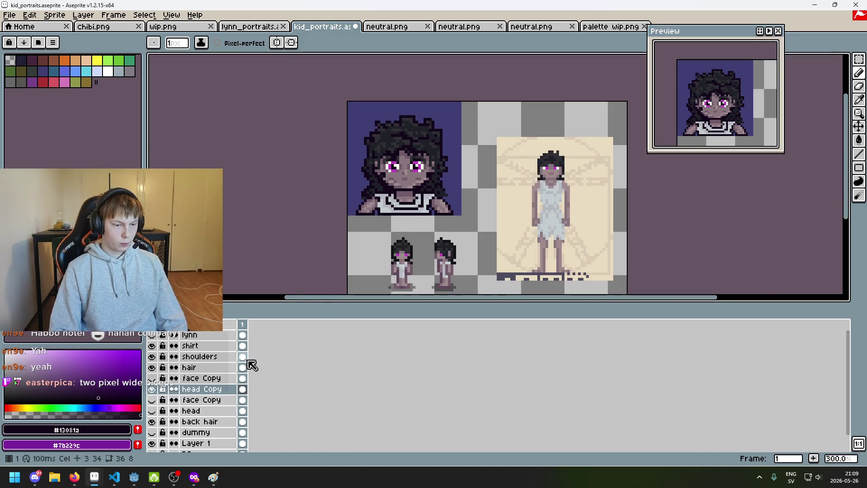
scroll(415, 179, up, 2)
scroll(415, 180, up, 5)
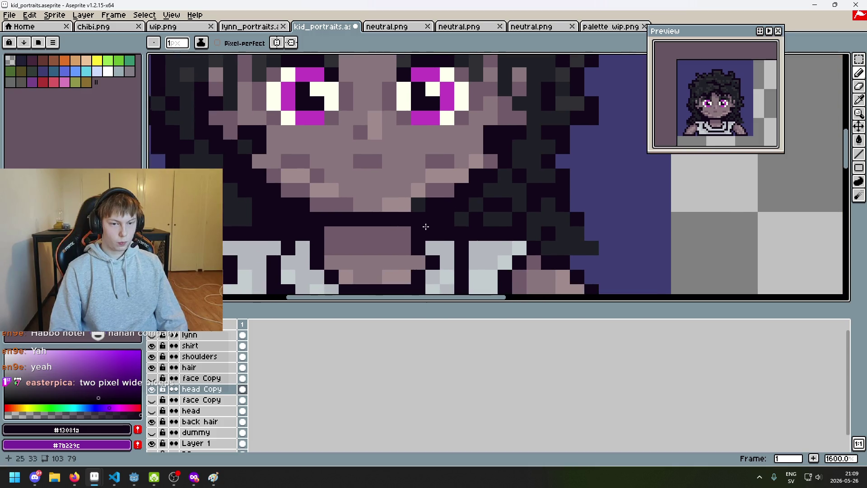
key(alt)
alt+click(433, 193)
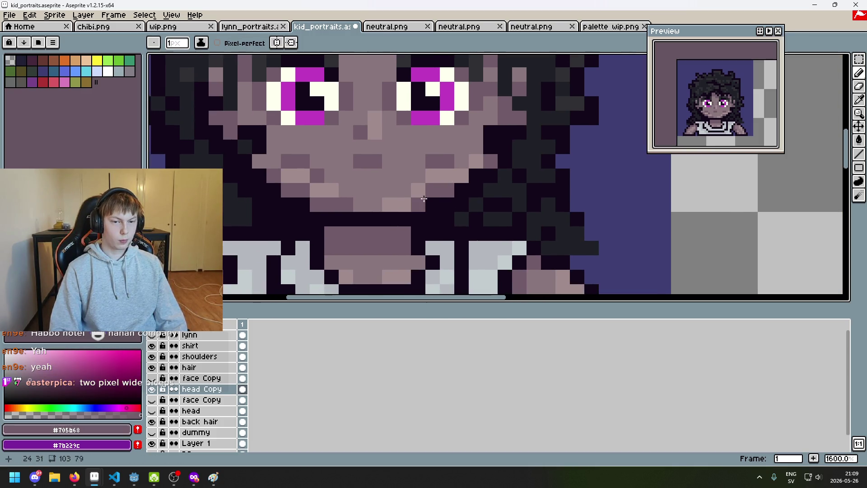
scroll(405, 241, down, 3)
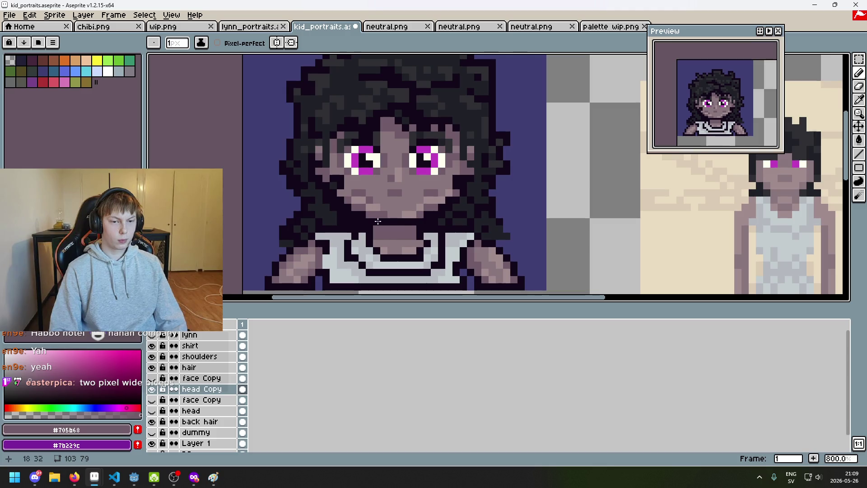
key(ctrl+z)
scroll(405, 241, up, 3)
key(ctrl+z)
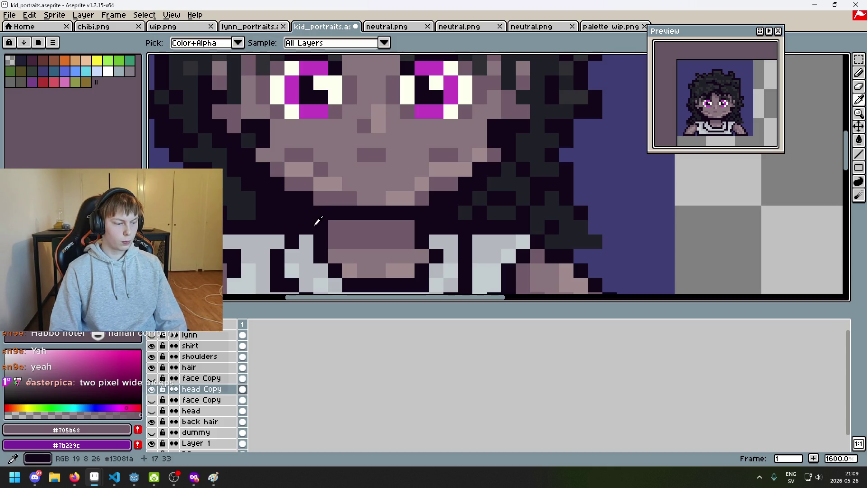
Step: Darken three mauve pixels near the mouth corner, then undo the last one
alt+click(318, 222)
click(320, 198)
click(420, 198)
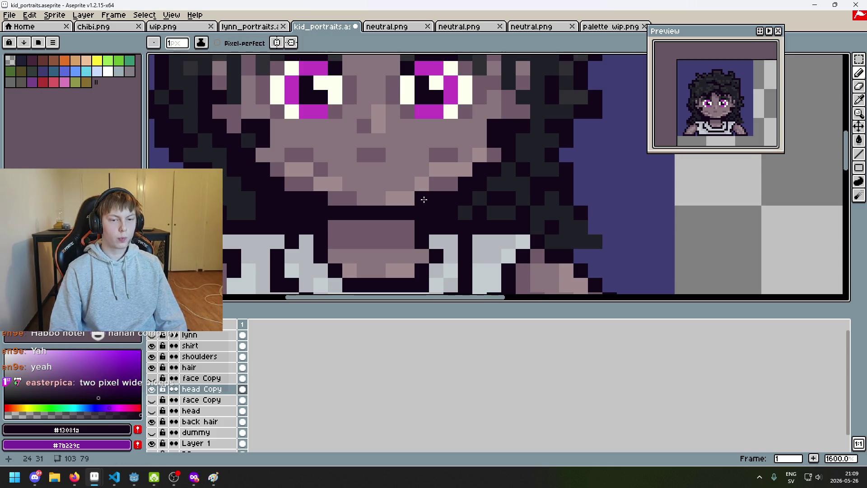
scroll(434, 221, down, 6)
key(ctrl+z)
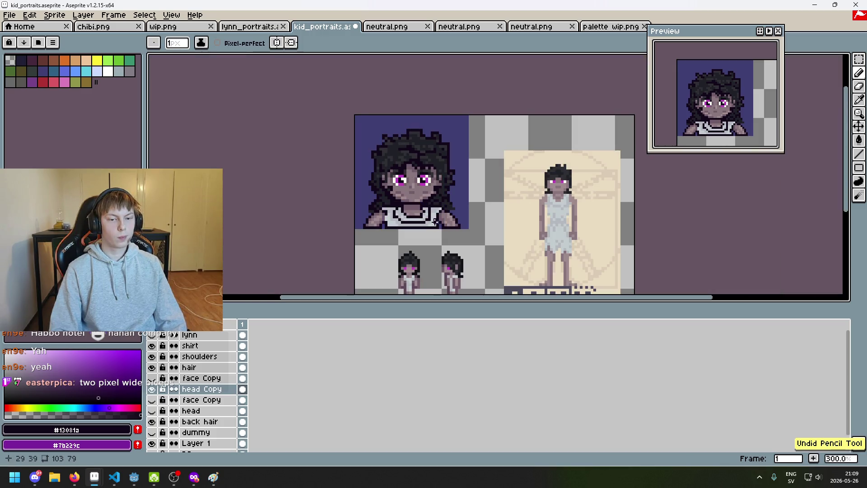
scroll(440, 228, up, 8)
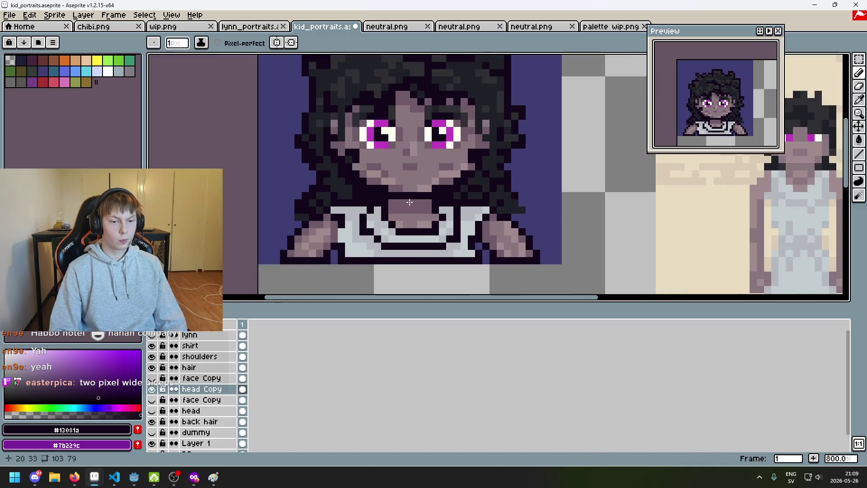
Step: Eyedrop the #8a767d skin shade from the face and recenter the portrait
key(alt)
click(411, 163)
scroll(364, 176, down, 4)
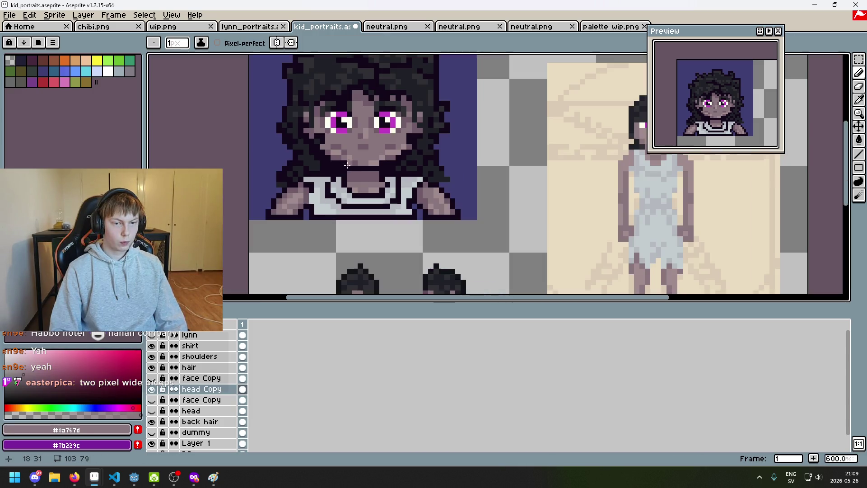
scroll(357, 165, up, 1)
alt+click(343, 149)
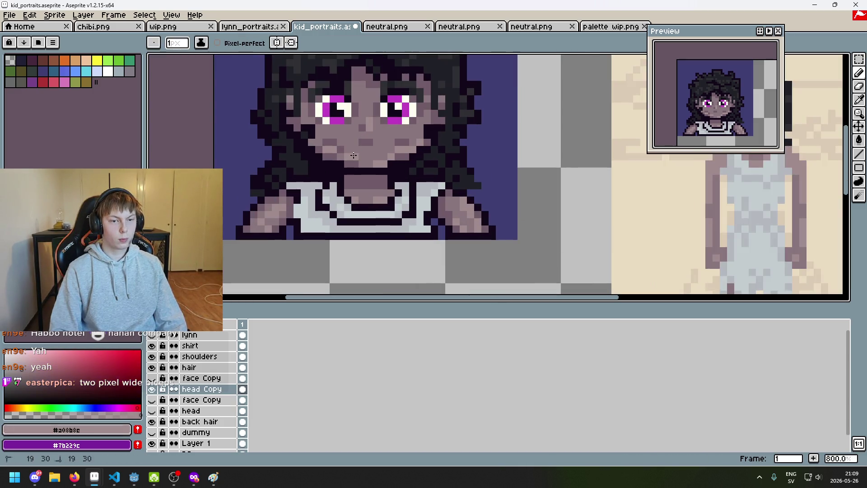
scroll(343, 149, down, 2)
scroll(343, 149, up, 2)
key(alt)
alt+click(343, 147)
scroll(343, 147, down, 3)
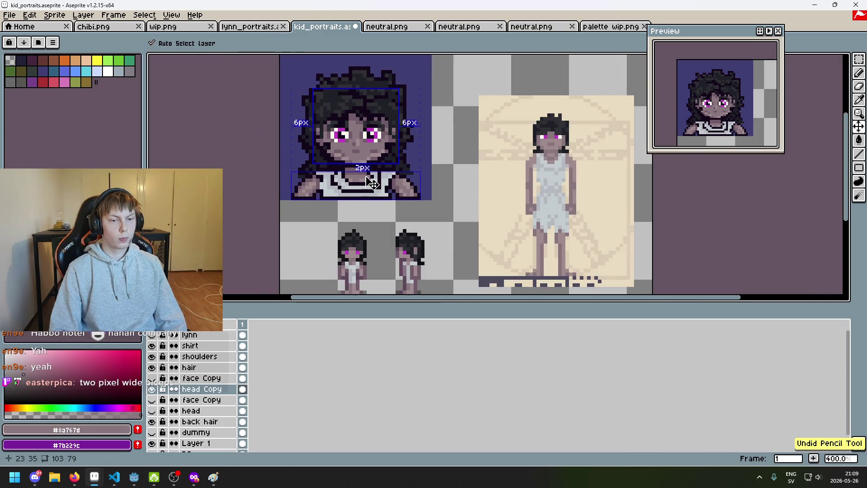
drag(369, 180, 421, 244)
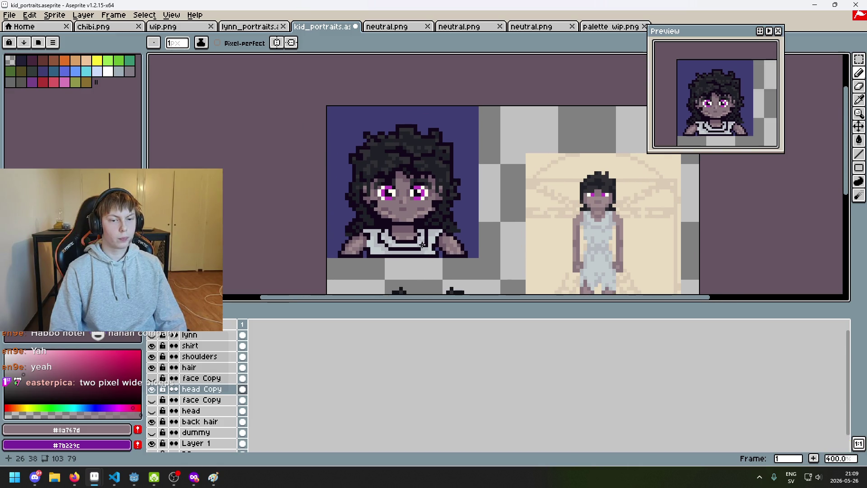
Step: Try the lighter #a08b8c and the #8a767d skin tones, undoing each trial stroke
scroll(401, 209, up, 3)
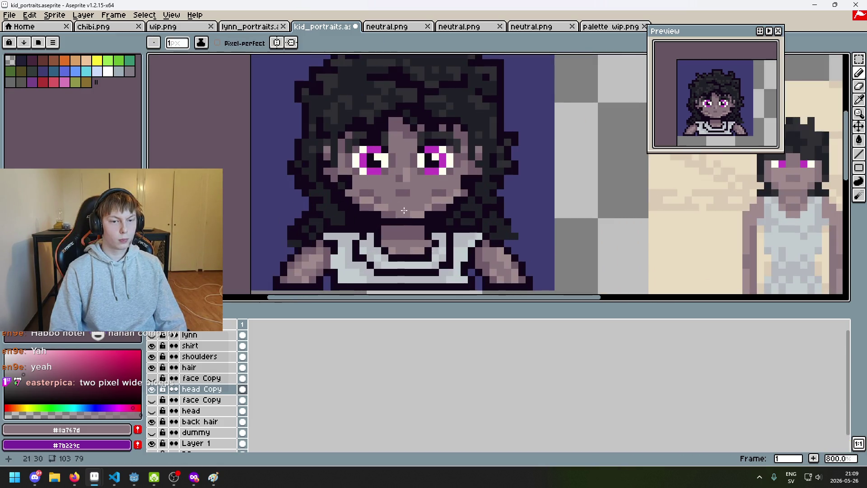
scroll(417, 216, down, 5)
scroll(424, 229, up, 1)
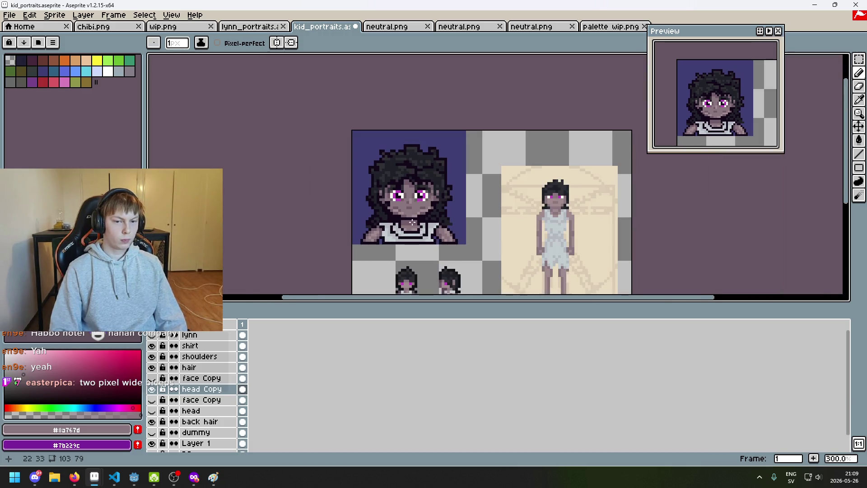
scroll(413, 222, up, 4)
alt+click(372, 200)
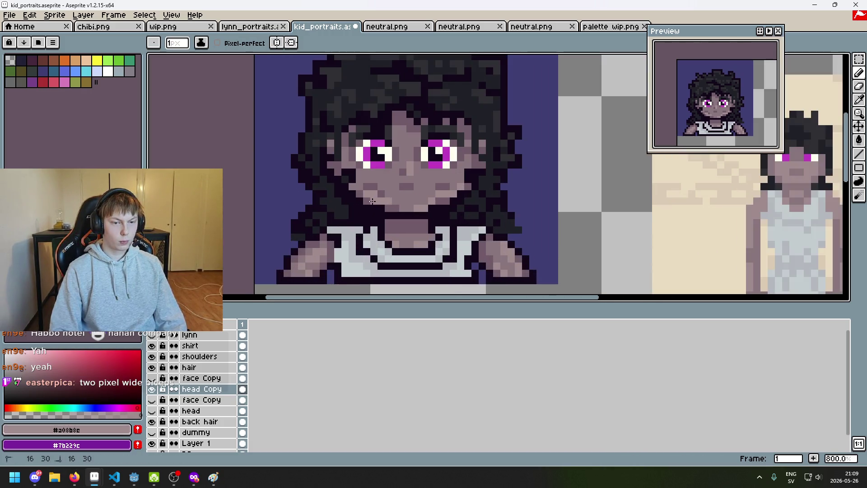
scroll(372, 200, down, 4)
key(ctrl+z)
scroll(391, 193, up, 4)
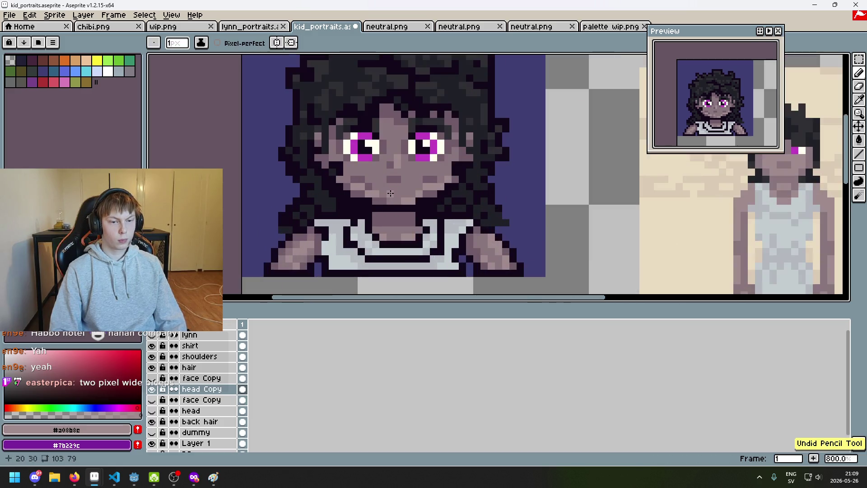
scroll(391, 193, up, 3)
alt+click(378, 193)
scroll(357, 203, down, 5)
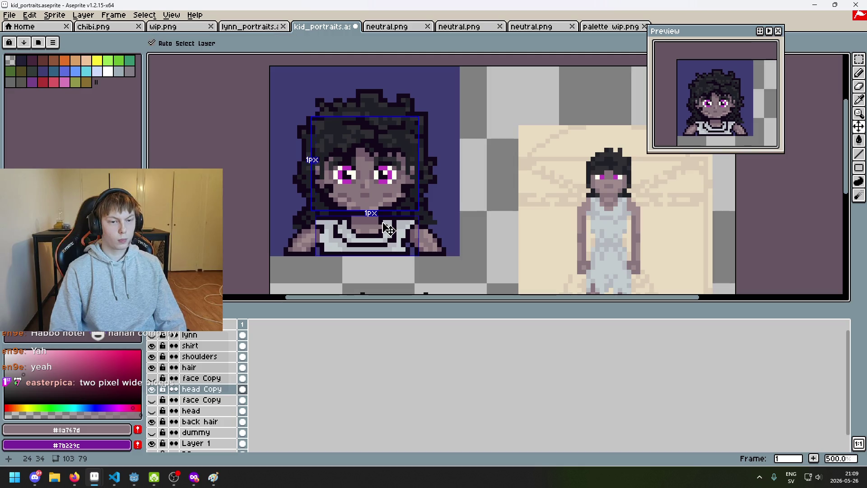
key(ctrl+z)
scroll(340, 203, up, 2)
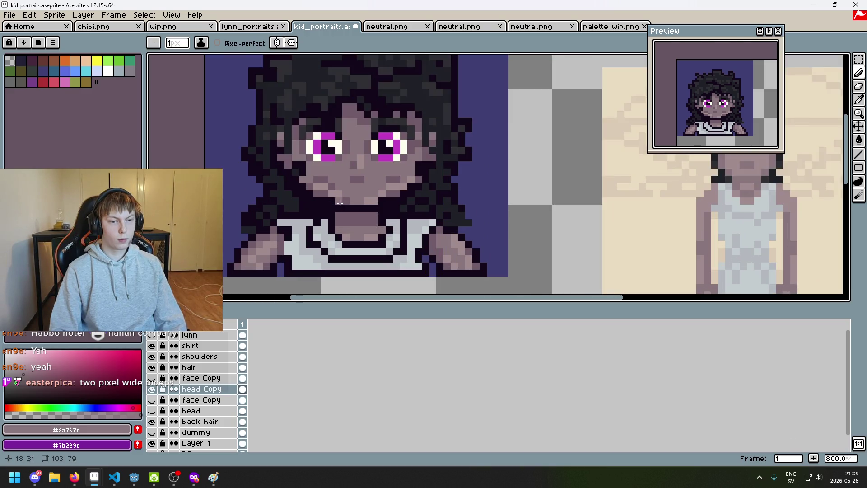
Step: Zoom in and out to inspect the retouched chin and neck shadow
scroll(401, 211, down, 4)
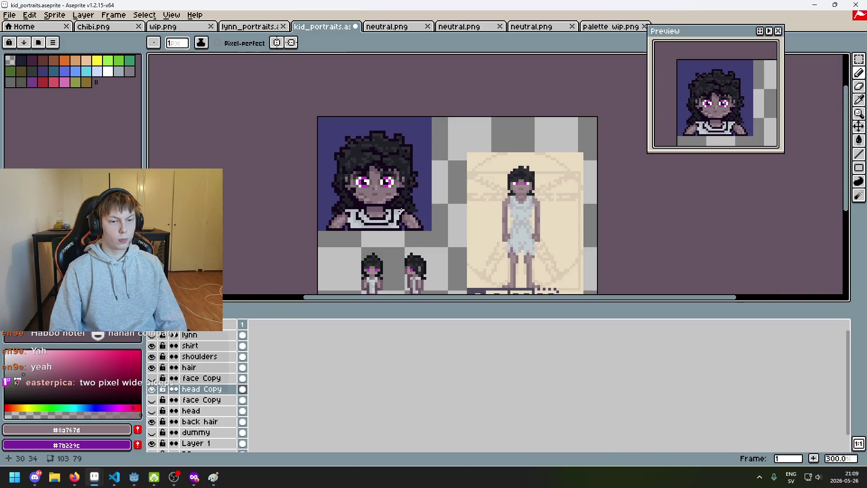
scroll(409, 210, up, 7)
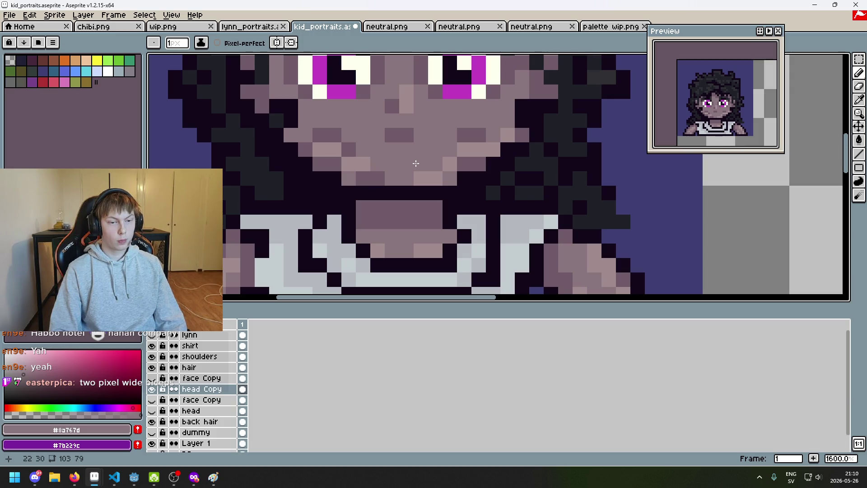
scroll(384, 195, down, 6)
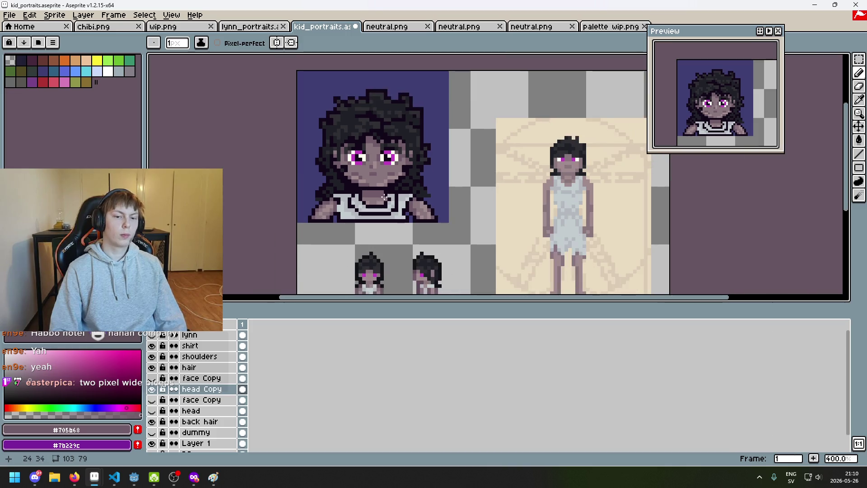
scroll(384, 195, down, 1)
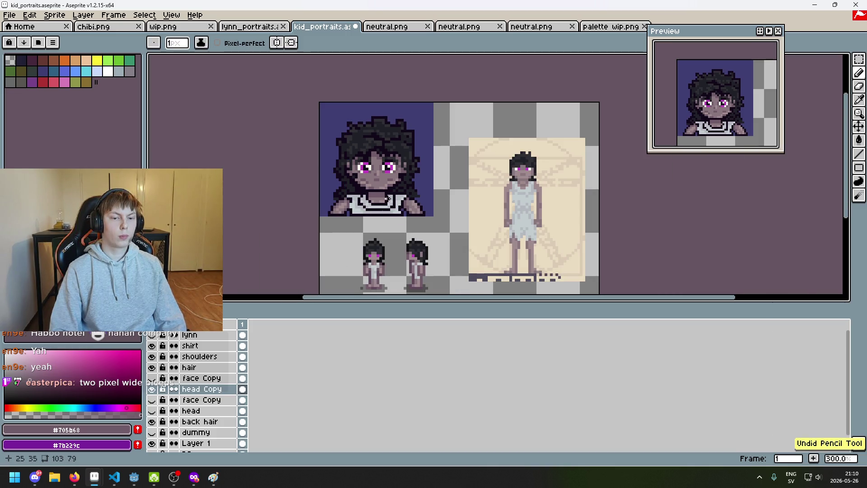
scroll(368, 186, up, 3)
scroll(368, 188, up, 3)
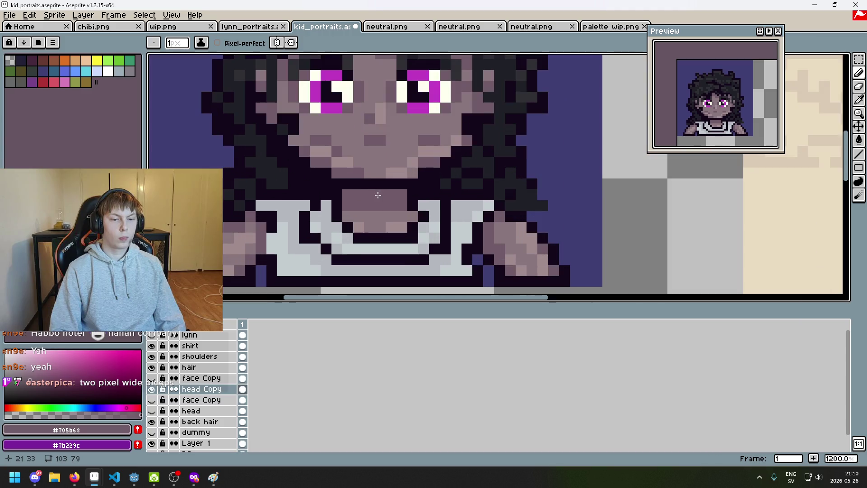
scroll(389, 193, down, 6)
scroll(397, 202, up, 3)
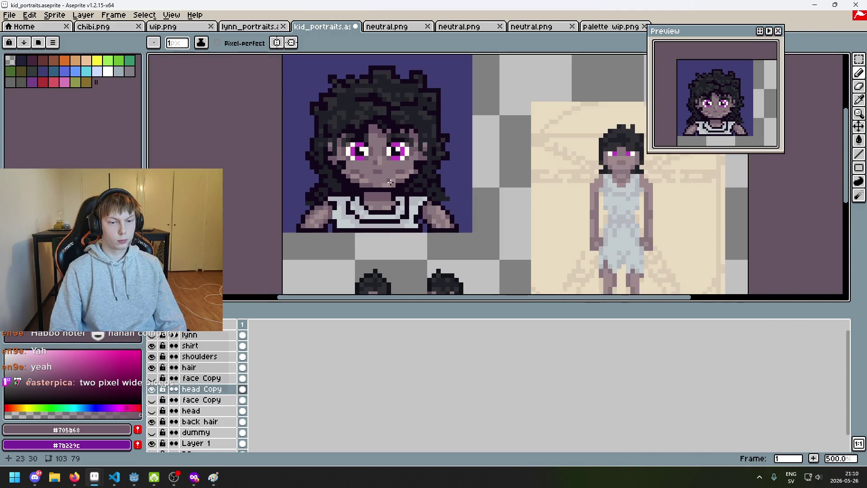
scroll(388, 182, up, 3)
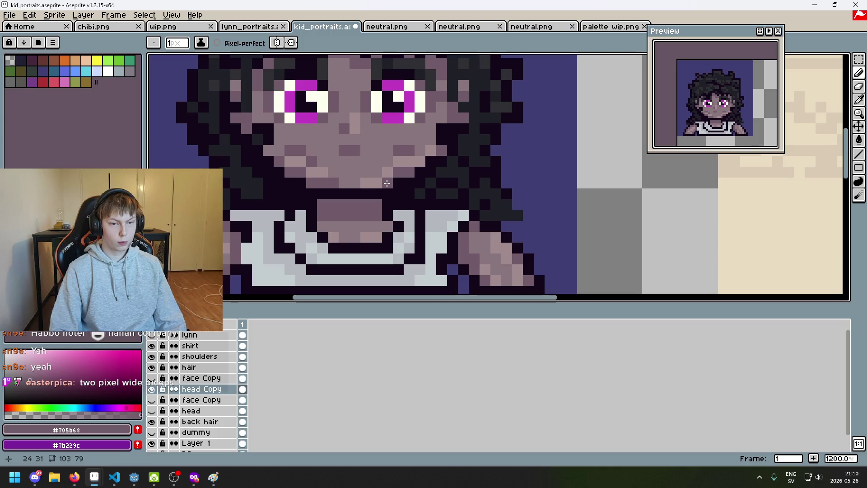
scroll(389, 183, down, 6)
scroll(387, 184, up, 7)
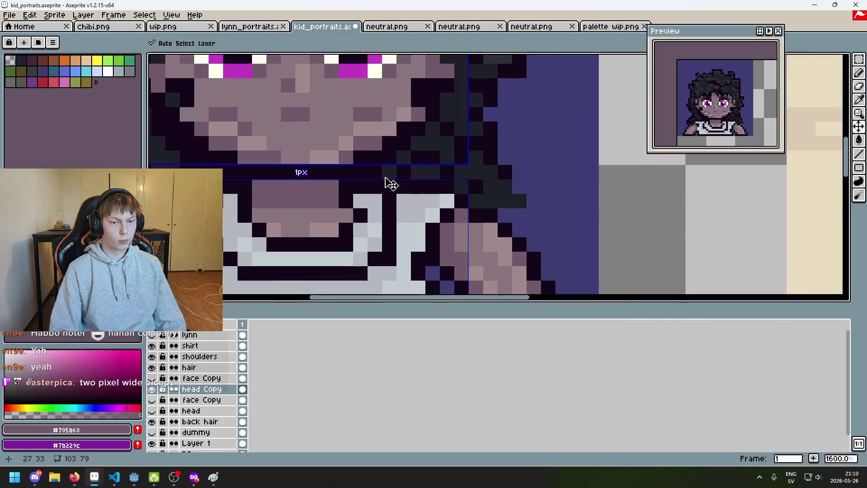
Step: Sample the #a08b8c and then #705b6b skin tones, checking layer bounds
alt+click(348, 141)
scroll(348, 161, down, 5)
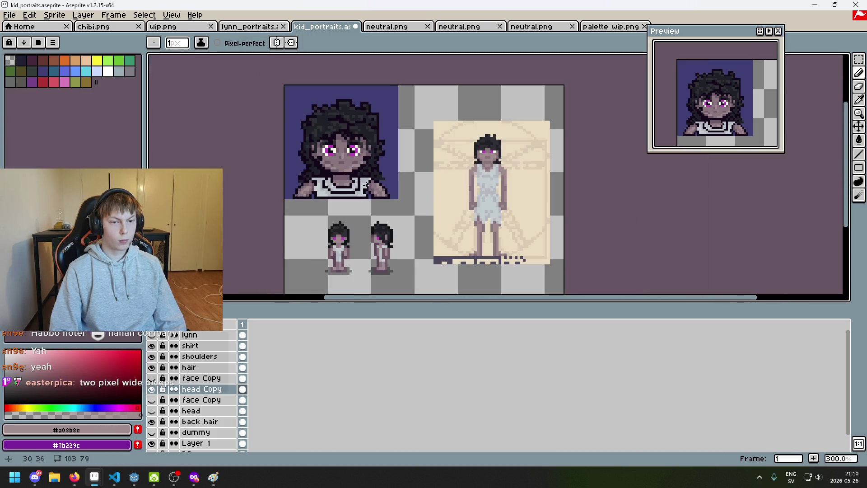
scroll(444, 199, left, 2)
key(ctrl)
scroll(420, 153, up, 7)
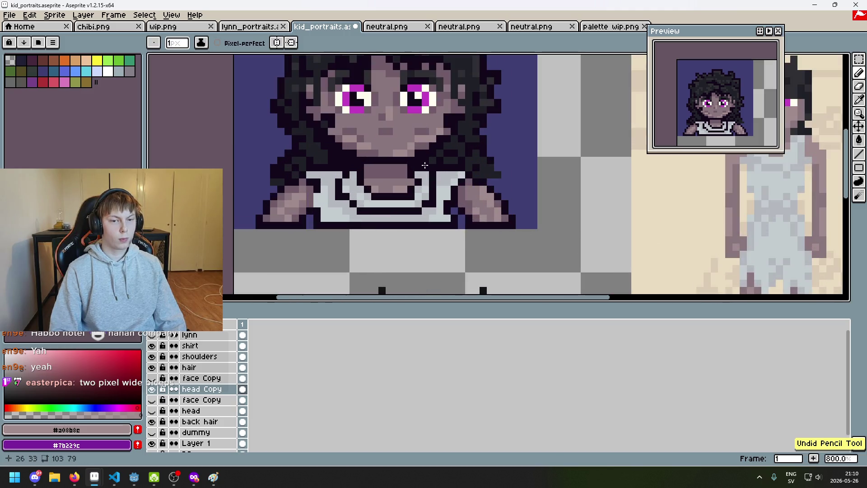
alt+click(411, 156)
scroll(413, 159, down, 7)
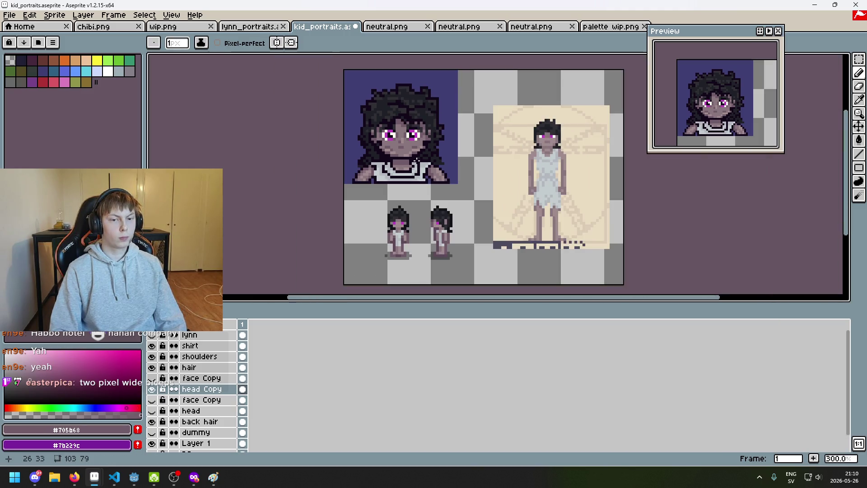
drag(416, 161, 420, 218)
Step: Undo two pencil strokes on the face, sampling the lighter cheek tone between them
scroll(417, 183, up, 2)
scroll(415, 205, up, 2)
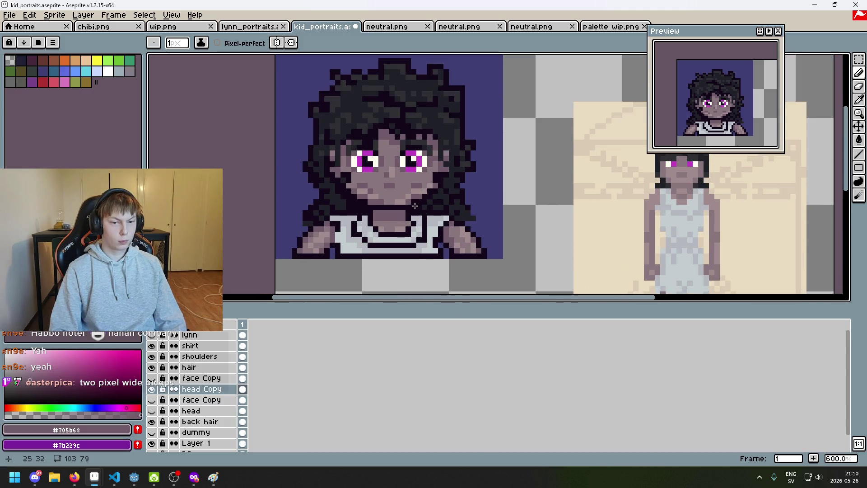
scroll(353, 174, up, 2)
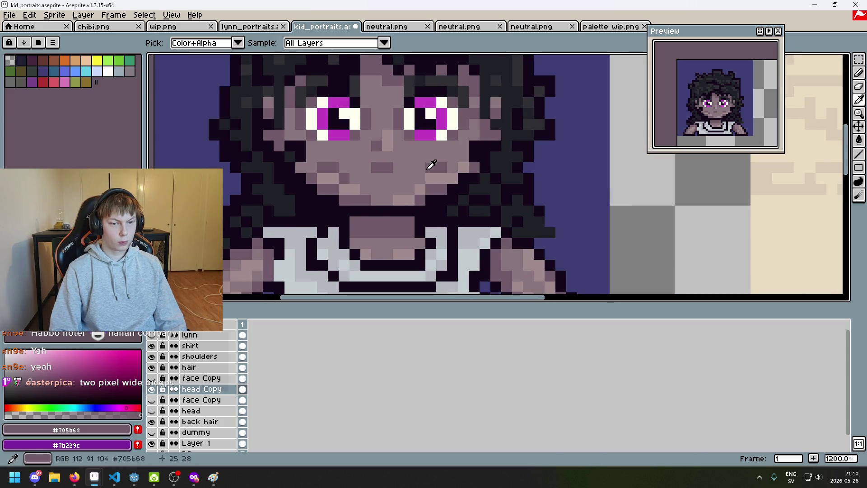
scroll(411, 186, down, 6)
scroll(412, 186, up, 4)
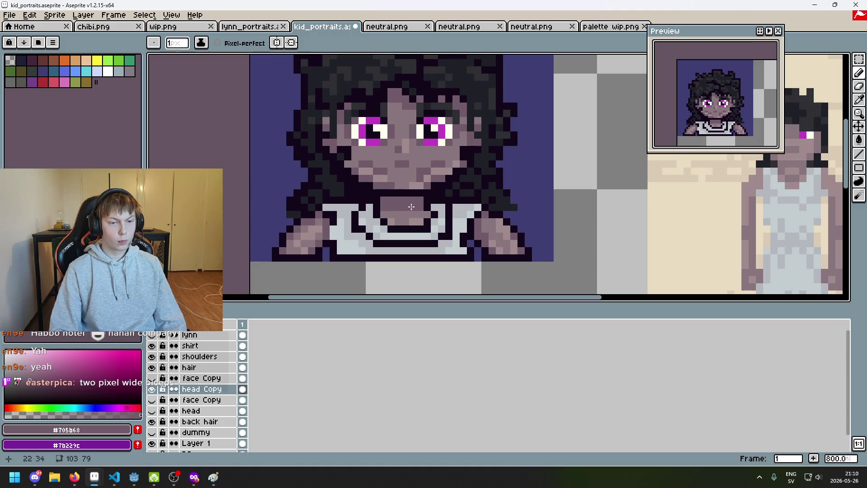
scroll(393, 188, up, 1)
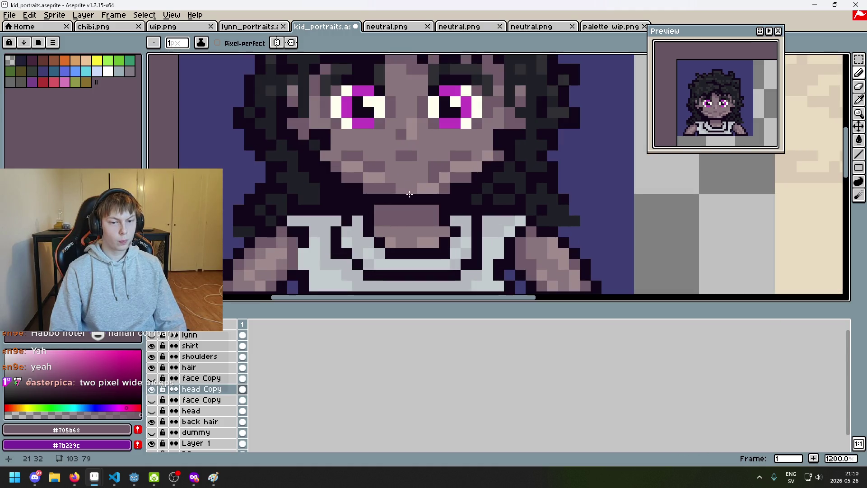
key(ctrl+z)
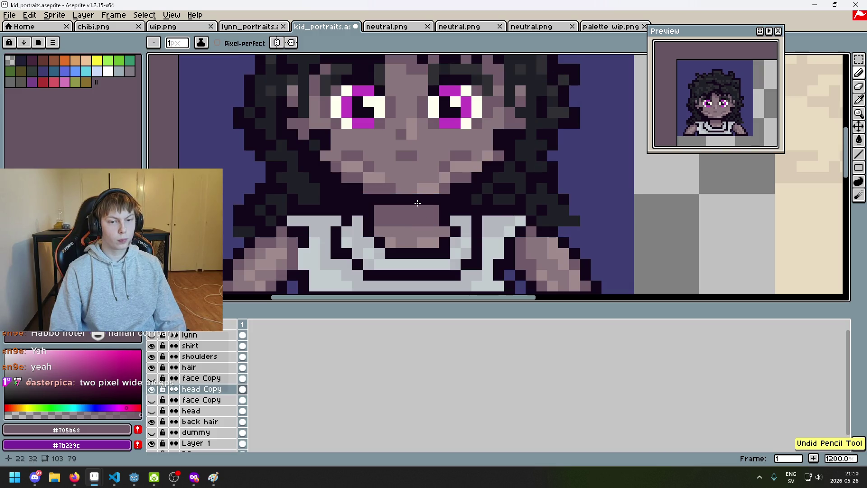
scroll(420, 208, up, 1)
alt+click(434, 173)
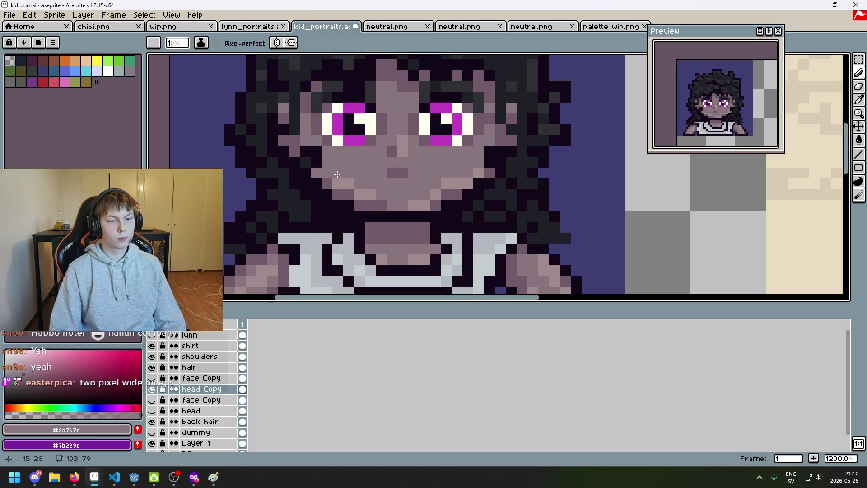
scroll(337, 174, down, 6)
scroll(402, 199, up, 3)
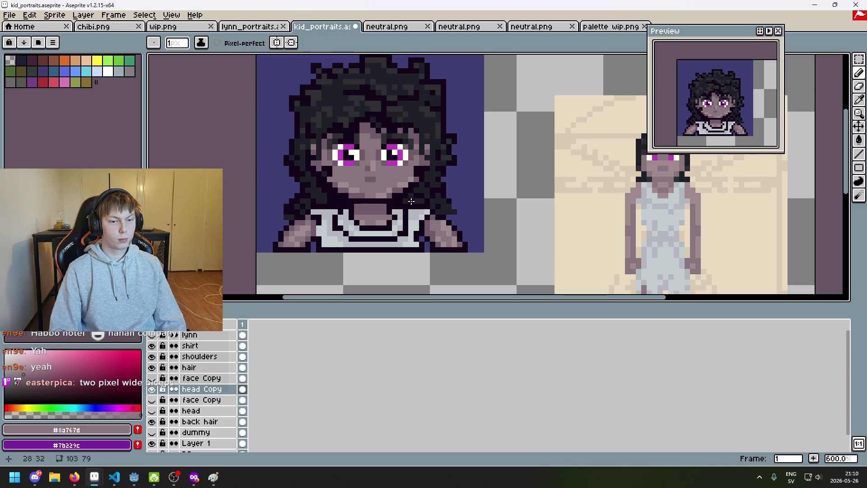
key(ctrl+z)
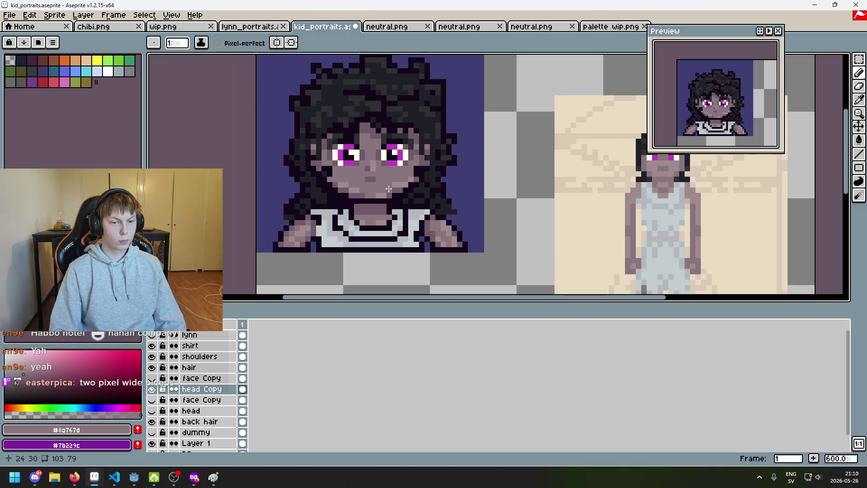
Step: Paint a lighter skin pixel on the lower cheek, then undo it
scroll(409, 202, down, 3)
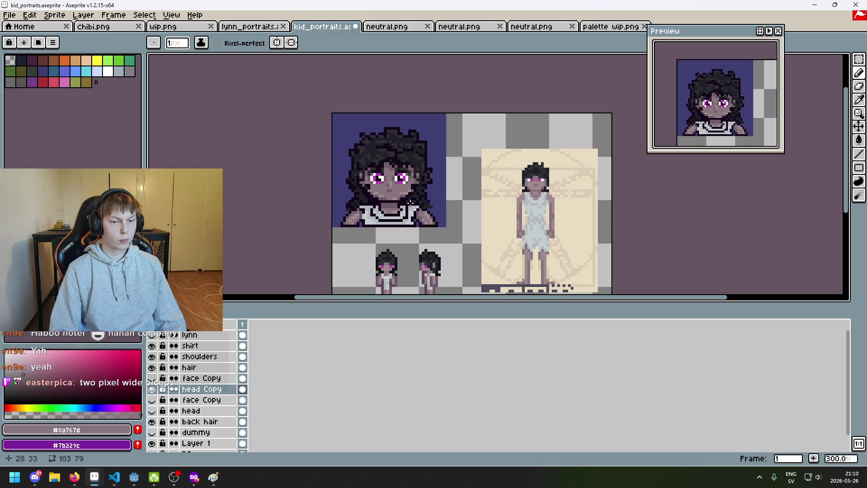
scroll(409, 203, up, 4)
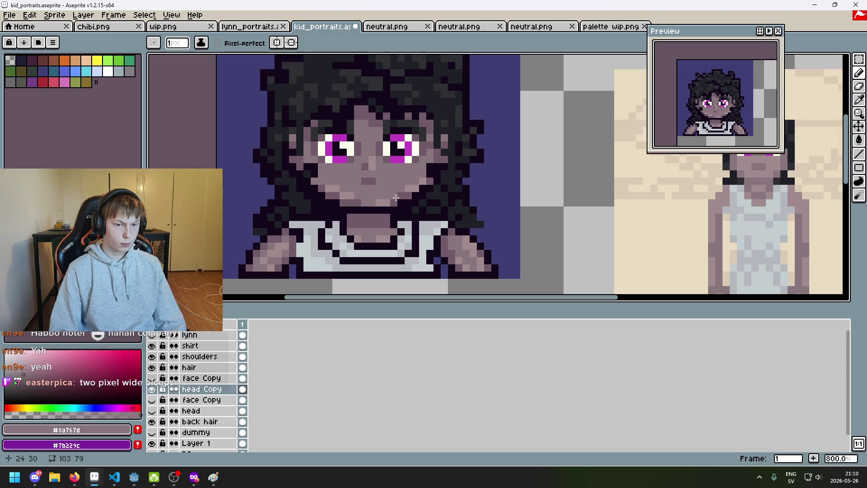
scroll(395, 198, up, 3)
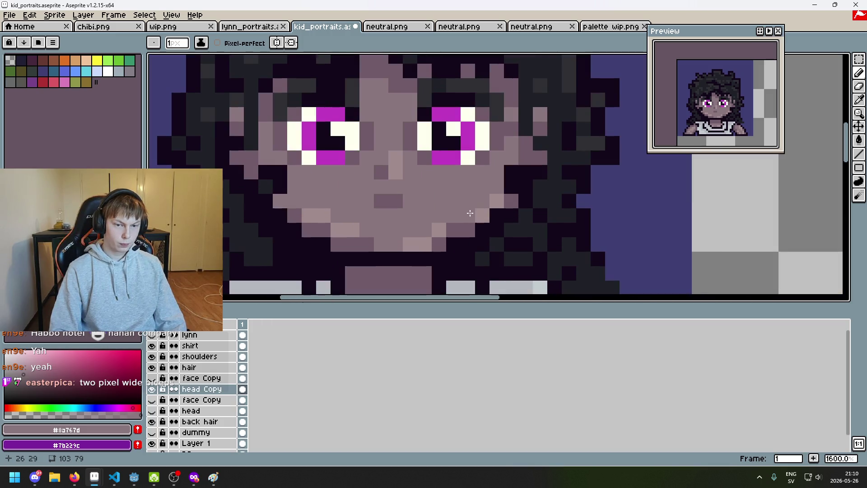
click(436, 225)
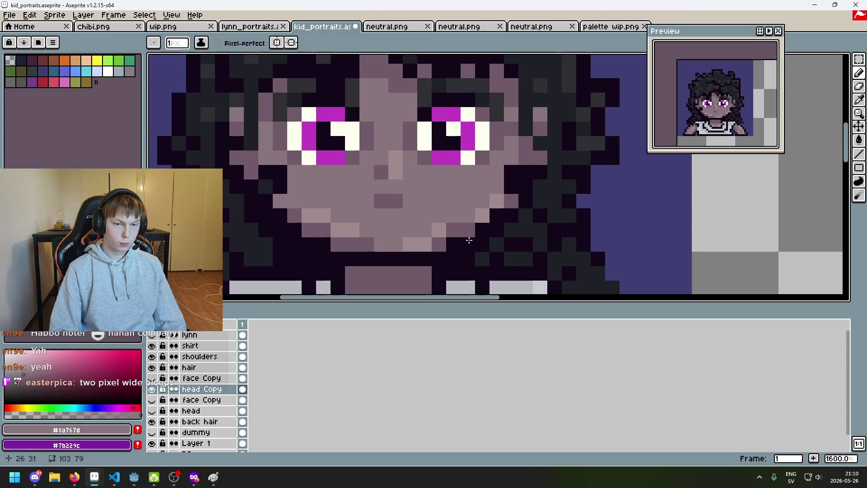
scroll(469, 240, down, 4)
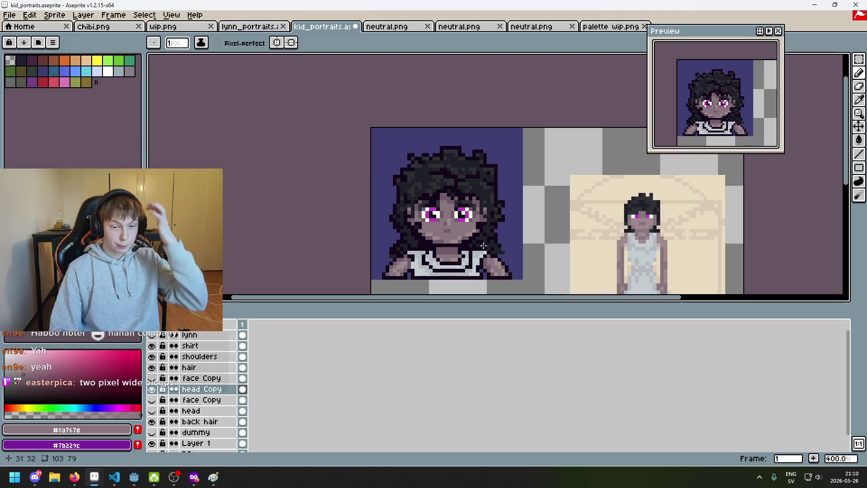
scroll(471, 240, up, 5)
key(ctrl+z)
key(ctrl+z)
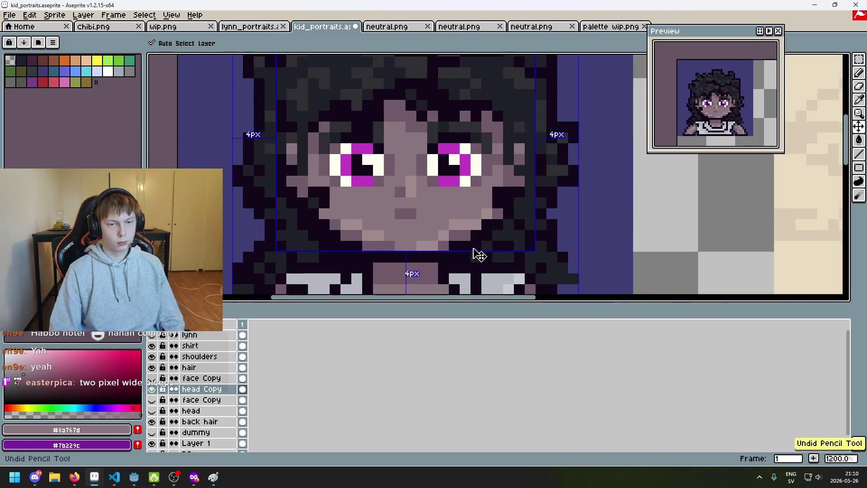
Step: Zoom in and out and center the portrait to review its face shading
scroll(471, 245, down, 5)
scroll(452, 237, up, 6)
scroll(438, 230, down, 7)
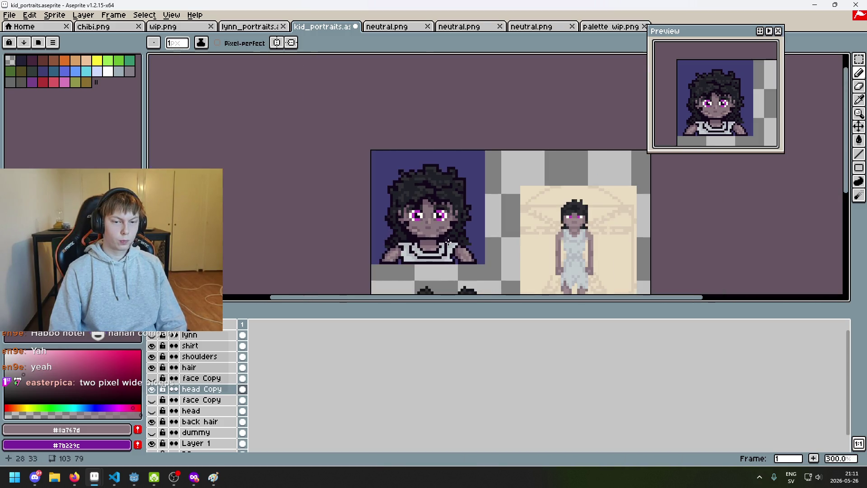
scroll(448, 244, up, 1)
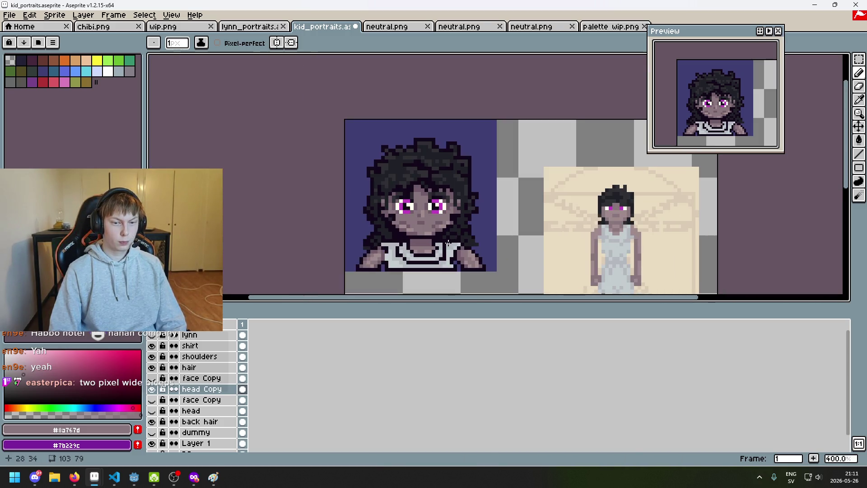
scroll(441, 241, up, 5)
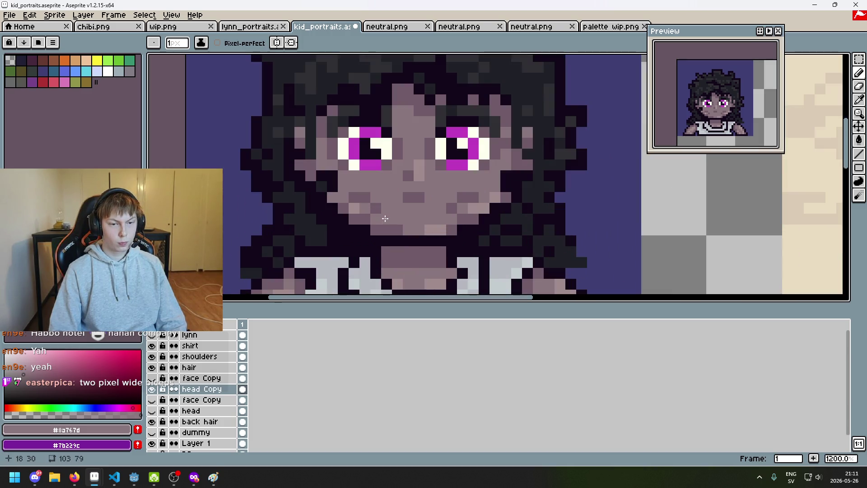
scroll(438, 248, down, 5)
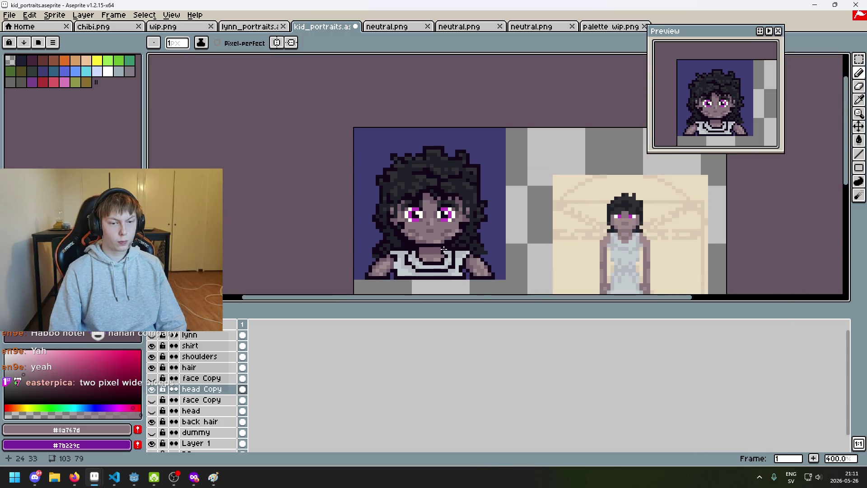
drag(444, 248, 393, 238)
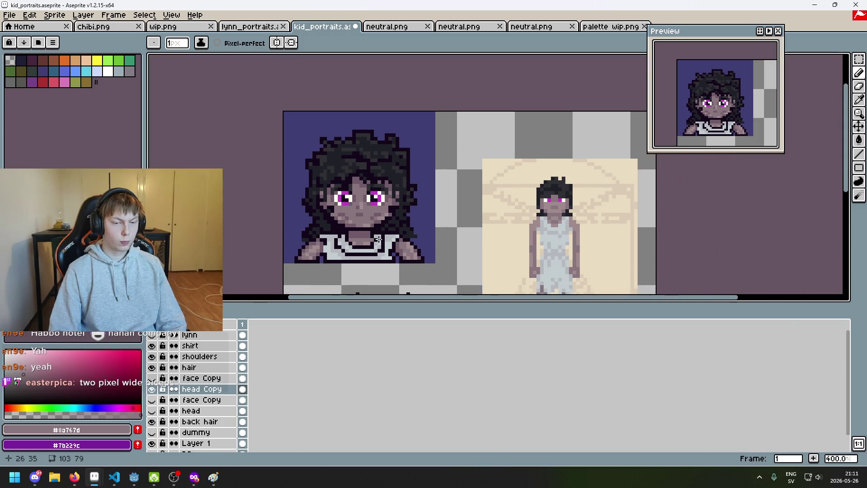
scroll(480, 199, down, 2)
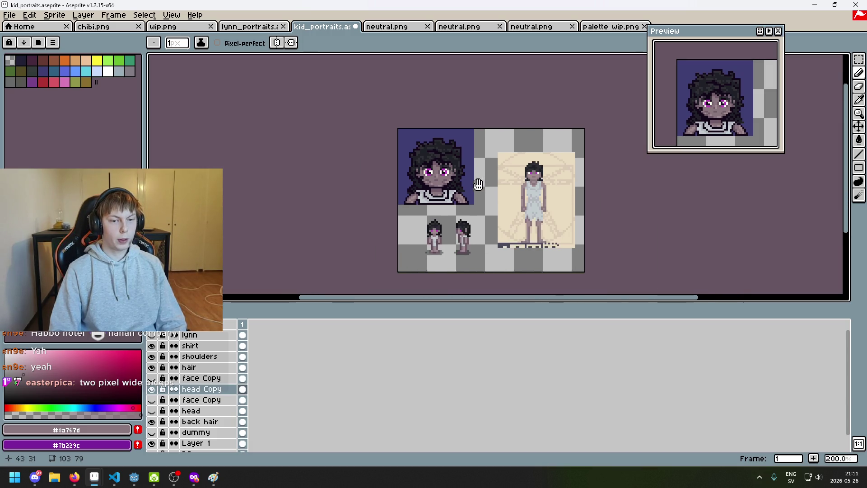
scroll(480, 199, up, 1)
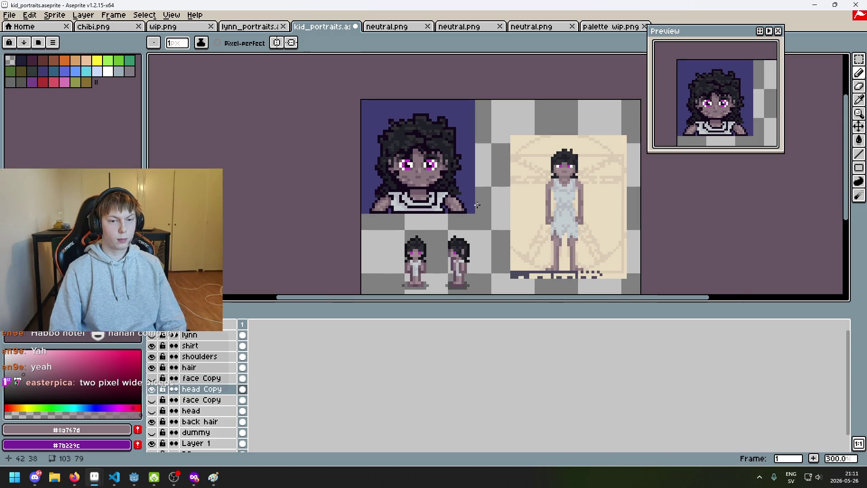
Step: Recenter the sprite sheet and save kid_portraits.aseprite
drag(477, 205, 468, 224)
scroll(435, 254, up, 1)
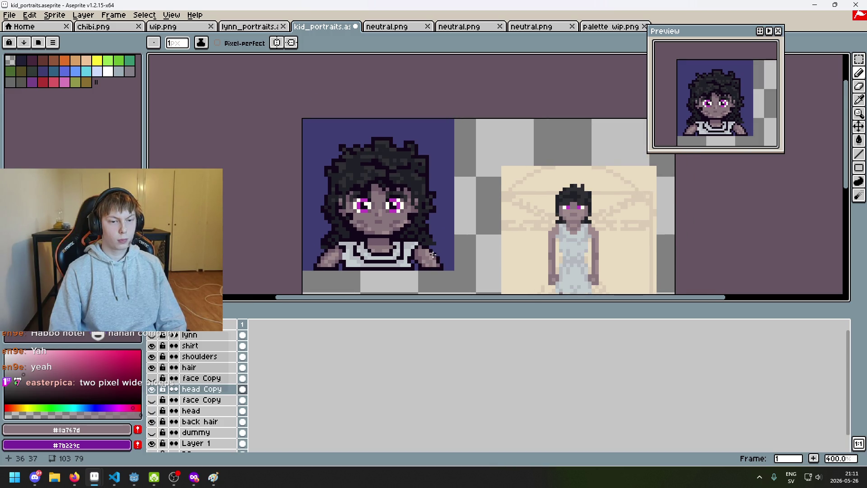
scroll(394, 241, up, 1)
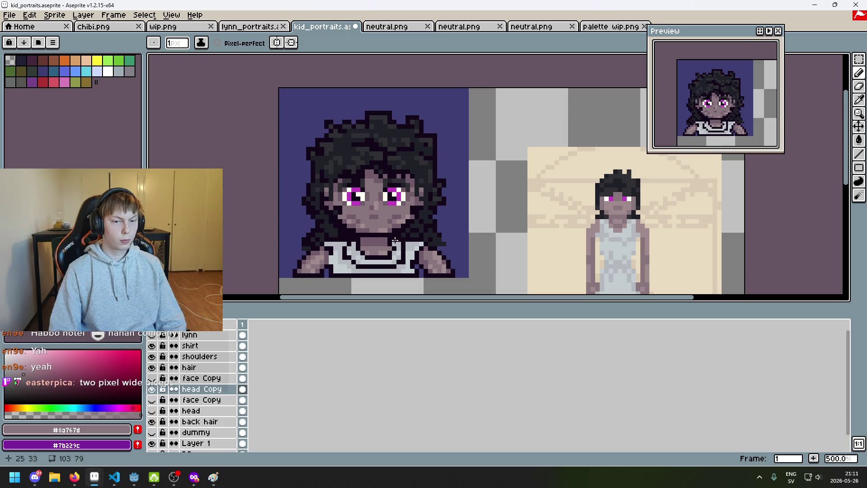
scroll(394, 241, down, 2)
scroll(395, 246, down, 1)
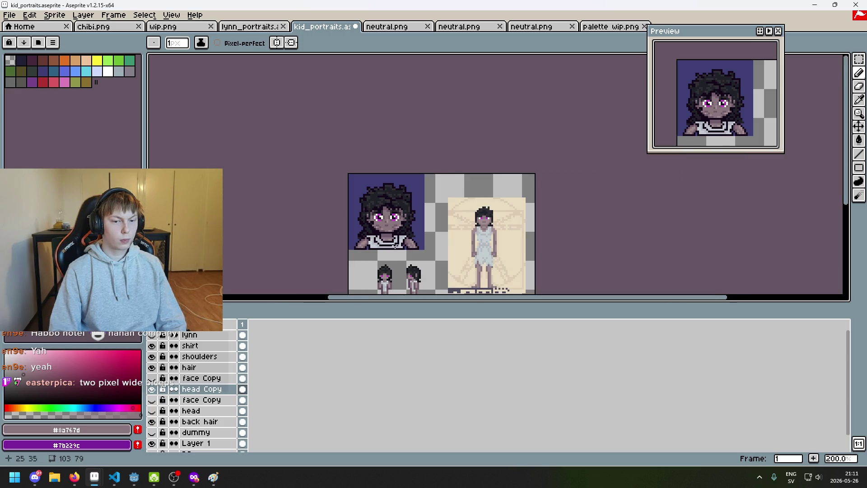
scroll(395, 245, up, 1)
scroll(394, 245, up, 1)
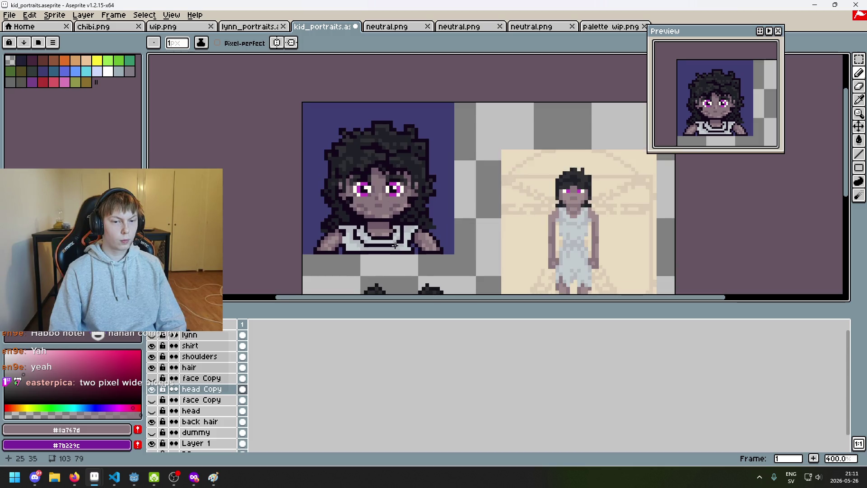
key(ctrl+s)
mouse_move(469, 221)
mouse_down()
mouse_move(490, 173)
mouse_move(407, 202)
mouse_up()
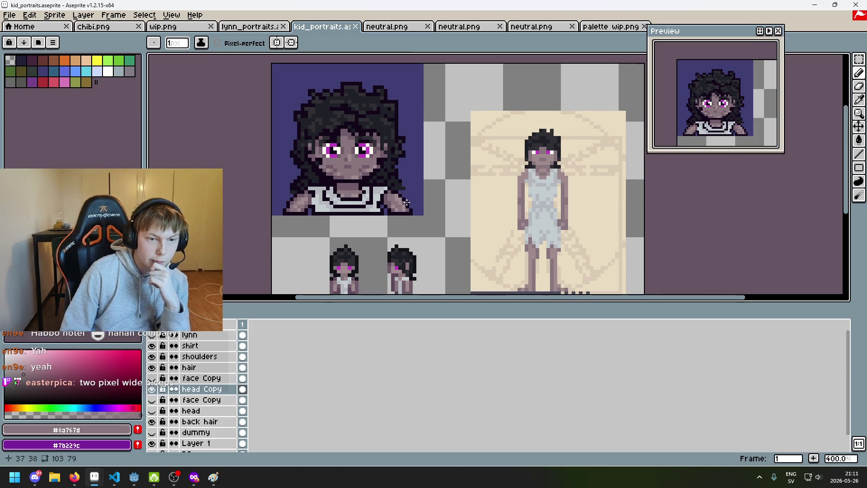
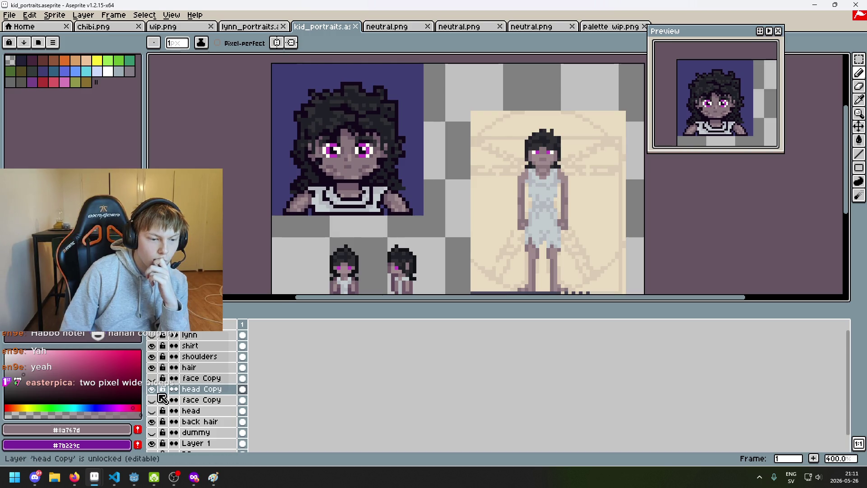
Step: Toggle the face Copy and head Copy layers on and off to compare the eyes
click(152, 379)
click(152, 379)
click(152, 388)
click(153, 388)
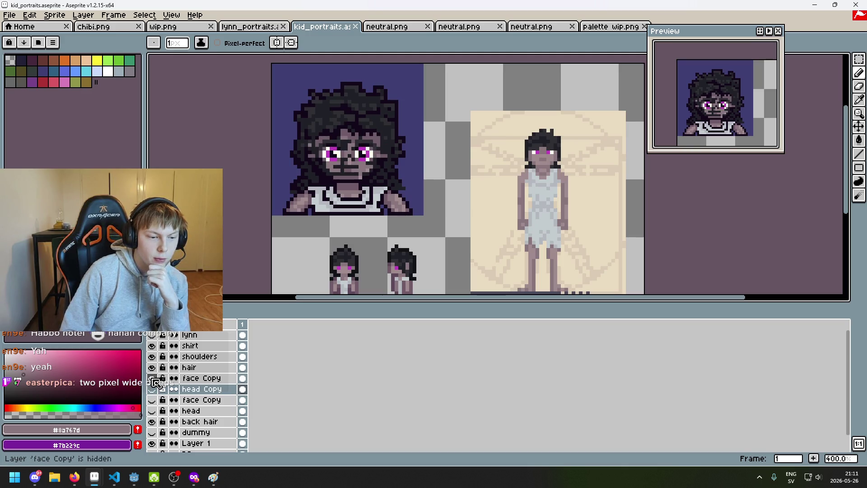
click(152, 389)
click(152, 390)
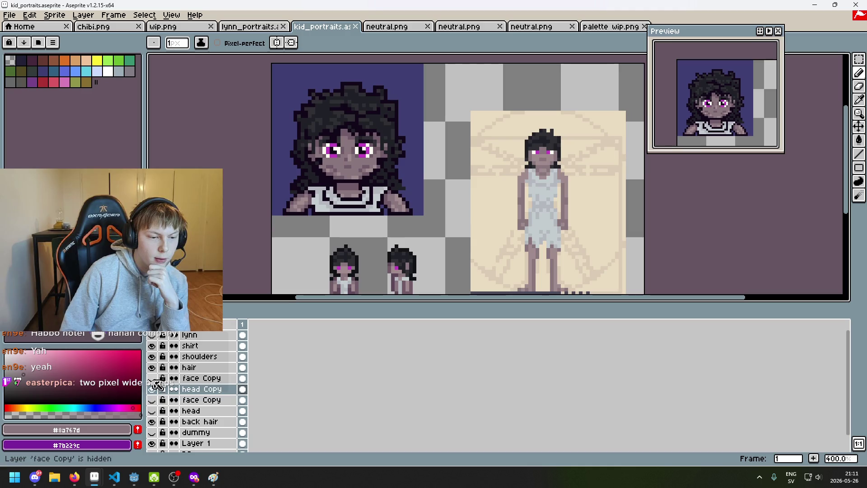
Step: Leave head Copy hidden with face Copy shown, zoom out, and select both layers
click(154, 391)
click(153, 390)
click(152, 390)
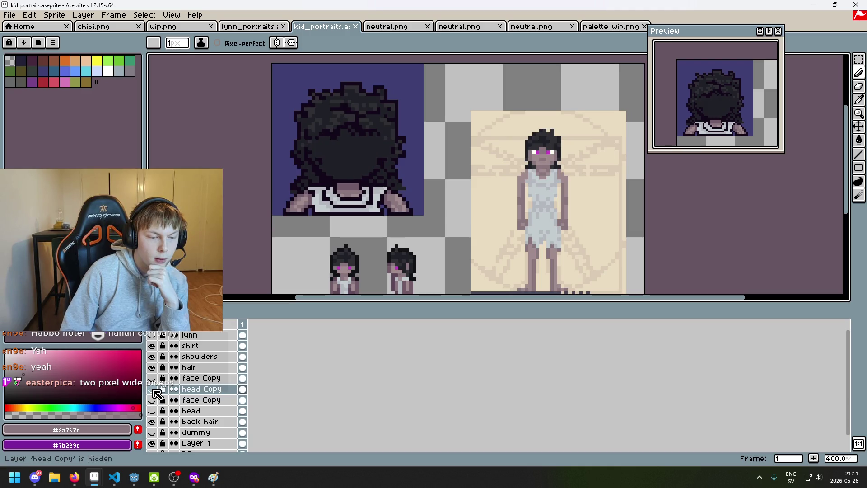
click(153, 390)
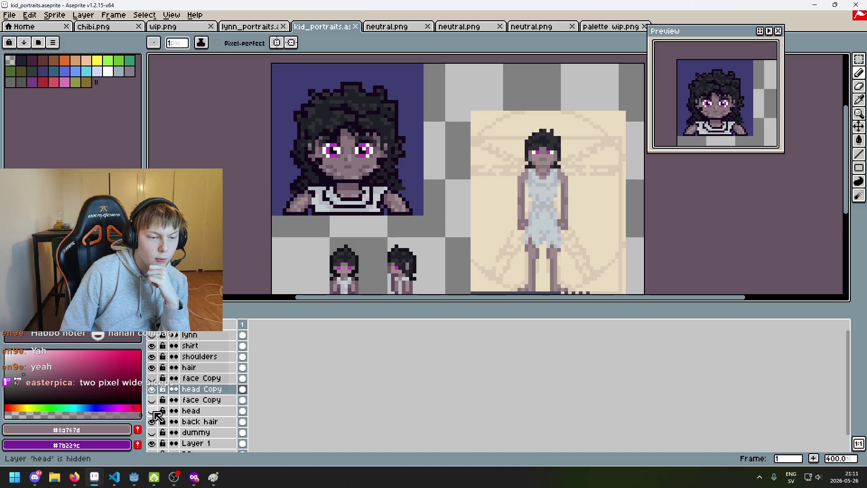
click(152, 390)
click(153, 379)
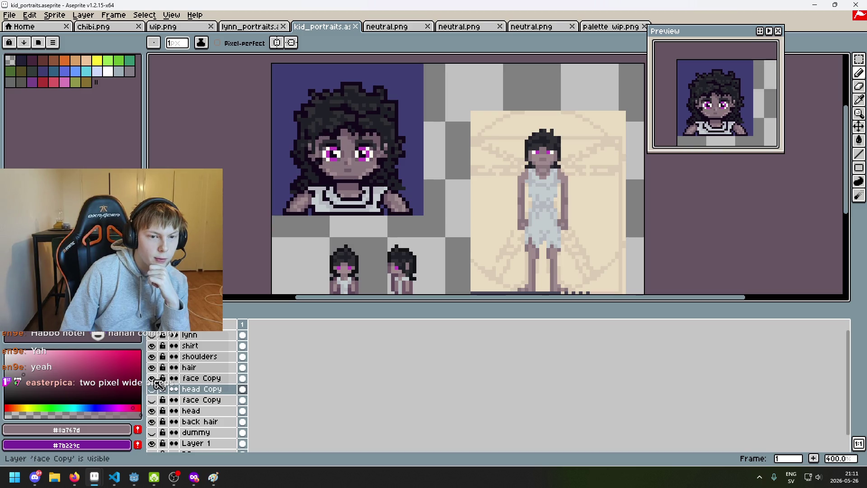
key(minus)
key(minus)
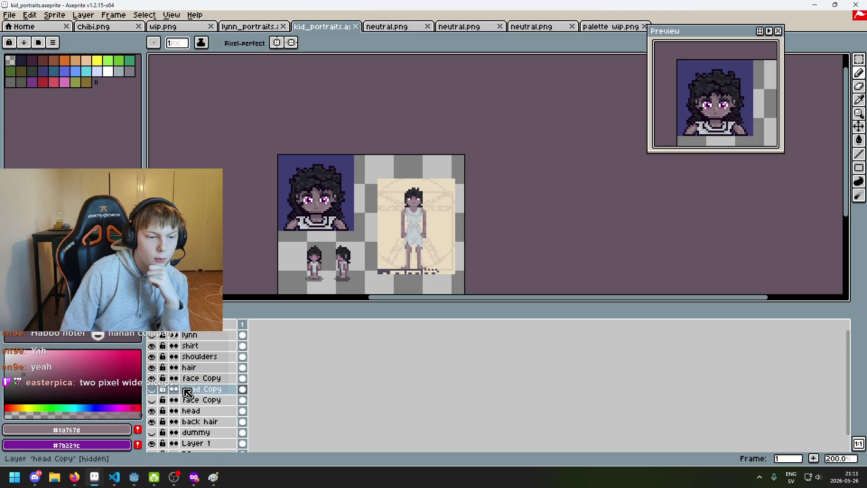
drag(199, 388, 198, 378)
Step: Move head Copy above face Copy and swap which face Copy layer is visible
mouse_move(197, 394)
mouse_down()
mouse_move(205, 379)
mouse_move(199, 377)
mouse_up()
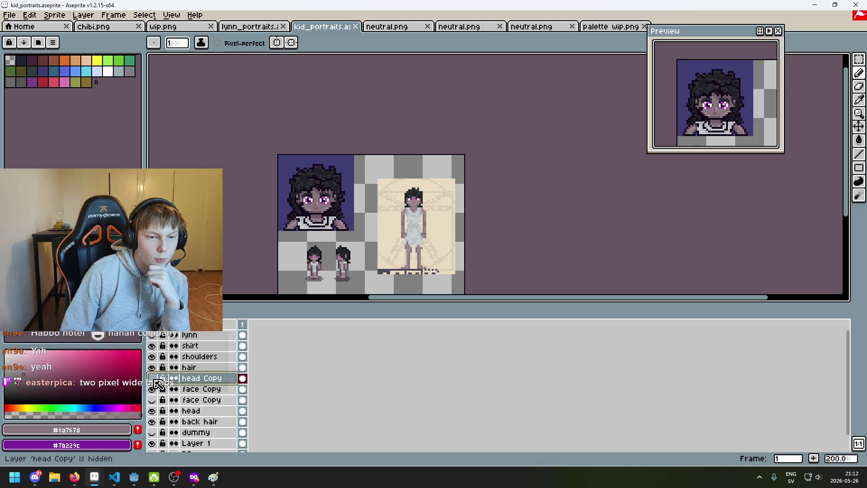
click(152, 388)
click(153, 400)
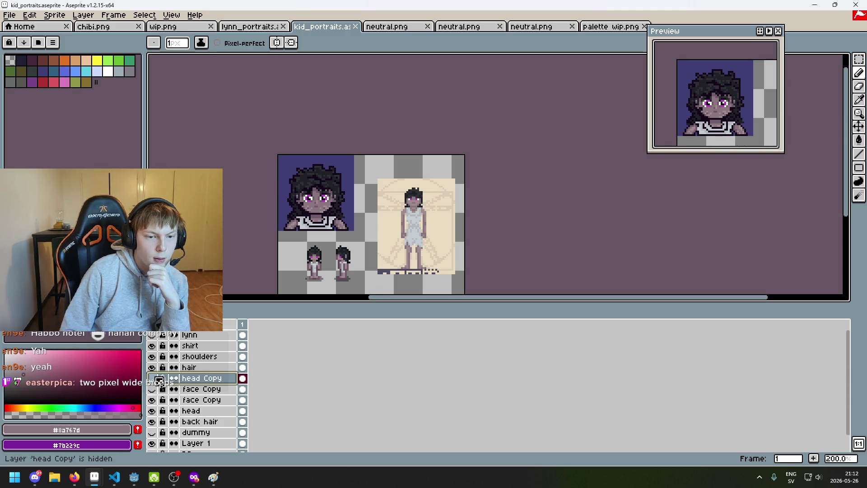
Step: Show head Copy to check the face, then delete the duplicate face Copy layer
click(154, 378)
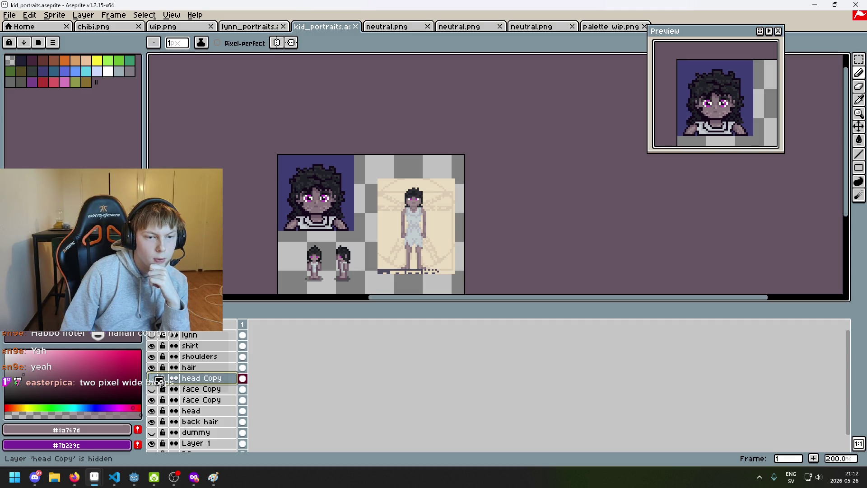
click(156, 379)
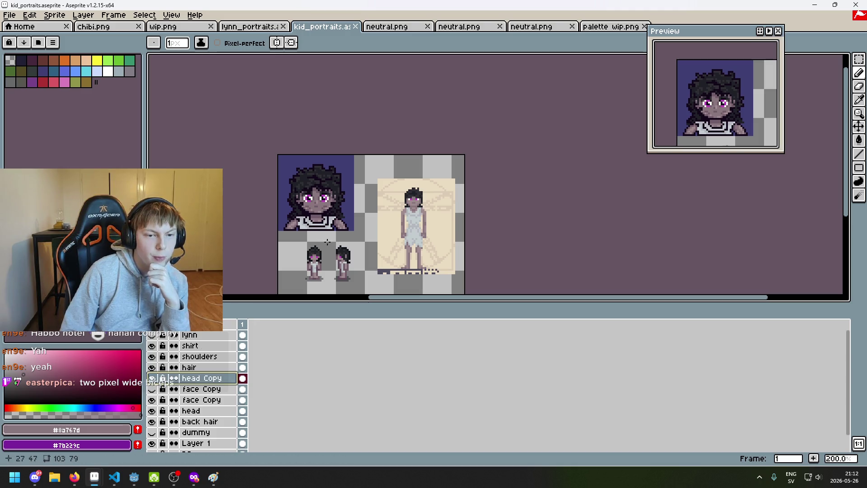
click(209, 400)
key(Delete)
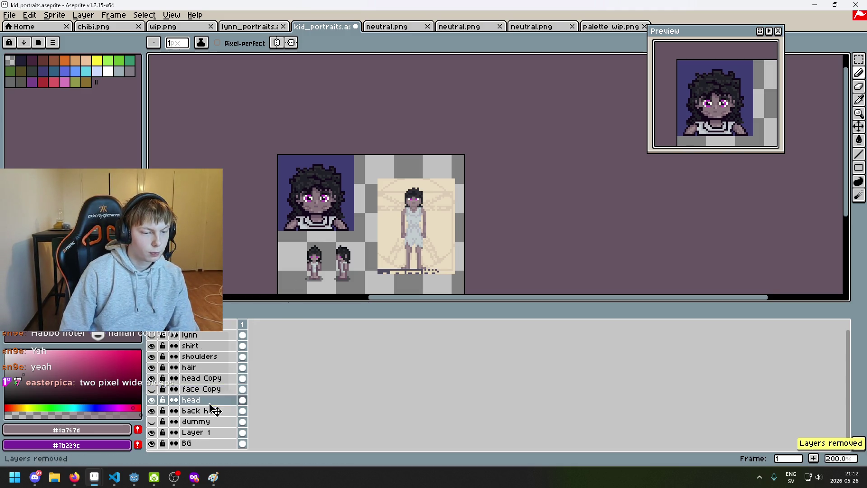
Step: Save kid_portraits.aseprite while zooming on the sprite sheet
scroll(359, 229, up, 1)
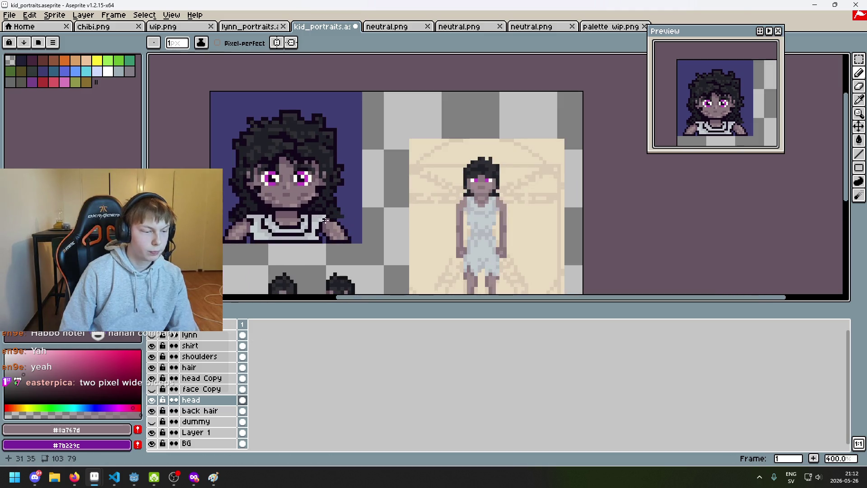
key(minus)
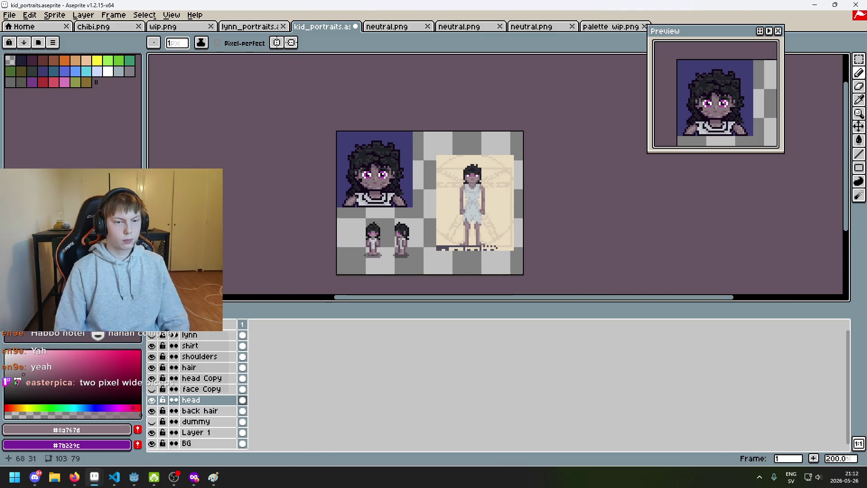
scroll(416, 186, up, 1)
key(ctrl+s)
scroll(416, 186, down, 2)
scroll(442, 199, up, 3)
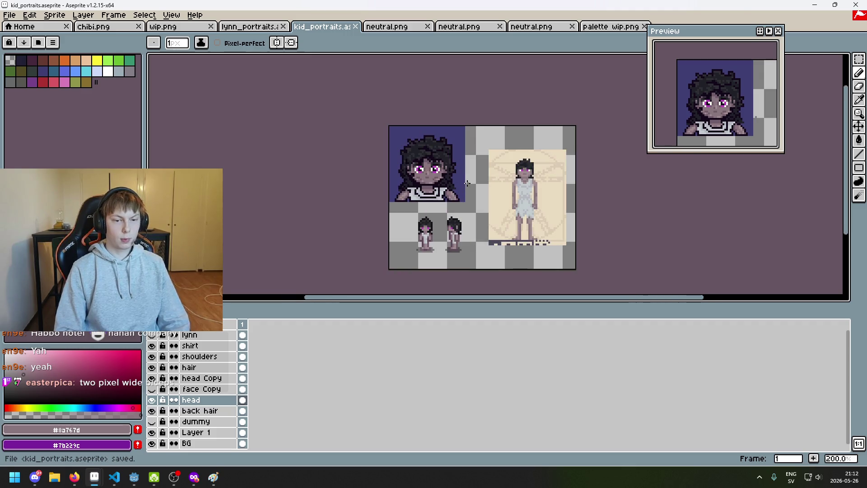
Step: Pan and zoom around the portrait to inspect the new eyes
drag(441, 199, 433, 208)
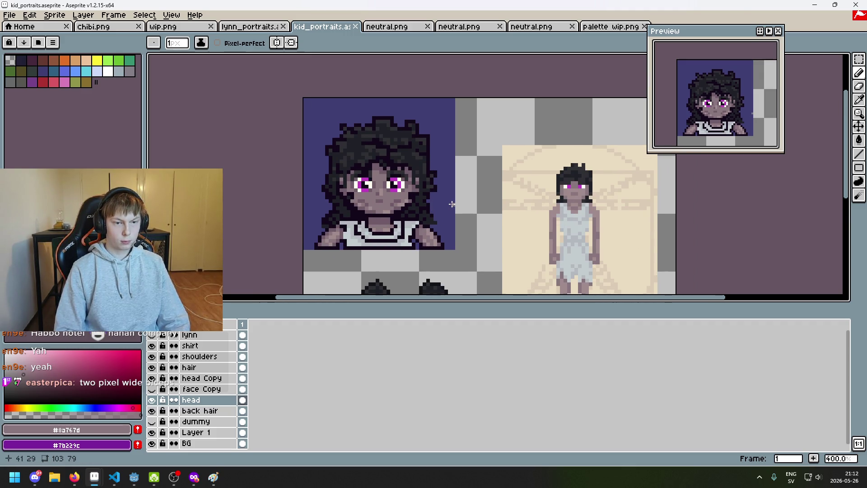
scroll(369, 172, up, 2)
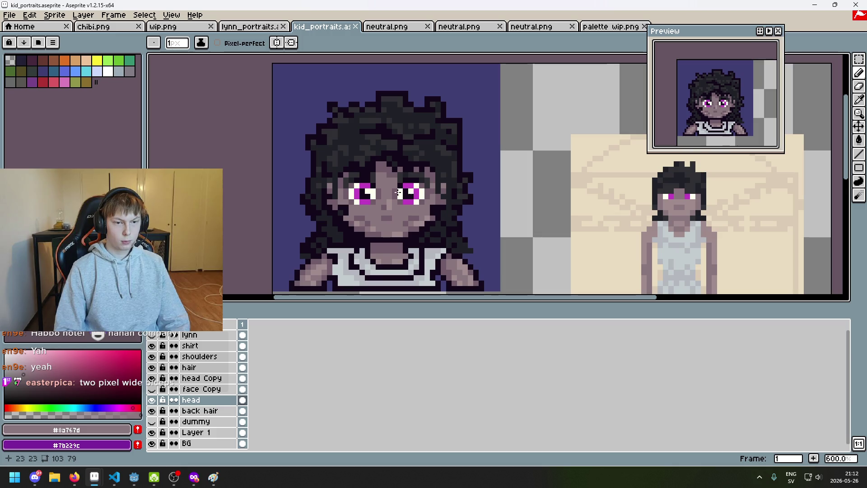
scroll(386, 176, down, 3)
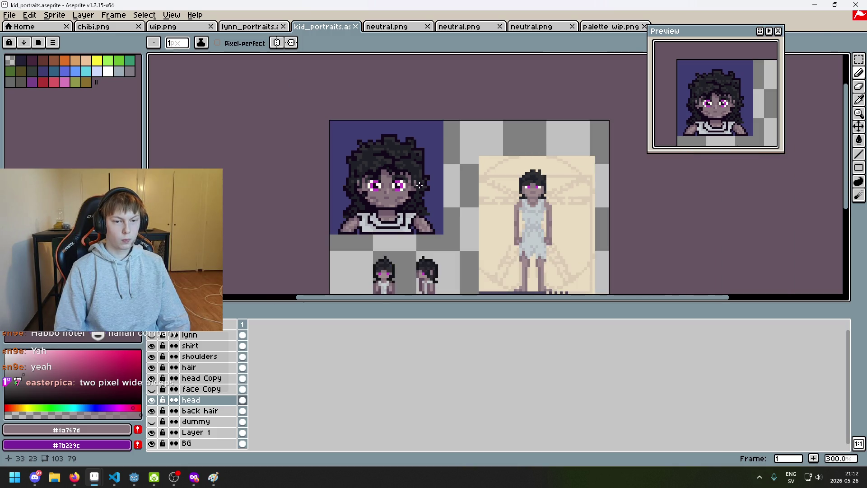
scroll(425, 177, down, 2)
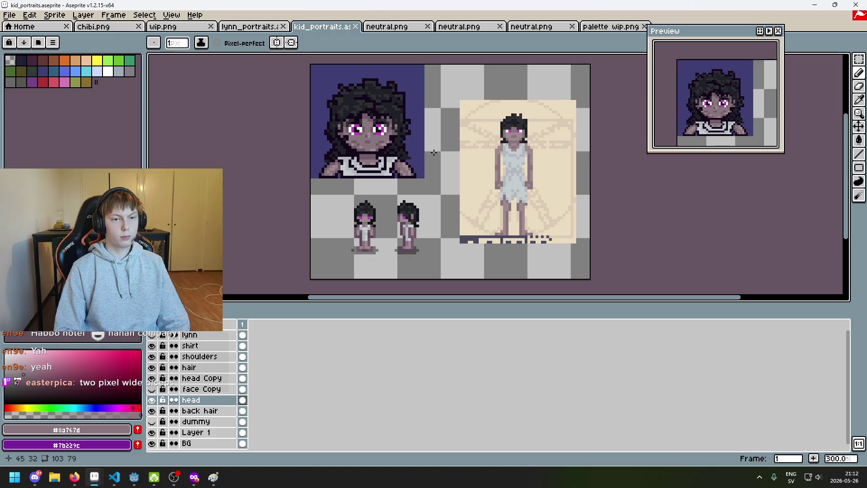
scroll(433, 152, down, 1)
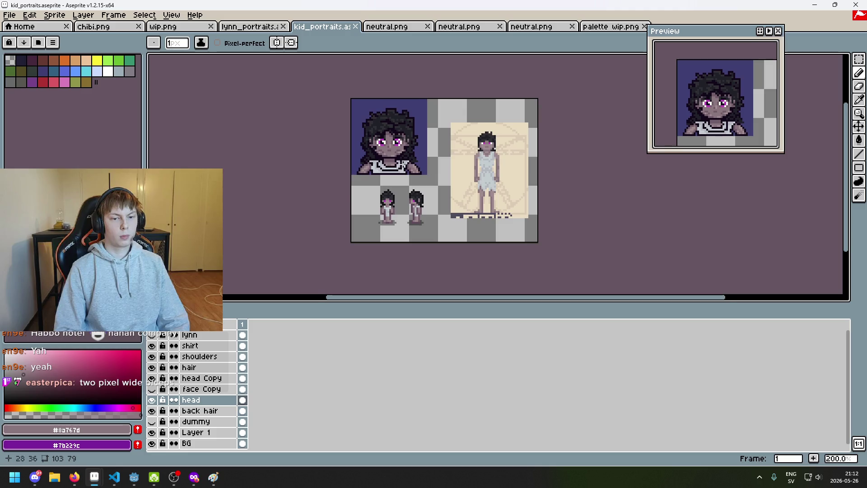
scroll(400, 163, up, 1)
scroll(420, 217, up, 2)
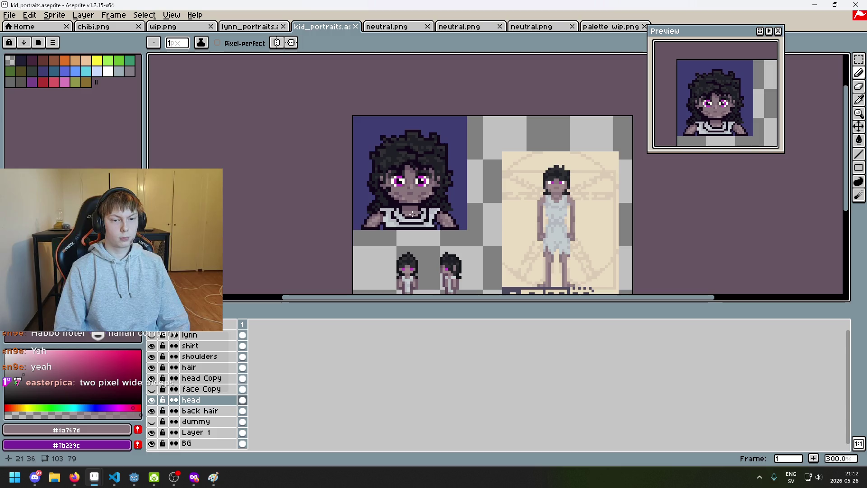
scroll(415, 219, up, 4)
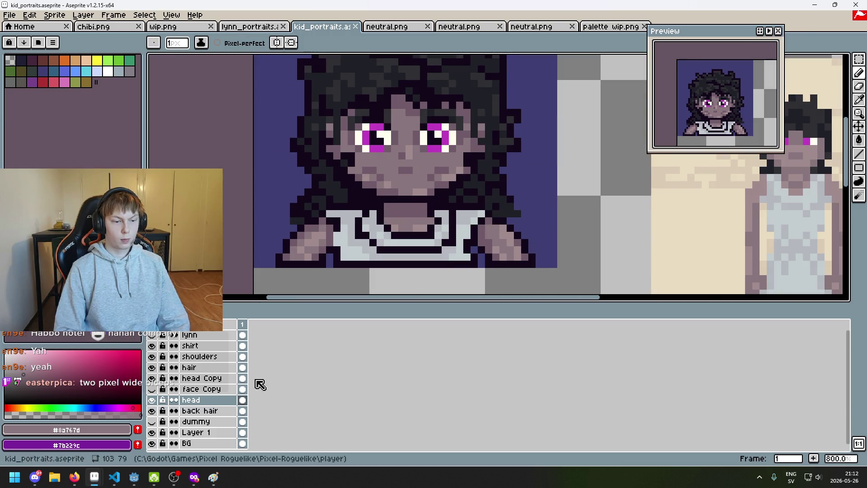
Step: Show the head layer, select head Copy, and undo the last pencil stroke
click(153, 400)
click(190, 378)
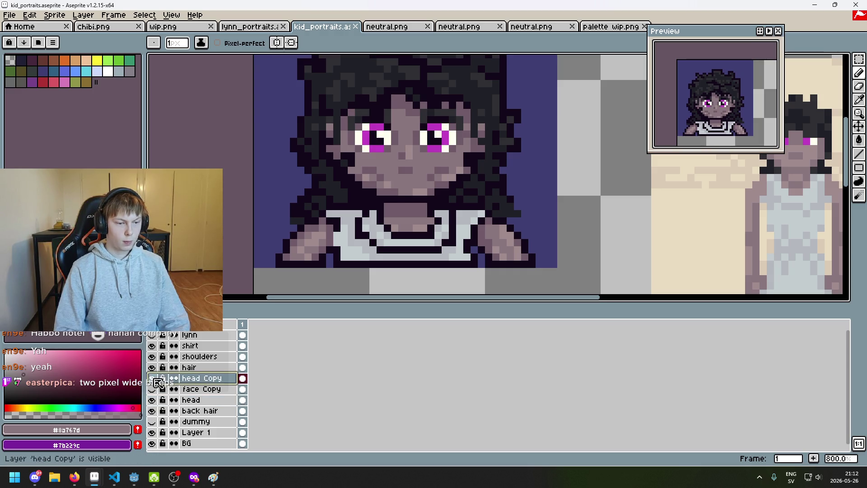
scroll(365, 182, down, 4)
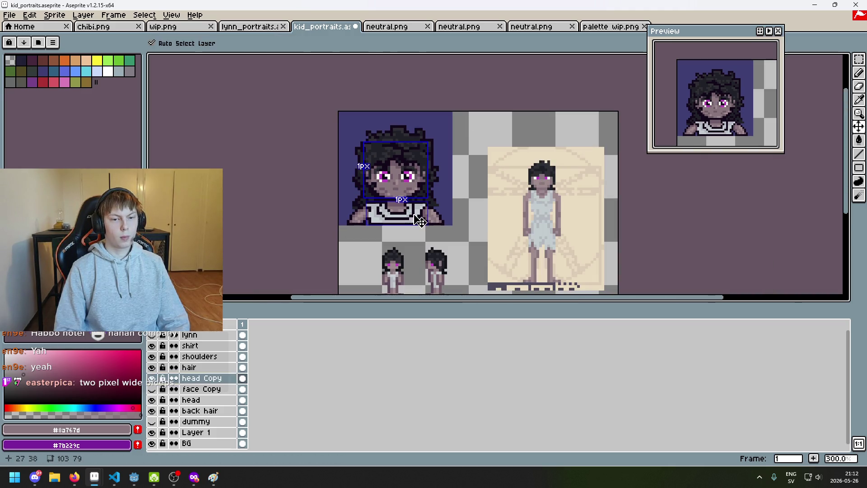
scroll(358, 162, up, 6)
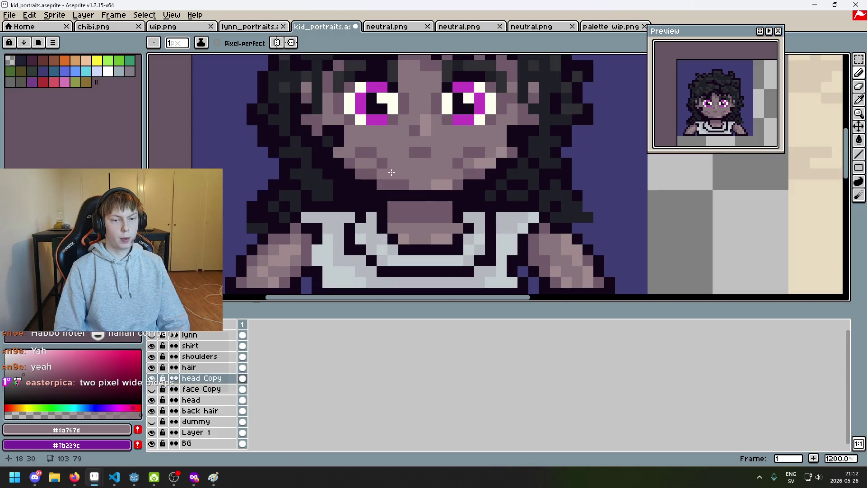
scroll(392, 176, down, 5)
key(ctrl+z)
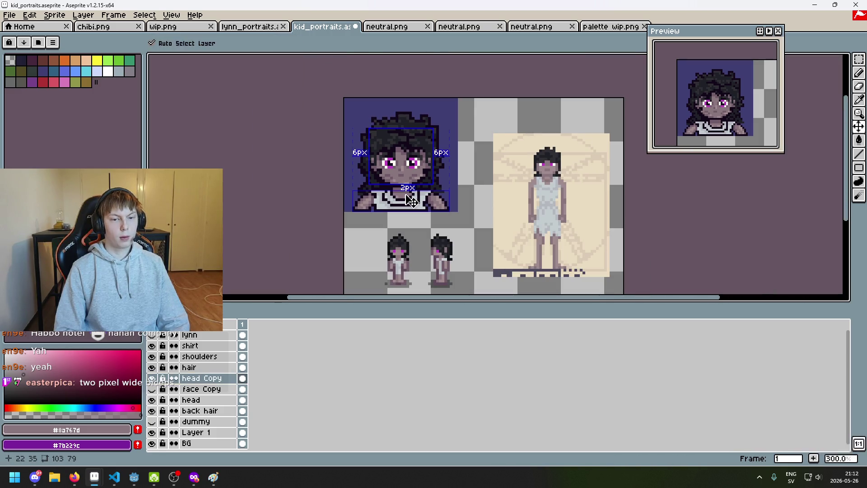
Step: Sample skin shade #8a767d from the face and undo another pencil stroke
scroll(402, 193, up, 3)
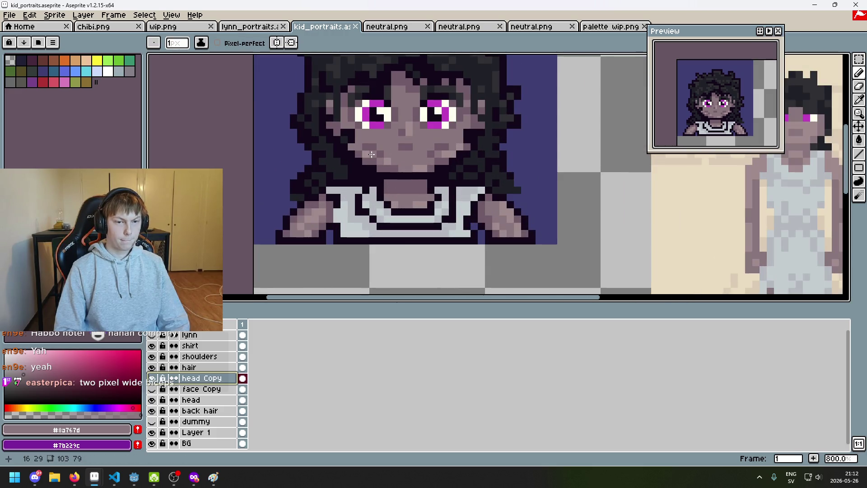
scroll(407, 184, down, 4)
scroll(412, 185, up, 3)
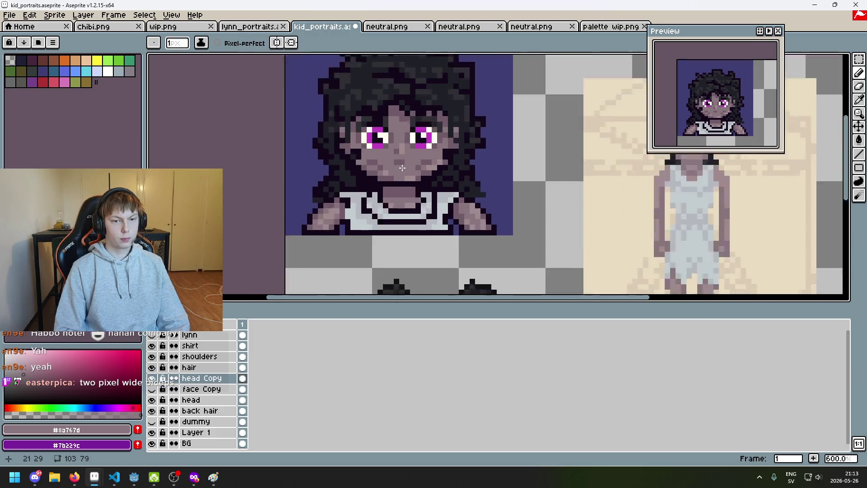
scroll(413, 190, down, 3)
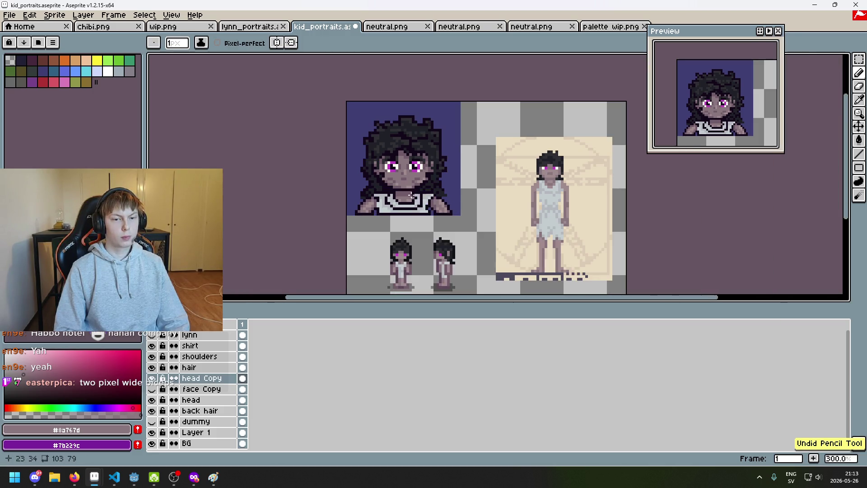
scroll(403, 189, up, 3)
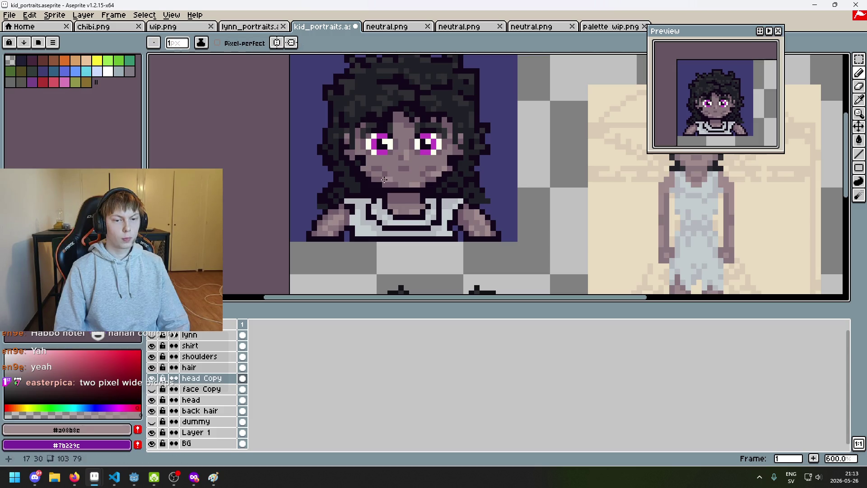
scroll(407, 199, down, 4)
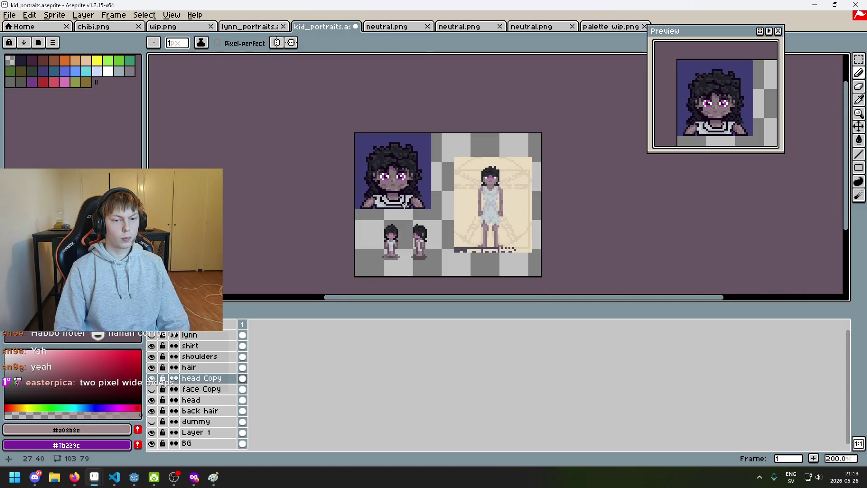
scroll(395, 196, up, 4)
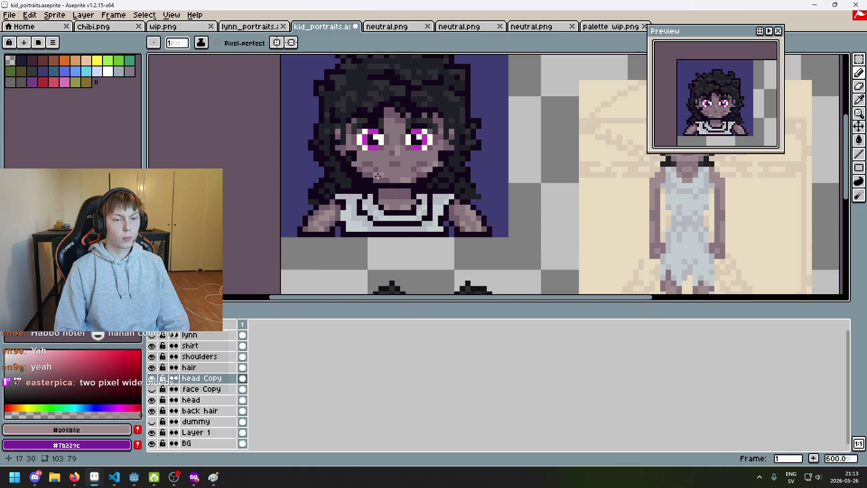
alt+click(388, 167)
scroll(387, 176, down, 3)
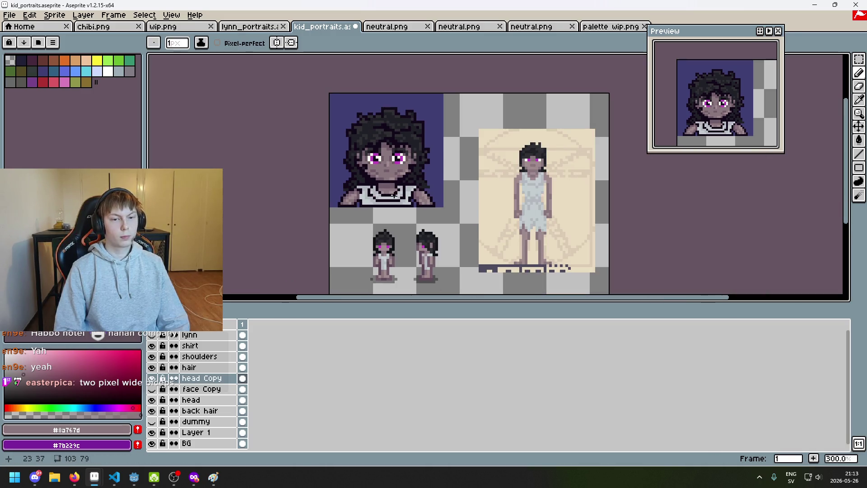
scroll(394, 195, down, 1)
scroll(395, 198, up, 1)
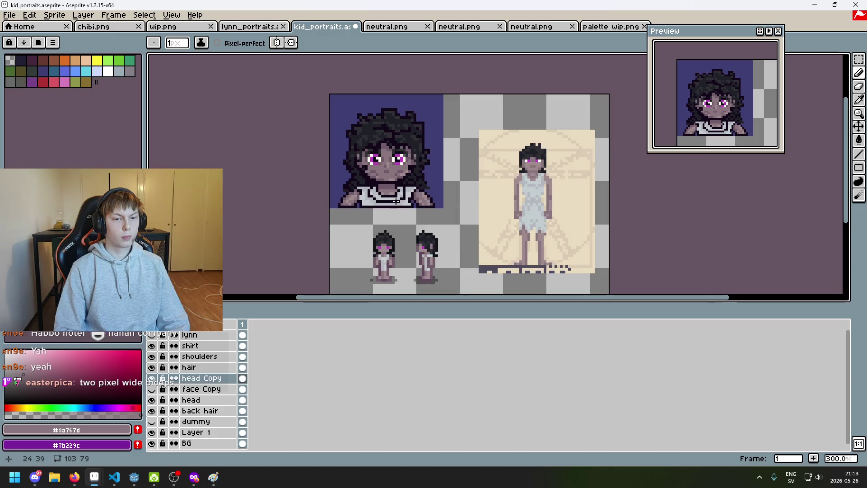
key(ctrl+z)
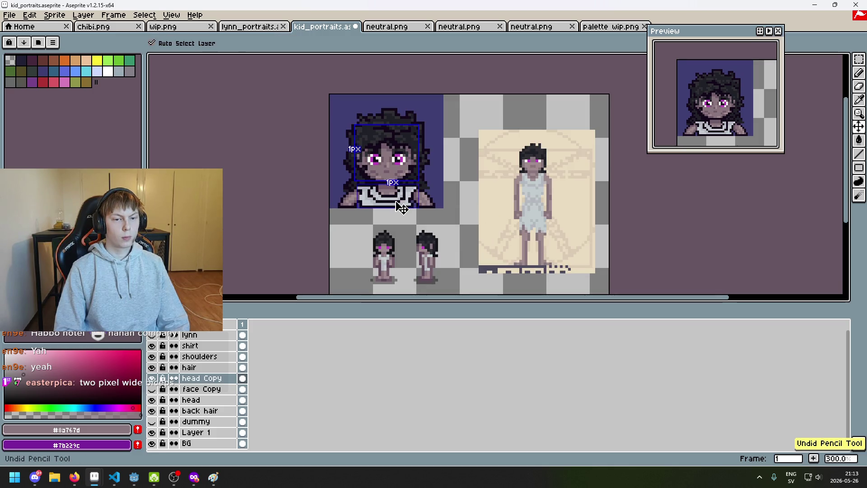
Step: Sample another skin colour, undo a third pencil stroke, and save the file
scroll(396, 201, up, 3)
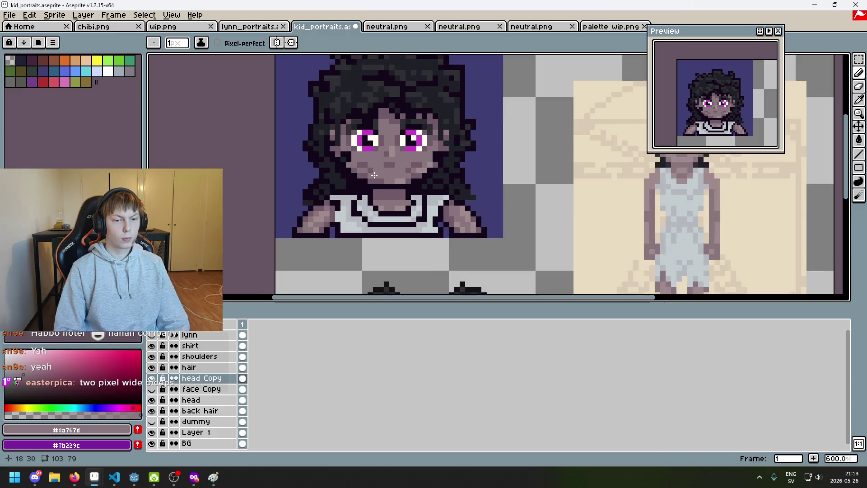
alt+click(384, 169)
scroll(382, 168, down, 3)
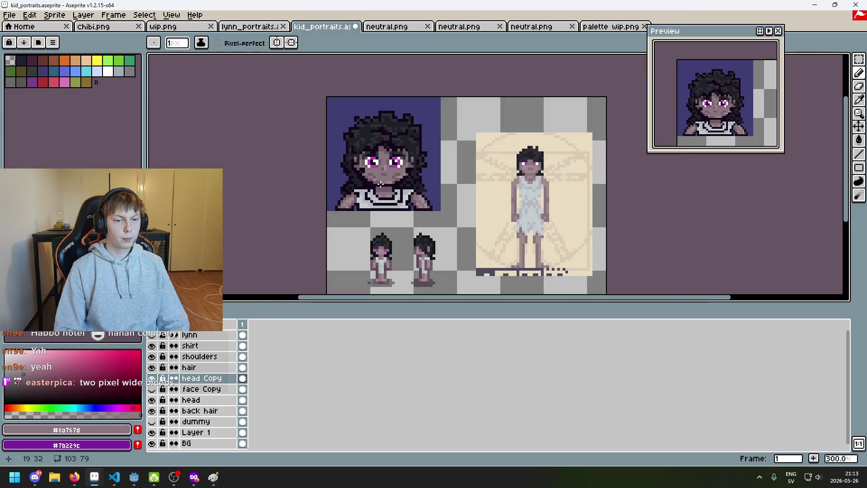
scroll(361, 167, up, 4)
scroll(349, 167, down, 4)
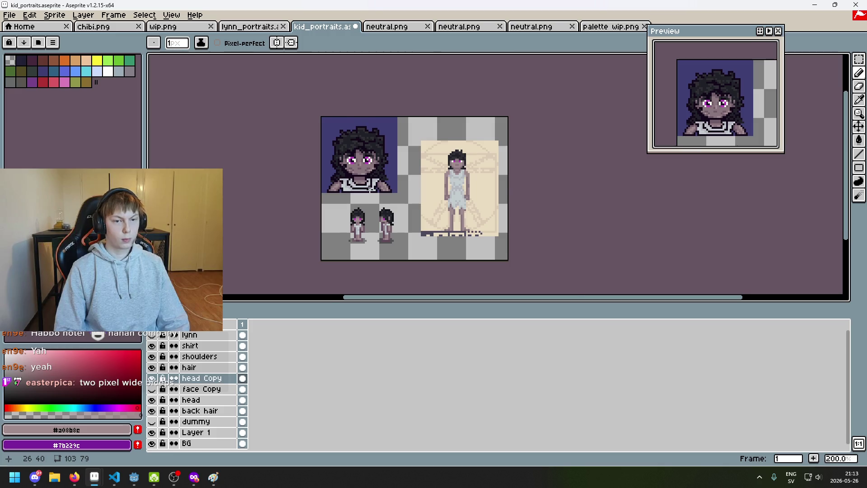
scroll(369, 188, up, 1)
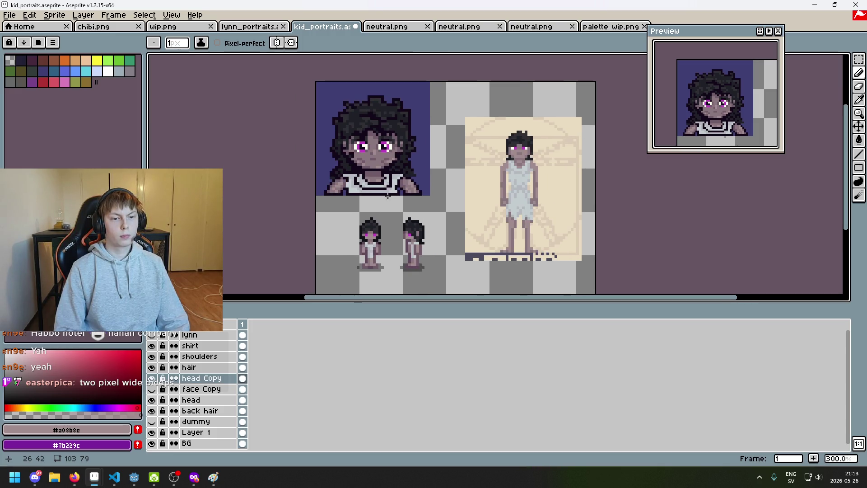
drag(387, 195, 387, 223)
scroll(387, 222, down, 1)
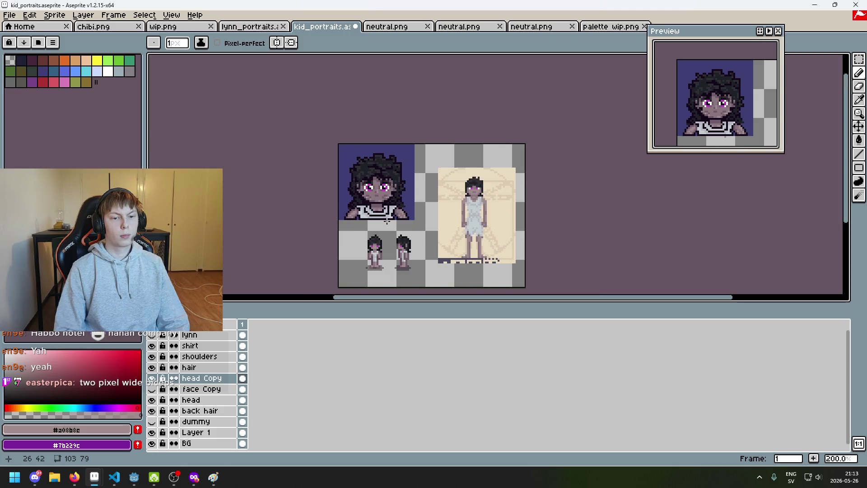
key(ctrl+z)
scroll(387, 220, up, 1)
key(ctrl+s)
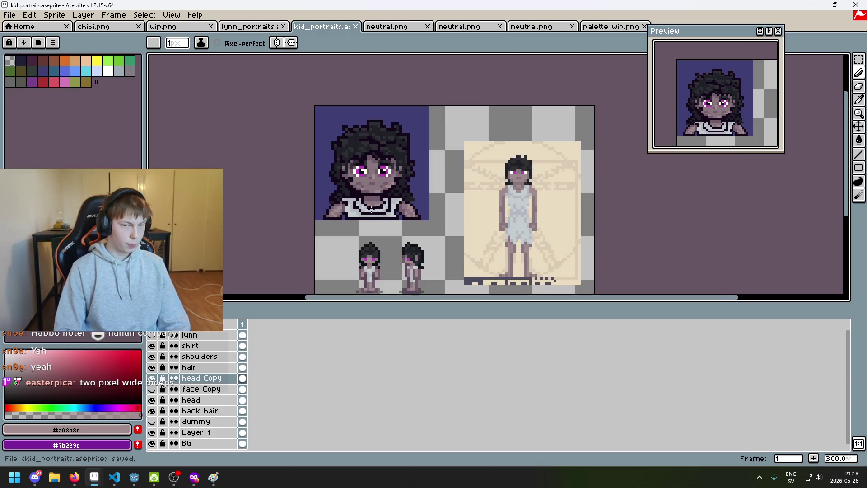
Step: Sample face shade #705b68, save again, and toggle the shoulders layer off and on
scroll(387, 219, up, 4)
scroll(329, 191, up, 3)
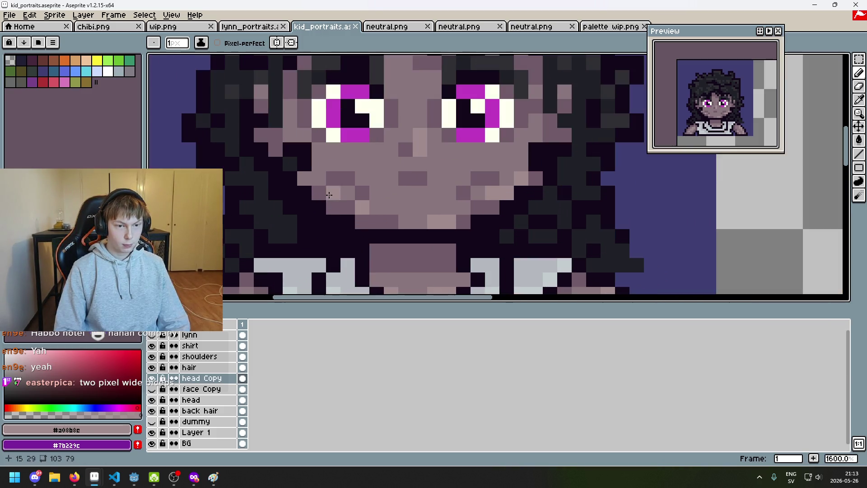
alt+click(329, 191)
scroll(316, 195, down, 5)
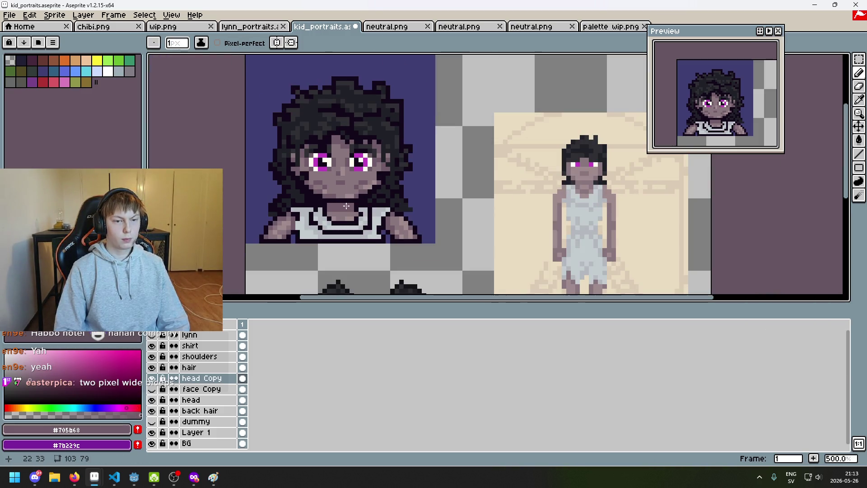
scroll(361, 197, up, 2)
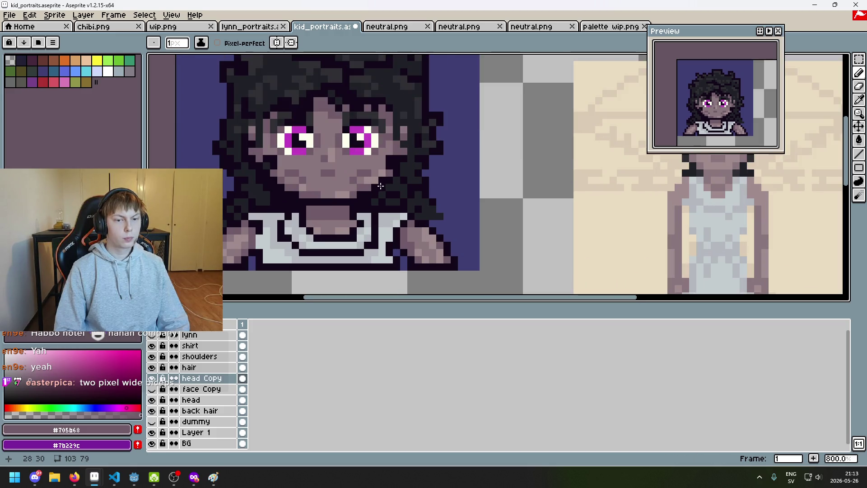
scroll(319, 186, down, 2)
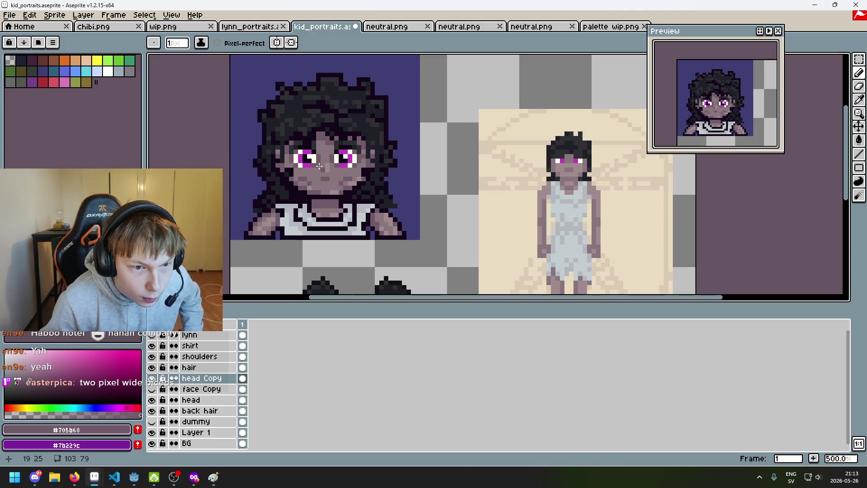
scroll(373, 189, down, 1)
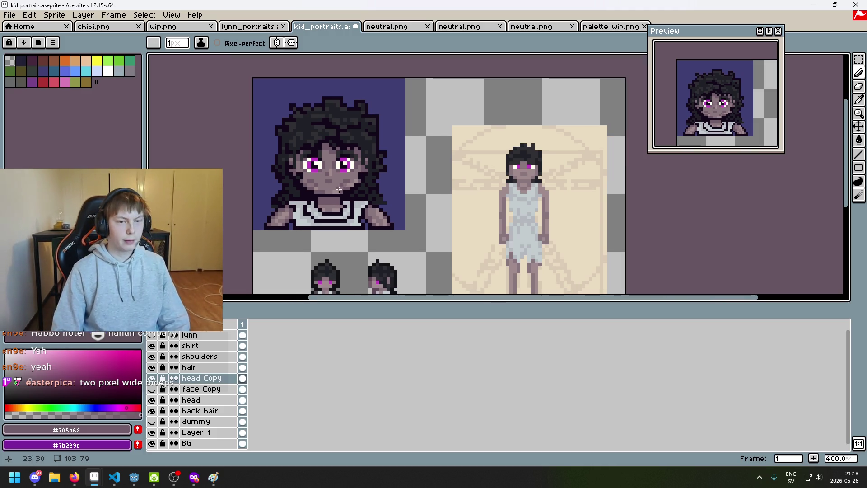
key(ctrl+s)
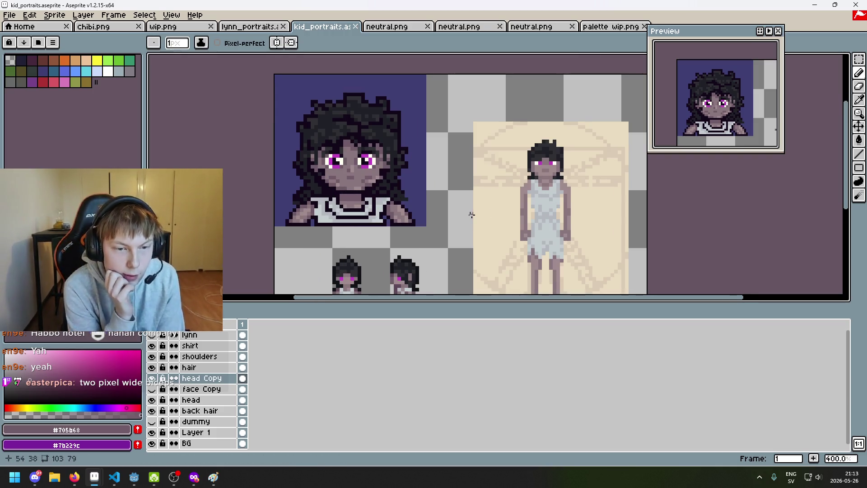
click(153, 346)
click(152, 345)
click(153, 345)
click(153, 346)
Step: On the shirt layer, add a dark #13081a outline pixel at the shirt's shoulder
click(190, 345)
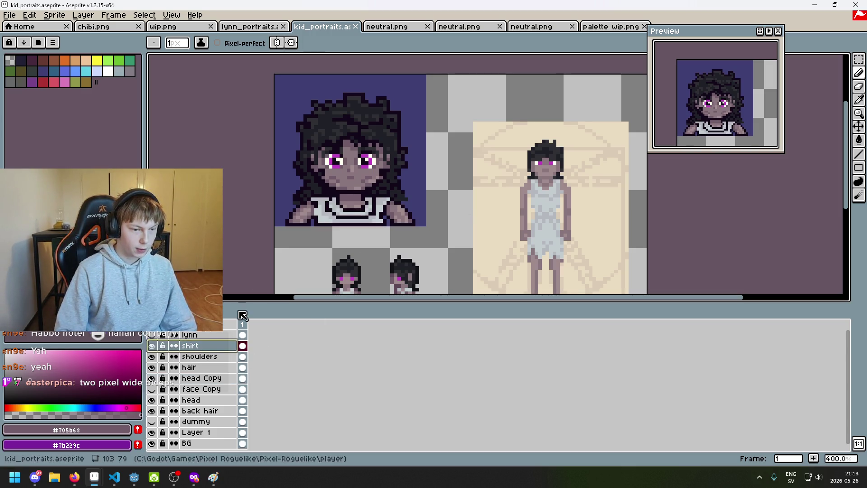
scroll(303, 217, up, 4)
alt+click(330, 213)
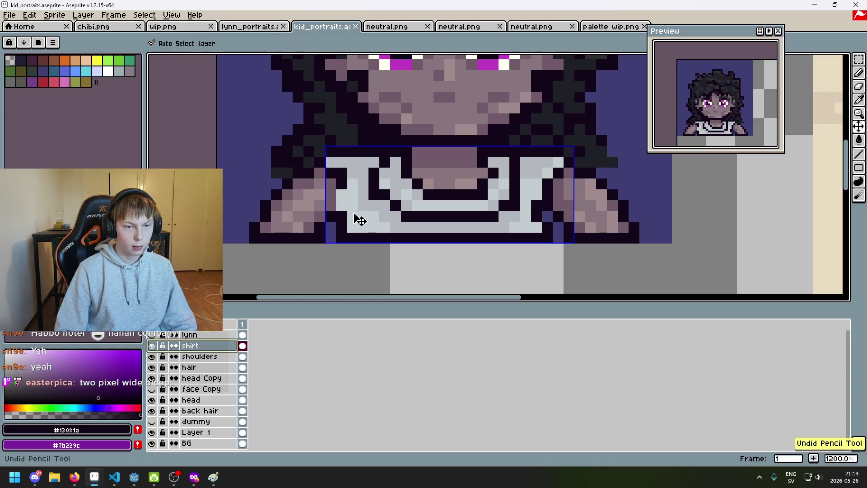
click(331, 195)
scroll(357, 215, down, 4)
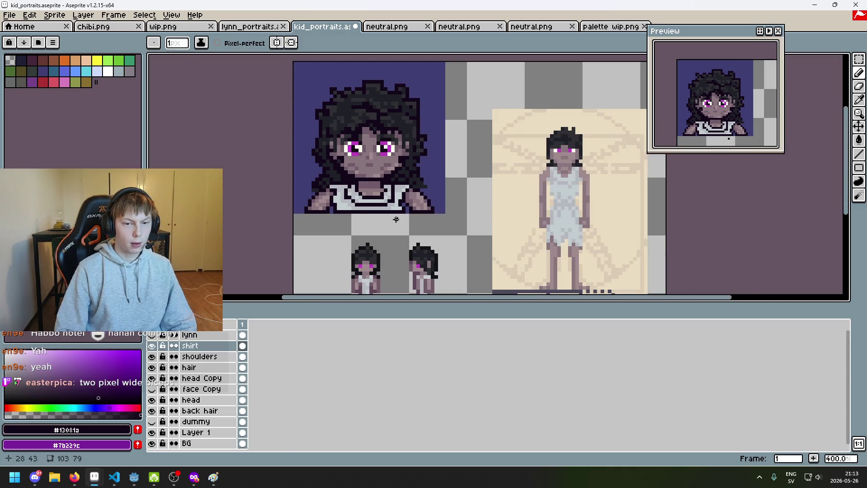
scroll(361, 228, up, 1)
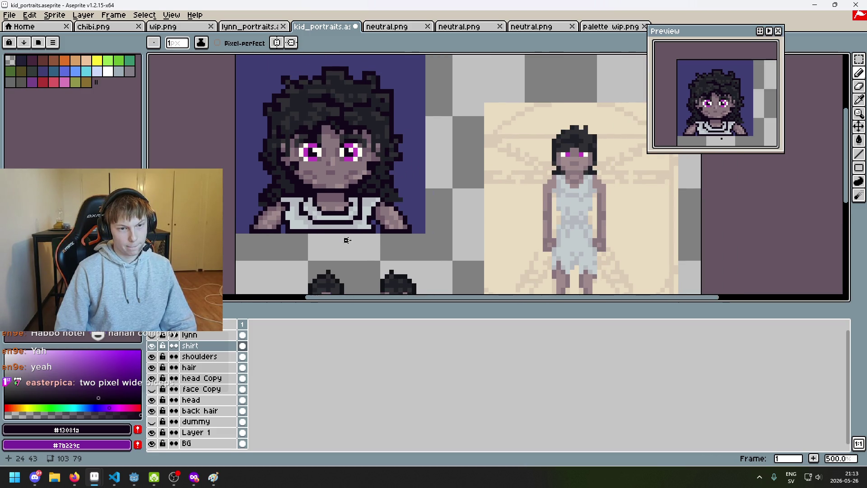
scroll(347, 240, down, 3)
scroll(344, 242, up, 1)
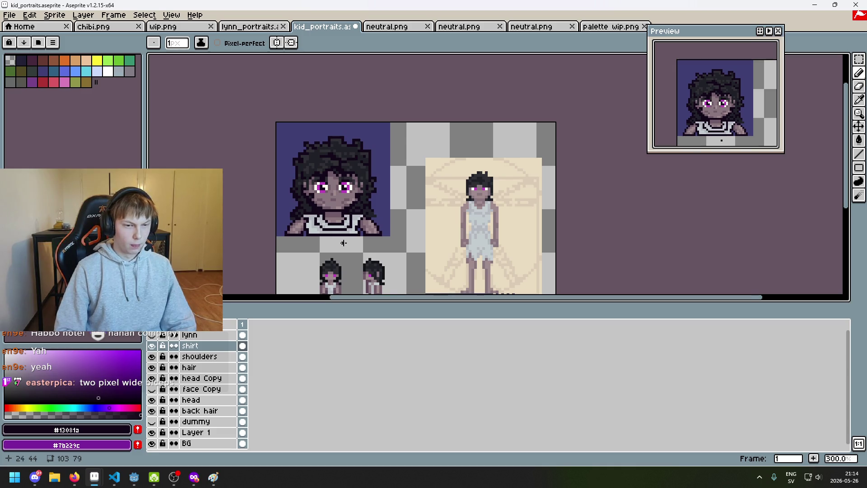
scroll(343, 243, up, 5)
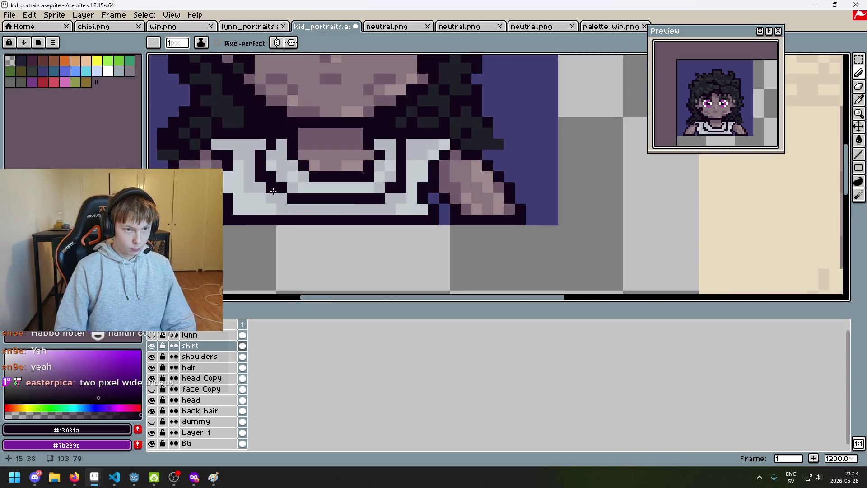
scroll(278, 195, down, 4)
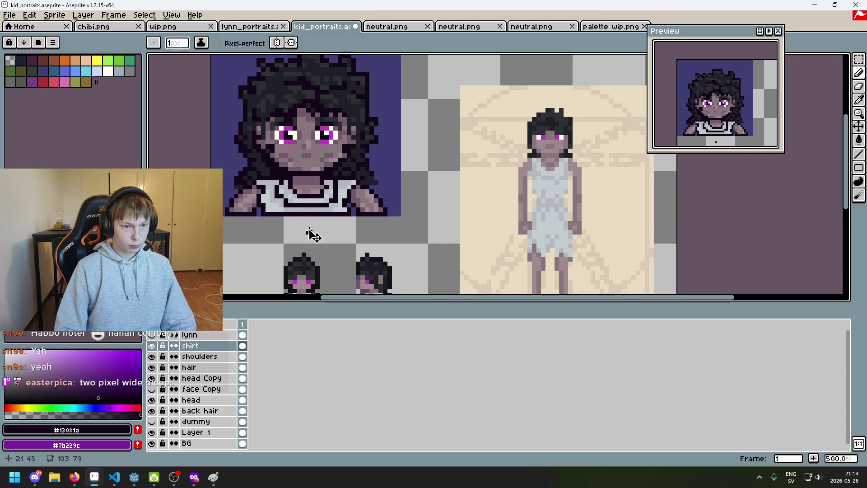
Step: Undo that stroke, pick light grey #b4b8bc from the shirt, and redo the stroke
key(ctrl+z)
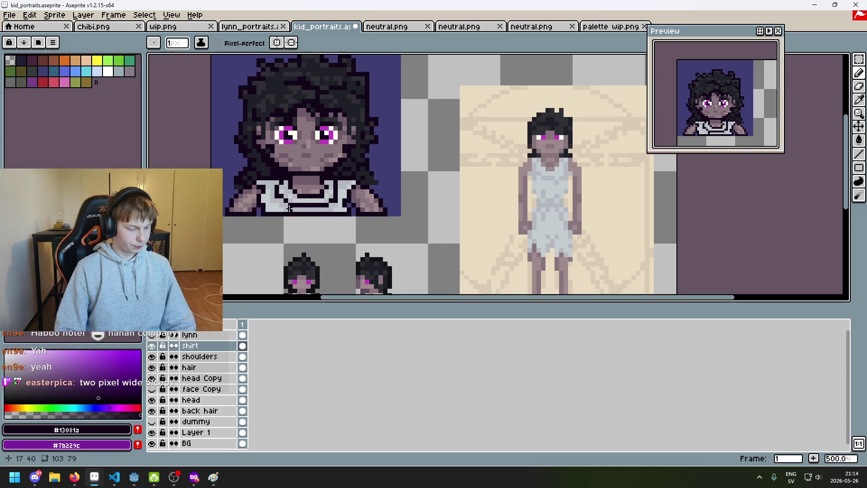
scroll(286, 205, up, 5)
alt+click(280, 199)
scroll(281, 221, down, 4)
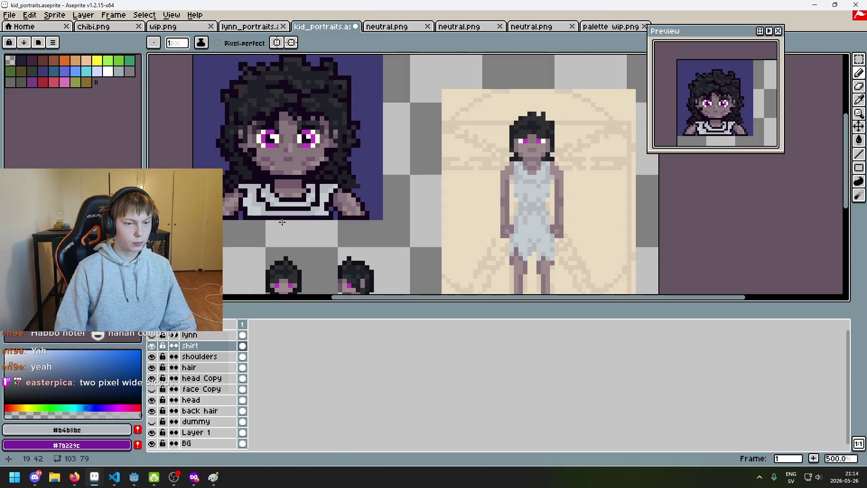
scroll(290, 228, down, 1)
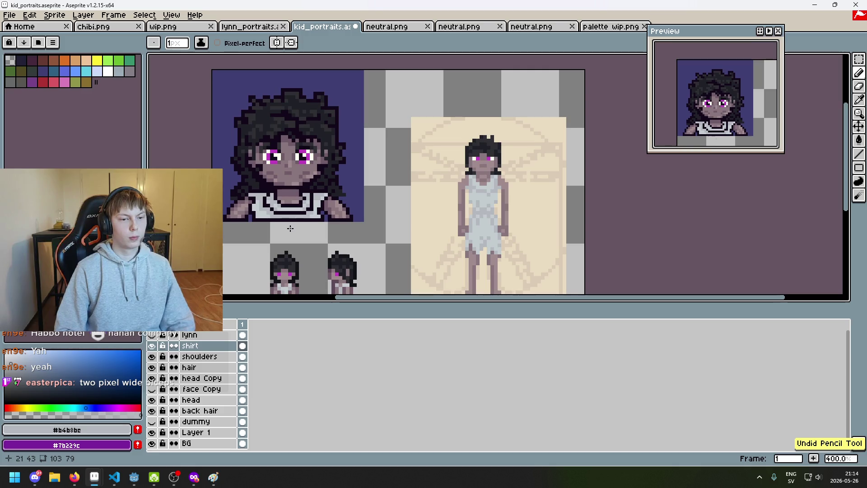
key(ctrl+y)
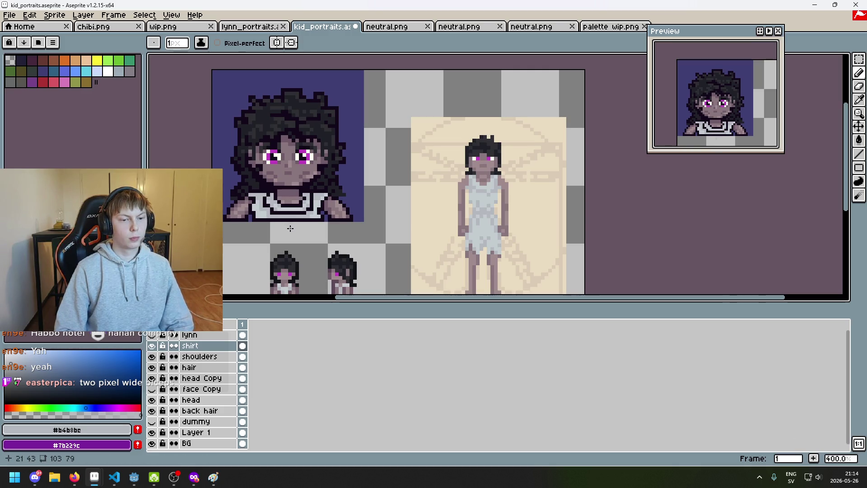
scroll(290, 226, up, 6)
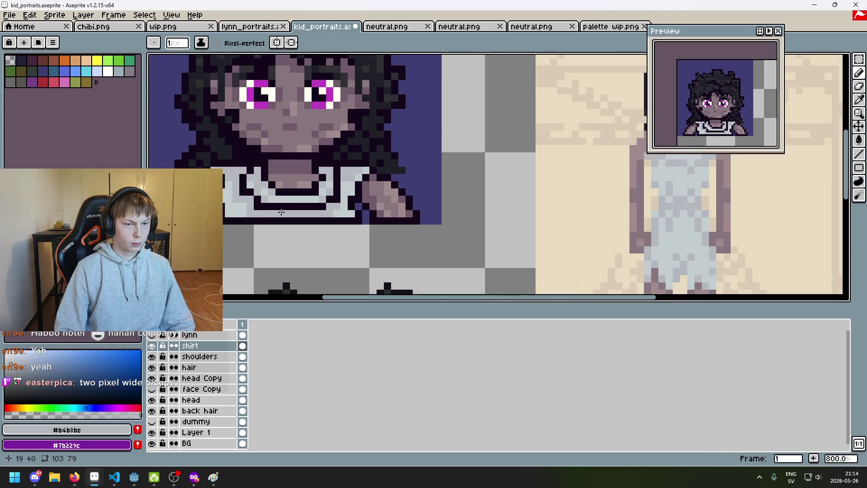
Step: Paint paler grey pixels along the shirt's left edge, then undo them
alt+click(264, 237)
drag(234, 208, 248, 234)
scroll(248, 233, down, 3)
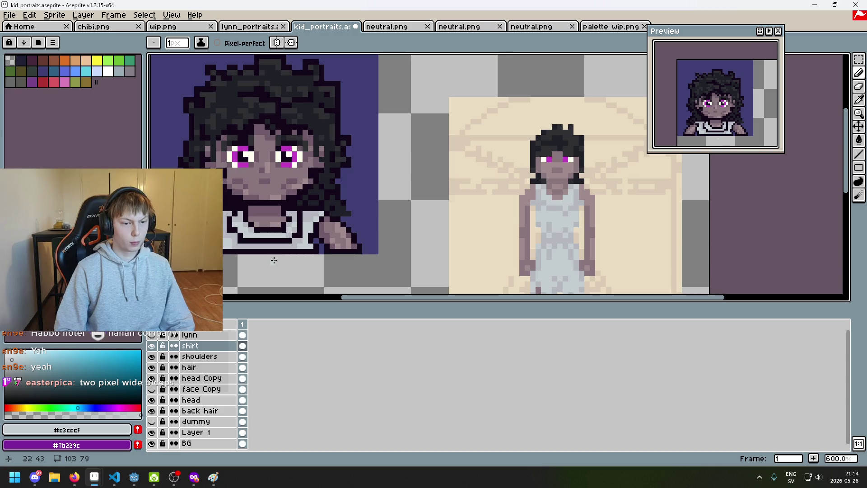
key(ctrl+z)
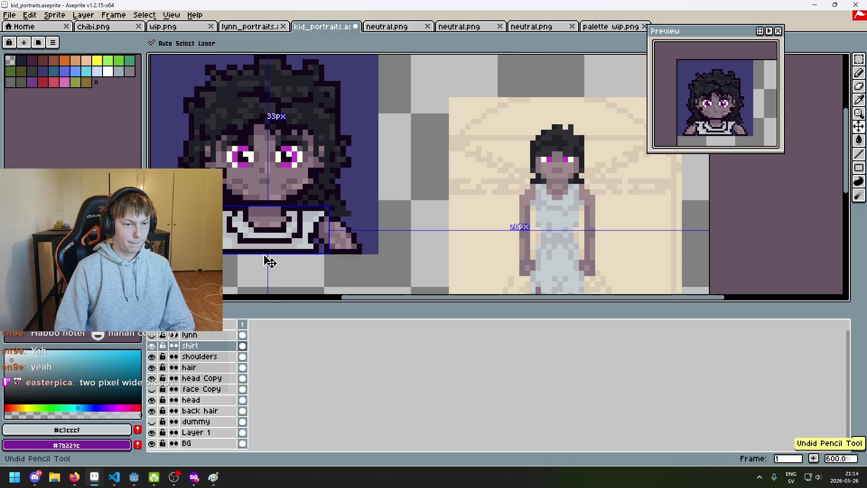
Step: Inspect the shirt collar up close and save kid_portraits.aseprite
scroll(243, 227, up, 2)
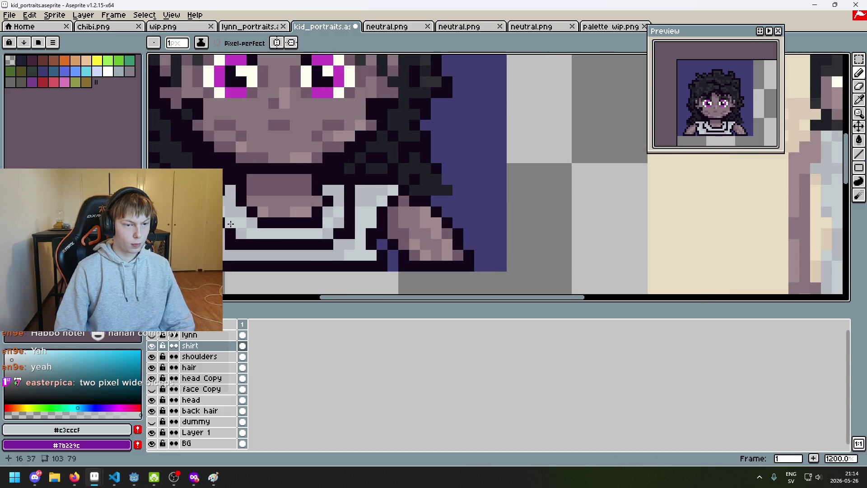
scroll(255, 256, down, 3)
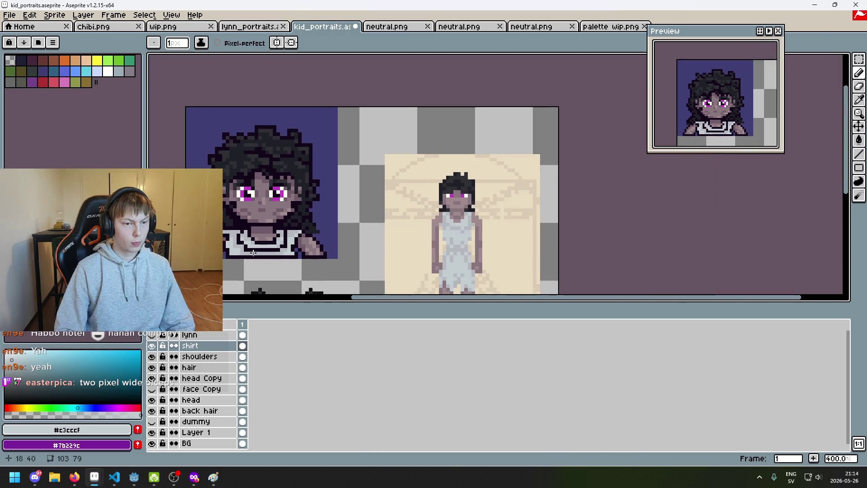
scroll(248, 242, up, 2)
scroll(247, 243, down, 3)
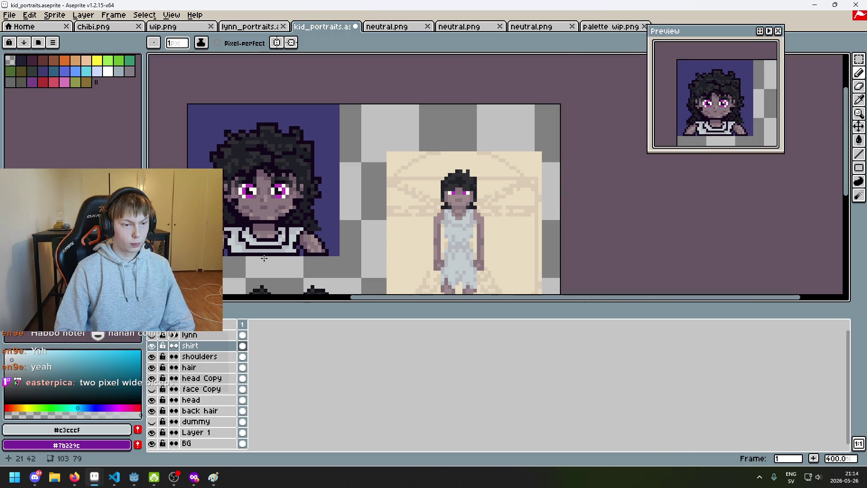
scroll(282, 258, up, 1)
scroll(288, 260, up, 2)
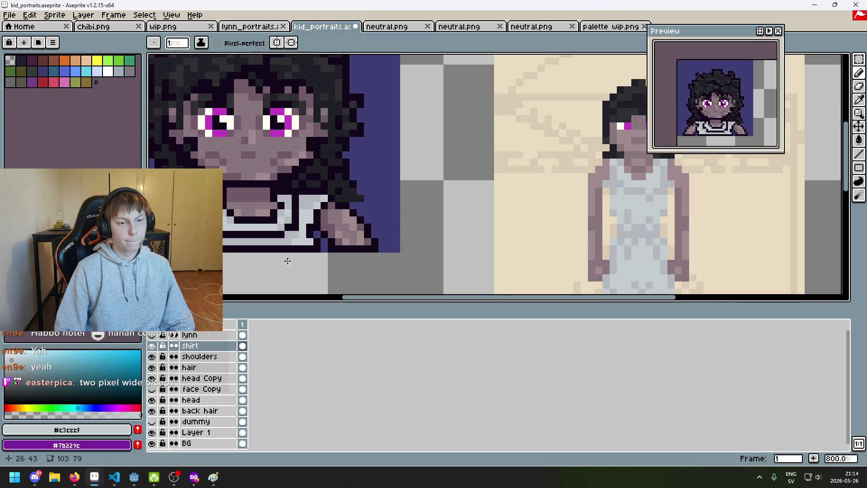
scroll(288, 261, up, 2)
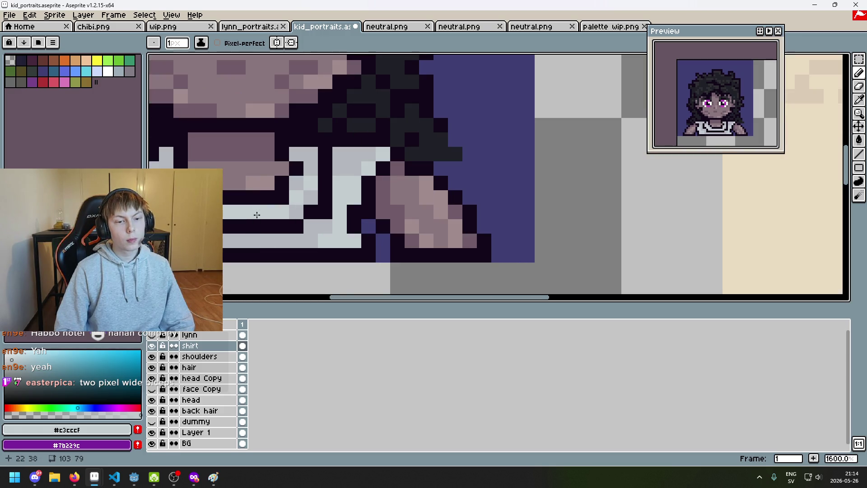
scroll(256, 212, down, 3)
key(ctrl+s)
Step: Lighten a single pixel on the shirt, then undo it
scroll(273, 230, up, 1)
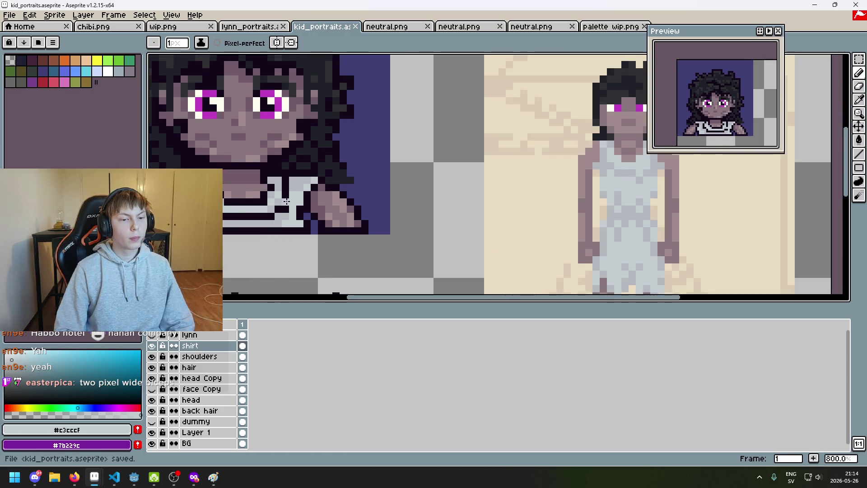
click(293, 182)
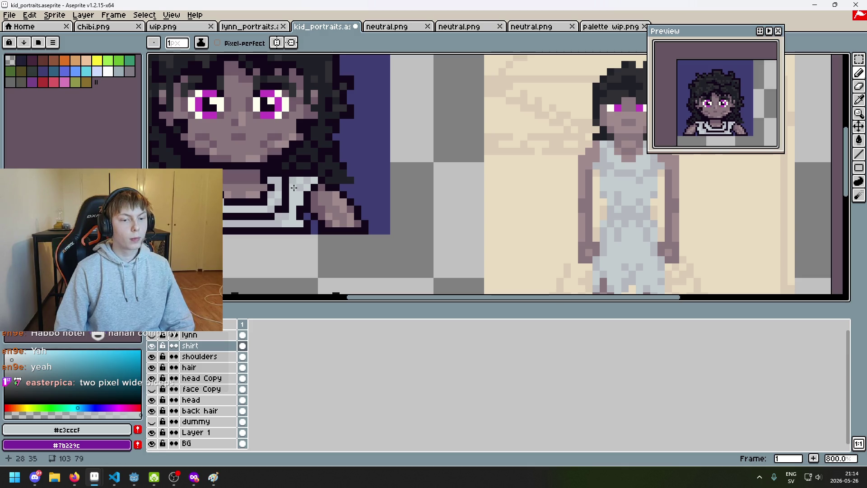
scroll(294, 220, down, 1)
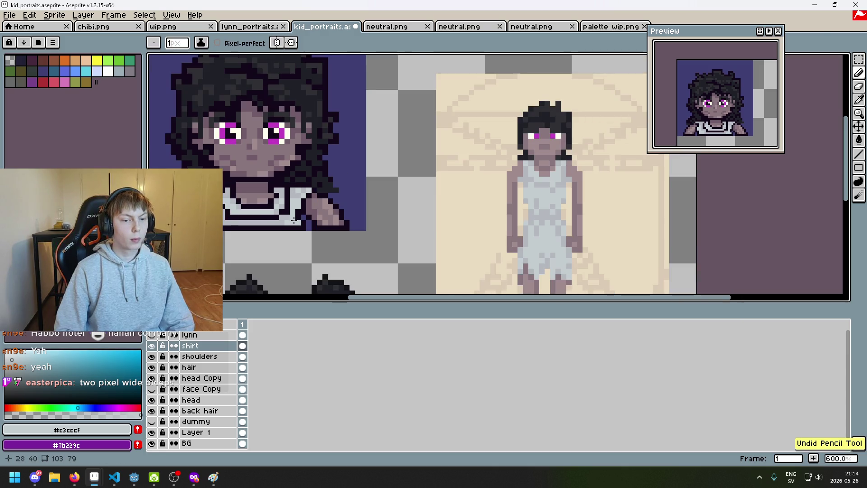
scroll(282, 203, left, 2)
scroll(280, 199, up, 3)
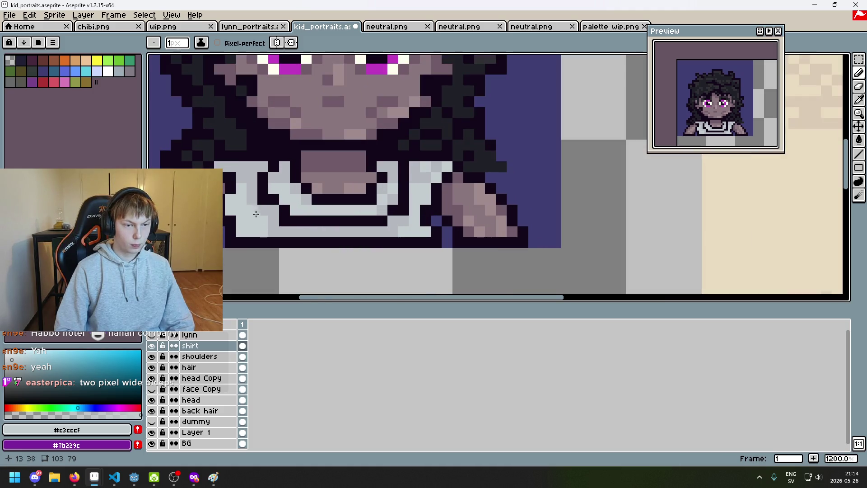
key(ctrl+z)
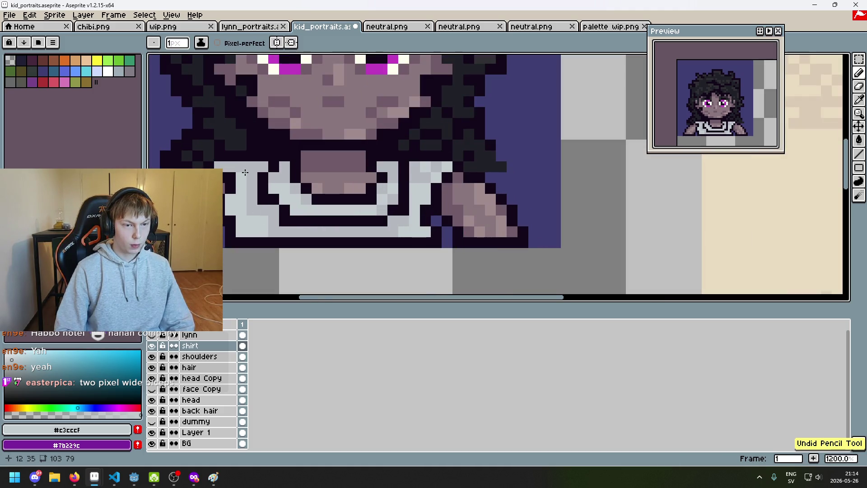
scroll(244, 172, down, 4)
scroll(279, 211, up, 4)
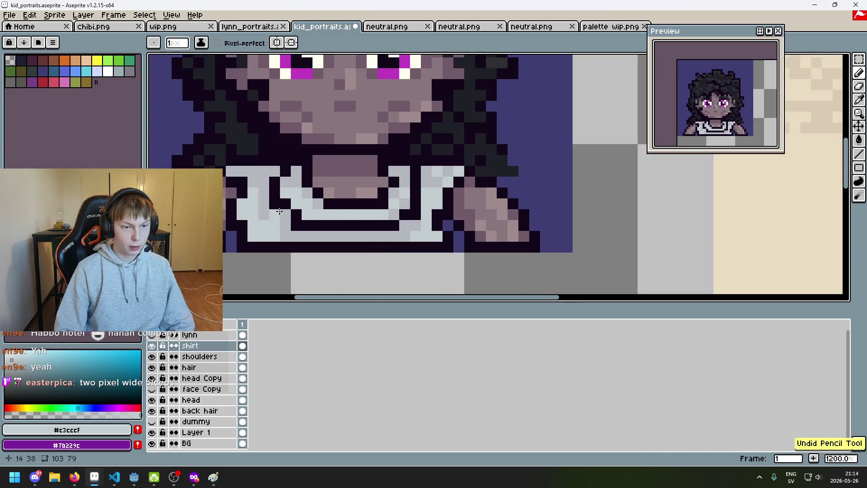
Step: Pick light grey #b4b8bc, undo two earlier pencil strokes, and save the portrait
alt+click(286, 236)
scroll(267, 238, down, 4)
scroll(254, 233, up, 2)
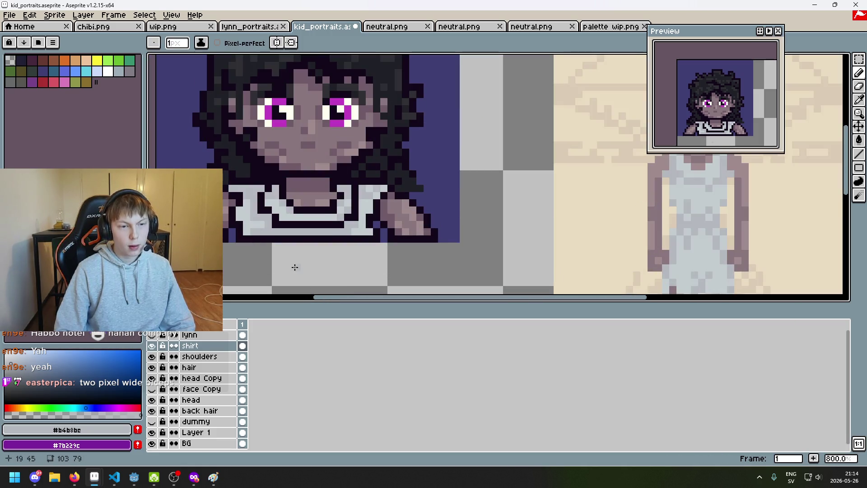
key(ctrl+z)
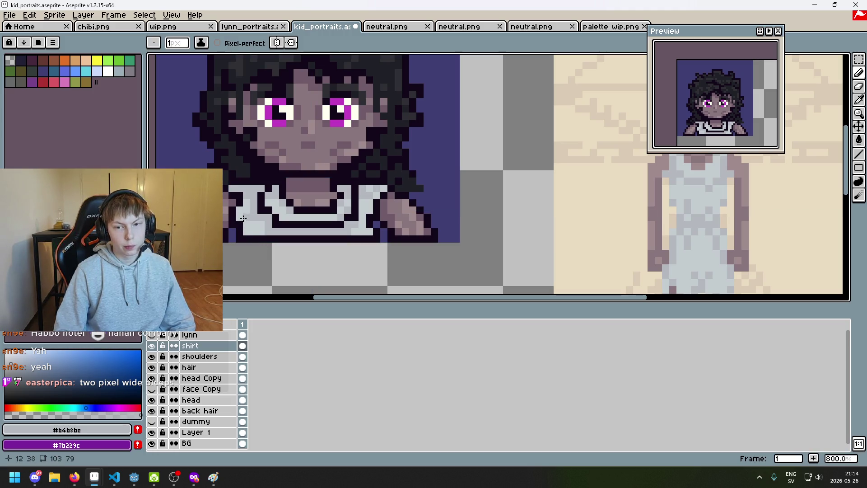
key(ctrl+z)
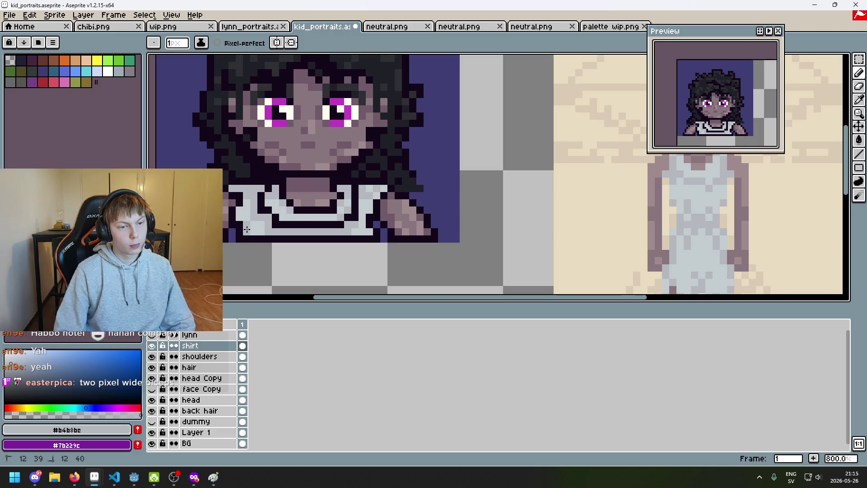
scroll(249, 230, down, 3)
scroll(314, 235, up, 3)
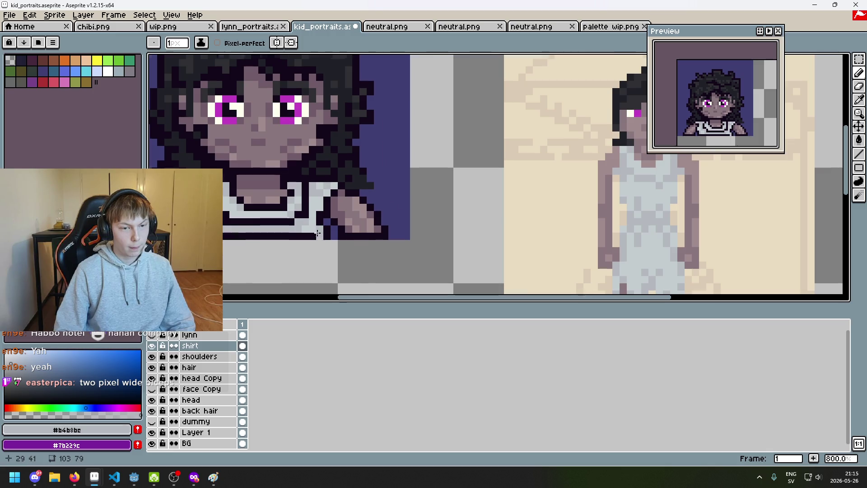
scroll(307, 251, down, 3)
scroll(308, 252, up, 3)
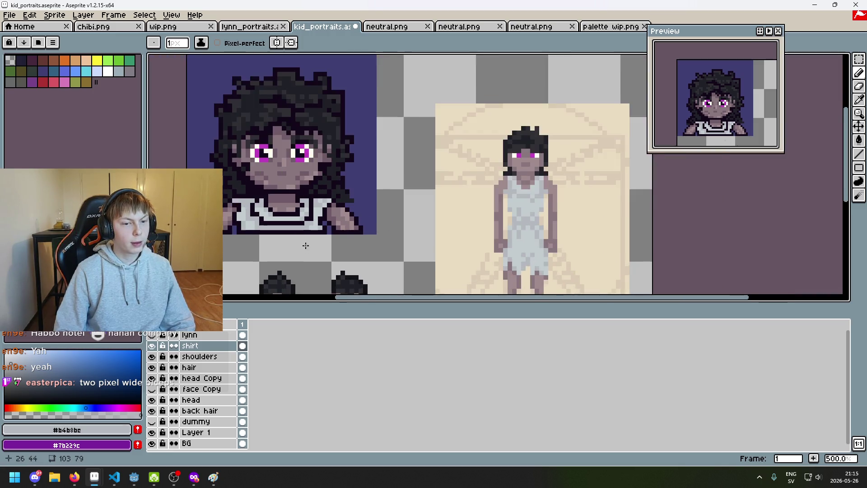
scroll(326, 194, down, 2)
key(ctrl+s)
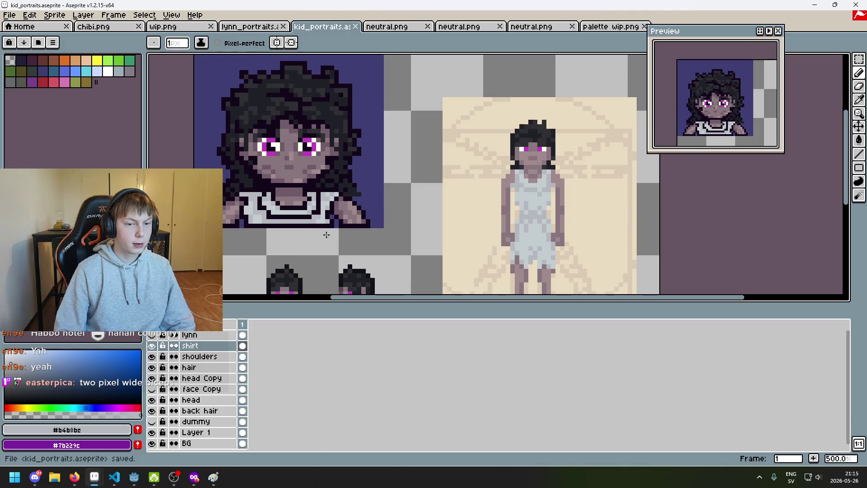
Step: Pan the view and sample skin shade #8a767d from the portrait
drag(346, 243, 383, 238)
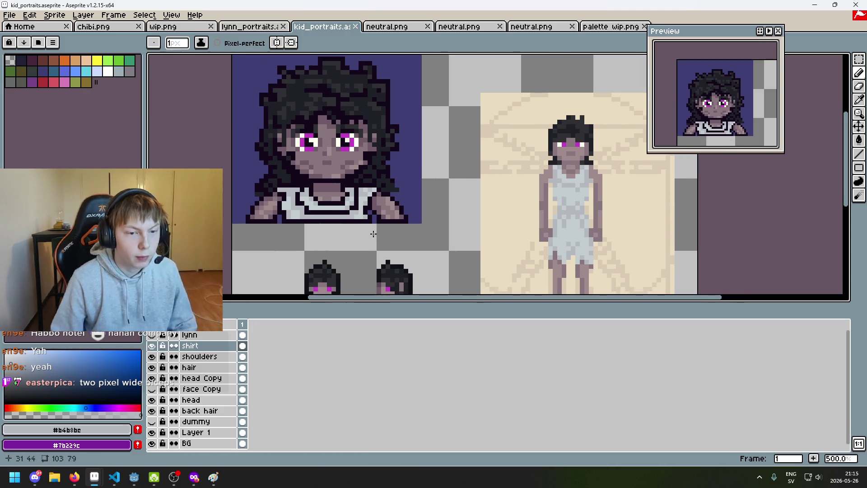
scroll(339, 242, up, 4)
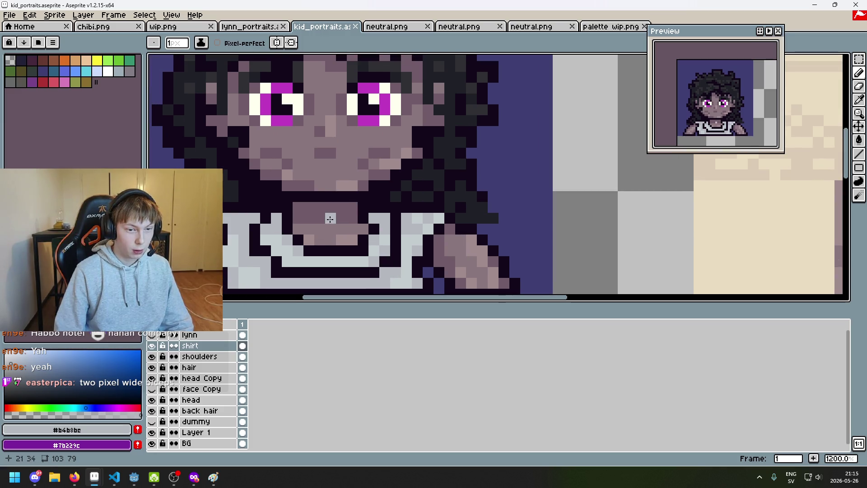
alt+click(331, 223)
Step: On the shoulders layer, zoom onto the chin and paint two lighter skin pixels beneath it
scroll(333, 228, down, 4)
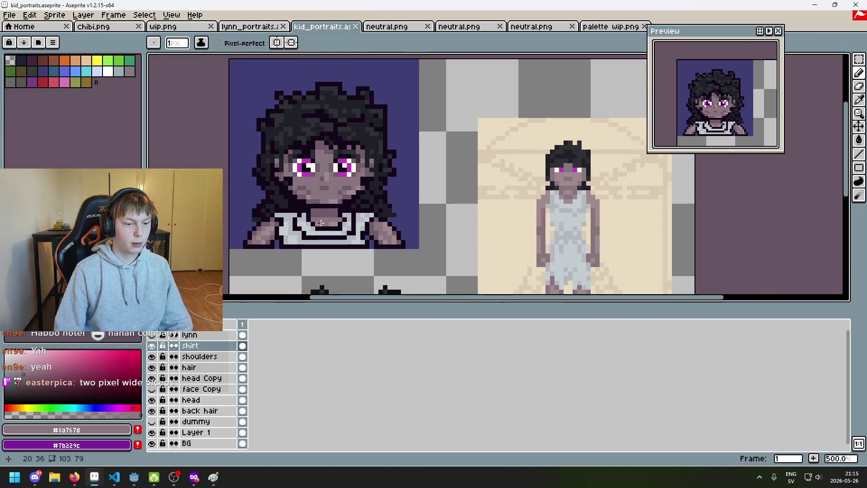
click(217, 360)
key(4)
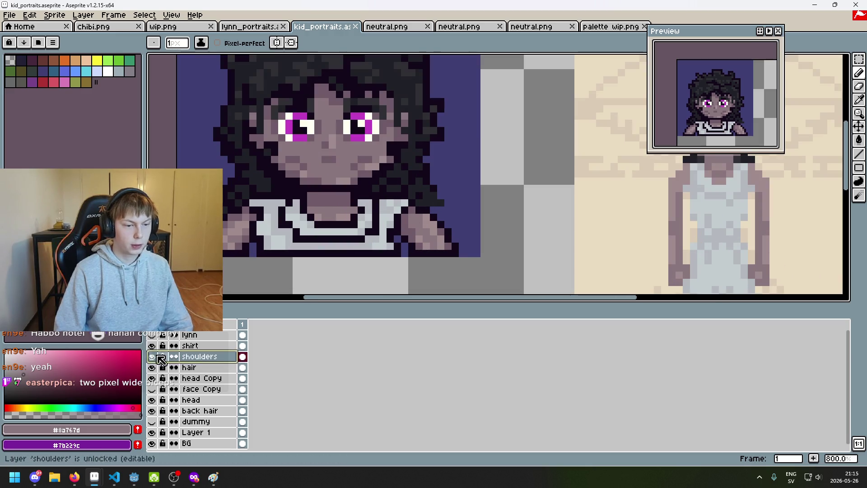
key(5)
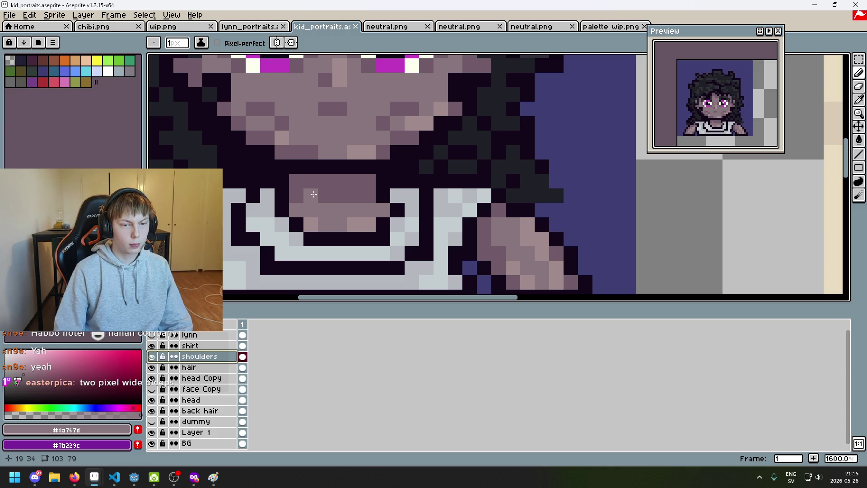
click(314, 194)
click(346, 199)
Step: Switch to the eraser and undo the accidental erase at the chin
scroll(353, 199, down, 6)
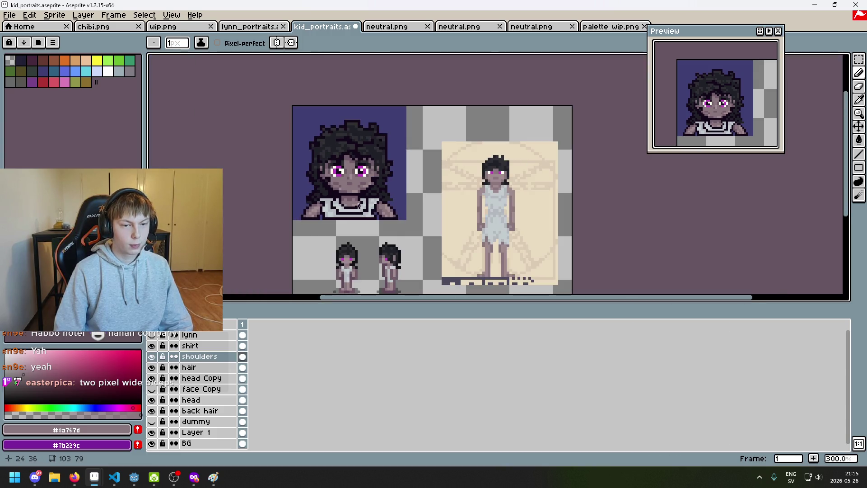
scroll(358, 206, up, 1)
scroll(355, 202, up, 5)
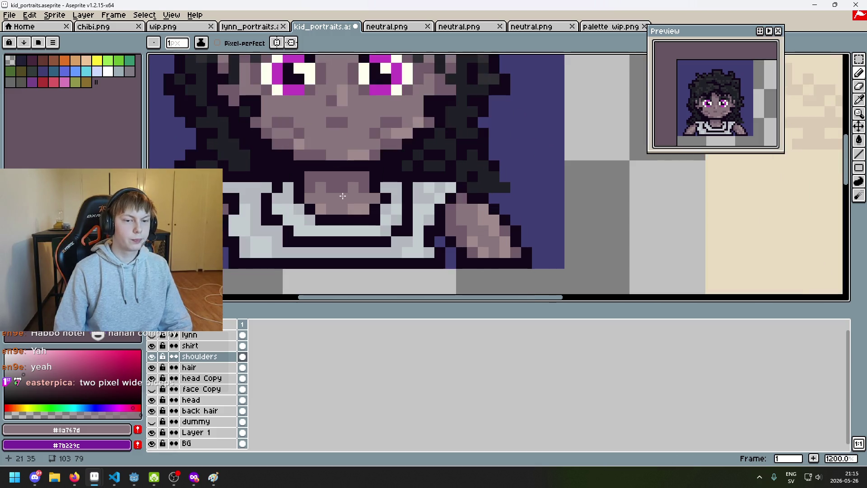
scroll(340, 204, down, 6)
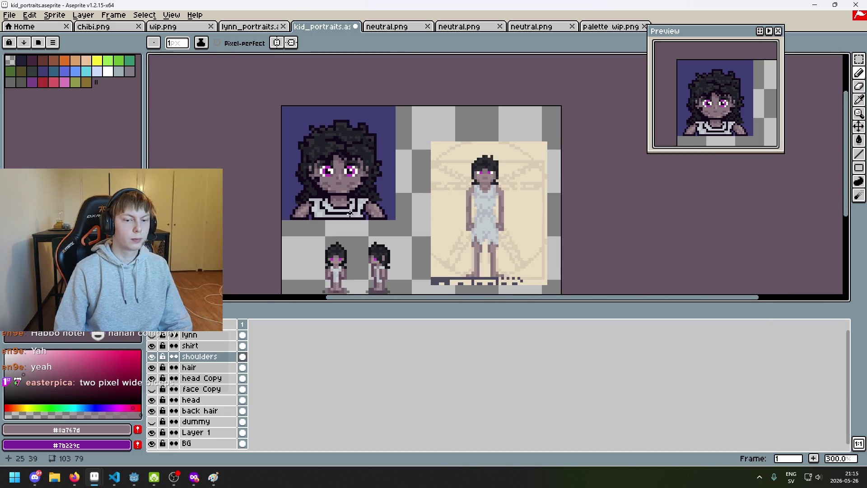
scroll(340, 204, up, 6)
key(e)
key(ctrl+z)
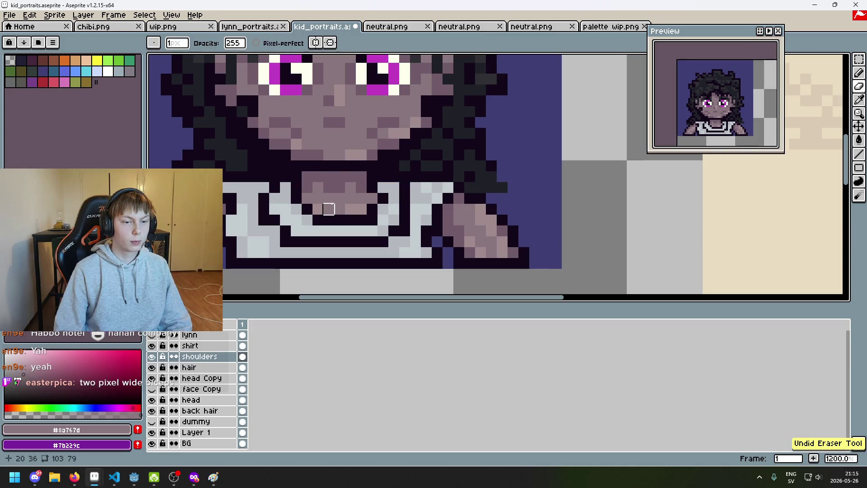
scroll(328, 209, up, 3)
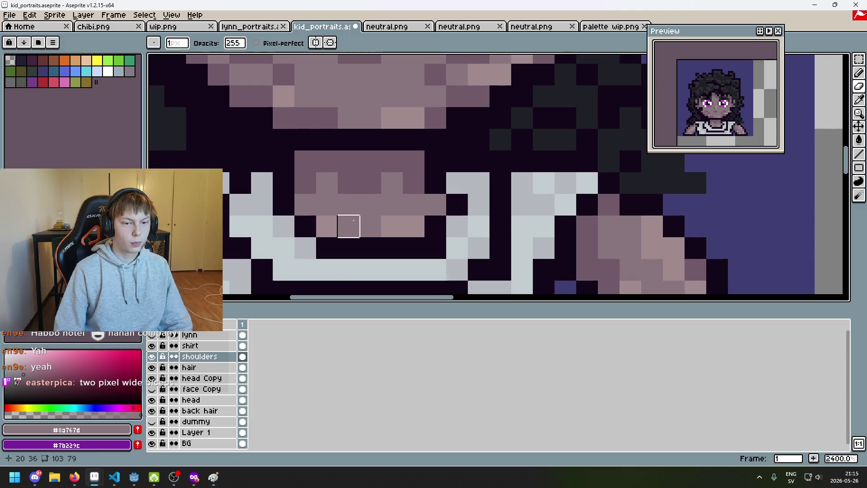
Step: Sample the neck skin tone #705b68, paint a neck pixel, then undo the neck strokes
key(alt)
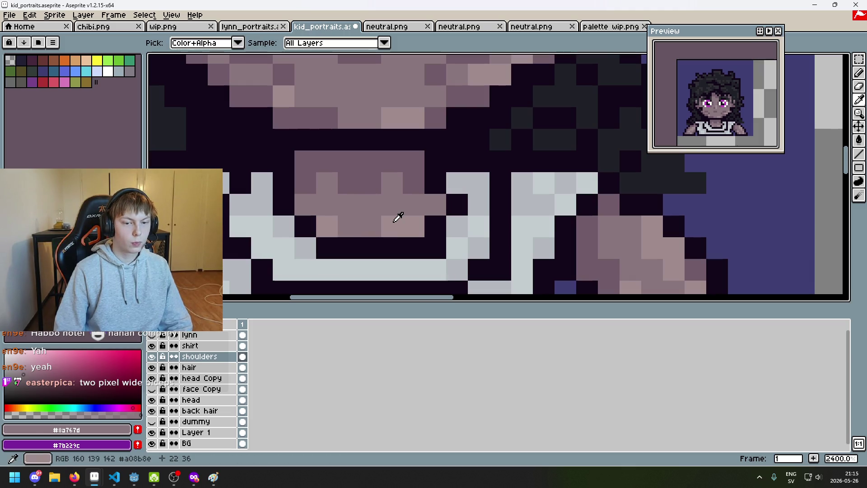
click(398, 217)
click(348, 205)
scroll(370, 225, down, 8)
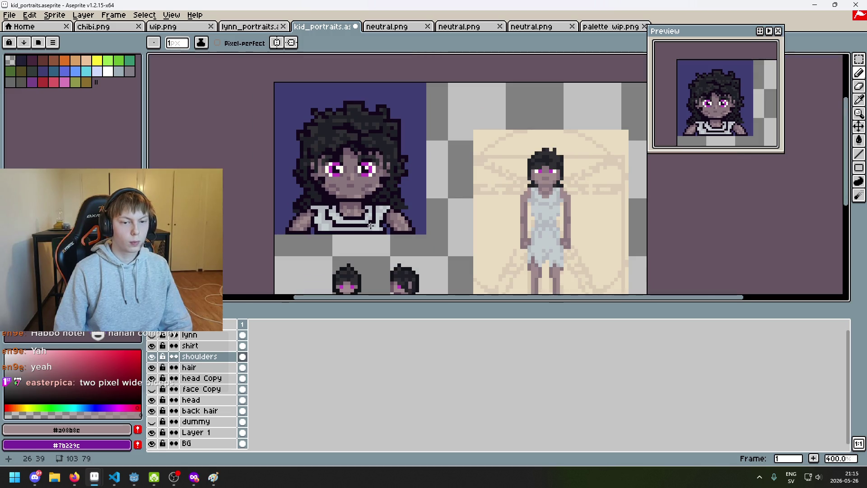
key(ctrl+z)
scroll(370, 226, up, 6)
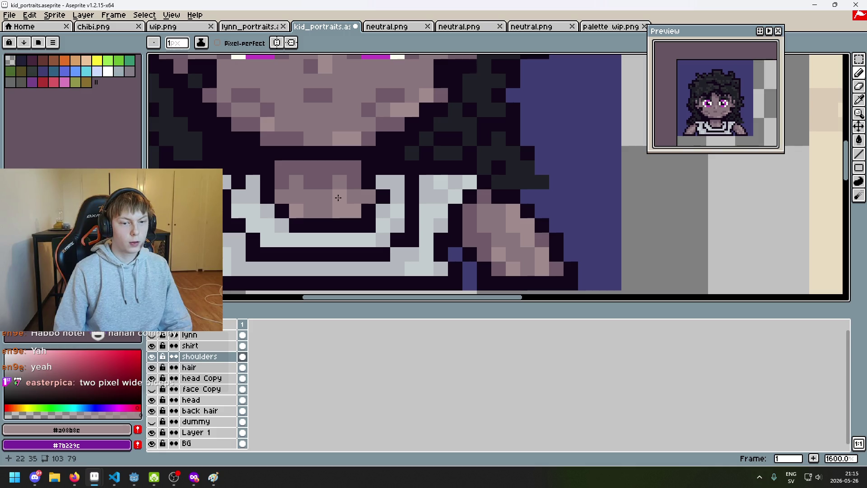
scroll(311, 206, down, 5)
scroll(318, 213, up, 1)
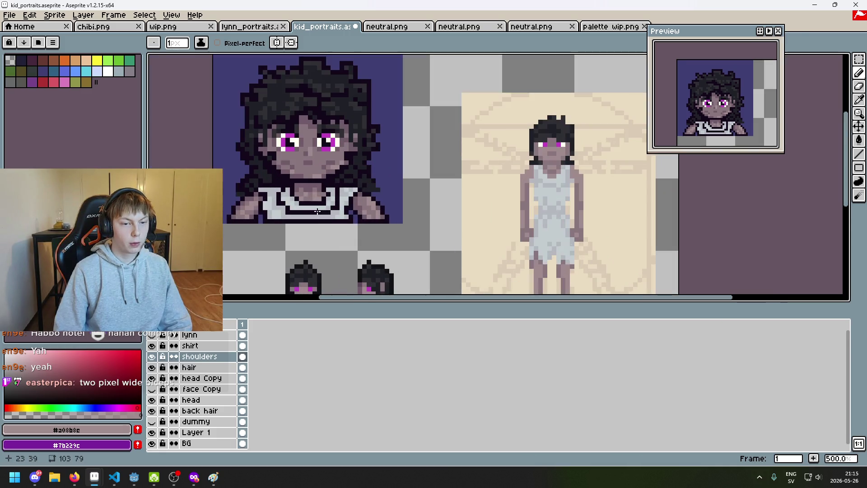
scroll(325, 215, down, 2)
key(ctrl+z)
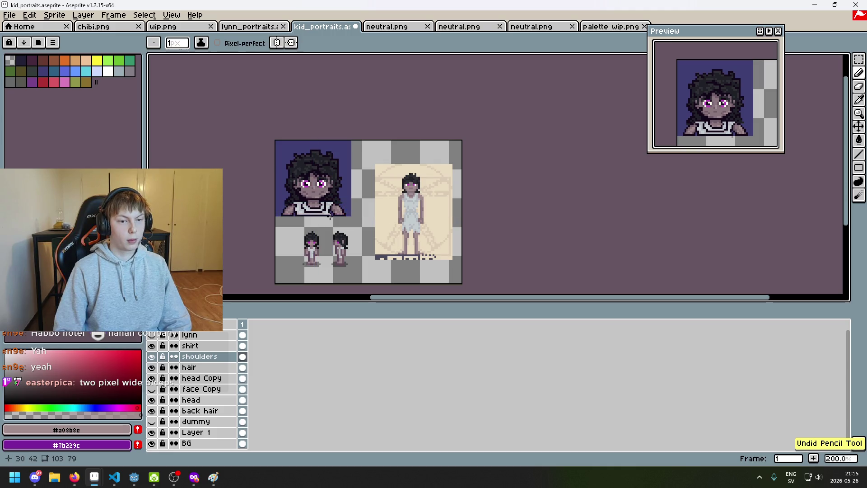
Step: Save kid_portraits.aseprite with the touched-up neck
scroll(329, 216, up, 3)
scroll(329, 235, down, 2)
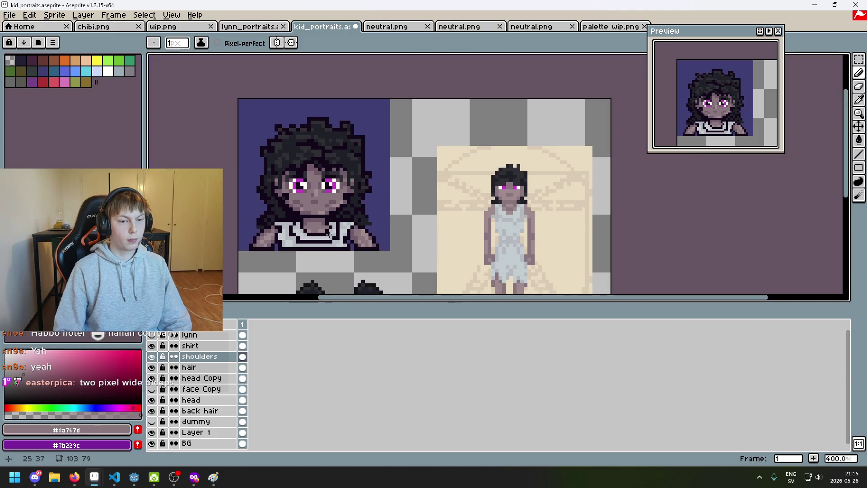
scroll(329, 234, down, 3)
scroll(327, 236, up, 2)
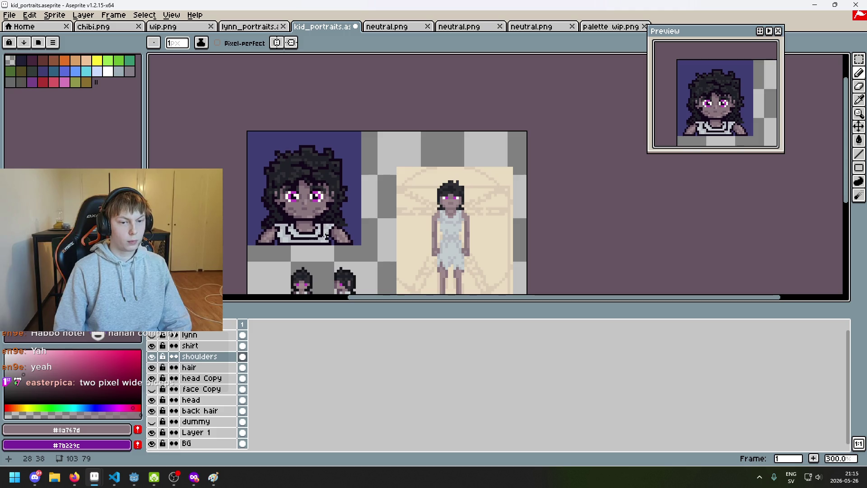
scroll(316, 226, up, 4)
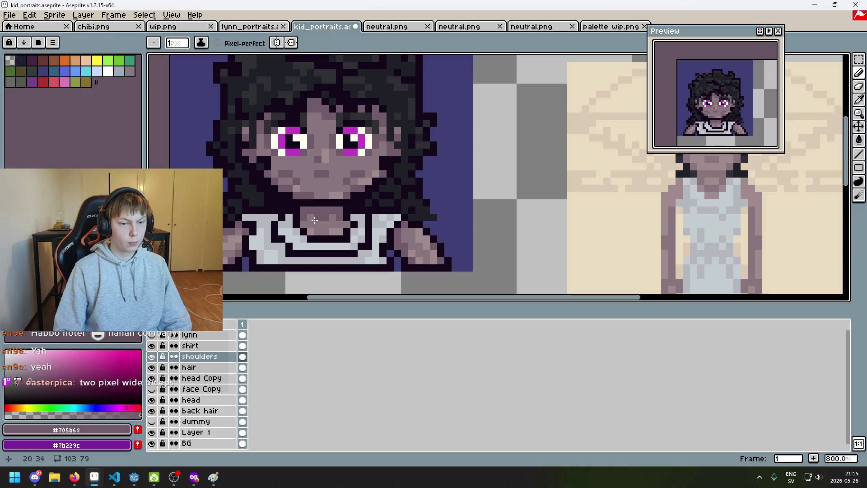
scroll(314, 220, down, 4)
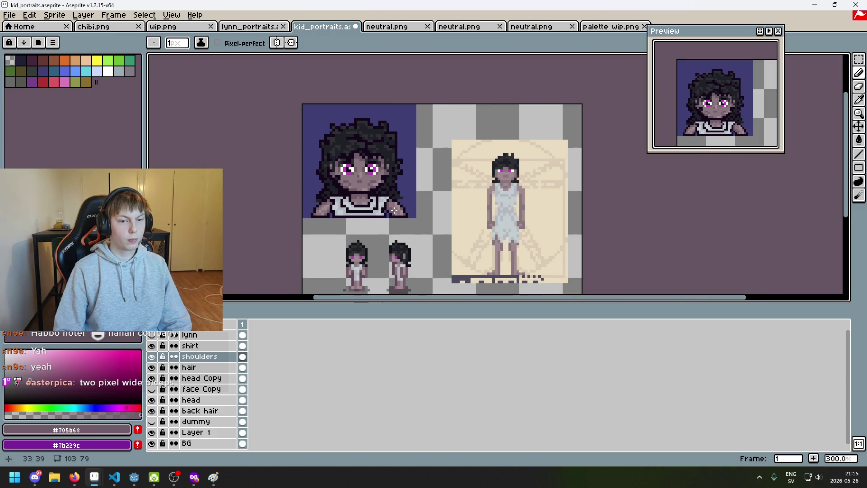
scroll(392, 210, down, 1)
scroll(392, 211, up, 1)
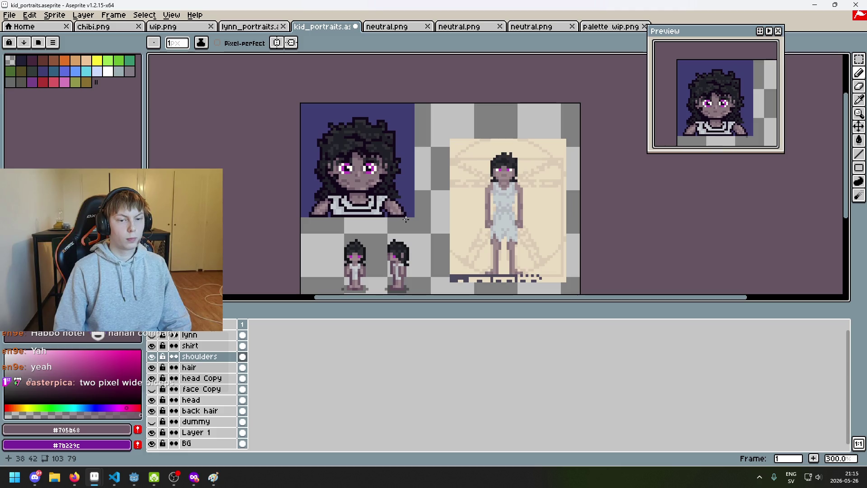
key(ctrl+s)
drag(439, 226, 408, 249)
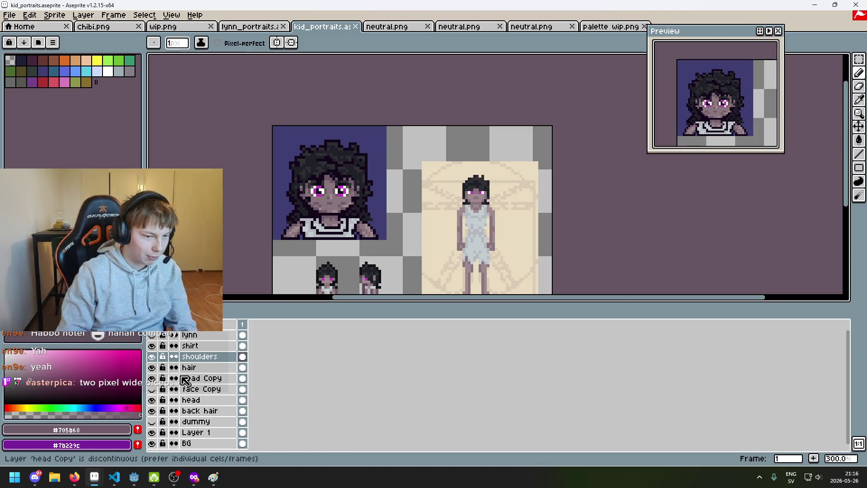
click(152, 378)
click(153, 378)
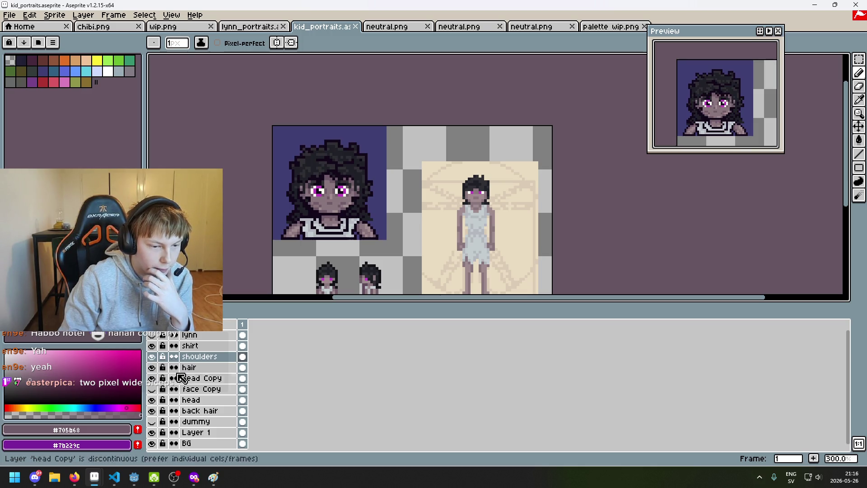
click(152, 410)
click(153, 410)
click(152, 411)
click(152, 411)
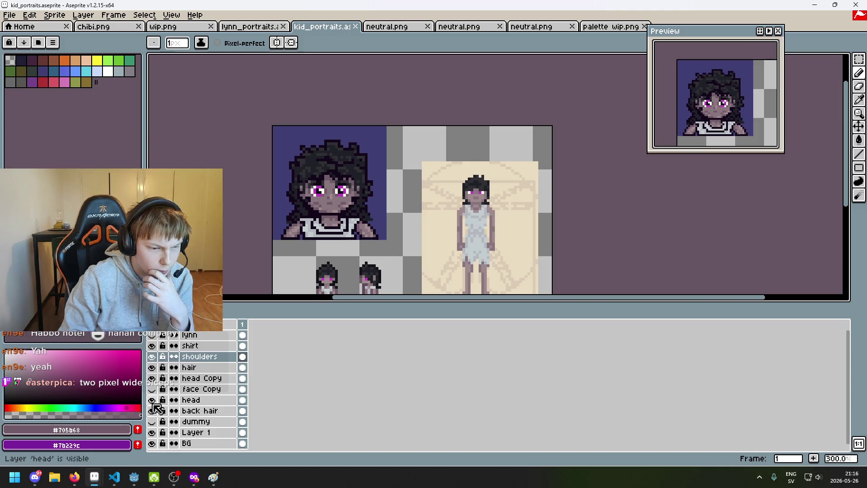
click(153, 411)
click(153, 411)
click(153, 411)
click(153, 411)
click(152, 367)
click(153, 411)
click(152, 411)
click(152, 367)
click(152, 367)
click(152, 367)
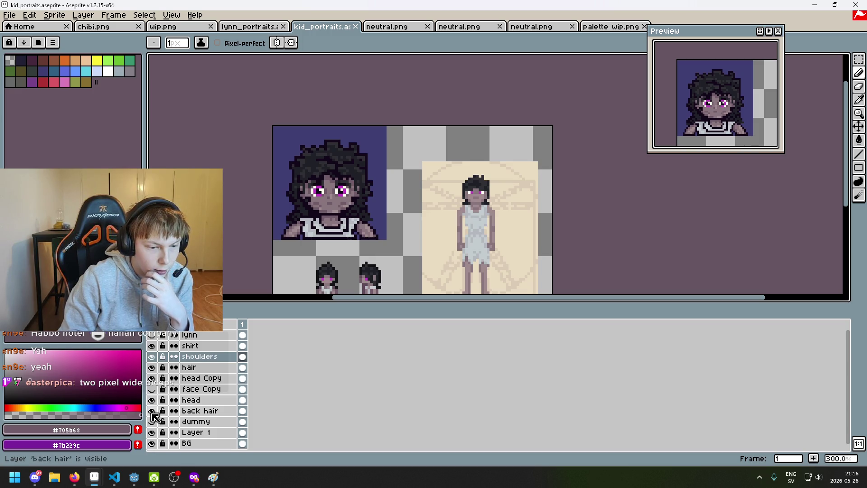